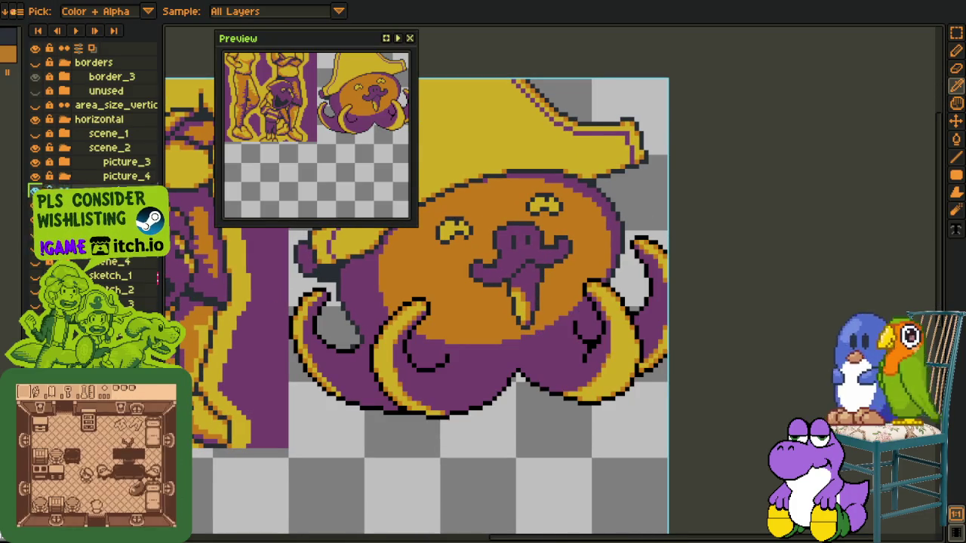
Add the missing 'e' in Layer Properties so the current layer is named 'tentacle'
key("shift+p")
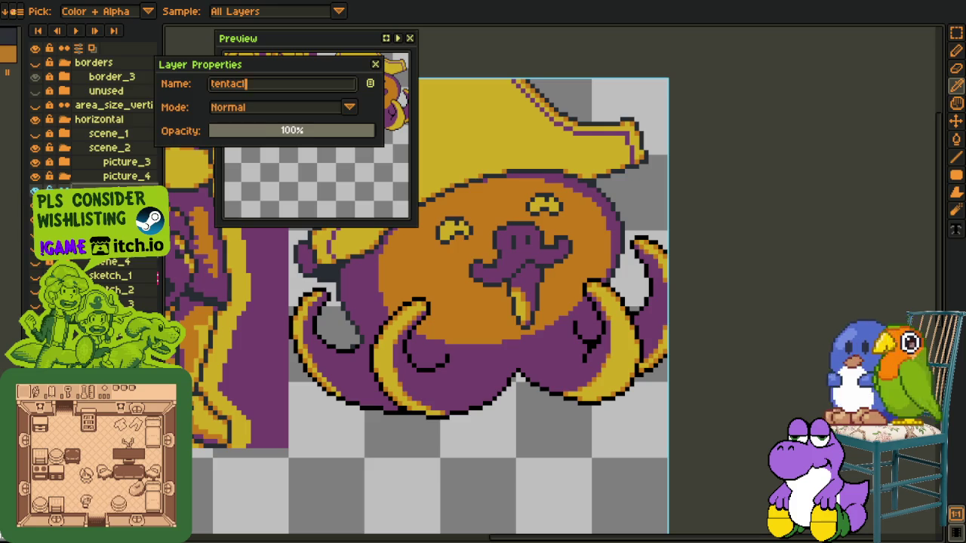
type("e")
key("Return")
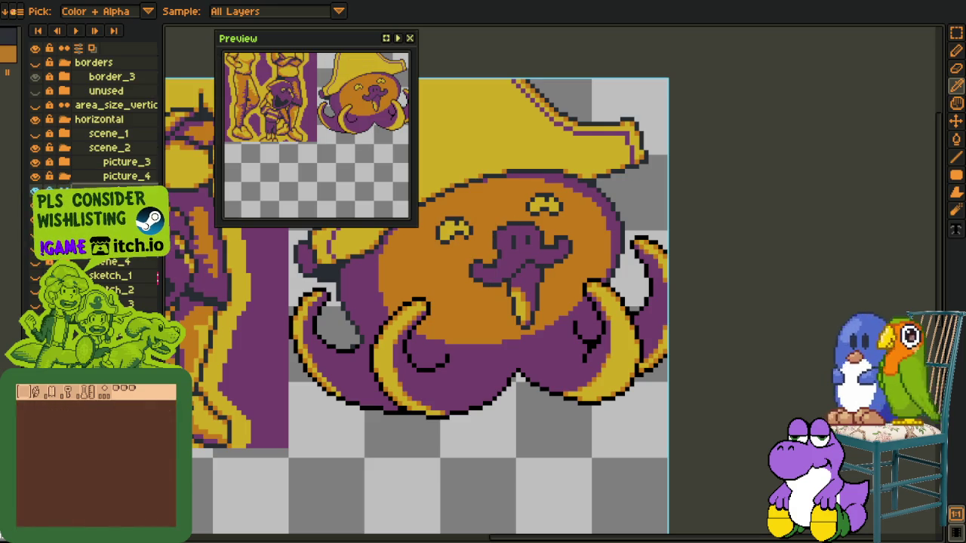
scroll(480, 363, "down", 2)
scroll(480, 364, "up", 1)
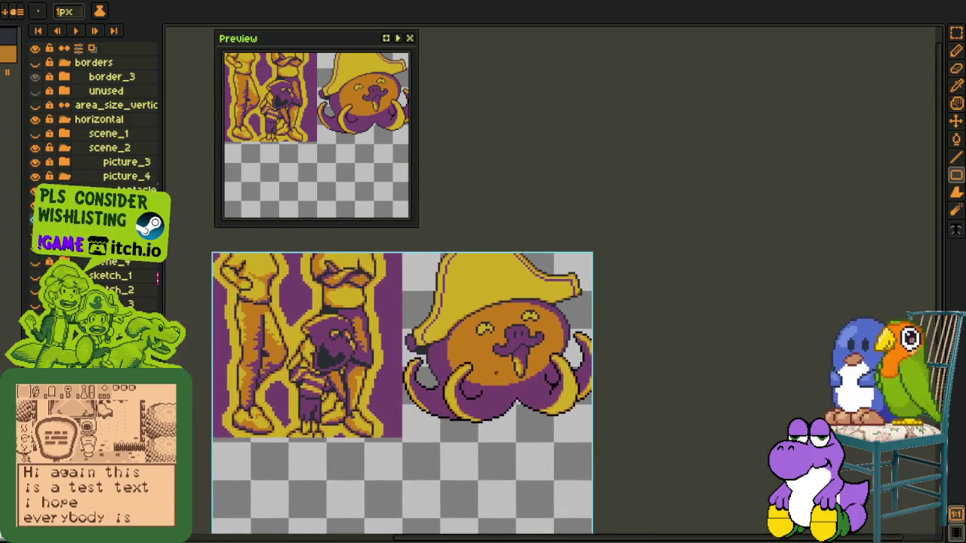
scroll(479, 364, "up", 1)
key("alt")
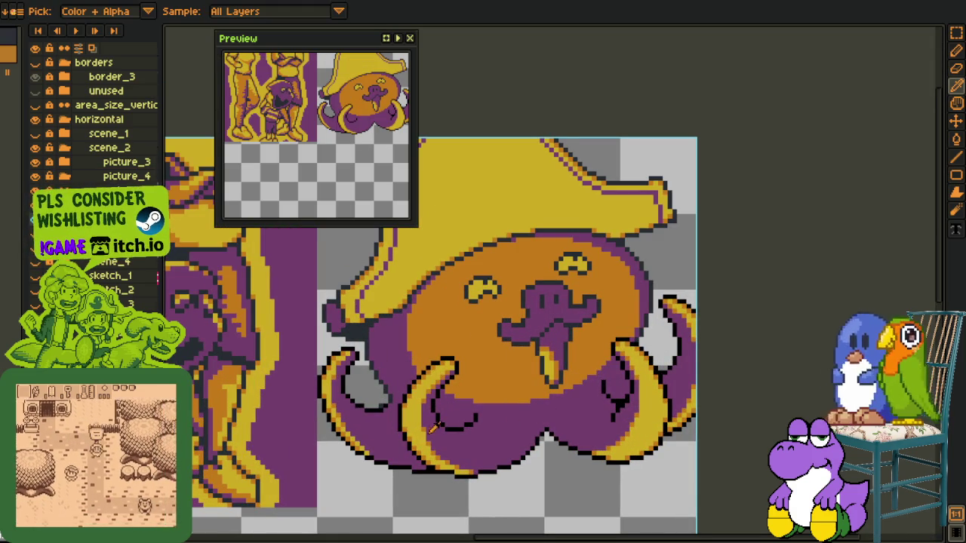
Sample the yellow from a tentacle and fill the orange face area with it
left_click(456, 381)
key("alt")
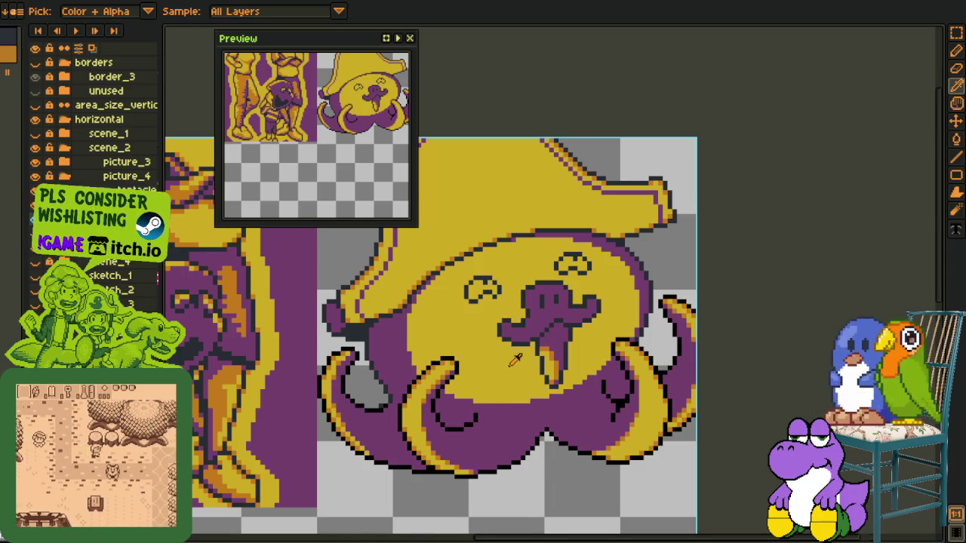
scroll(508, 365, "down", 1)
scroll(545, 442, "up", 1)
scroll(491, 415, "up", 1)
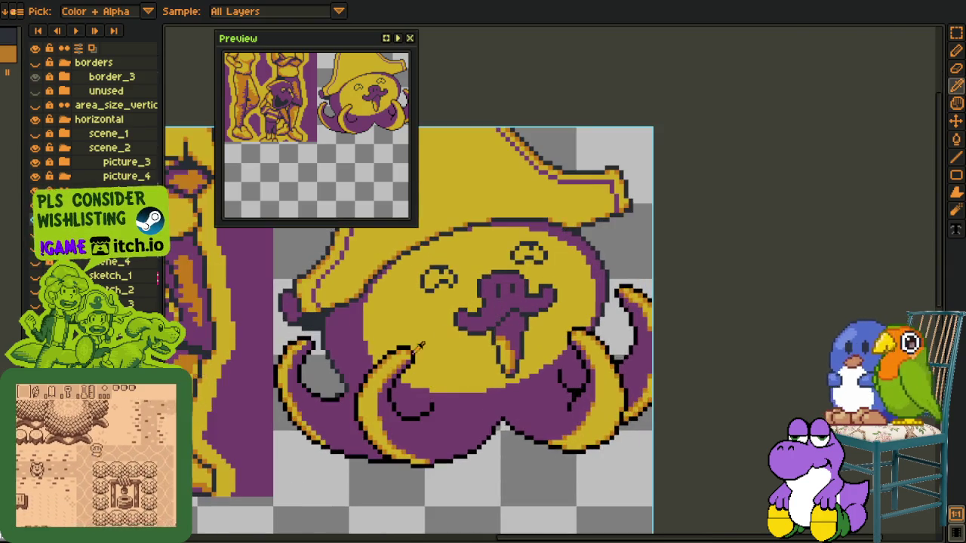
scroll(389, 375, "up", 1)
scroll(554, 287, "down", 1)
scroll(556, 307, "up", 1)
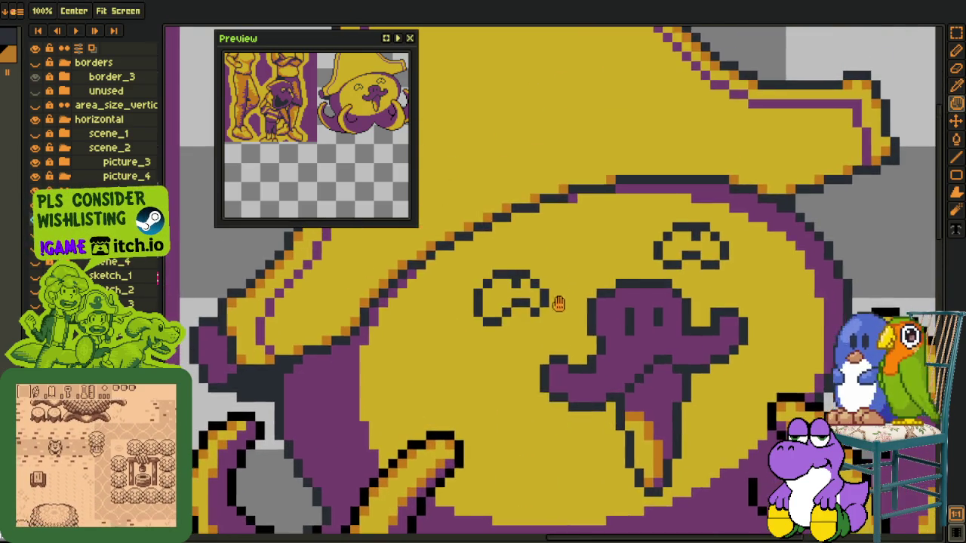
scroll(511, 317, "up", 2)
scroll(489, 311, "up", 1)
Place orange pixels around the first eye's top, left side and bottom outline
left_click(511, 289)
left_click(482, 260)
left_click(454, 289)
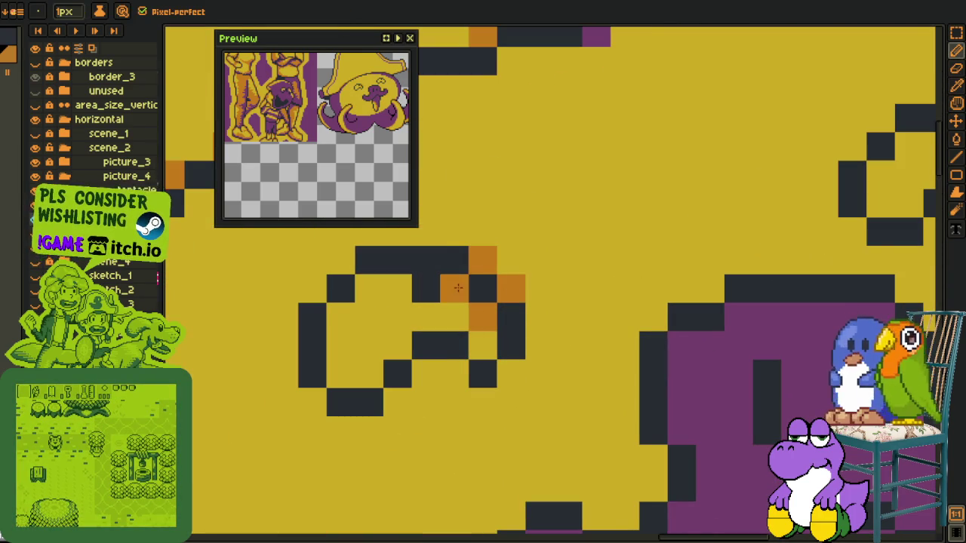
left_click(369, 289)
left_click(340, 260)
left_click(329, 290)
left_click(313, 289)
left_click(340, 317)
left_click(341, 374)
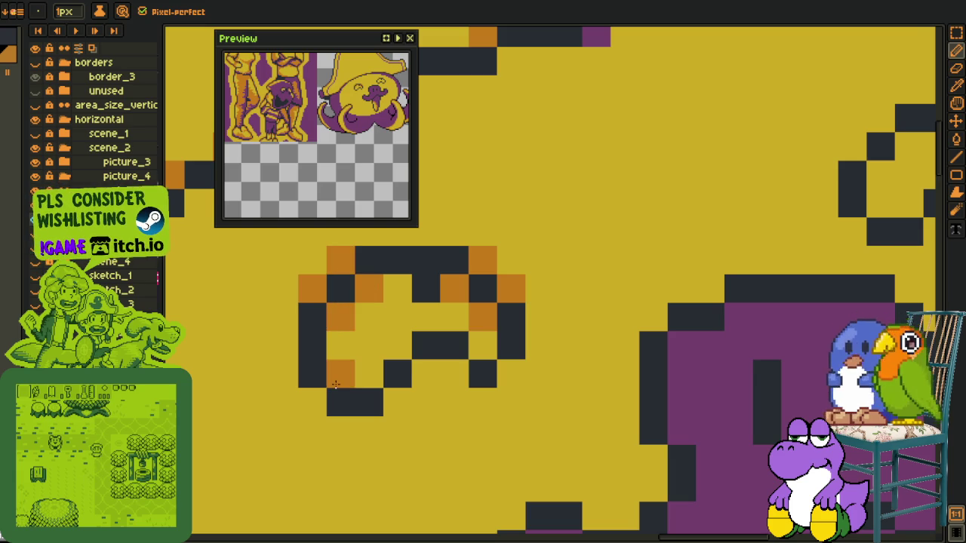
left_click(312, 402)
left_click(398, 402)
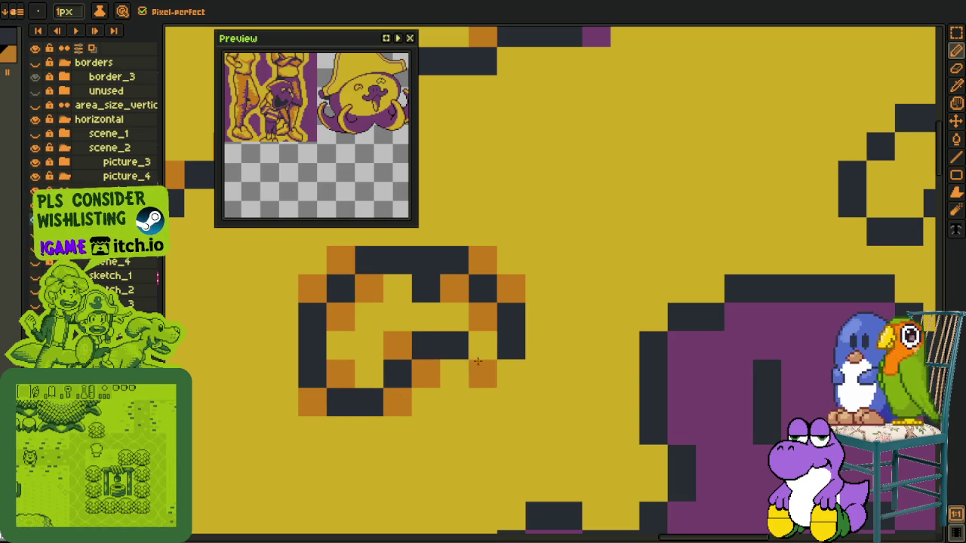
Add orange pixels at the other eye's bottom and along its outline's left side
scroll(514, 360, "down", 3)
key("h")
scroll(671, 303, "up", 3)
key("b")
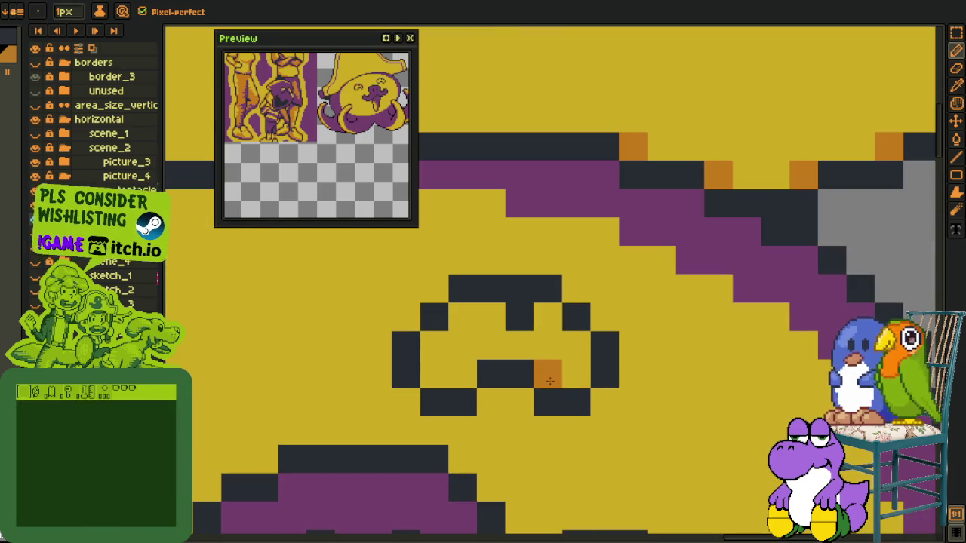
left_click(520, 402)
left_click(406, 403)
left_click(434, 344)
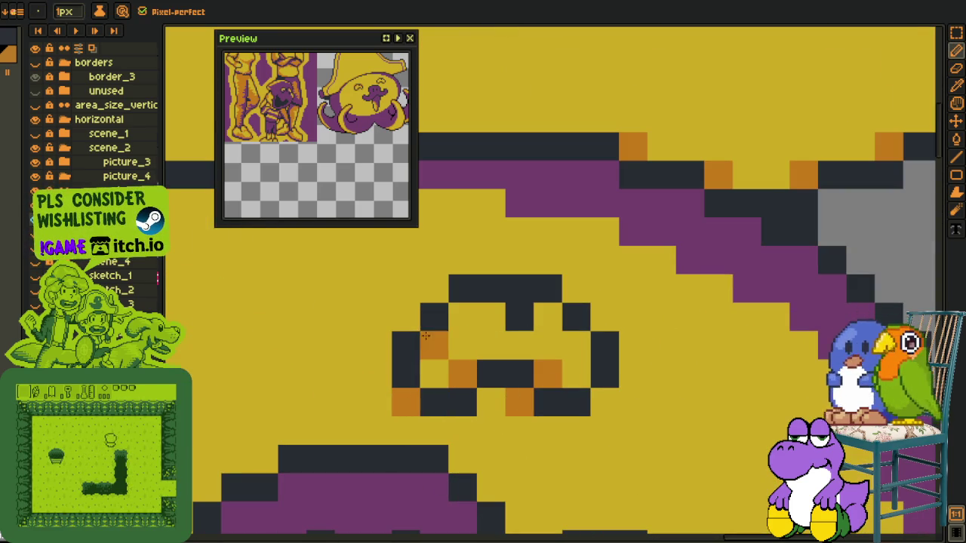
left_click(405, 317)
left_click(463, 317)
left_click(434, 289)
Add orange pixels around the right side of the second eye's outline
left_click(549, 317)
left_click(576, 289)
left_click(605, 317)
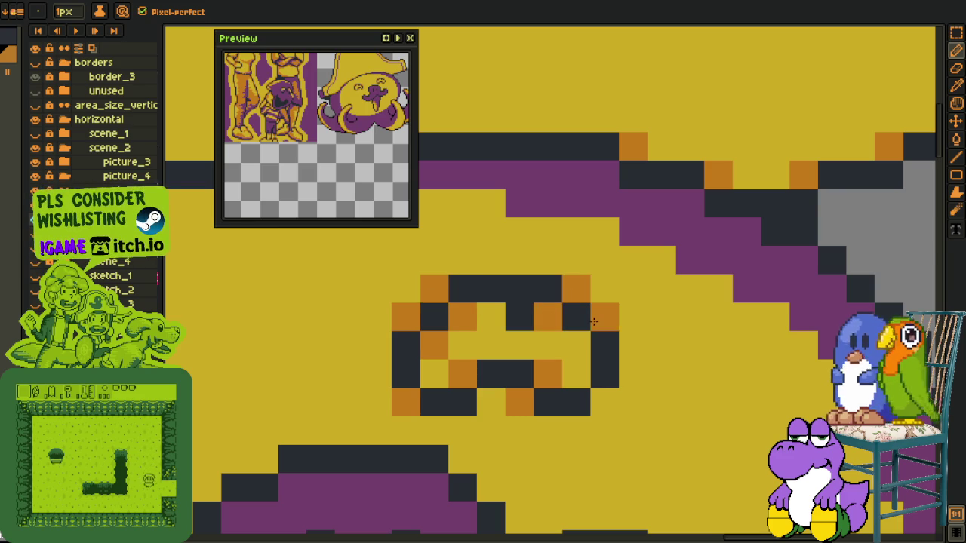
left_click(576, 347)
left_click(605, 402)
scroll(601, 395, "down", 5)
key("h")
scroll(600, 395, "down", 2)
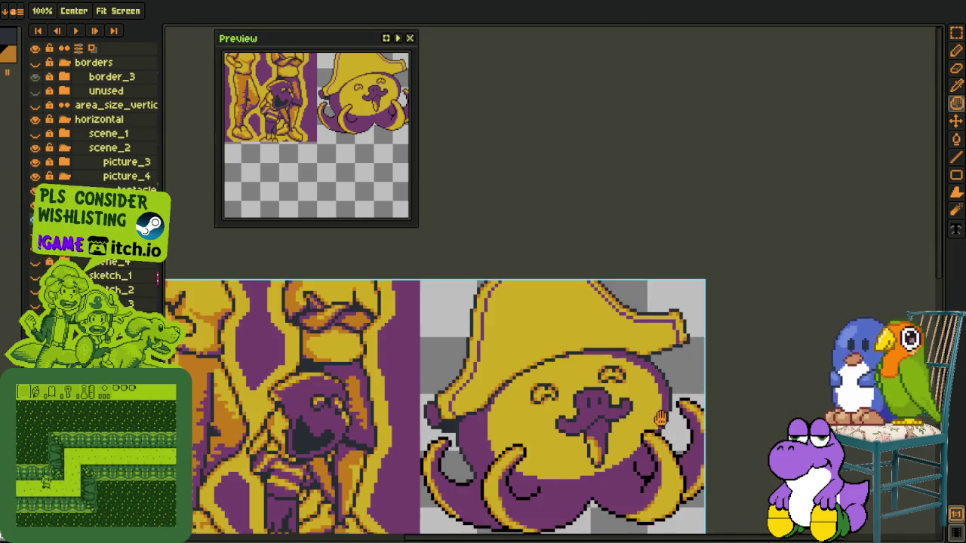
Bucket-fill the orange patch on the oval face with yellow
left_click_drag(628, 442, 585, 356)
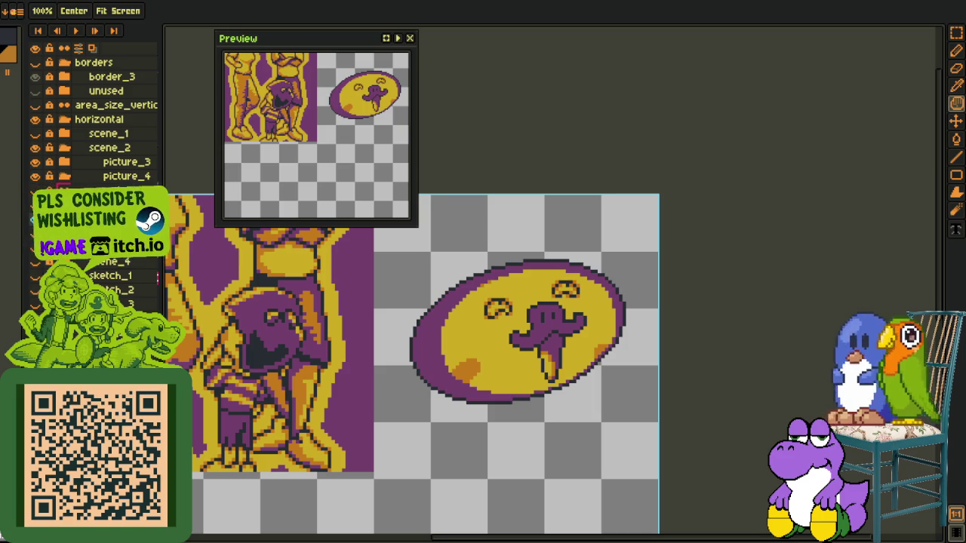
key("g")
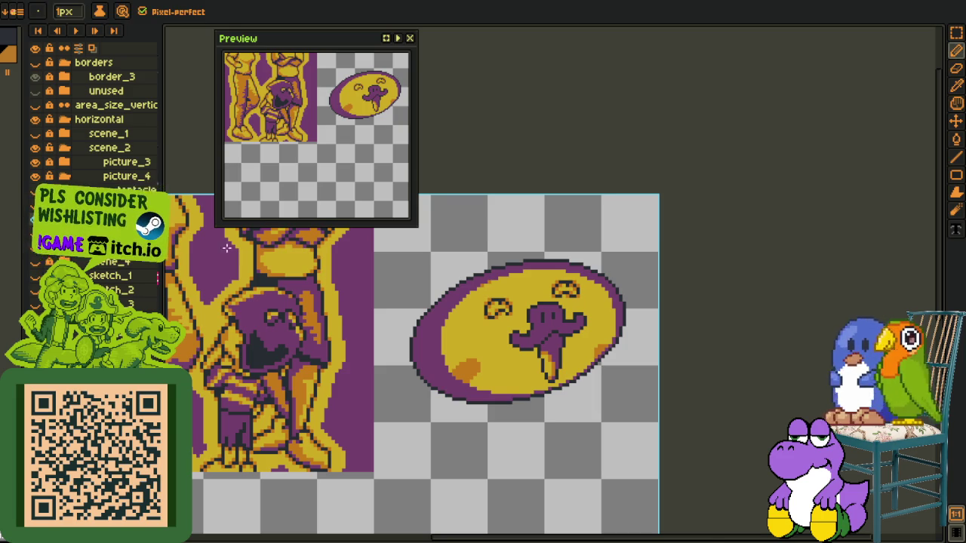
scroll(483, 362, "up", 2)
left_click(436, 377)
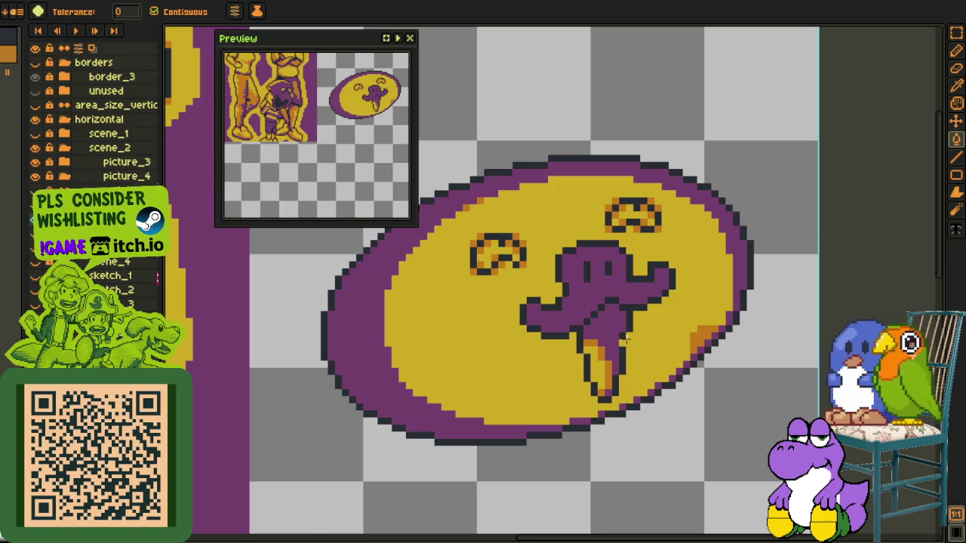
Pick up the face's orange and pencil orange pixels along the lower-left outline
scroll(608, 327, "up", 1)
key("o")
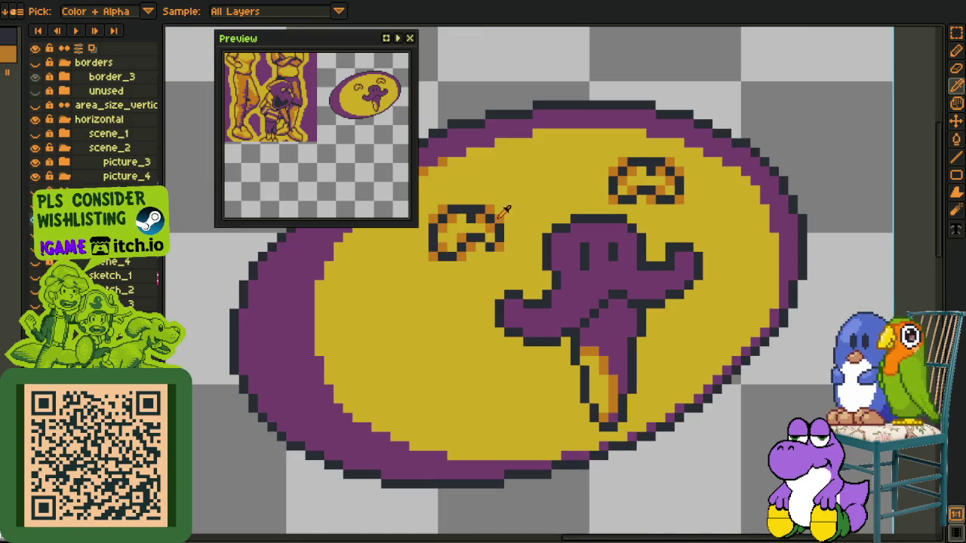
left_click(501, 216)
key("b")
scroll(470, 446, "up", 2)
left_click(434, 464)
left_click(358, 445)
left_click(321, 426)
left_click(284, 405)
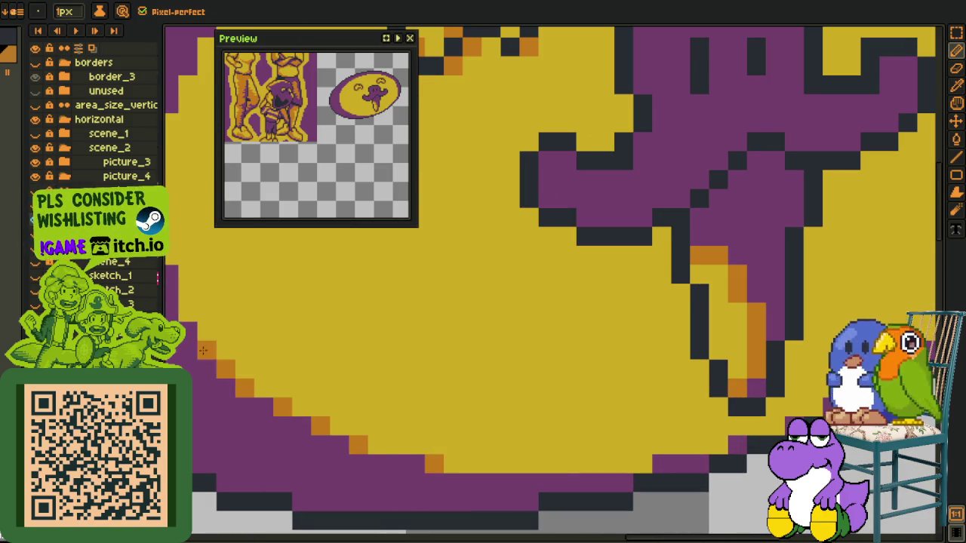
Add orange pixels on the purple/yellow edge and along the dome's upper edge
left_click_drag(194, 302, 296, 447)
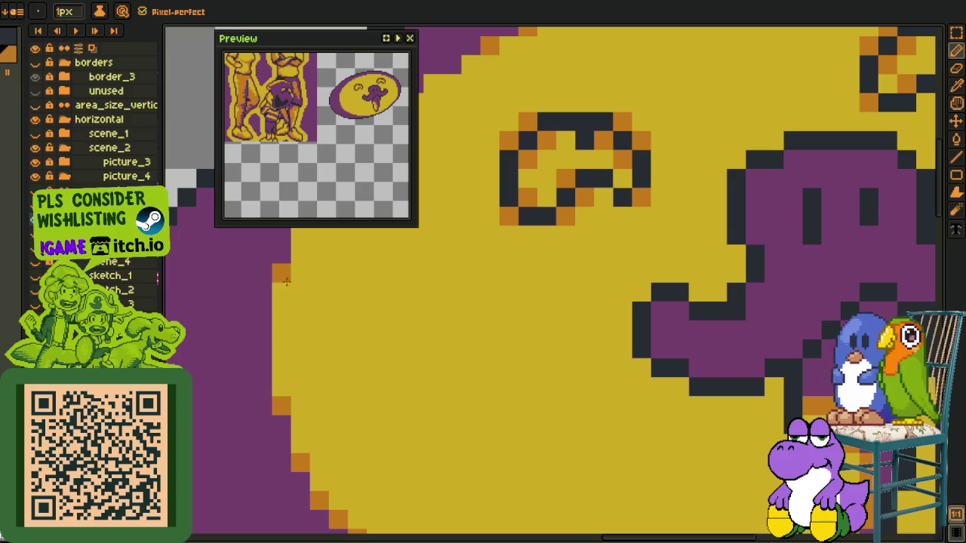
mouse_move(319, 254)
left_mouse_down()
mouse_move(354, 432)
mouse_move(348, 407)
mouse_move(536, 243)
left_mouse_up()
key("l")
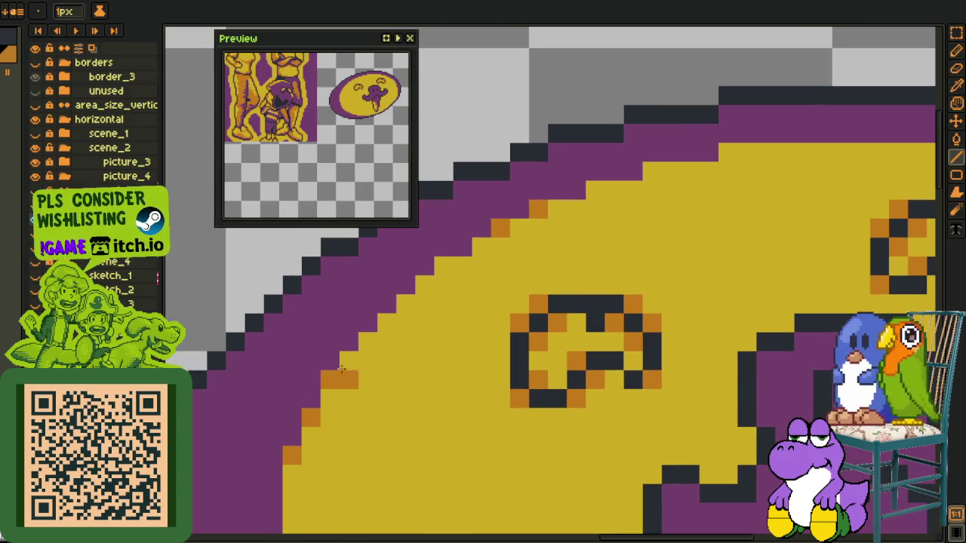
scroll(536, 243, "down", 2)
scroll(417, 353, "up", 2)
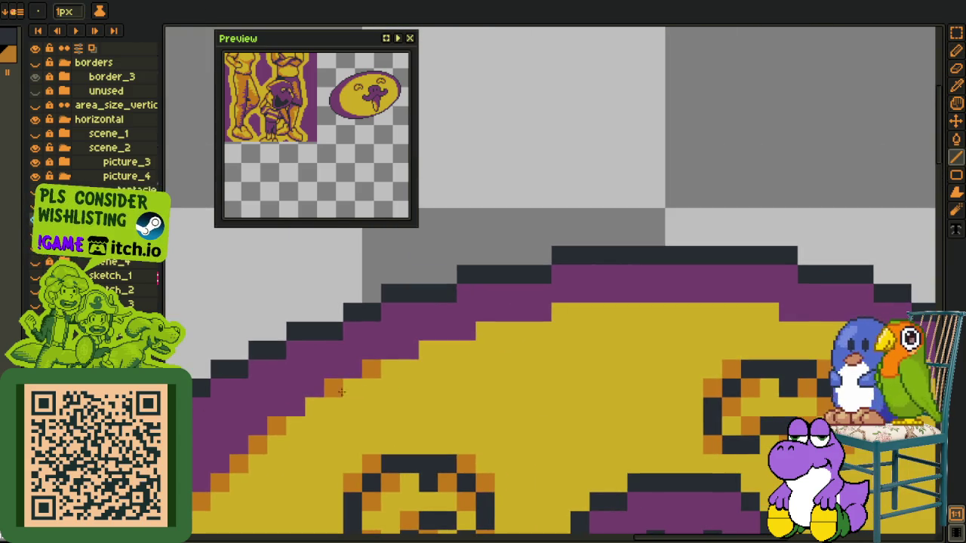
left_click(478, 329)
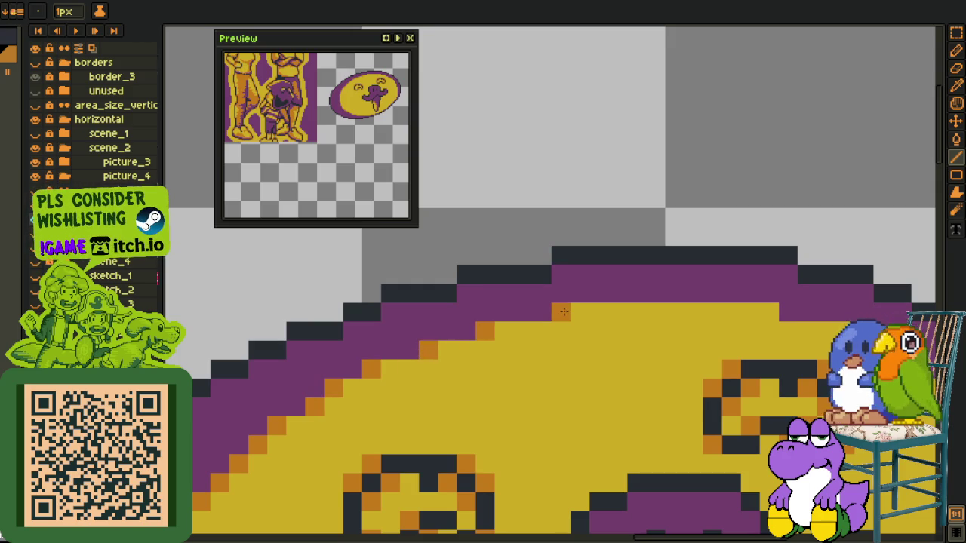
left_click(769, 312)
left_click_drag(861, 332, 562, 292)
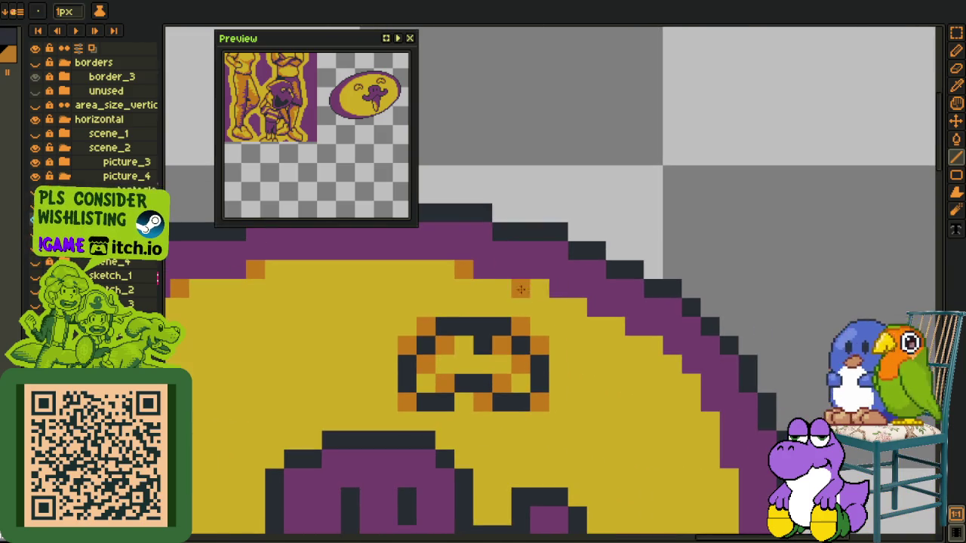
left_click(577, 307)
Add orange shading pixels stepping down the dome's right edge
key("i")
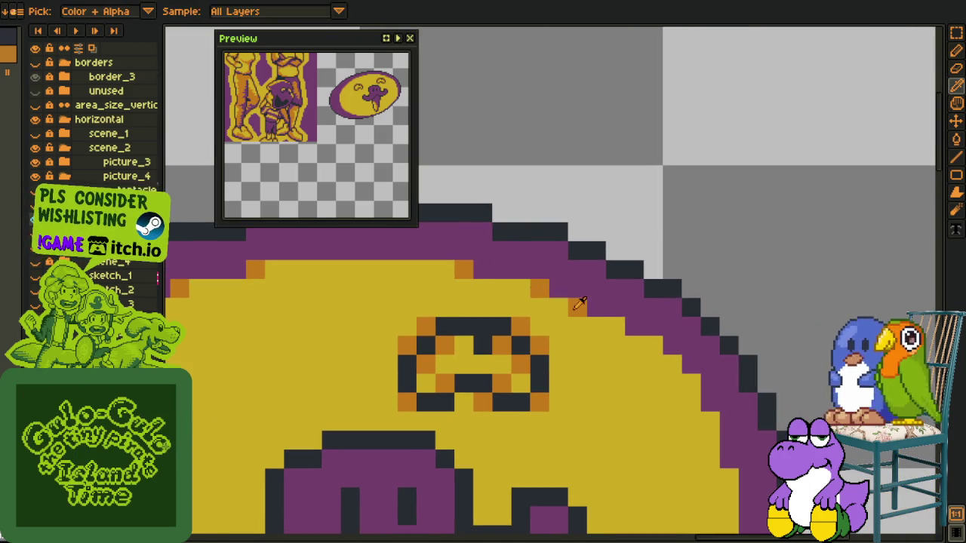
key("b")
left_click(612, 325)
left_click(653, 345)
left_click(672, 363)
left_click(691, 382)
left_click(672, 401)
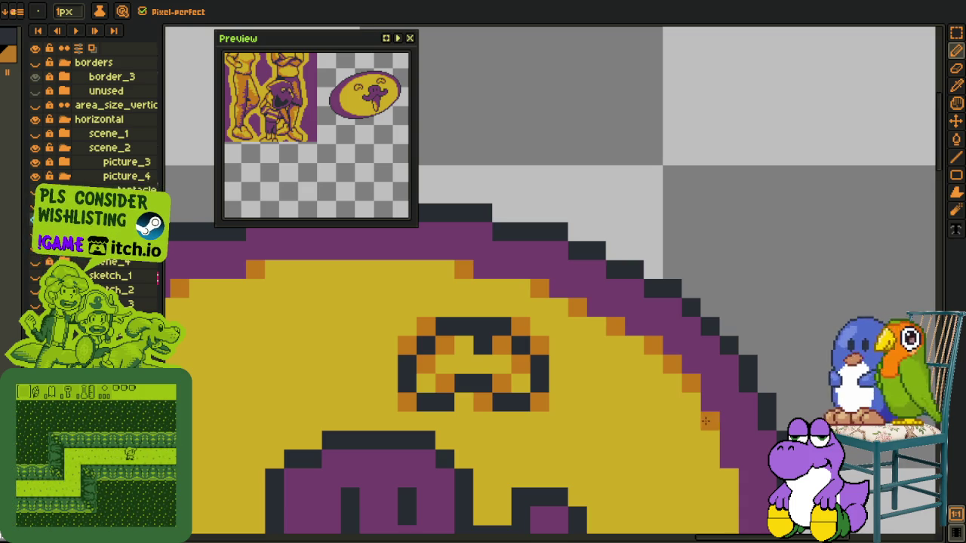
Pan the view to bring the yellow dome's right edge into view
left_click_drag(712, 420, 624, 265)
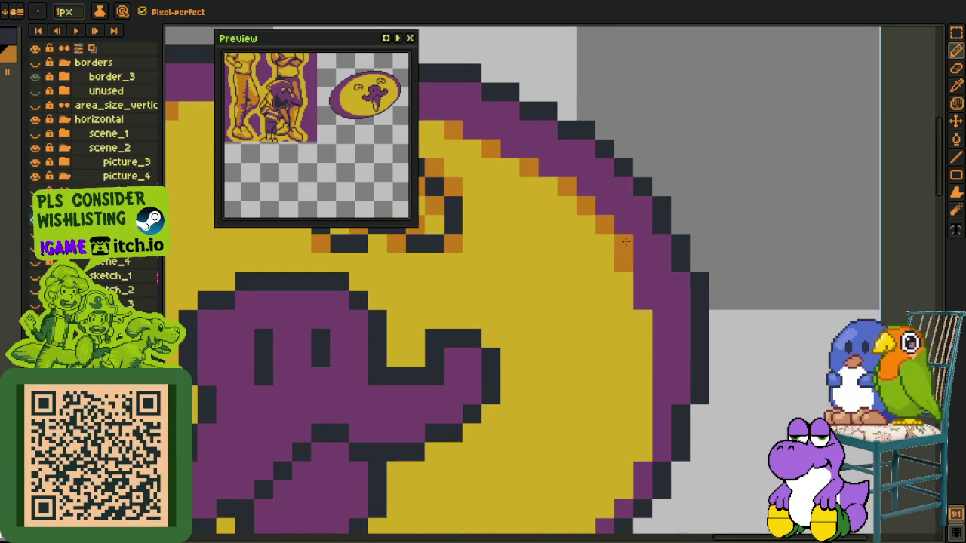
Draw orange pixels and lines along the circle's lower-right purple/yellow edge near the arm
key("alt")
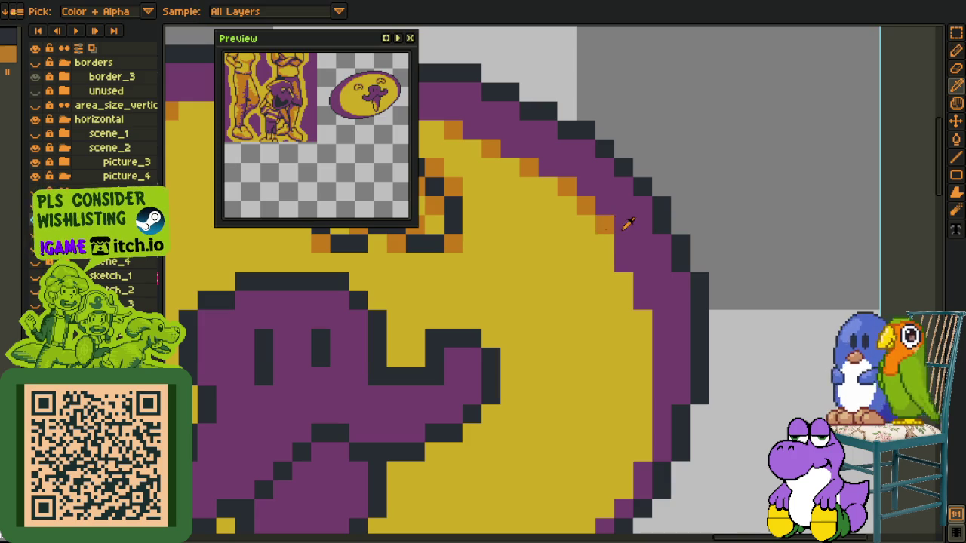
left_click_drag(606, 227, 639, 318)
left_click(643, 338)
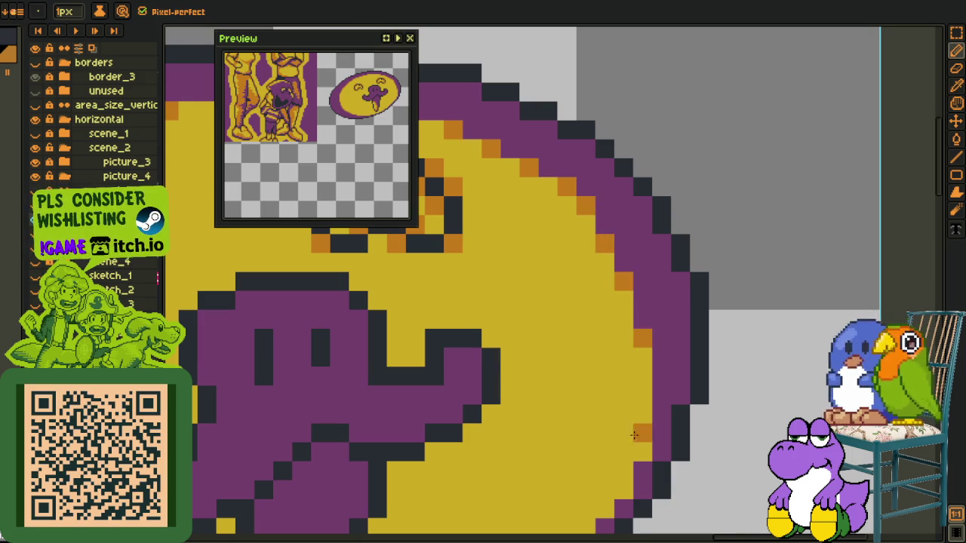
left_click_drag(626, 487, 657, 313)
key("l")
left_click_drag(683, 269, 527, 406)
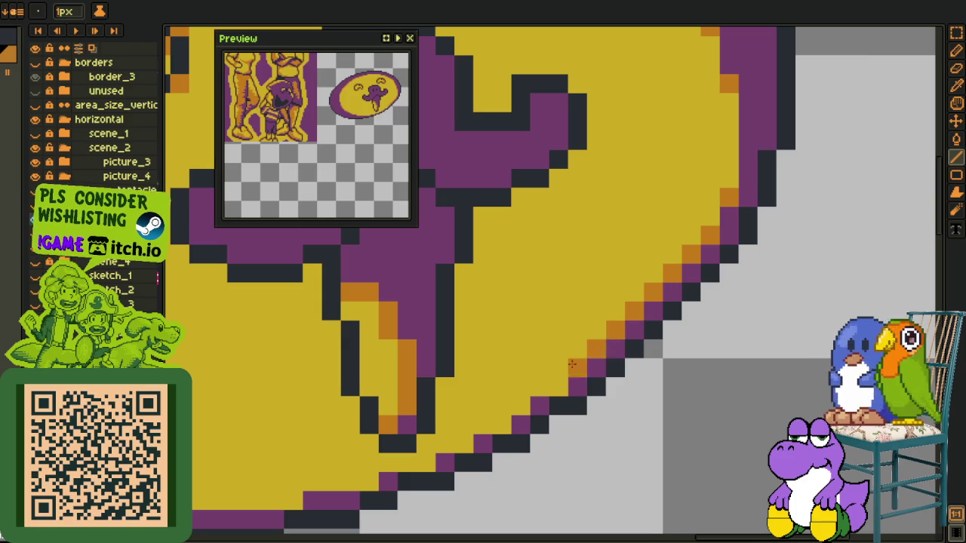
mouse_move(464, 441)
left_mouse_down()
mouse_move(295, 497)
mouse_move(483, 401)
left_mouse_up()
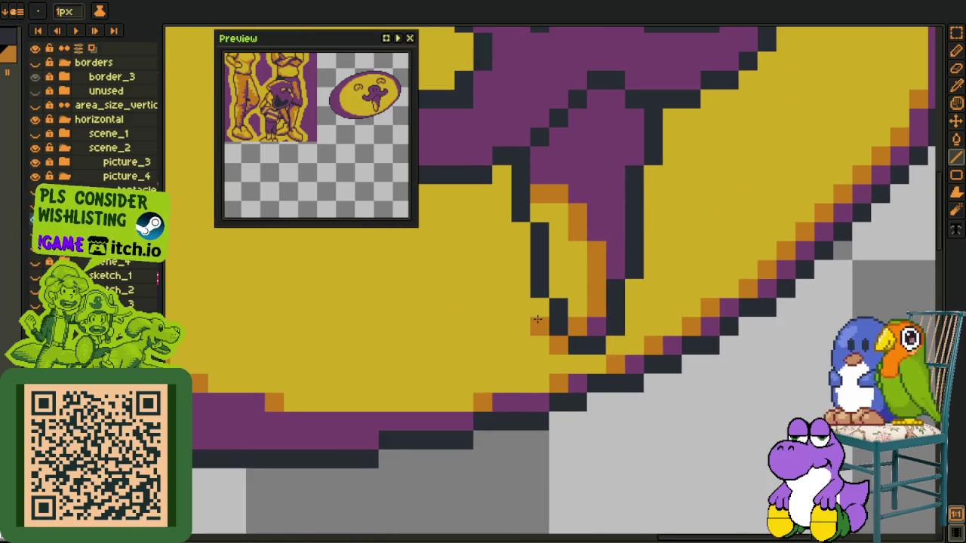
left_click(538, 307)
left_click(541, 326)
left_click_drag(558, 289, 549, 260)
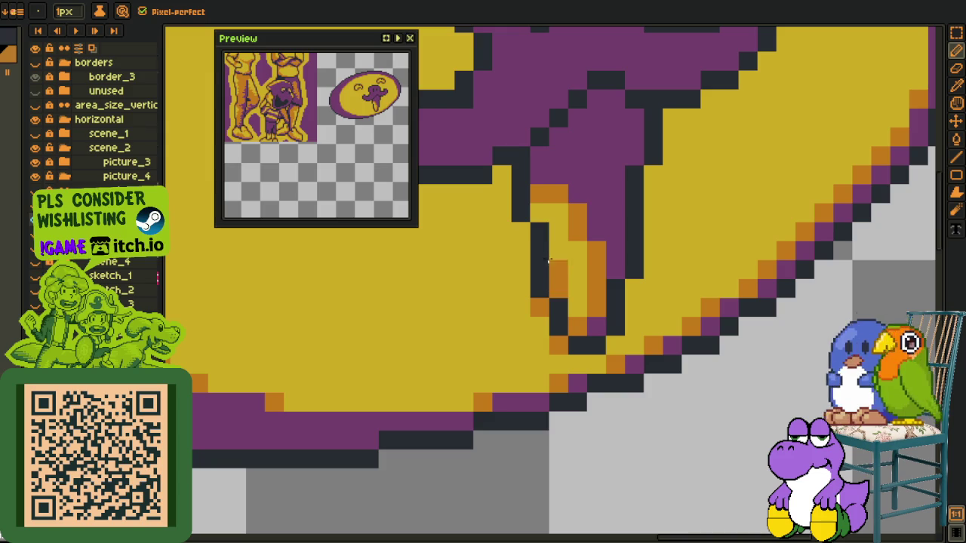
Place orange pixels at outline corners, the outline's left edge and the head outline corners
left_click_drag(503, 194, 573, 407)
left_click(587, 391)
left_click(549, 372)
left_click(550, 299)
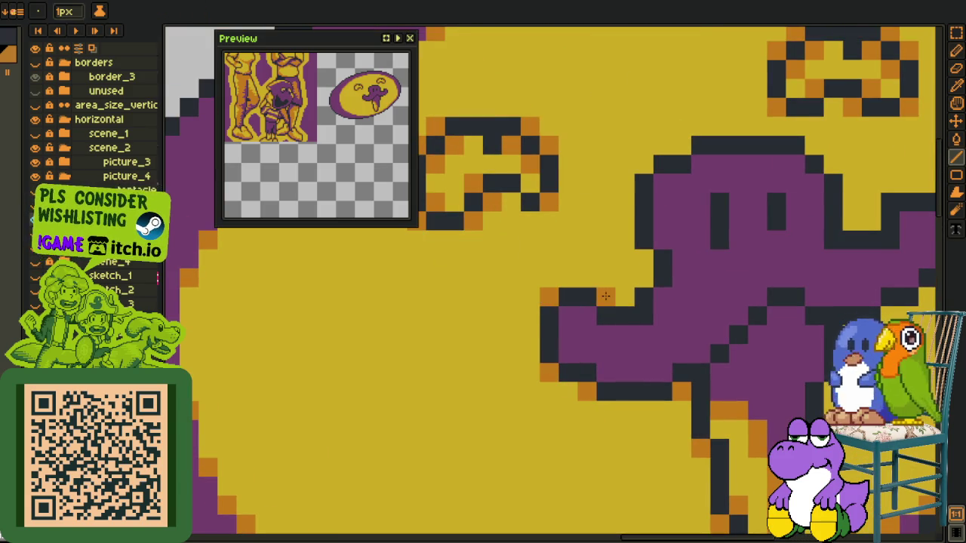
left_click(643, 259)
left_click(644, 164)
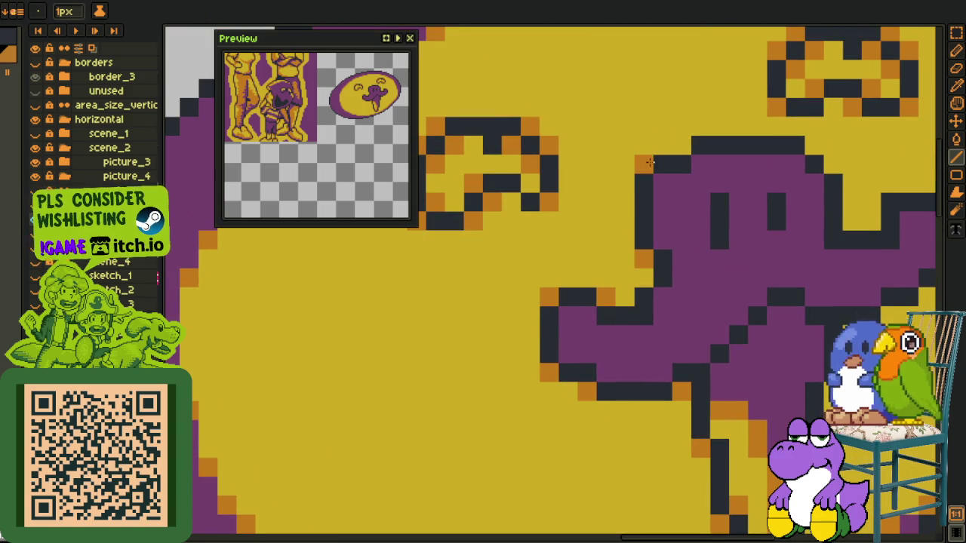
left_click_drag(773, 165, 575, 202)
left_click(597, 221)
left_click(636, 278)
left_click(712, 259)
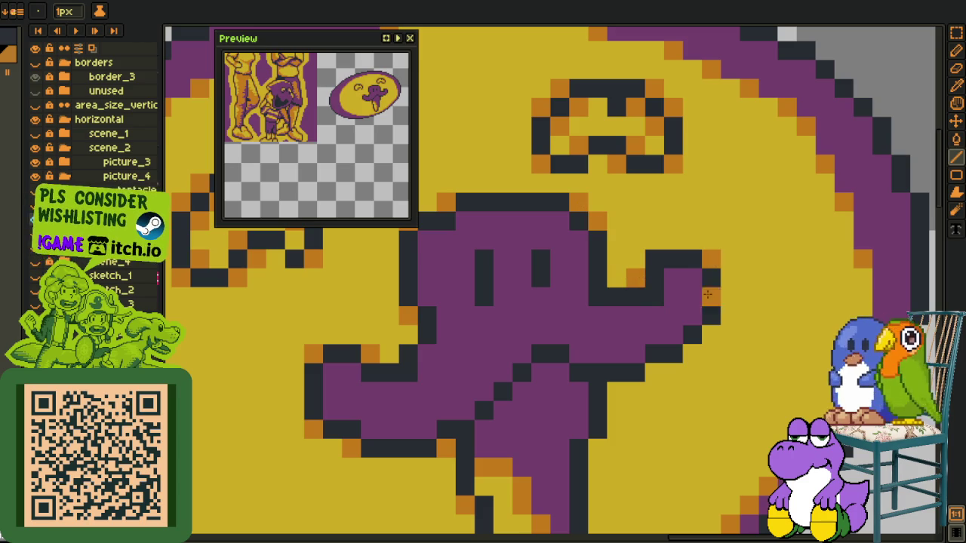
Add orange pixels at the arm outline corner and along the lower outline corners
left_click(711, 334)
left_click(692, 353)
left_click(655, 372)
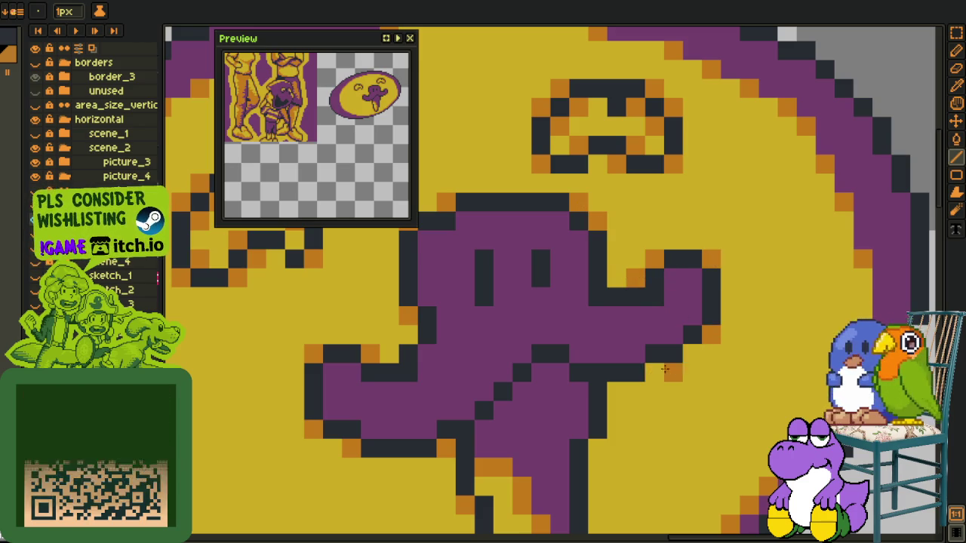
left_click(617, 391)
left_click(599, 429)
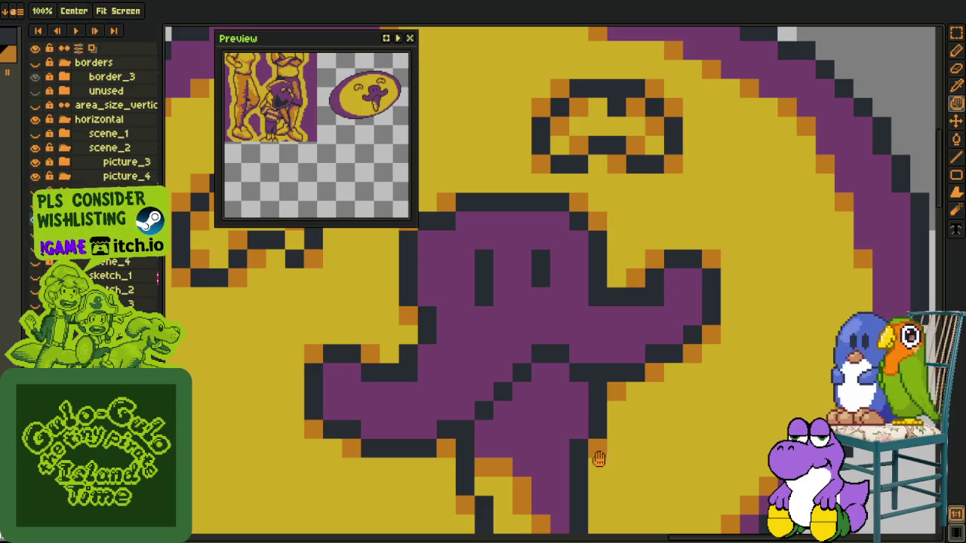
scroll(605, 436, "down", 1)
scroll(609, 391, "down", 2)
scroll(609, 390, "down", 1)
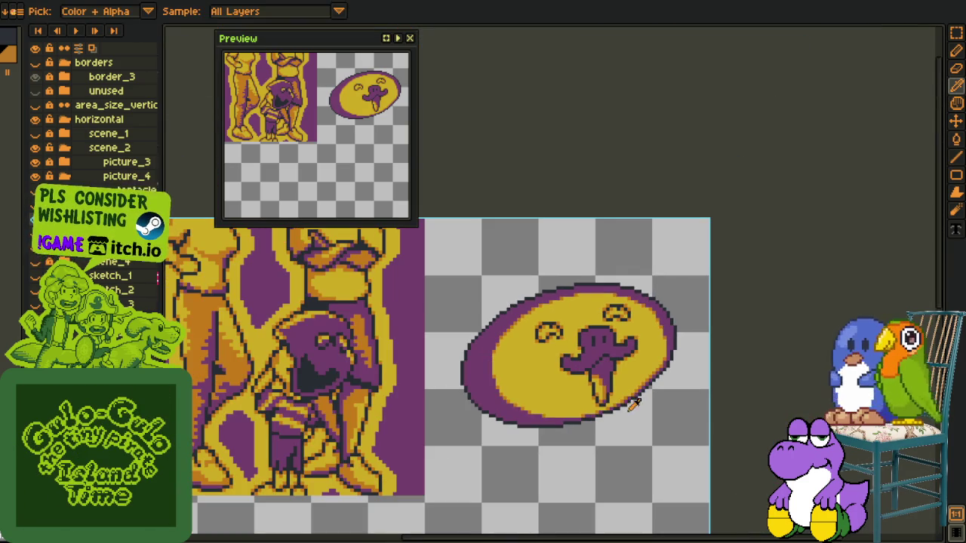
scroll(545, 394, "down", 1)
scroll(445, 323, "up", 1)
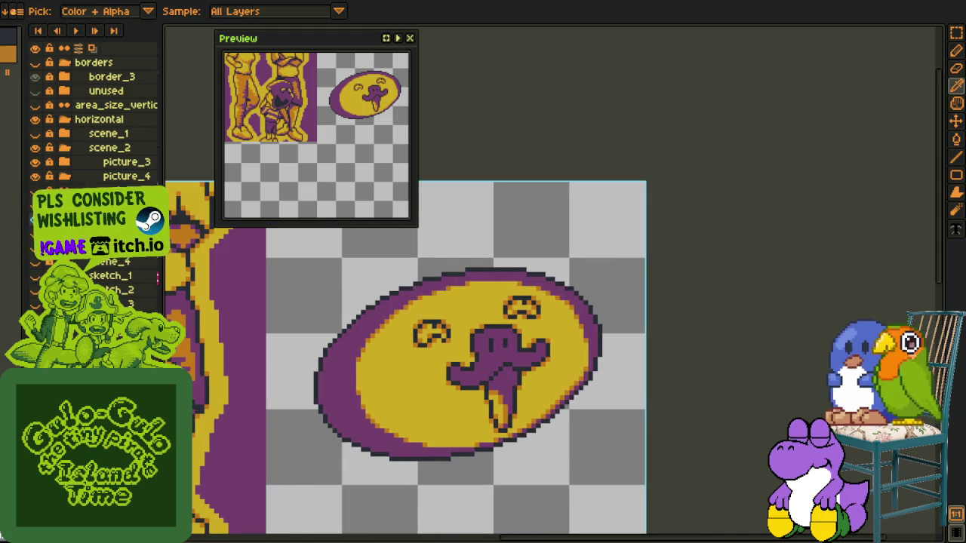
right_click(113, 213)
mouse_move(147, 247)
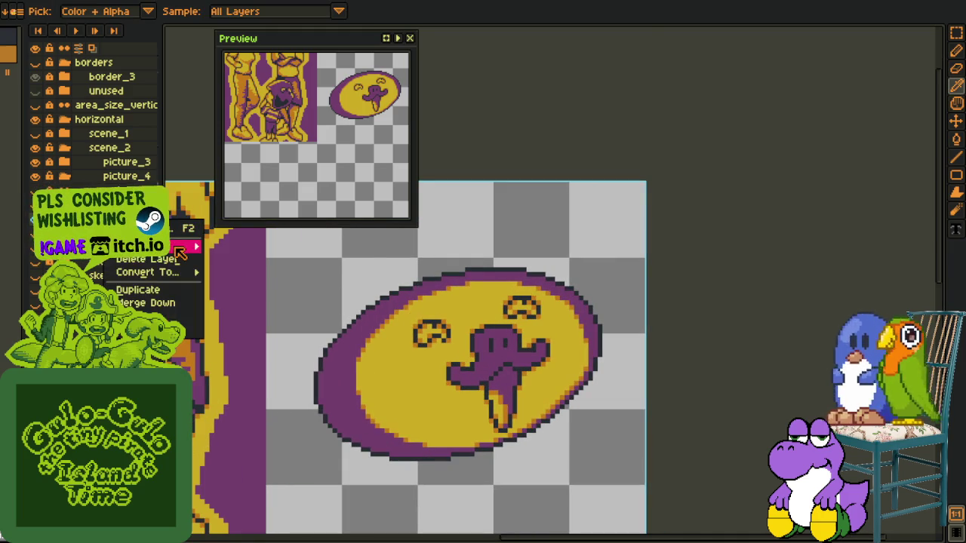
Insert a new layer and bucket-fill the octopus's purple body orange
left_click(330, 247)
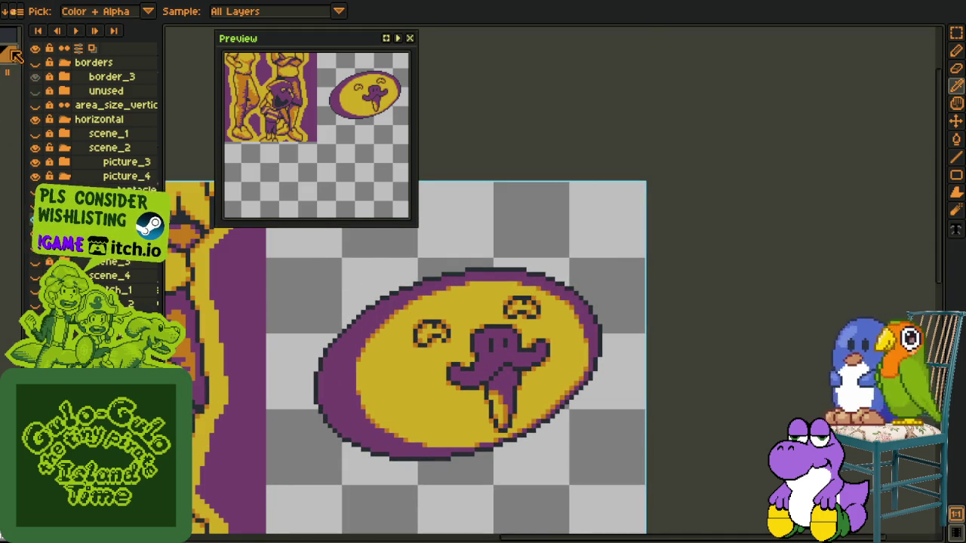
key("g")
left_click(509, 361)
scroll(528, 362, "down", 1)
scroll(528, 363, "up", 1)
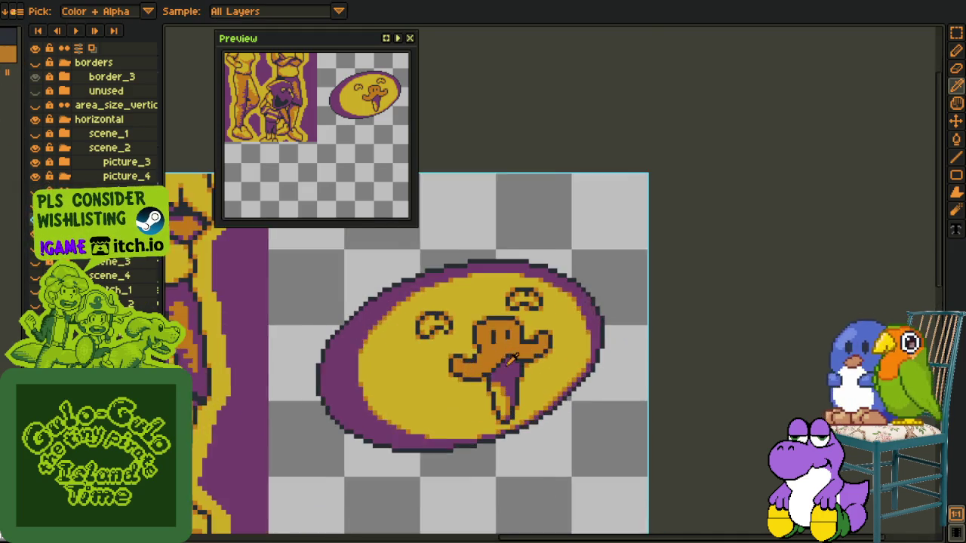
scroll(490, 359, "up", 1)
scroll(453, 356, "up", 1)
Pencil purple shading along the left arm and the body's underside
key("b")
scroll(453, 356, "up", 1)
key("i")
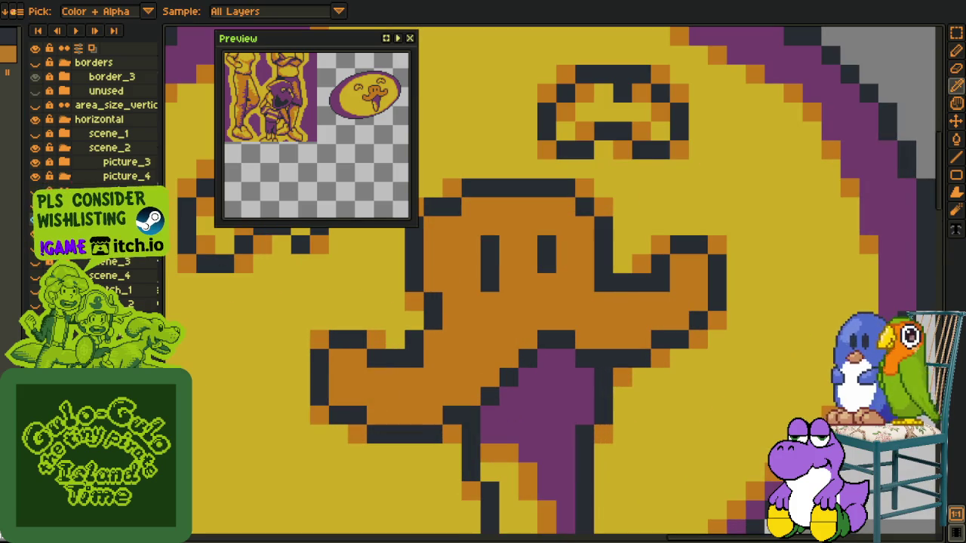
key("b")
mouse_move(357, 396)
left_mouse_down()
mouse_move(338, 378)
mouse_move(380, 410)
mouse_move(427, 414)
mouse_move(528, 340)
left_mouse_up()
mouse_move(586, 335)
left_mouse_down()
mouse_move(642, 339)
mouse_move(681, 317)
mouse_move(615, 338)
mouse_move(587, 336)
left_mouse_up()
scroll(587, 336, "down", 1)
scroll(586, 335, "down", 2)
key("i")
scroll(581, 332, "up", 1)
scroll(579, 330, "up", 2)
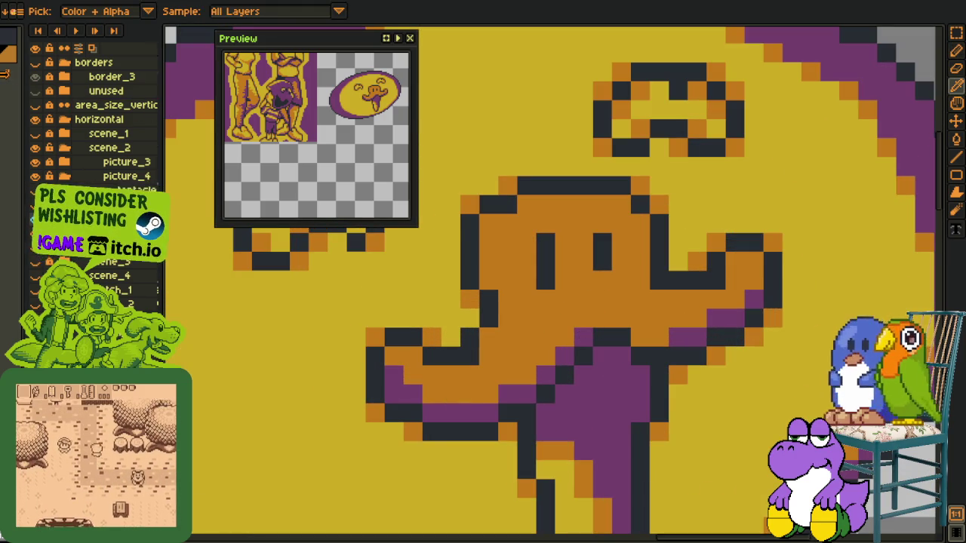
key("h")
left_click_drag(627, 316, 610, 286)
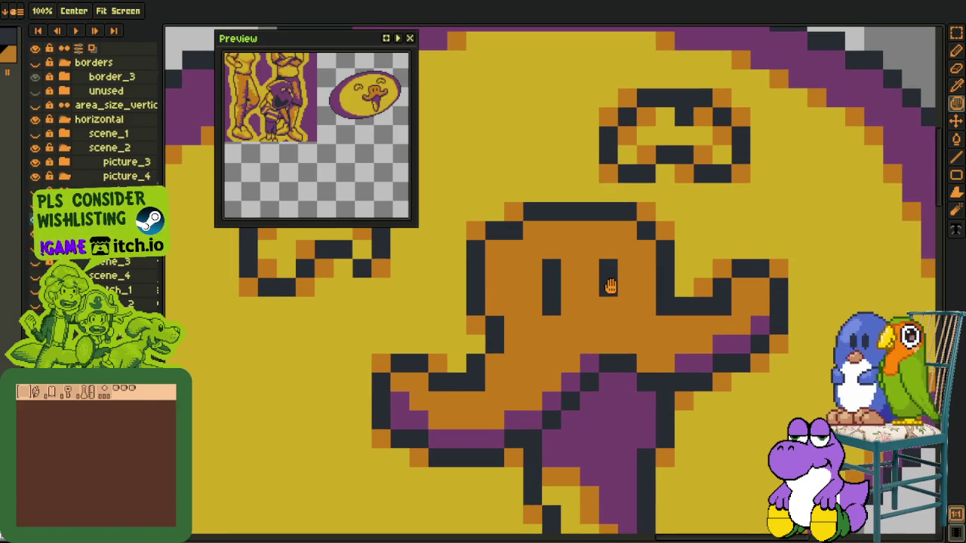
Sample the hat's yellow and paint it across the head top, below the chin and beside the left eye
key("b")
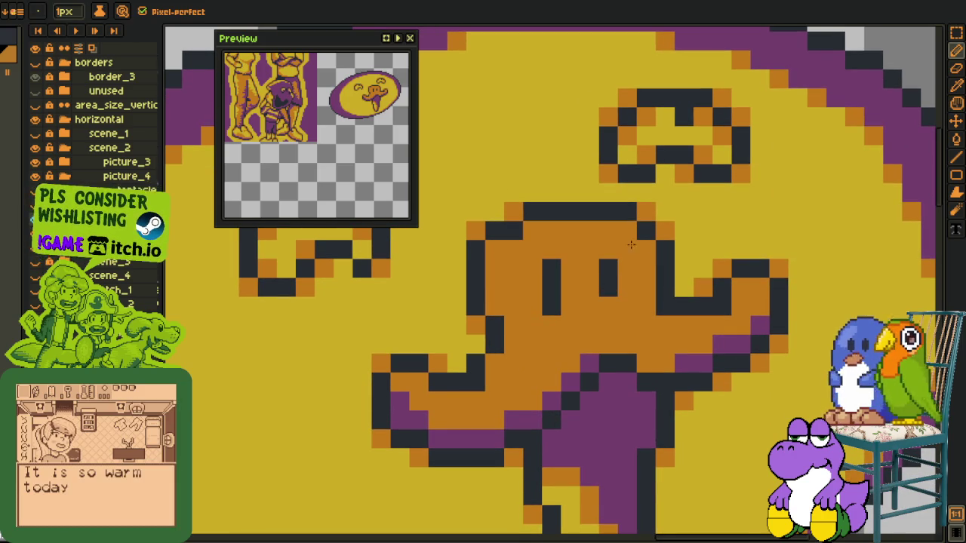
left_click(510, 184, "alt")
mouse_move(570, 231)
left_mouse_down()
mouse_move(608, 230)
mouse_move(556, 237)
mouse_move(597, 308)
mouse_move(619, 253)
mouse_move(647, 273)
mouse_move(643, 301)
mouse_move(600, 326)
mouse_move(571, 265)
left_mouse_up()
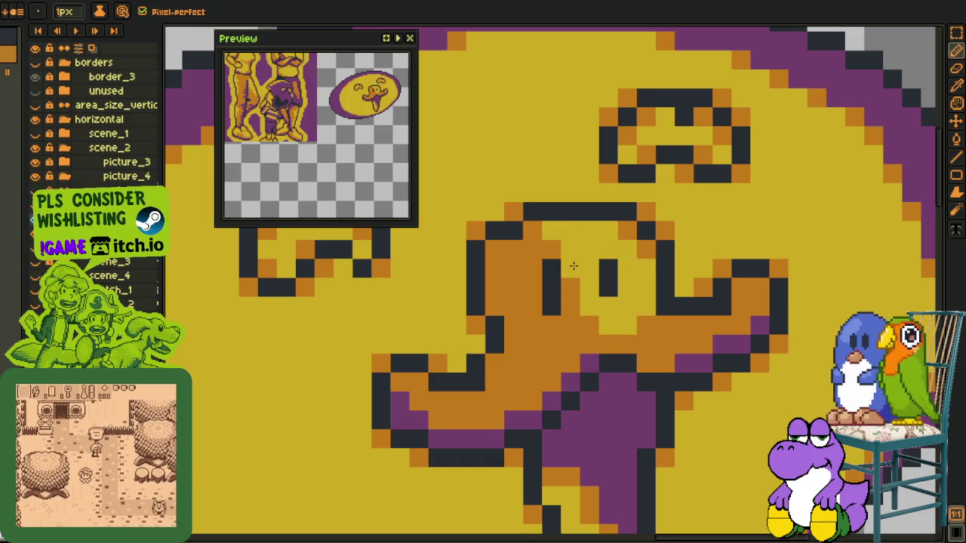
left_click_drag(603, 333, 610, 344)
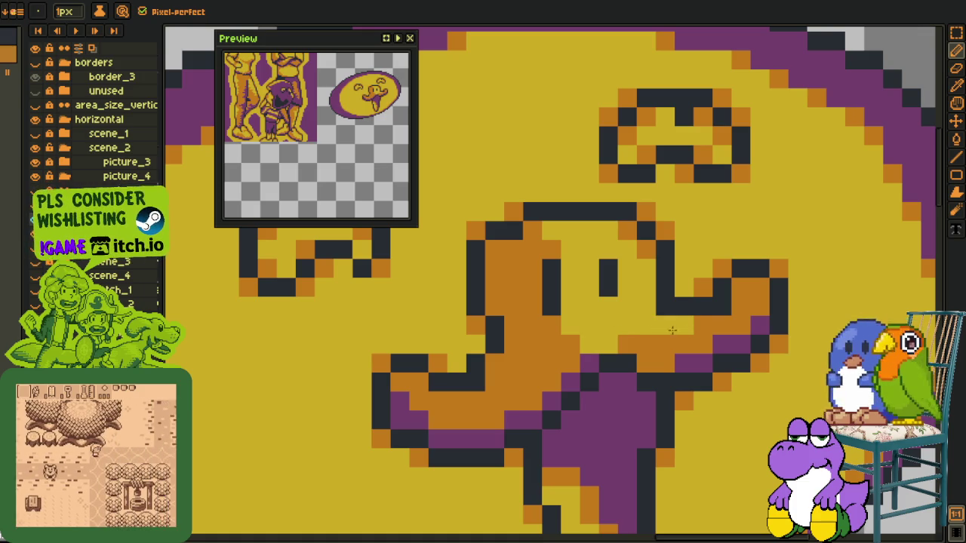
mouse_move(533, 332)
left_mouse_down()
mouse_move(533, 279)
mouse_move(513, 277)
mouse_move(513, 296)
mouse_move(542, 337)
left_mouse_up()
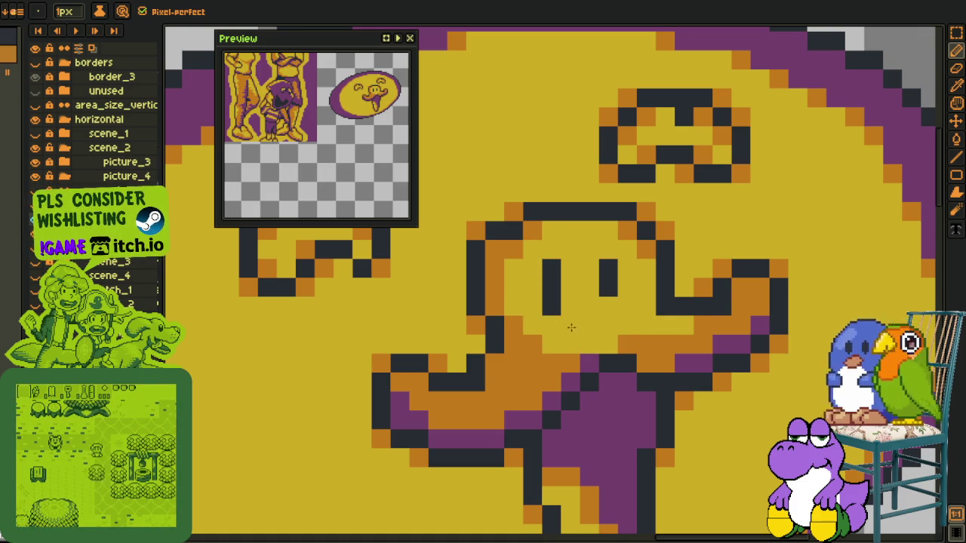
Redraw the mouth with a dark line and touch up the pixels around it
scroll(572, 326, "down", 5)
scroll(504, 345, "up", 4)
left_click_drag(504, 345, 478, 356)
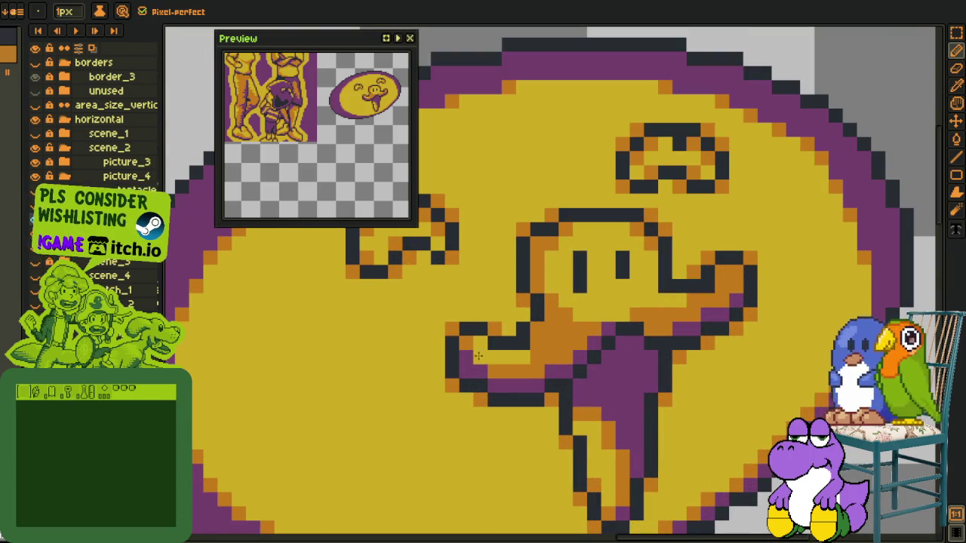
left_click(480, 351, "alt")
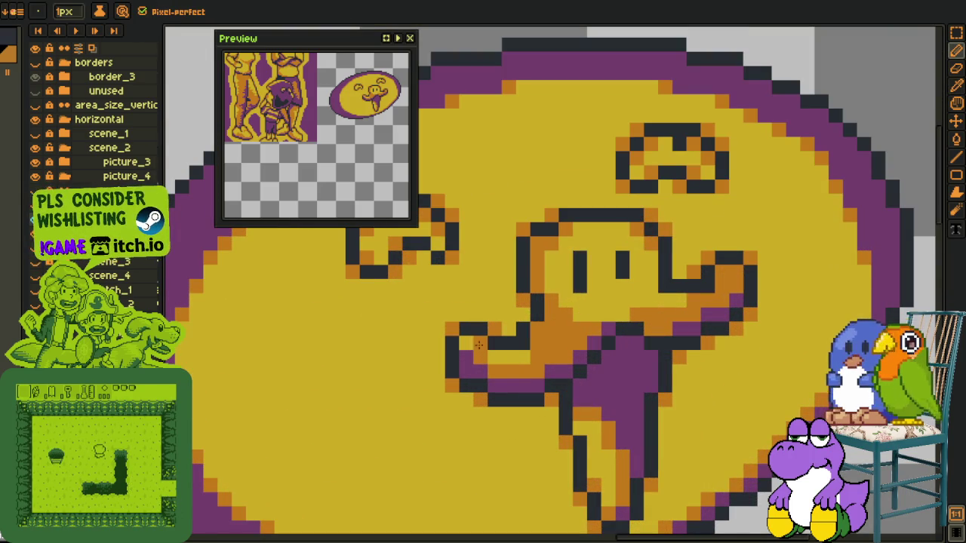
left_click(483, 356)
left_click(541, 332)
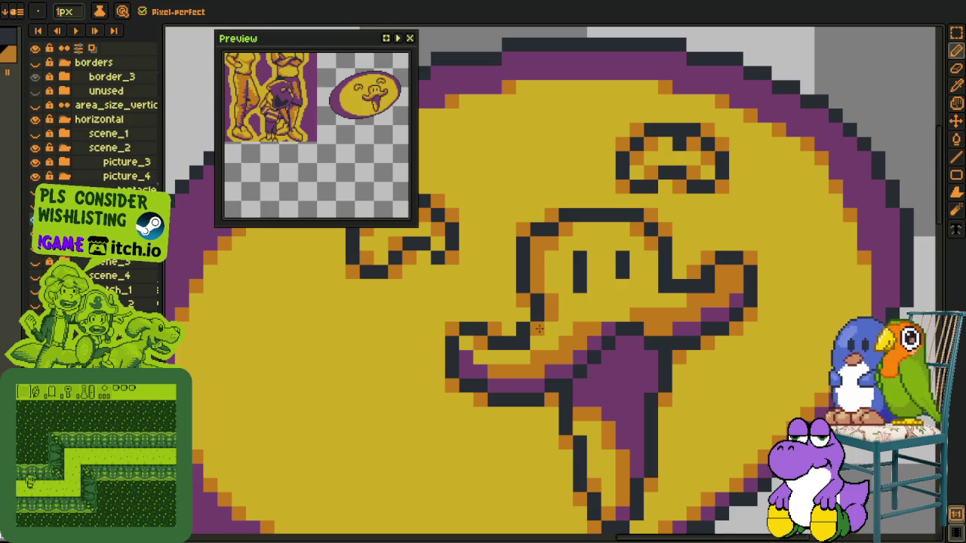
scroll(539, 330, "down", 3)
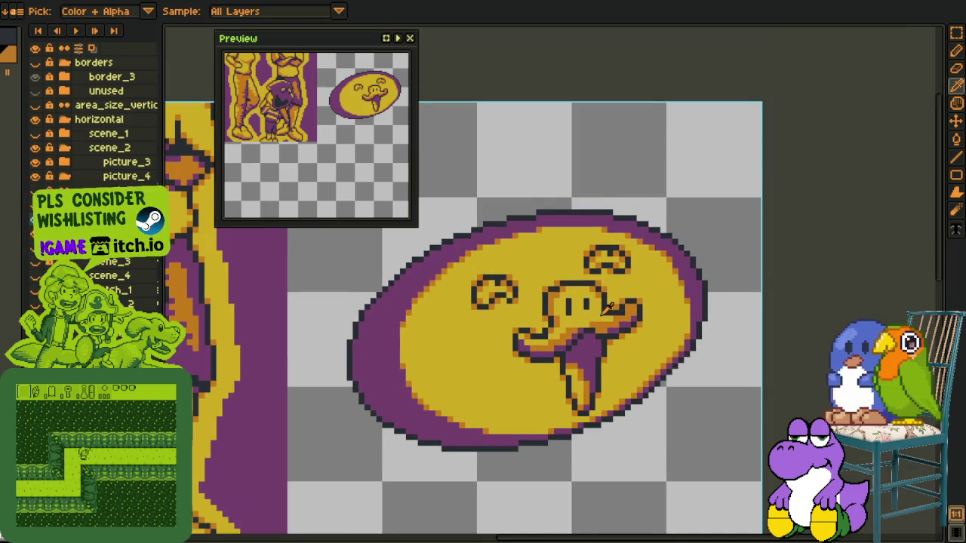
Sample the darker orange shade from the octopus's head with the Eyedropper
scroll(608, 307, "up", 3)
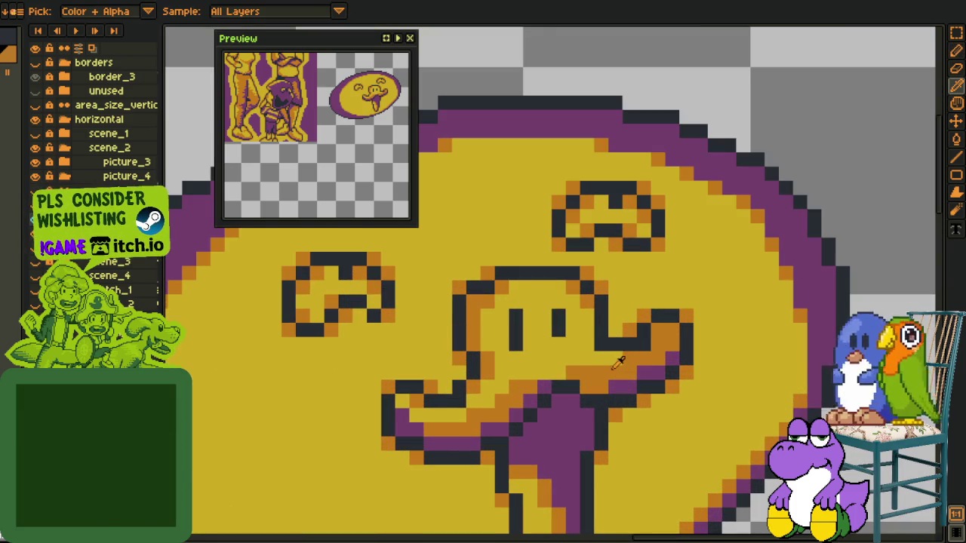
scroll(617, 362, "down", 3)
scroll(614, 324, "up", 3)
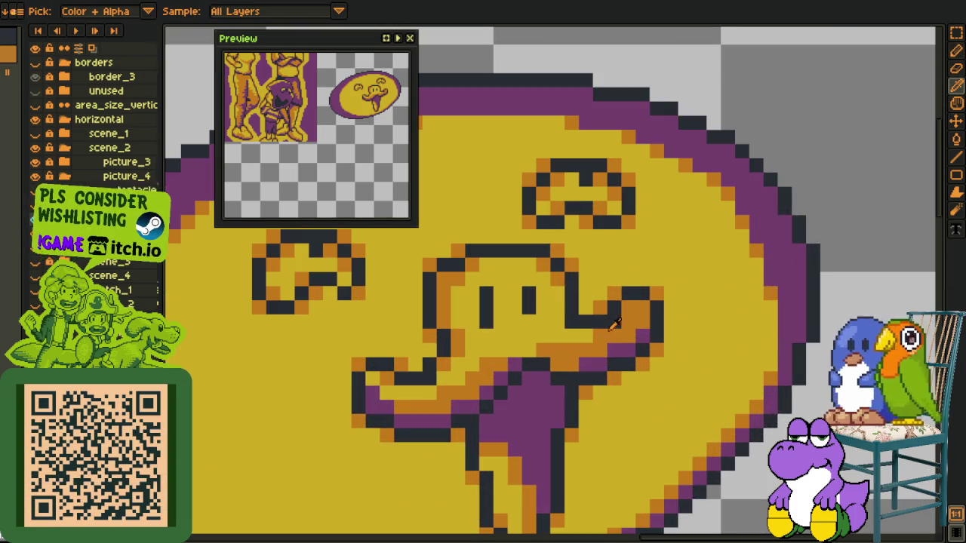
key("b")
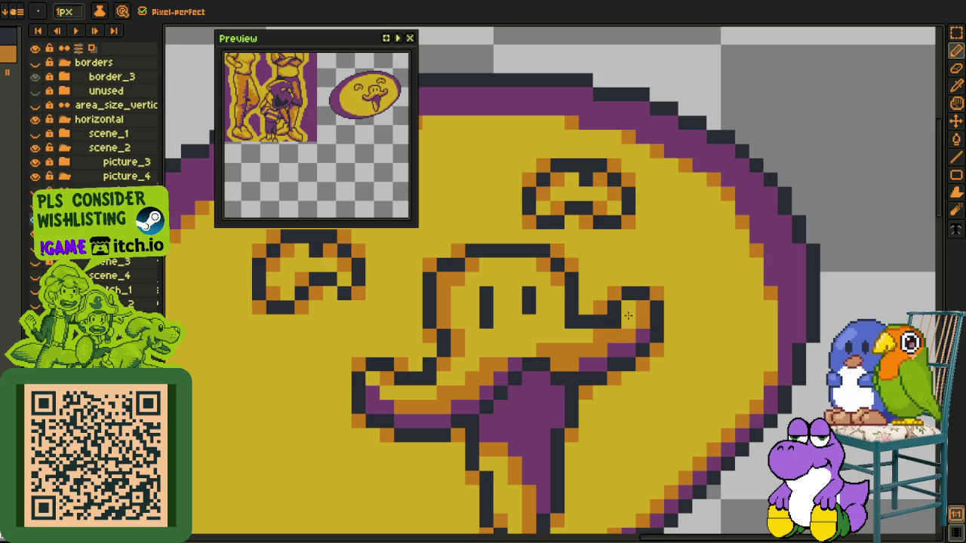
scroll(628, 316, "down", 3)
key("o")
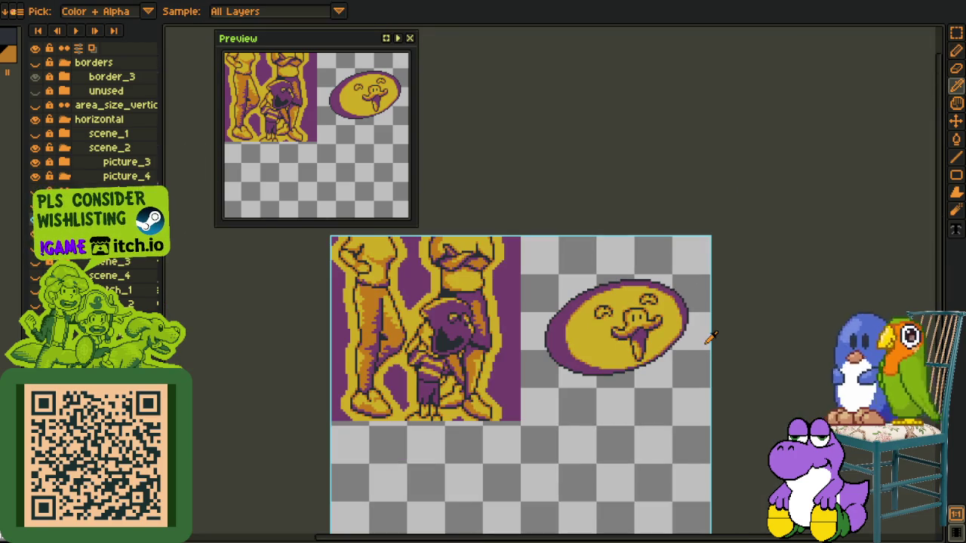
scroll(691, 332, "up", 2)
scroll(619, 310, "up", 2)
scroll(528, 287, "up", 1)
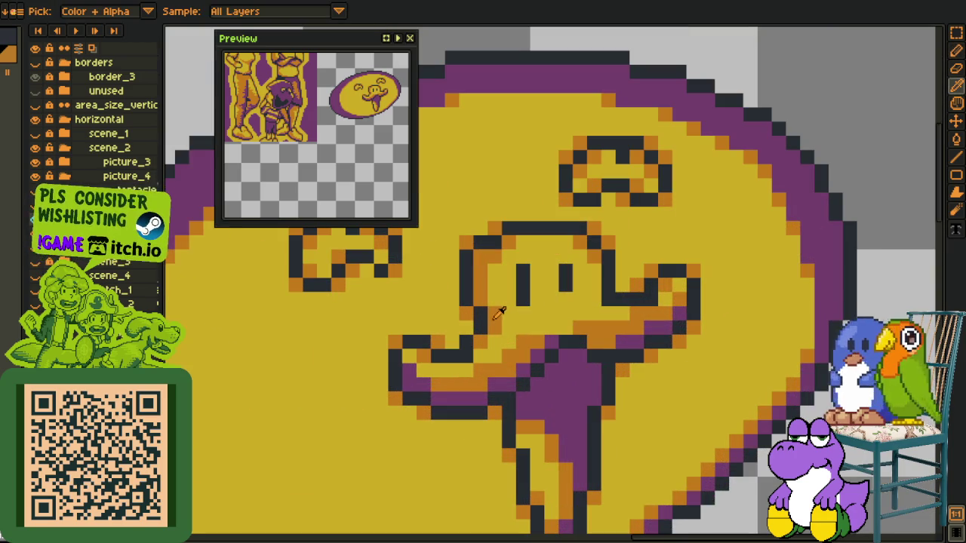
key("b")
Paint darker orange shading down the left side of the face beside the eye
left_click_drag(494, 272, 504, 313)
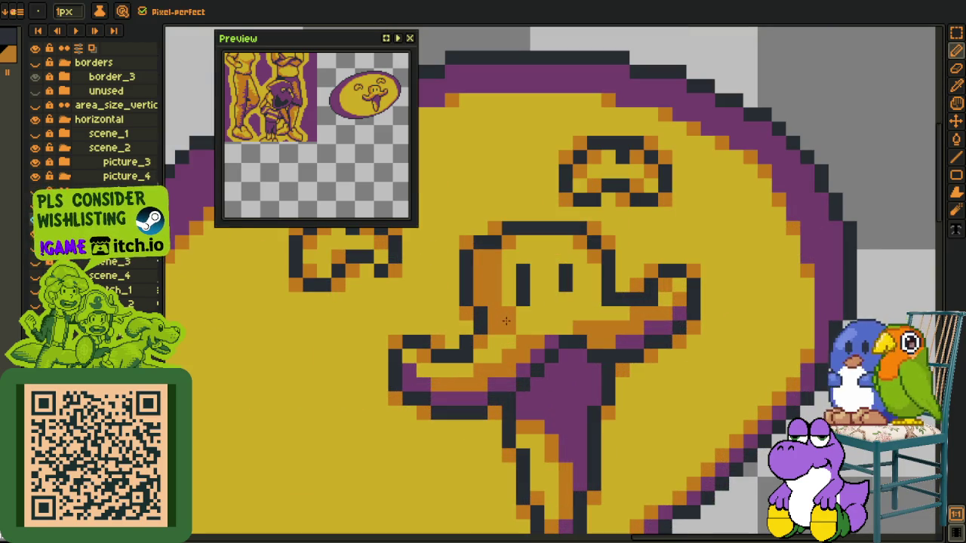
scroll(528, 313, "down", 3)
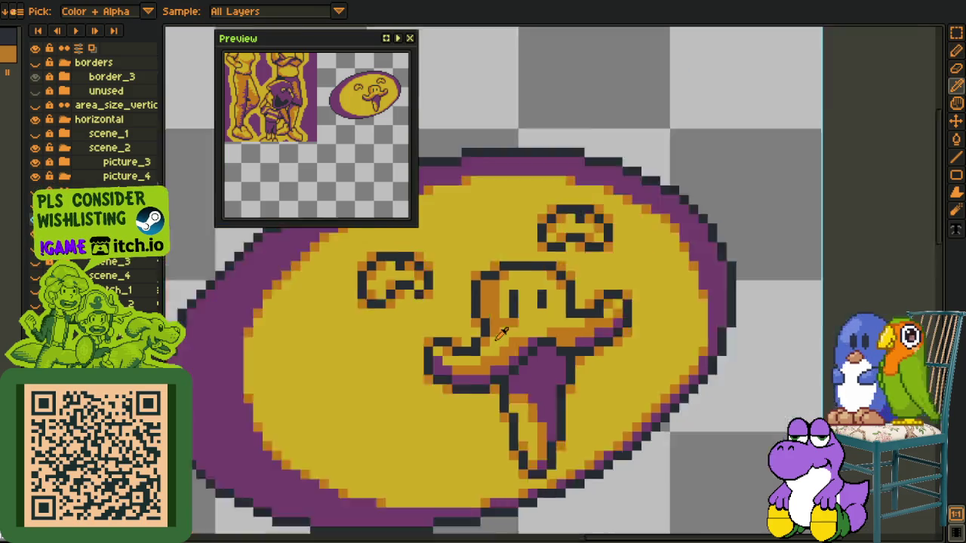
scroll(600, 366, "down", 2)
scroll(563, 342, "up", 2)
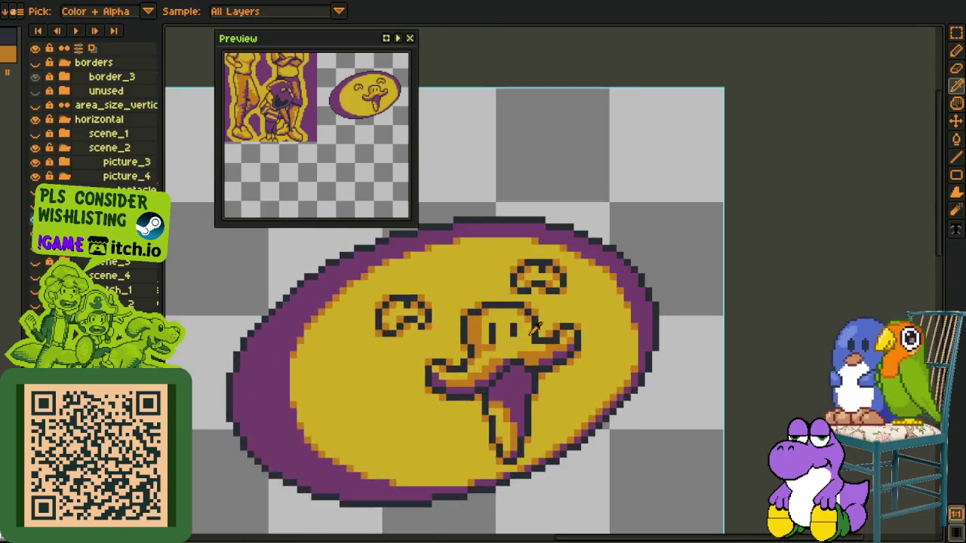
scroll(528, 332, "up", 2)
key("b")
scroll(508, 341, "down", 2)
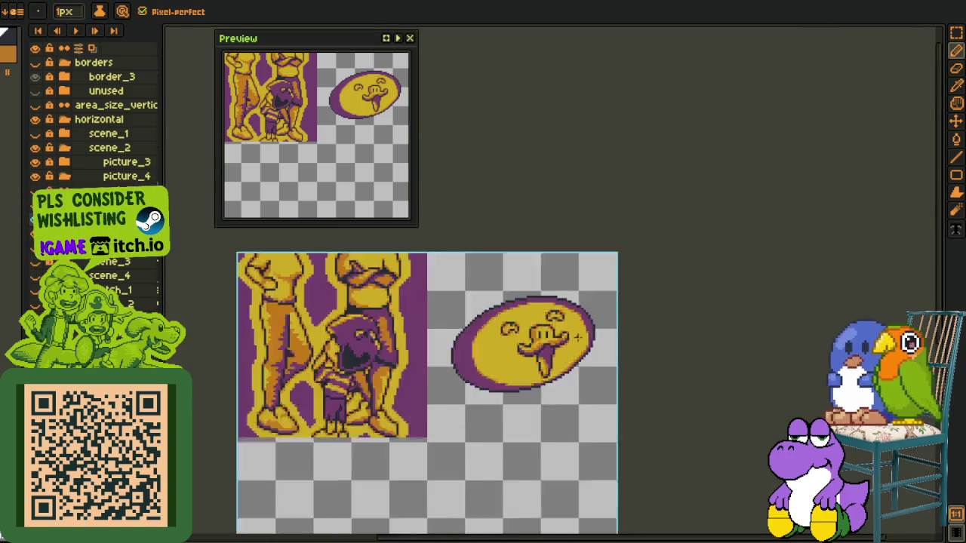
scroll(508, 340, "down", 1)
scroll(574, 346, "up", 2)
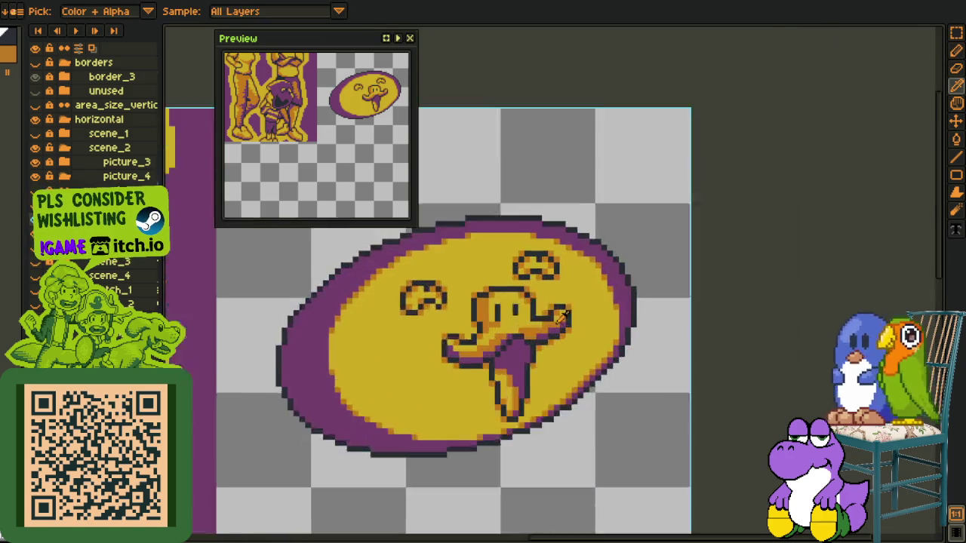
scroll(529, 317, "up", 1)
scroll(528, 317, "down", 2)
scroll(573, 346, "down", 1)
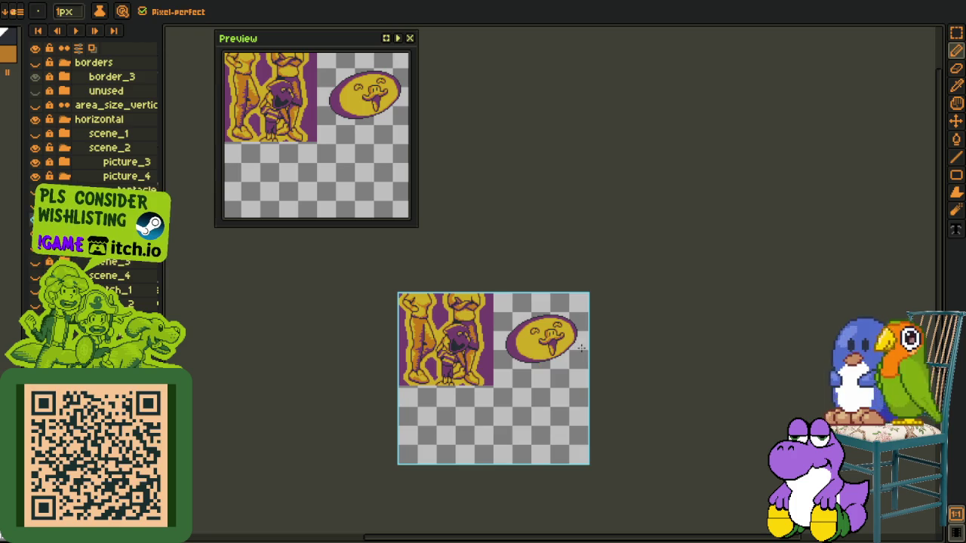
key("i")
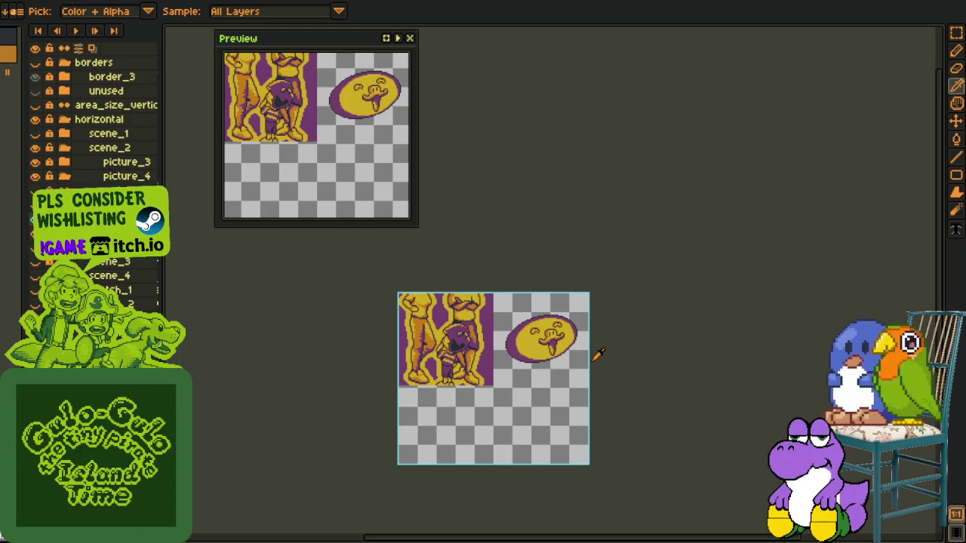
Move the orange edge pixel one cell lower and fill its old spot with yellow
scroll(597, 354, "up", 4)
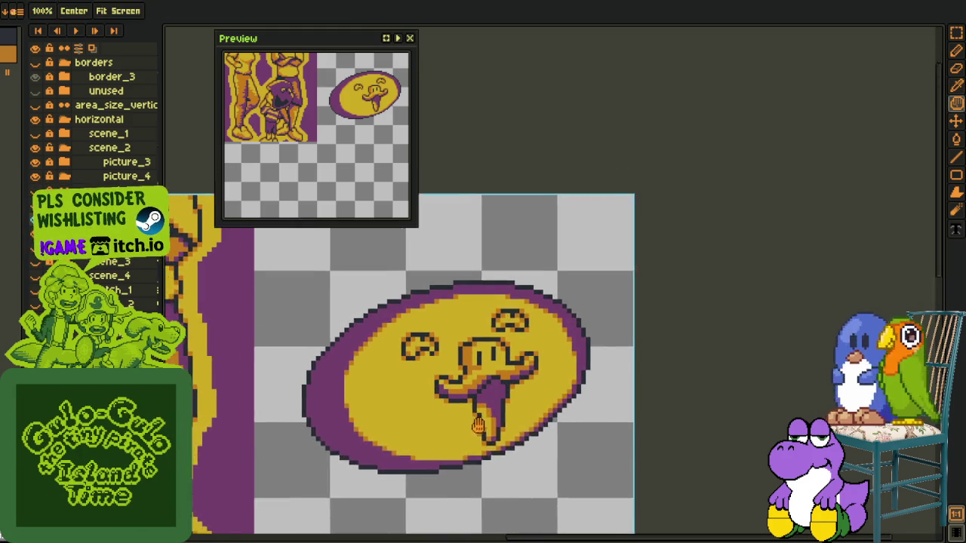
scroll(562, 476, "down", 1)
scroll(431, 427, "up", 1)
scroll(392, 385, "up", 1)
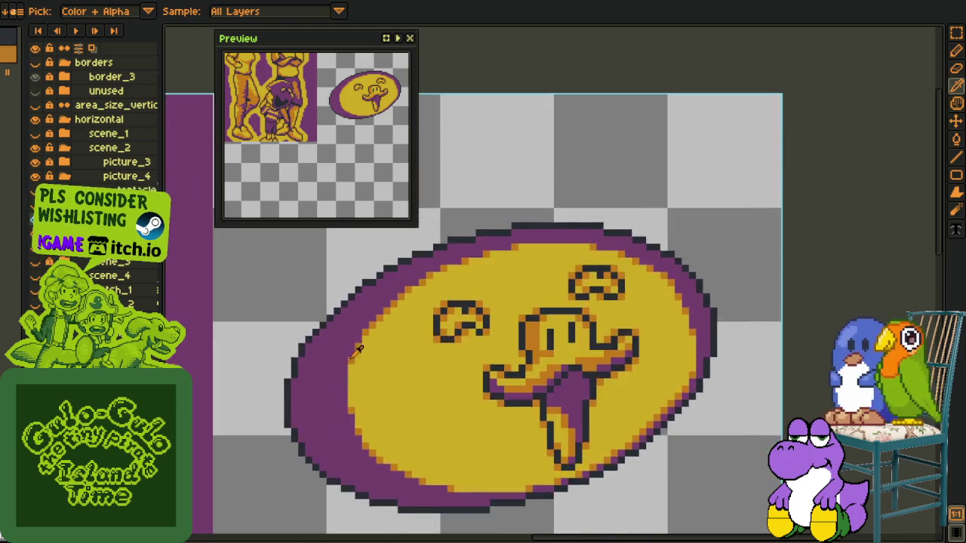
scroll(348, 347, "up", 2)
left_click(360, 368)
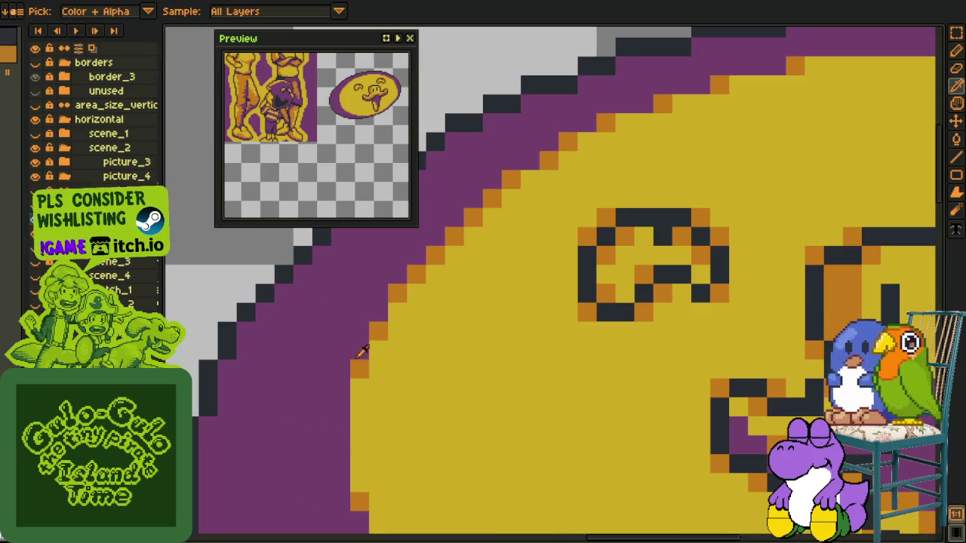
left_click(378, 332, "alt")
left_click(359, 384)
Toggle between Pencil and Eyedropper, then bring up the current layer's actions menu
scroll(359, 383, "down", 3)
scroll(548, 464, "down", 2)
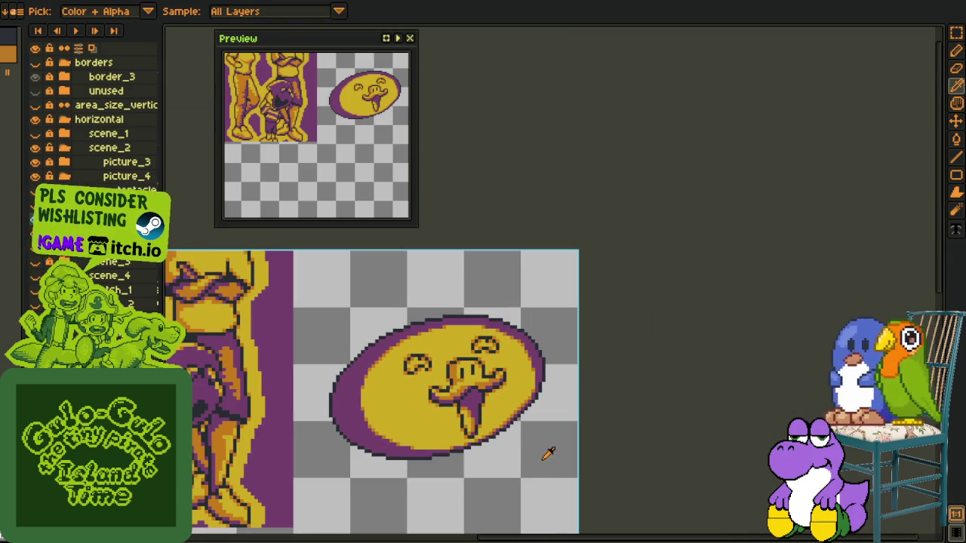
scroll(464, 382, "up", 1)
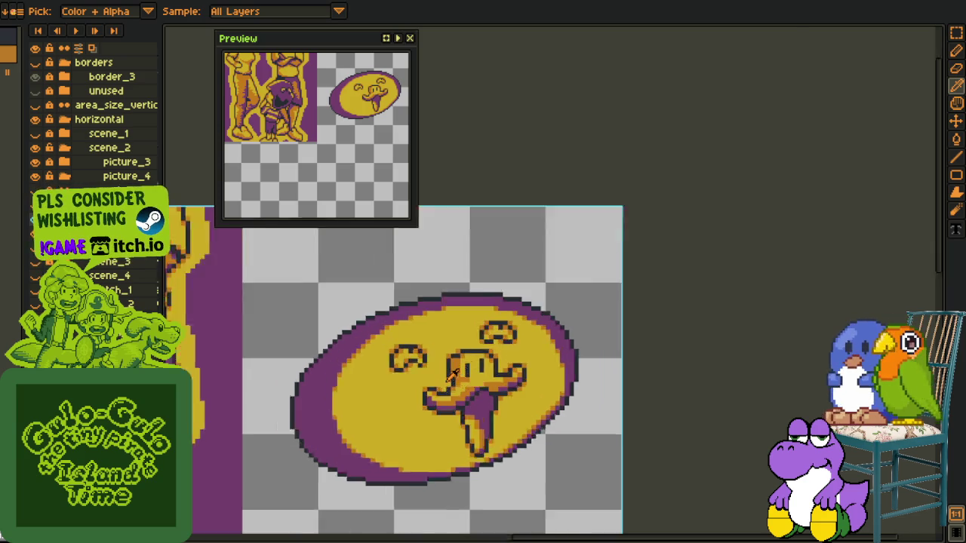
scroll(453, 401, "up", 2)
key("b")
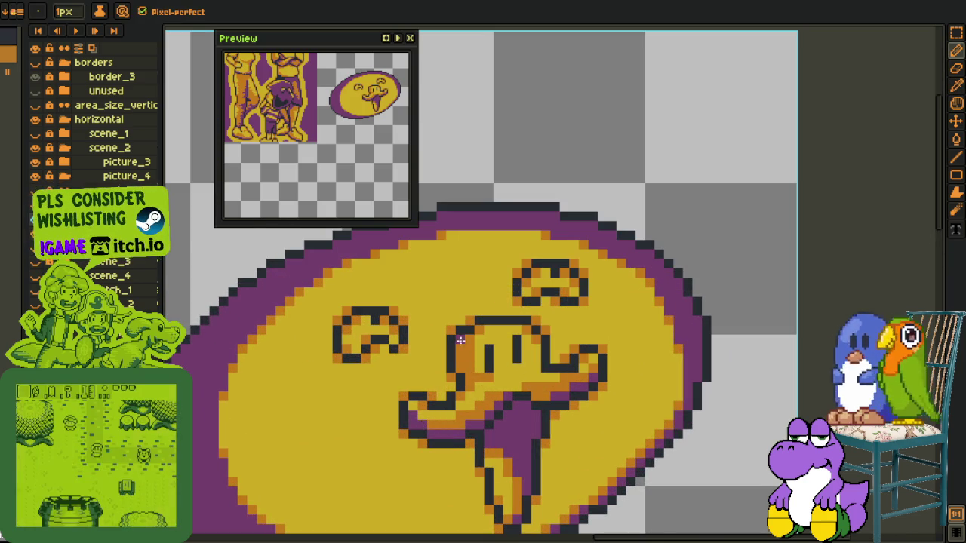
key("o")
key("b")
scroll(593, 400, "down", 3)
key("o")
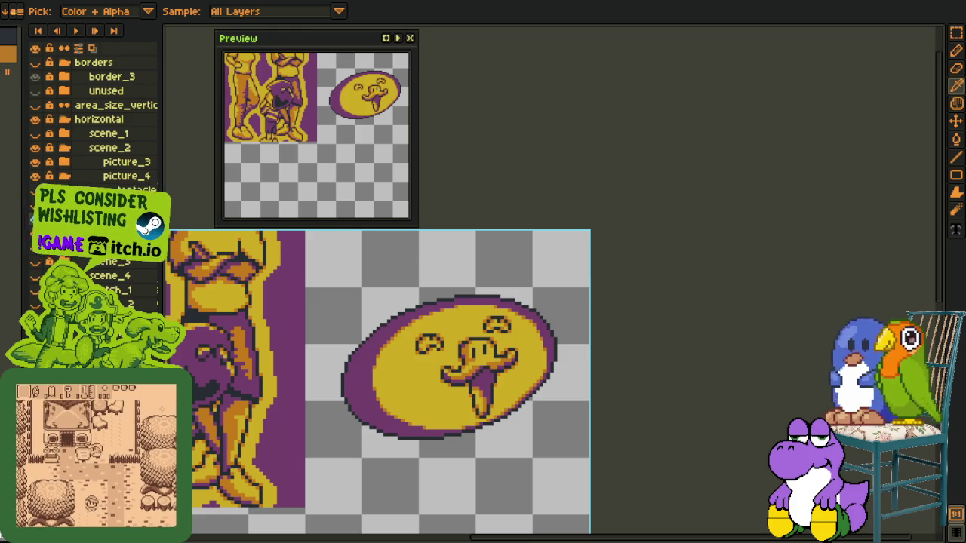
right_click(117, 221)
Merge the working layer down into the layer below
left_click(147, 302)
scroll(498, 309, "down", 1)
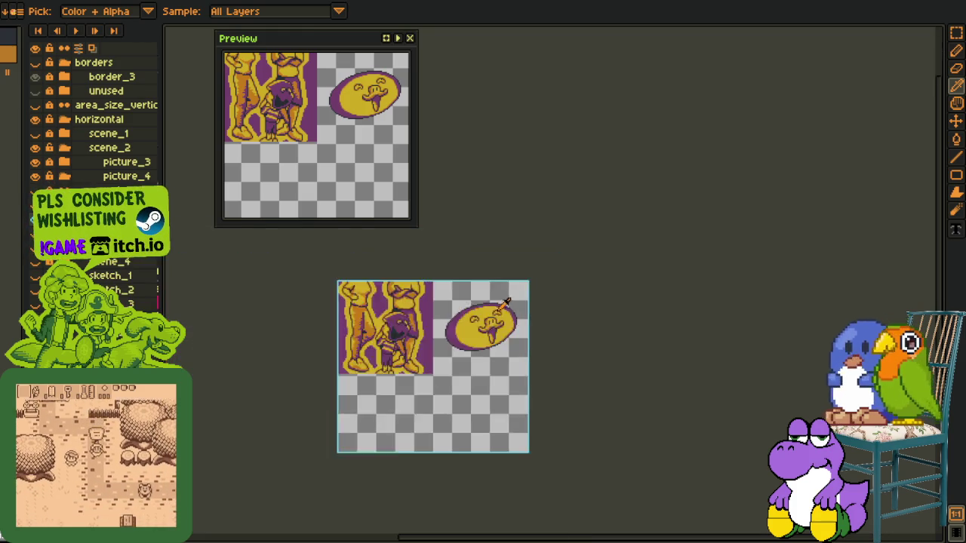
scroll(498, 309, "down", 1)
scroll(536, 321, "up", 1)
scroll(513, 321, "up", 2)
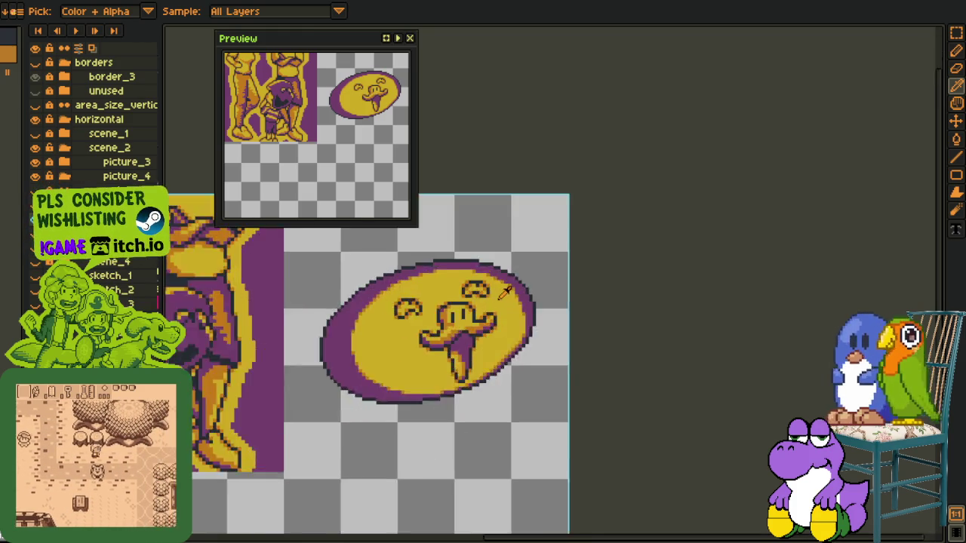
scroll(466, 321, "up", 1)
scroll(466, 321, "up", 1)
scroll(430, 351, "down", 2)
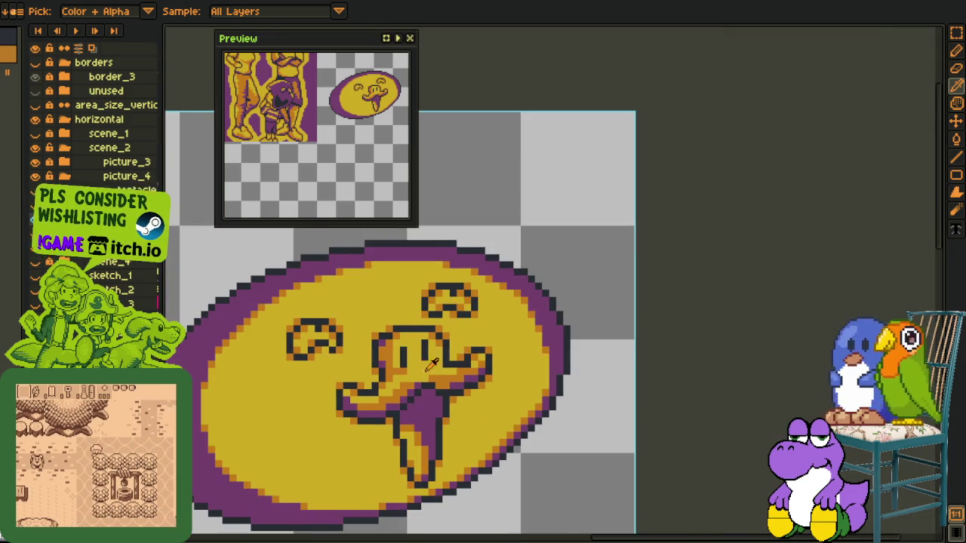
scroll(430, 350, "up", 2)
scroll(453, 362, "down", 3)
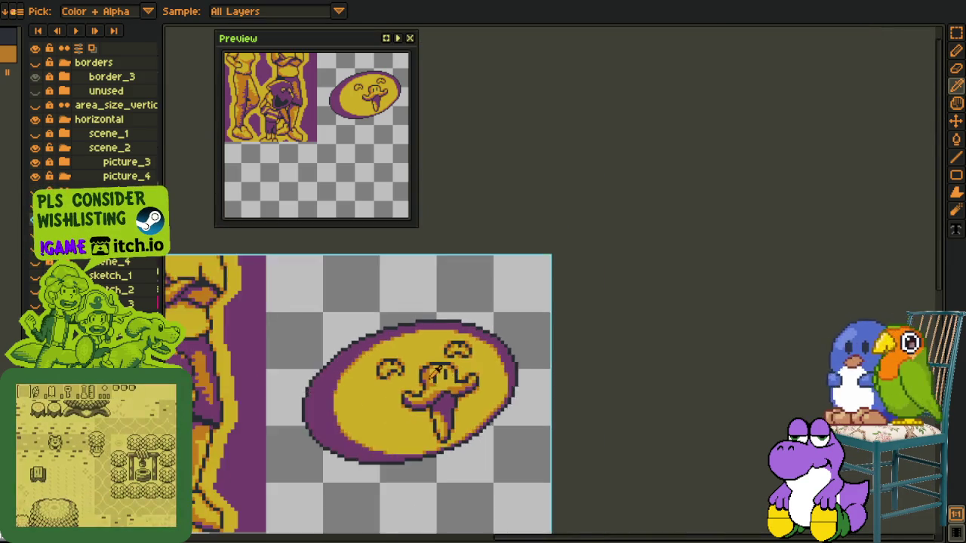
scroll(491, 389, "up", 2)
Sample purple from the face and repaint two orange pixels by the mouth purple
key("b")
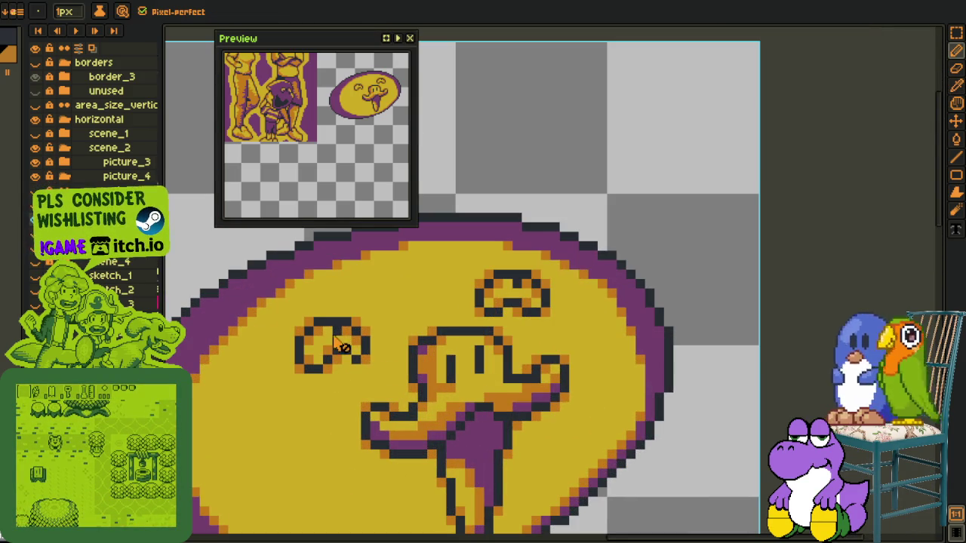
scroll(471, 381, "up", 1)
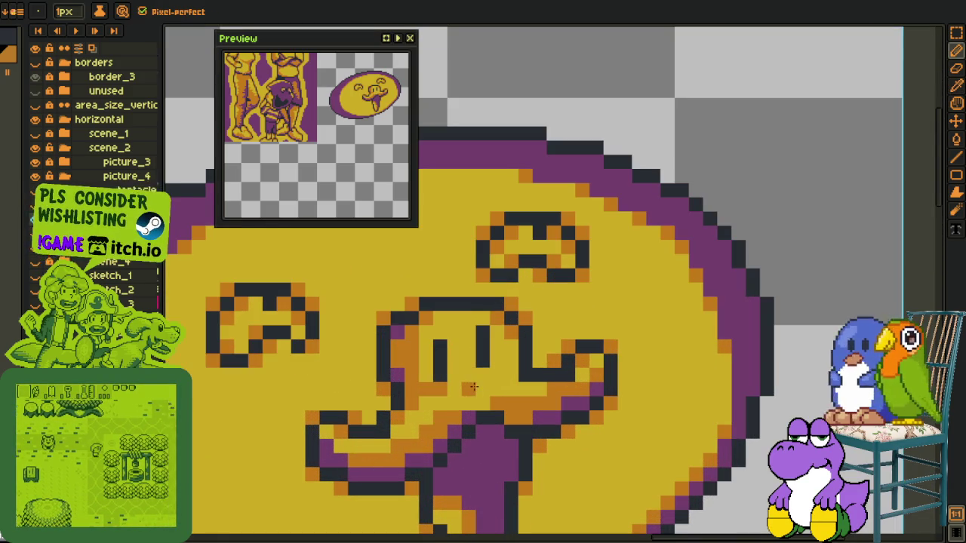
key("alt")
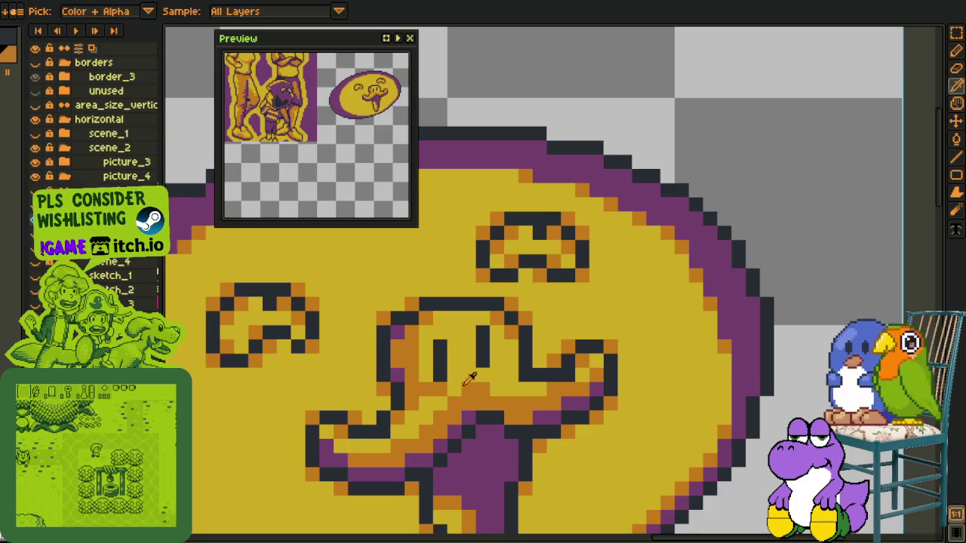
scroll(443, 387, "down", 2)
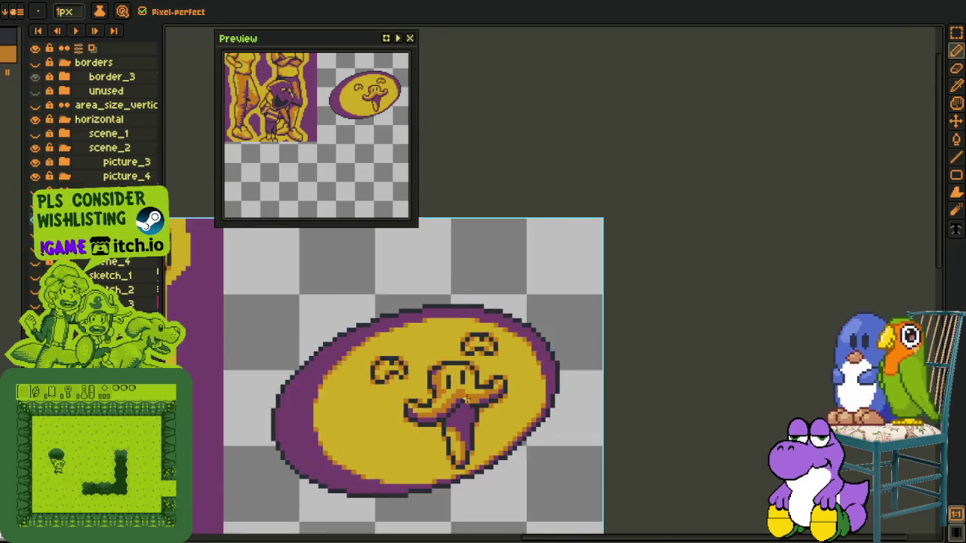
scroll(513, 387, "down", 2)
scroll(513, 386, "down", 2)
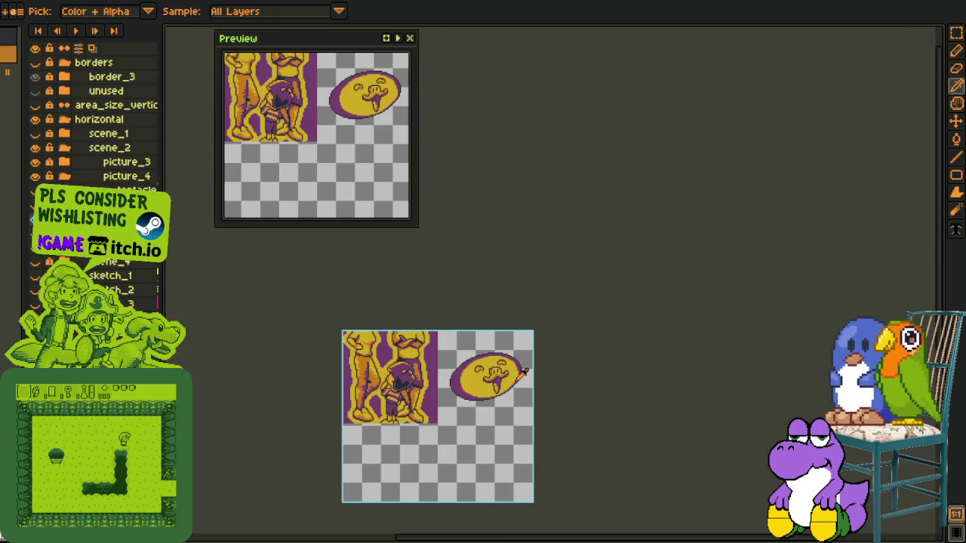
scroll(524, 370, "up", 4)
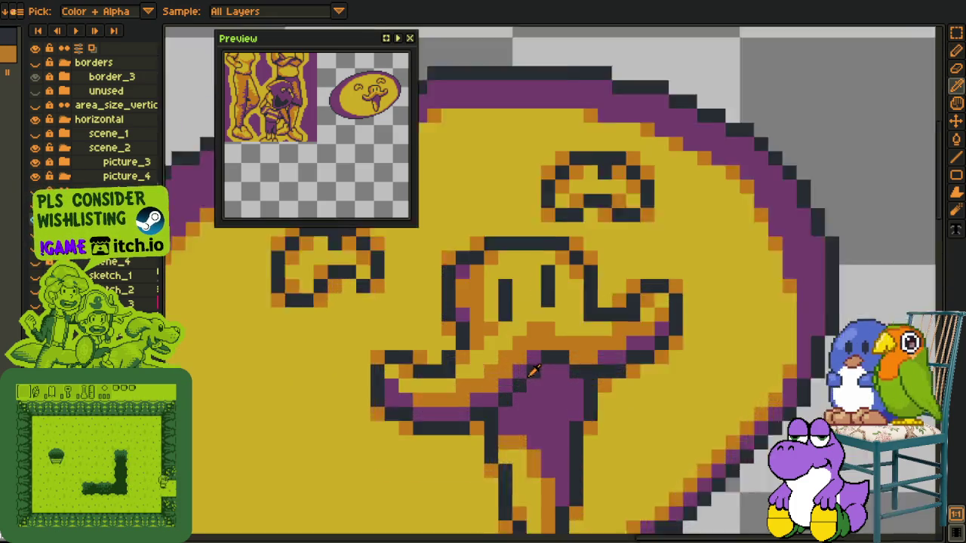
scroll(528, 367, "up", 2)
key("b")
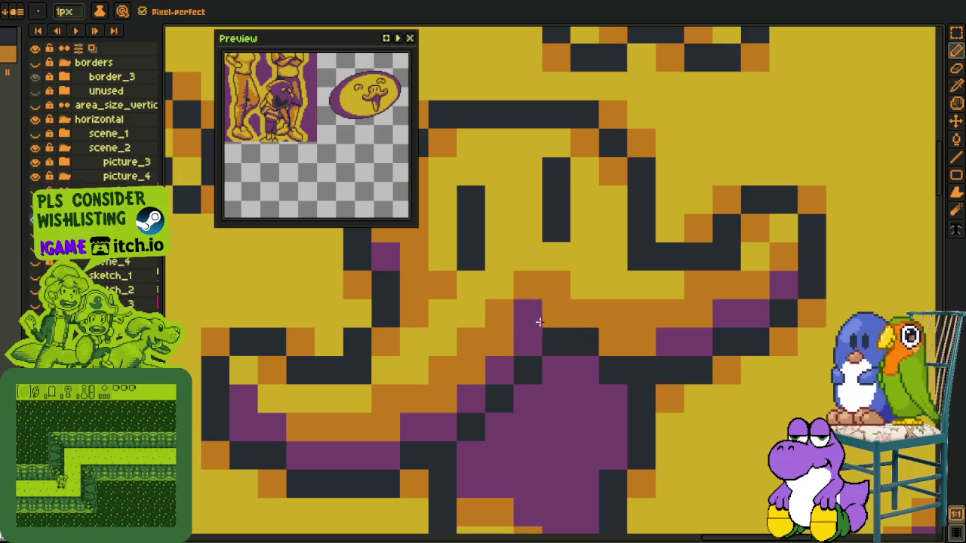
scroll(612, 338, "down", 3)
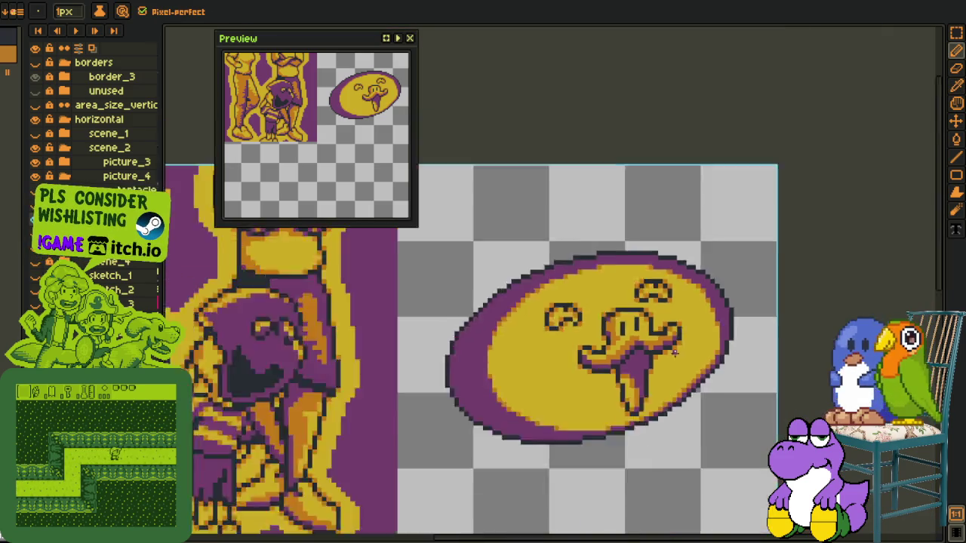
scroll(612, 339, "down", 2)
scroll(636, 366, "up", 5)
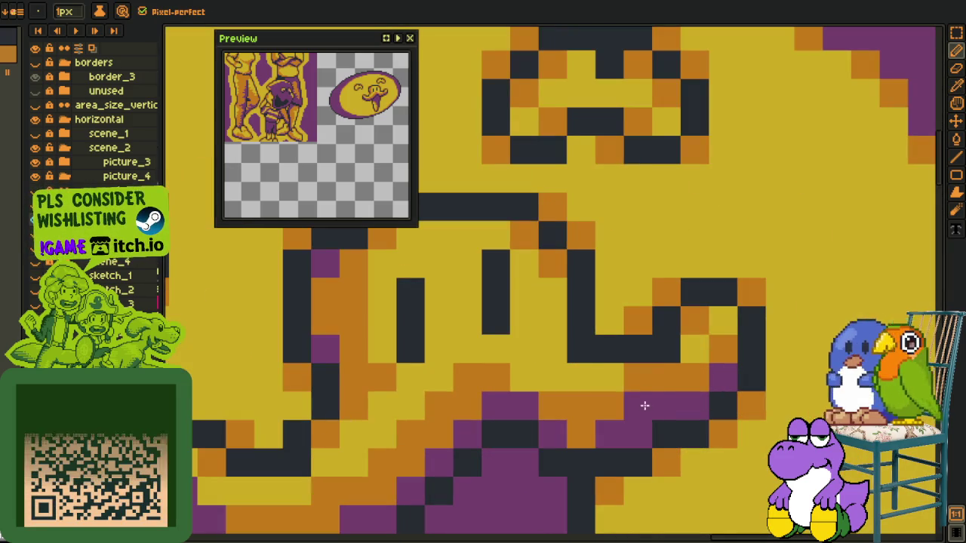
left_click(581, 435)
left_click(694, 377)
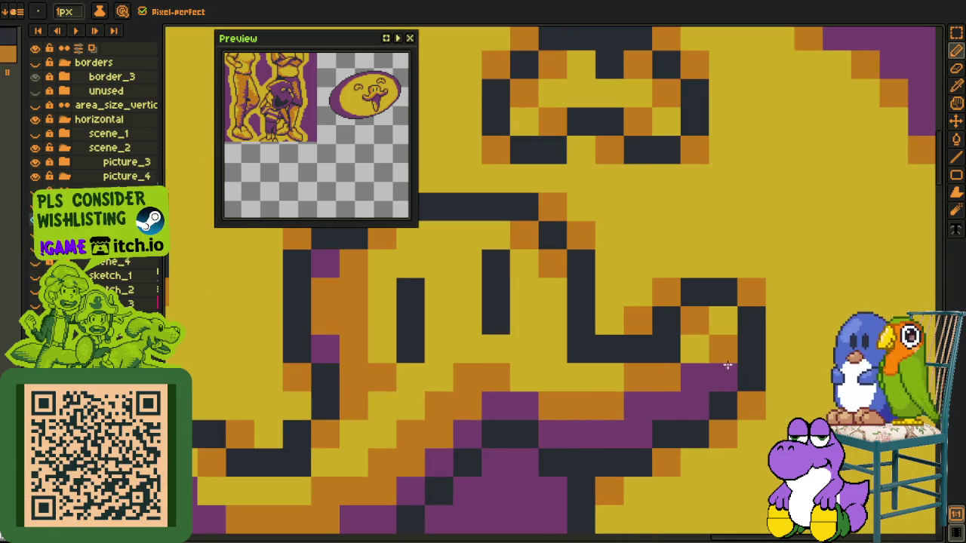
Recolour the orange pixels on the mouth's right curl to purple
key("o")
key("b")
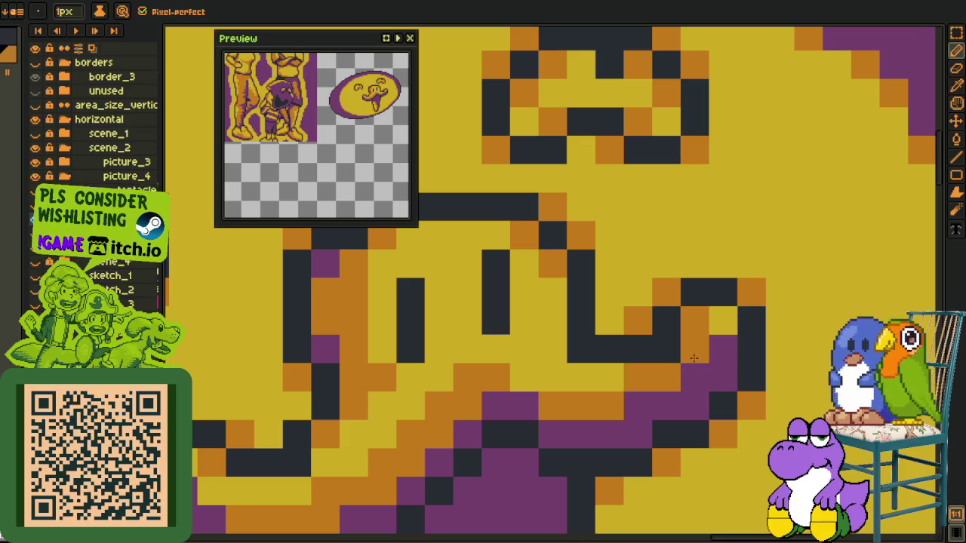
key("alt")
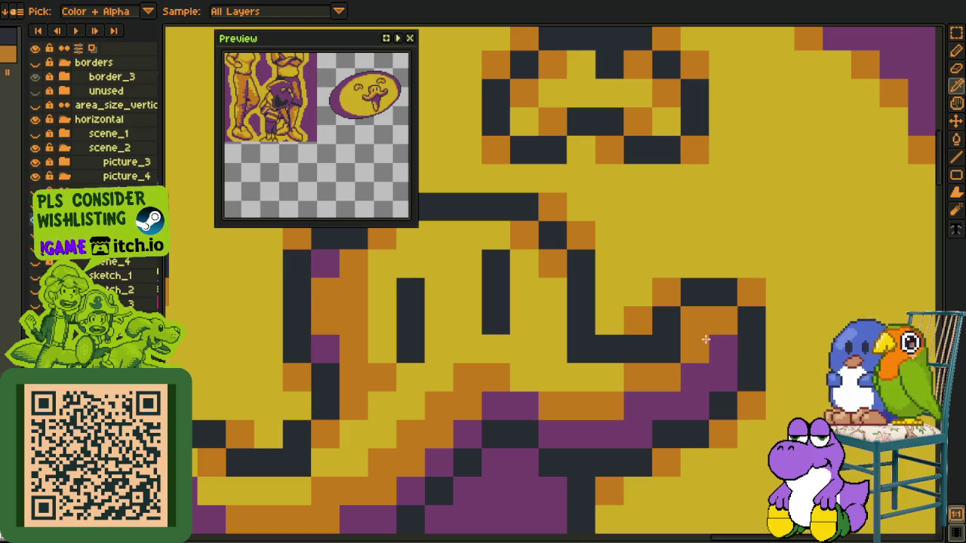
scroll(705, 340, "down", 4)
scroll(717, 343, "down", 3)
scroll(747, 349, "down", 3)
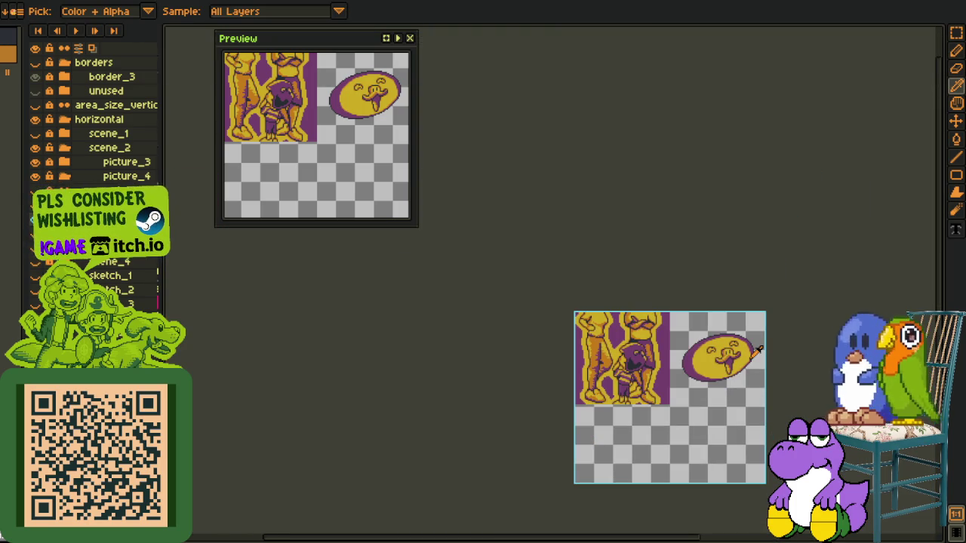
scroll(757, 351, "up", 3)
scroll(637, 342, "up", 2)
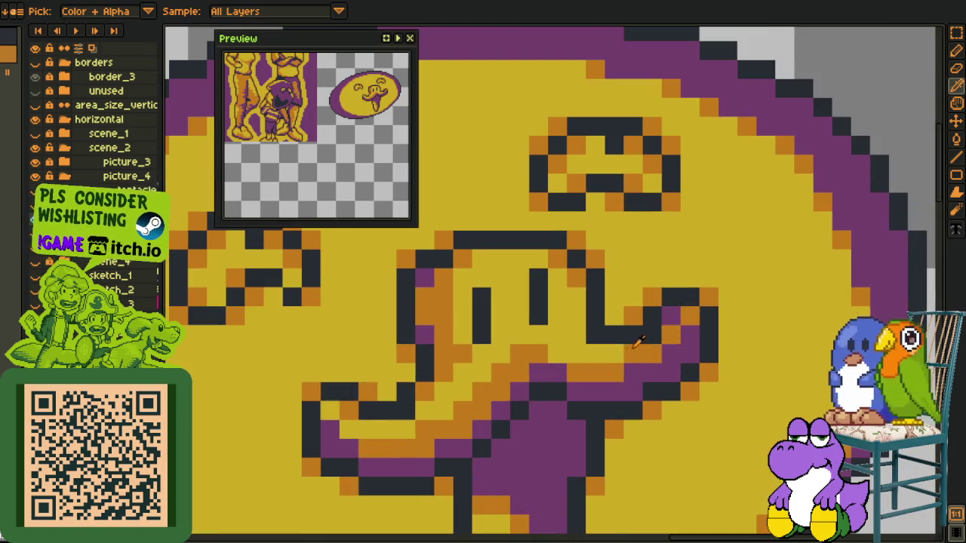
left_click(670, 326)
key("alt")
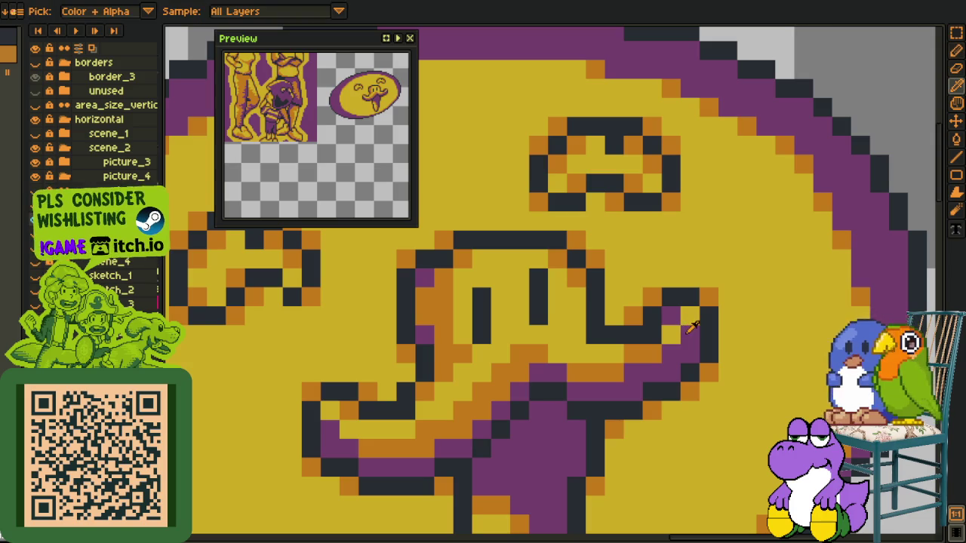
left_click(676, 323)
Touch up the remaining pixel near the right mouth curl
scroll(686, 332, "down", 2)
scroll(763, 362, "down", 1)
scroll(763, 362, "up", 1)
scroll(709, 344, "up", 2)
left_click(726, 326)
scroll(701, 333, "down", 1)
scroll(716, 344, "down", 2)
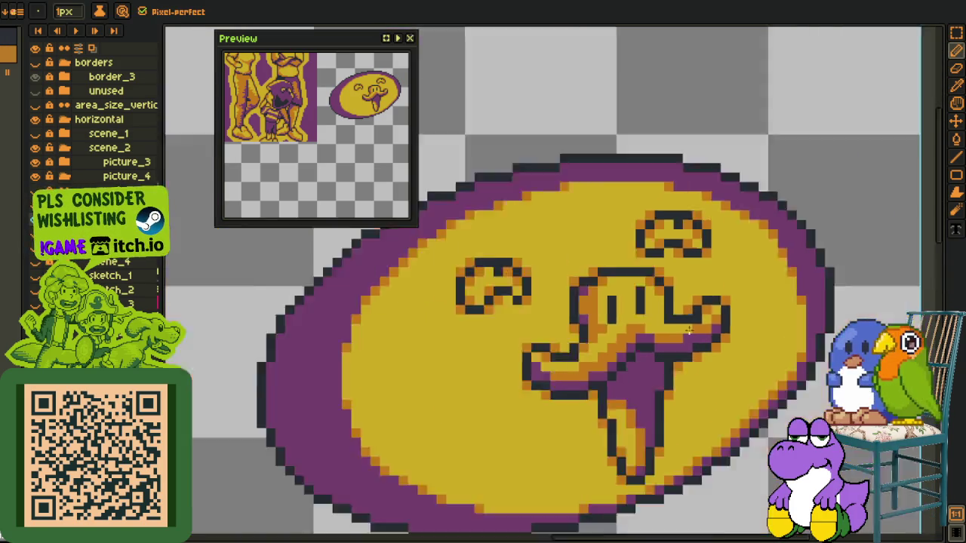
scroll(747, 365, "down", 2)
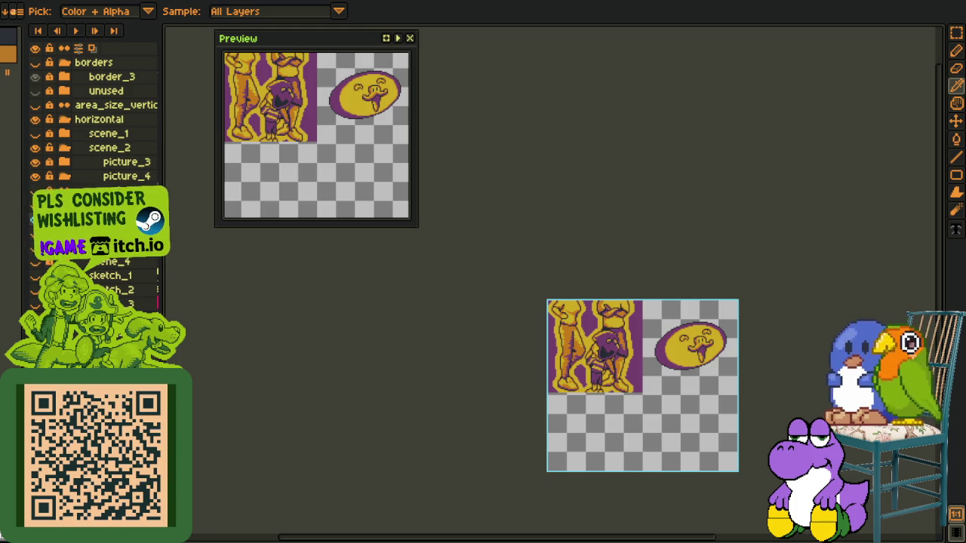
scroll(698, 378, "up", 3)
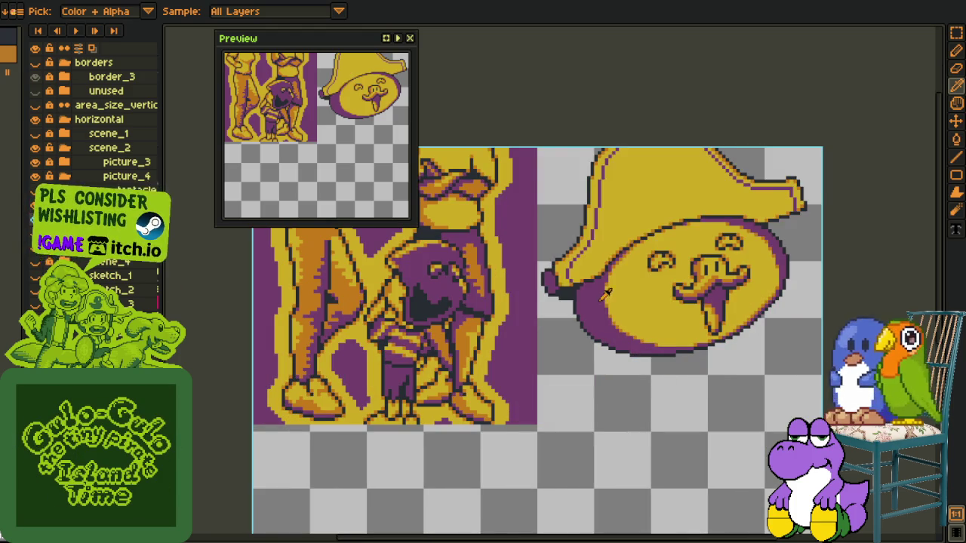
Bring the hatted face sprite into view and select the Eyedropper
scroll(606, 302, "down", 3)
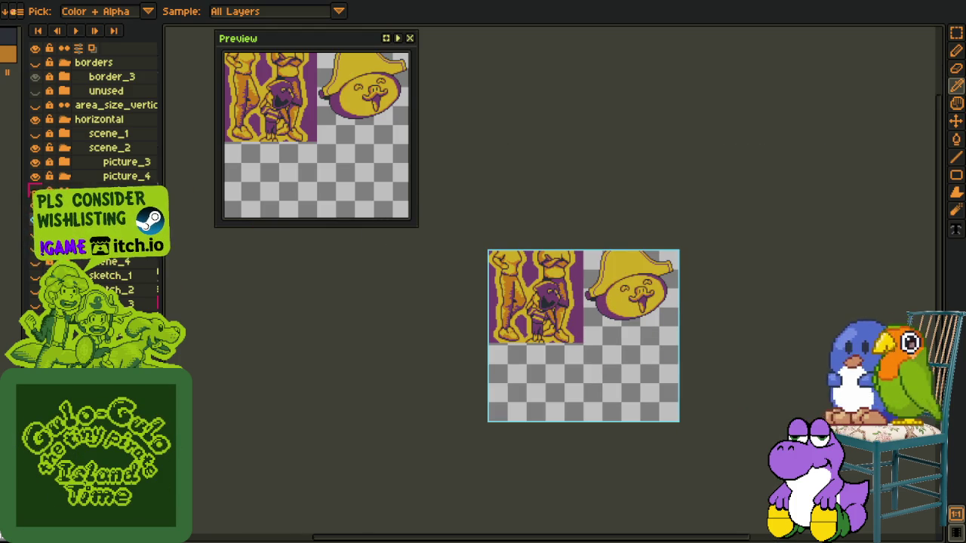
scroll(664, 317, "up", 3)
mouse_move(590, 353)
left_mouse_down()
mouse_move(620, 379)
mouse_move(620, 397)
left_mouse_up()
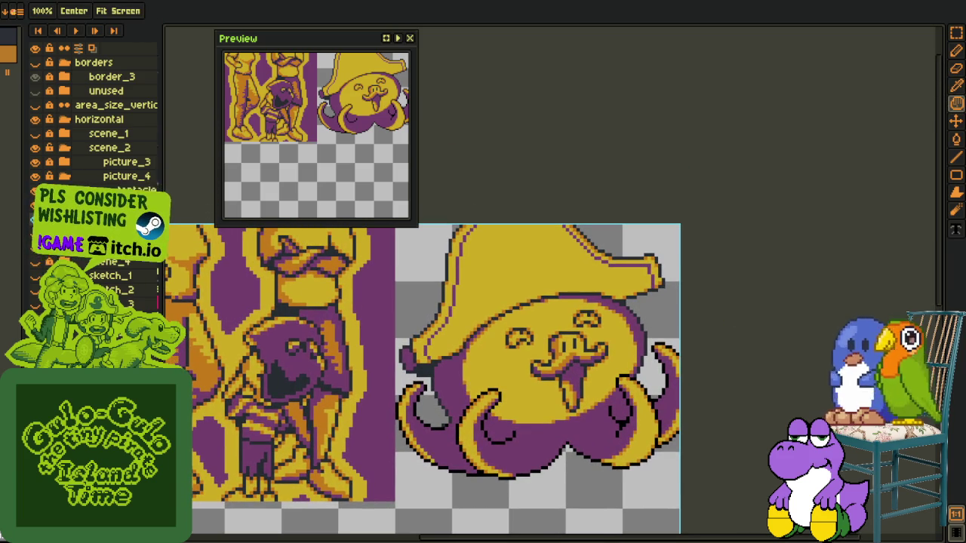
right_click(89, 192)
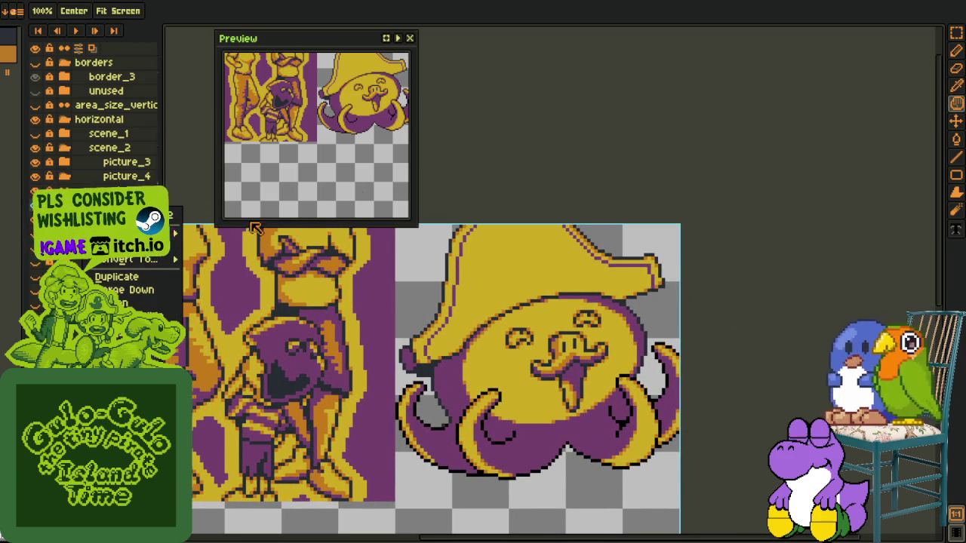
key("i")
scroll(483, 392, "up", 3)
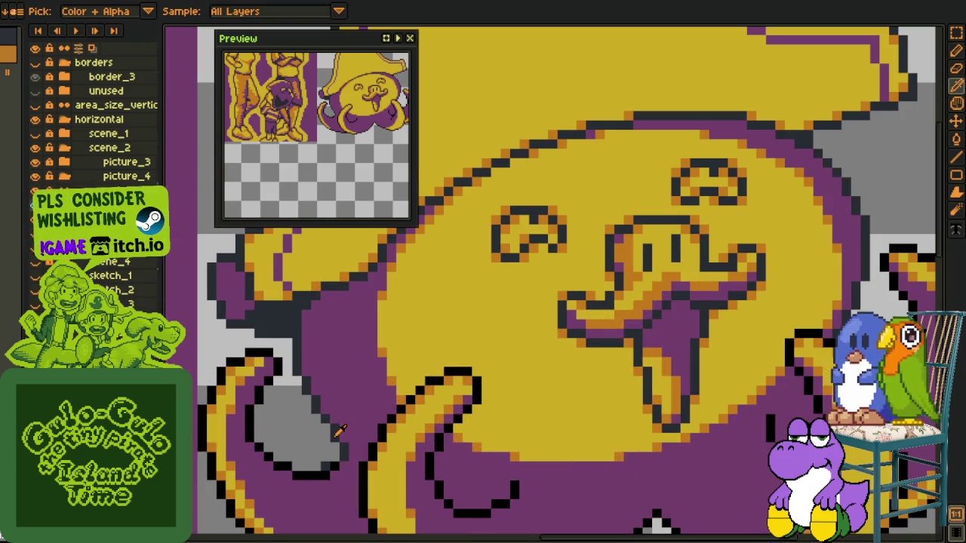
Replace Color from black #000000 to dark grey #20282f on the outlines
key("shift+r")
left_click(386, 424)
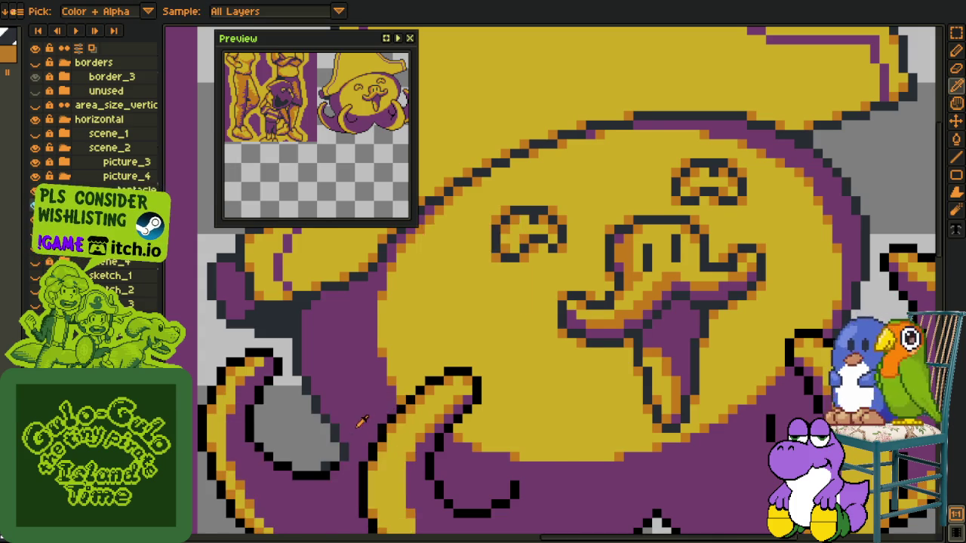
scroll(351, 436, "down", 1)
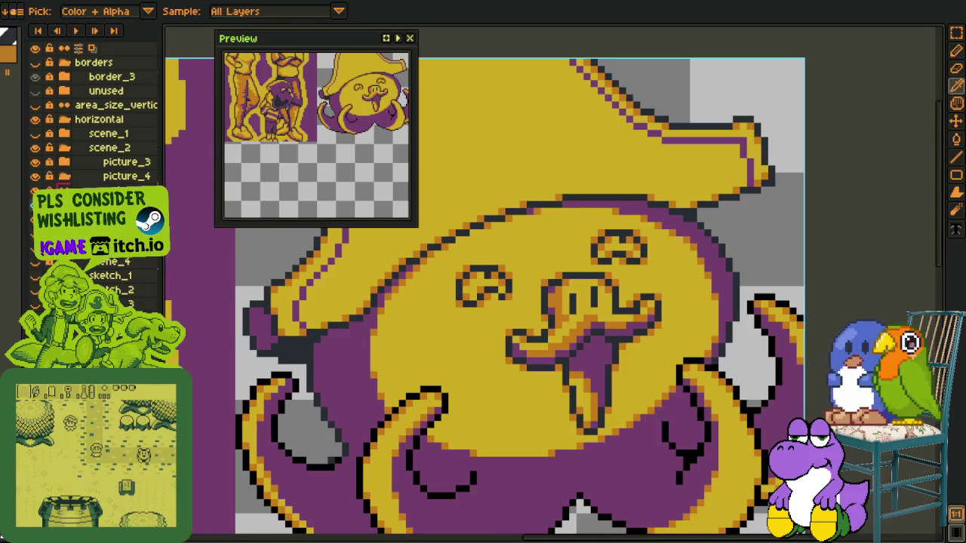
key("shift+r")
left_click(387, 424)
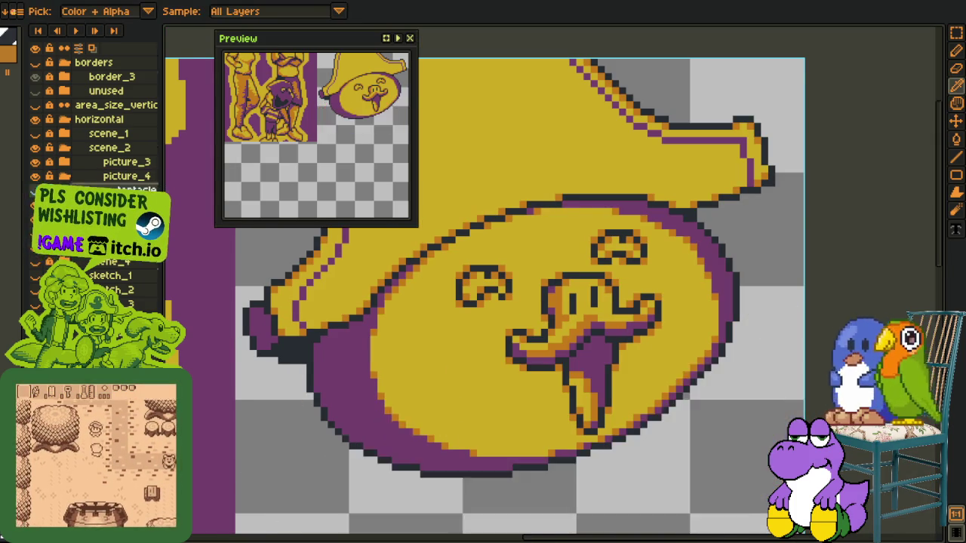
scroll(324, 449, "up", 2)
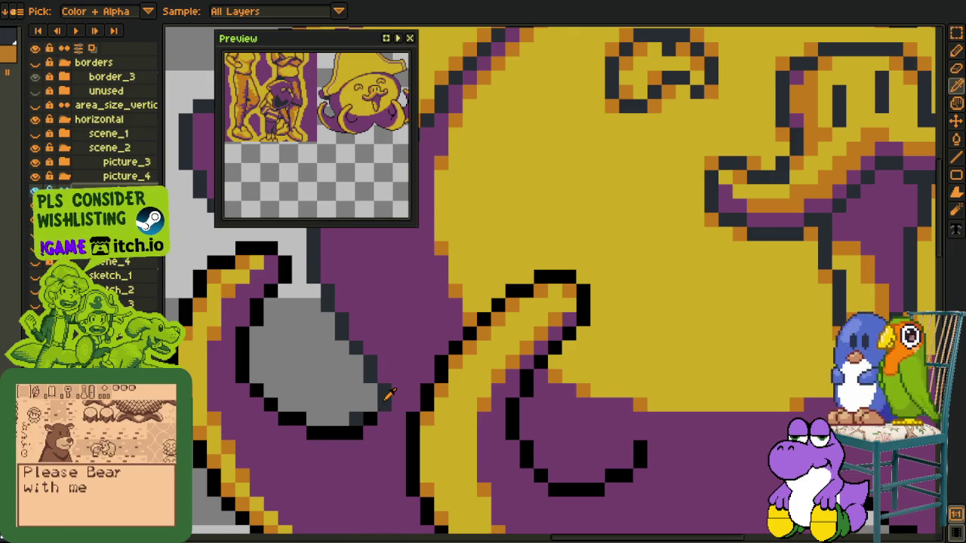
key("shift+r")
left_click(377, 422)
Switch back to the Eyedropper and review the recoloured grey outlines
scroll(354, 403, "down", 2)
scroll(358, 404, "up", 2)
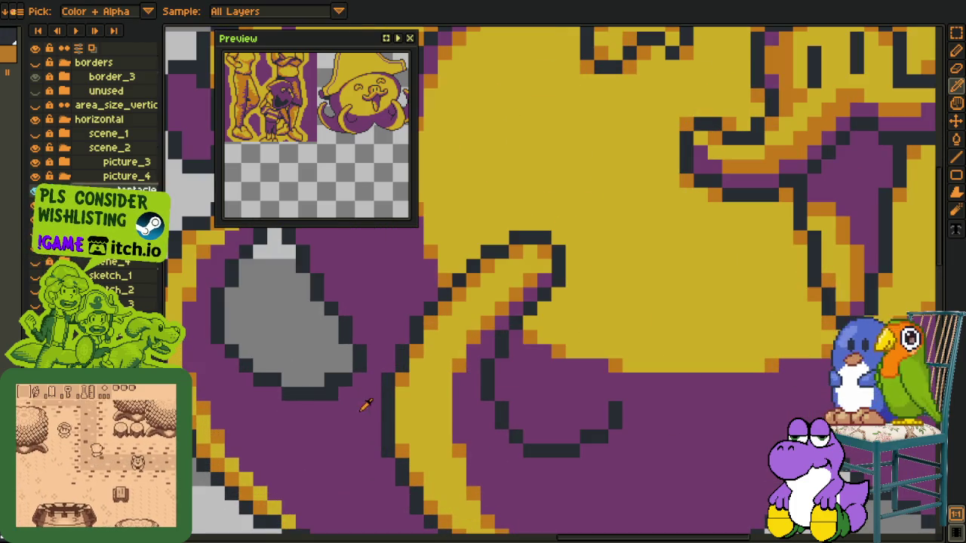
scroll(332, 391, "down", 3)
key("i")
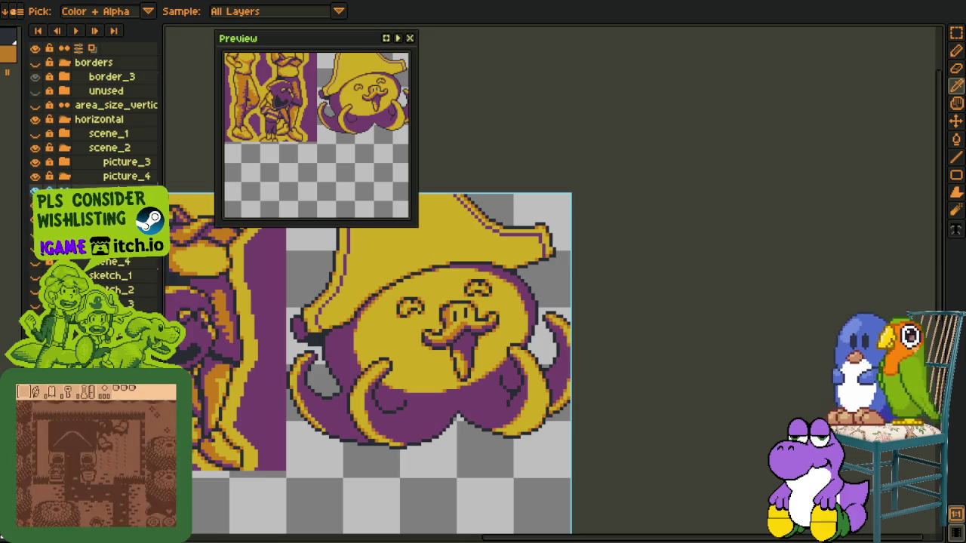
scroll(606, 235, "down", 1)
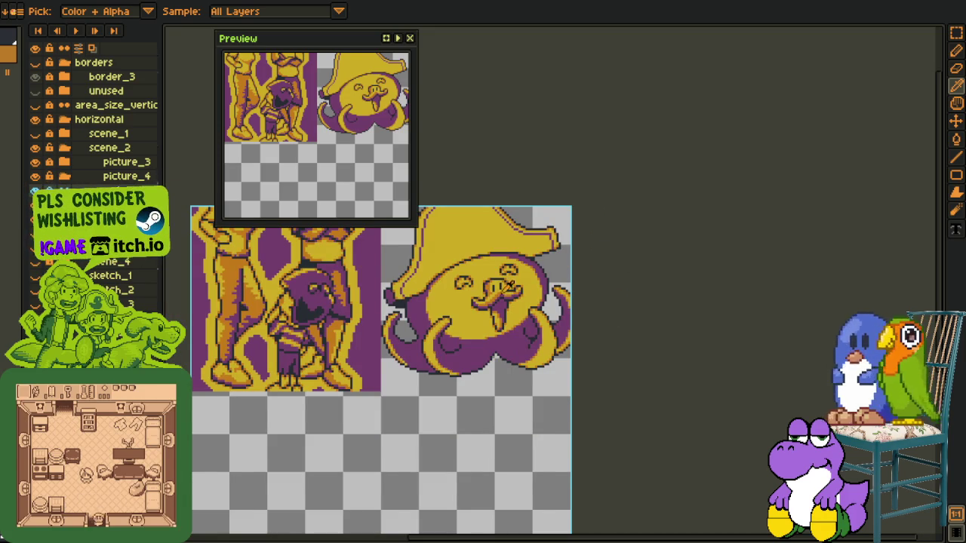
scroll(615, 302, "up", 1)
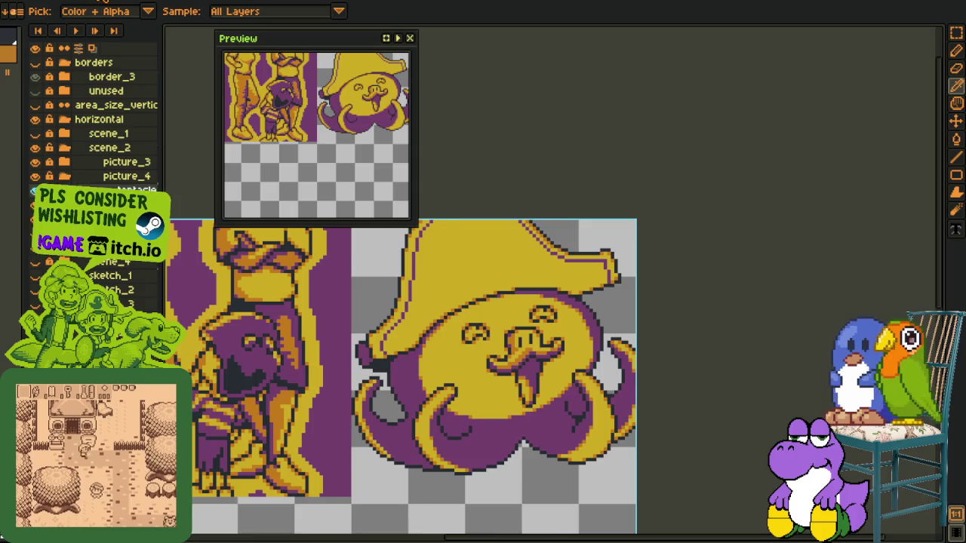
Show the Mega sheet's DOG building sign in Working Areas, then return to the octopus file
key("ctrl+Tab")
scroll(546, 253, "down", 1)
scroll(547, 253, "down", 3)
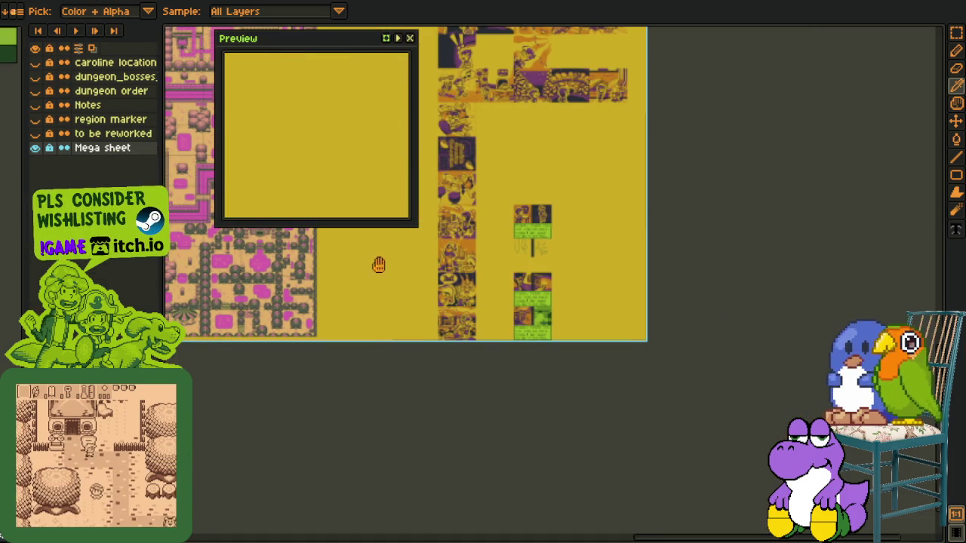
scroll(380, 264, "up", 3)
mouse_move(354, 38)
left_mouse_down()
mouse_move(632, 250)
mouse_move(528, 529)
left_mouse_up()
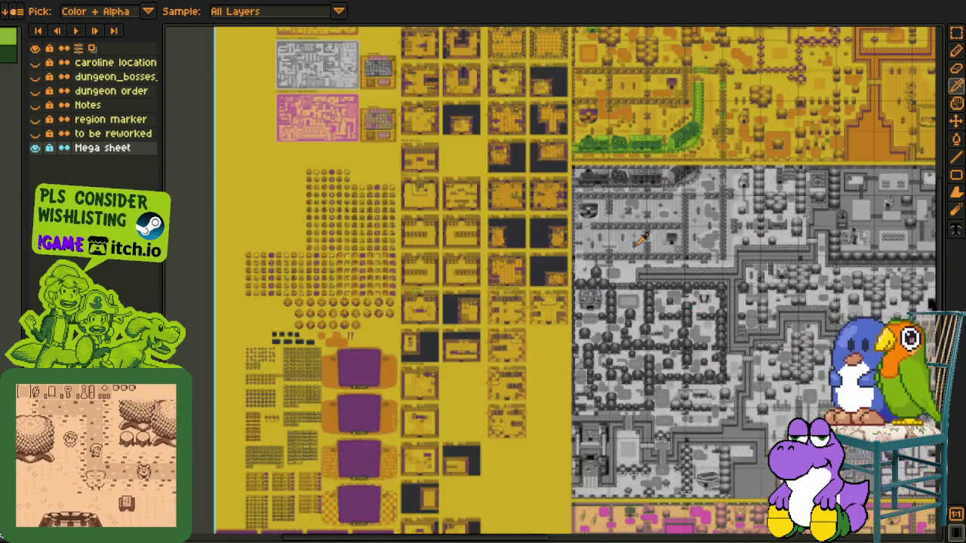
scroll(478, 218, "up", 2)
scroll(478, 217, "up", 3)
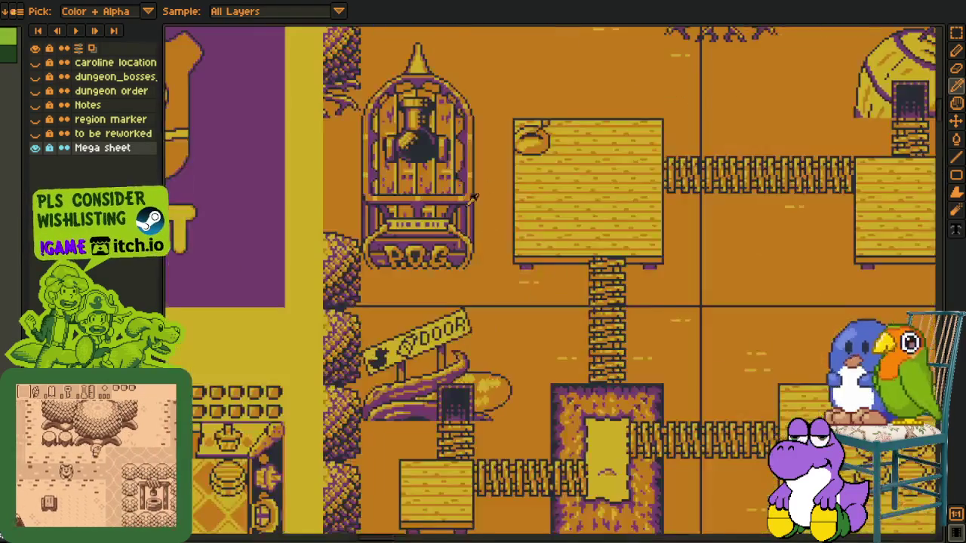
scroll(438, 234, "up", 1)
scroll(408, 246, "up", 1)
scroll(394, 251, "up", 1)
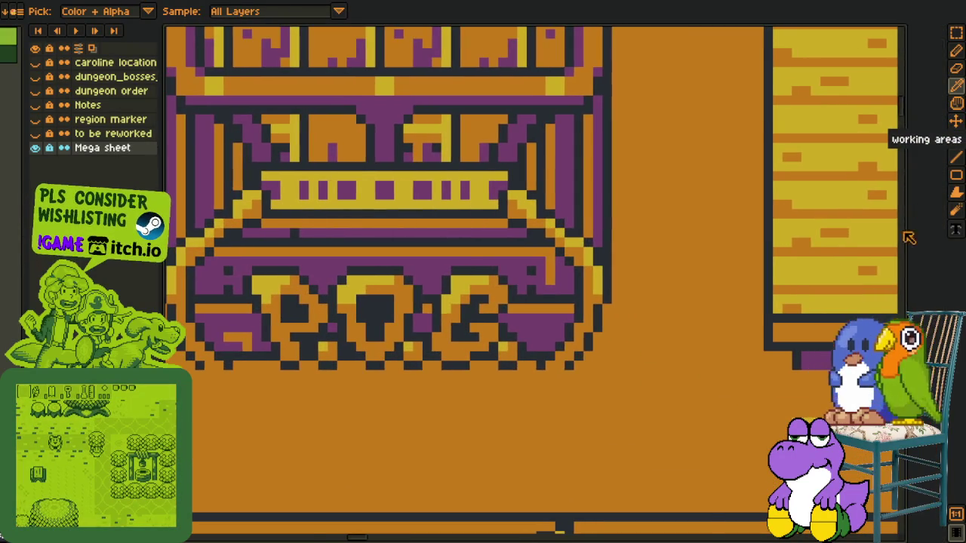
left_click(956, 121)
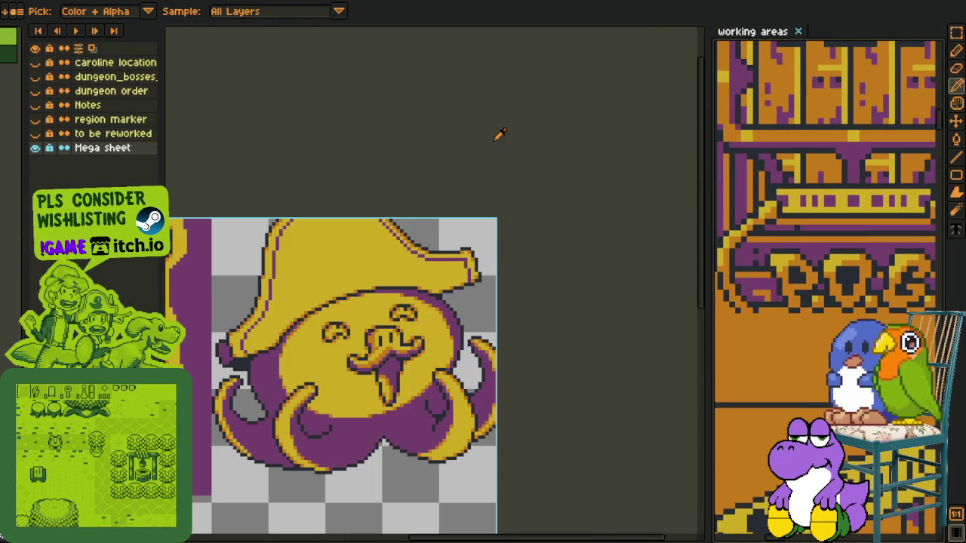
left_click(754, 355)
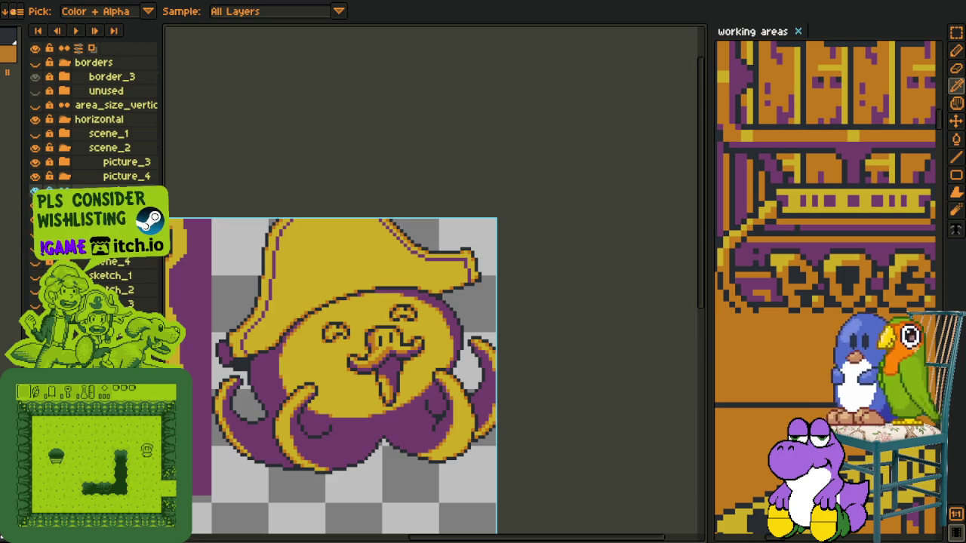
Add a new empty layer for the hat lettering
scroll(257, 309, "up", 2)
key("h")
scroll(257, 309, "up", 1)
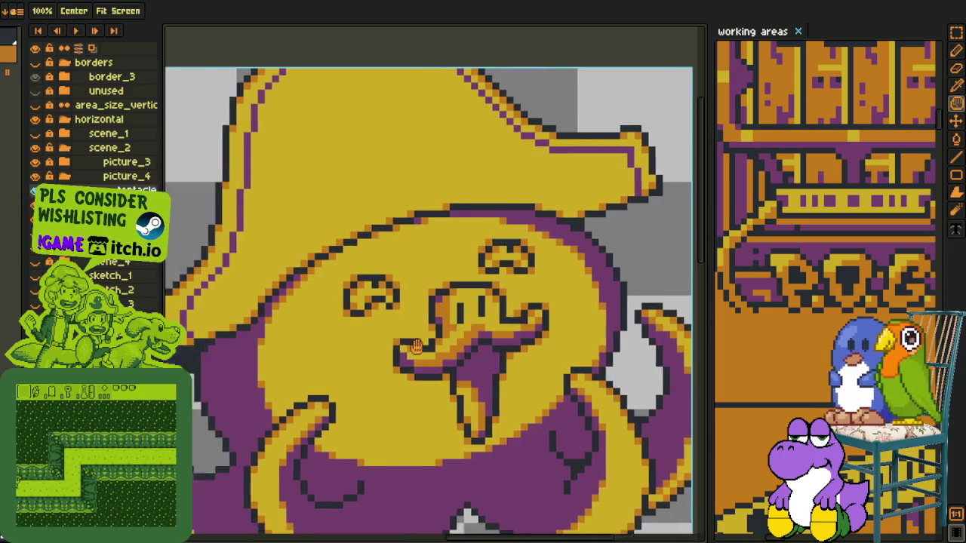
right_click(118, 189)
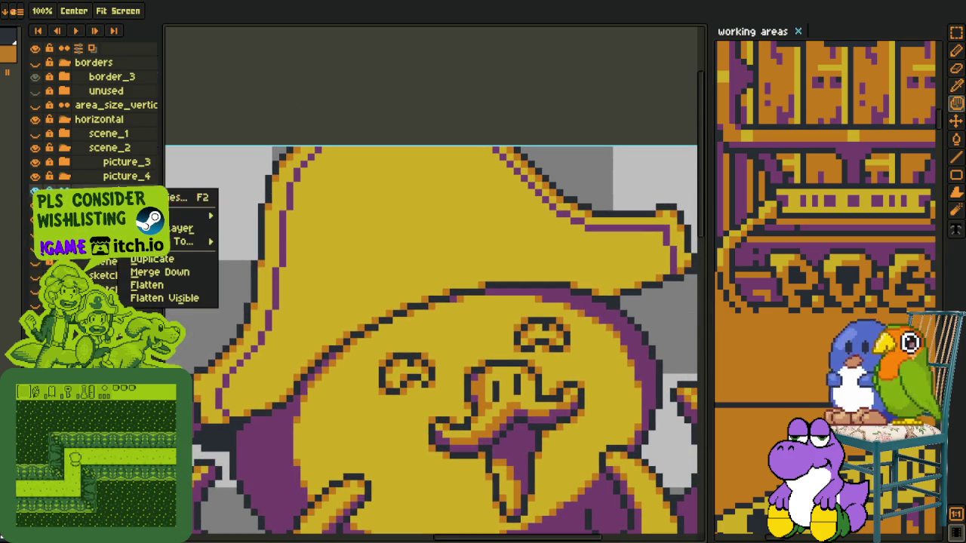
left_click(99, 208)
right_click(100, 208)
mouse_move(181, 234)
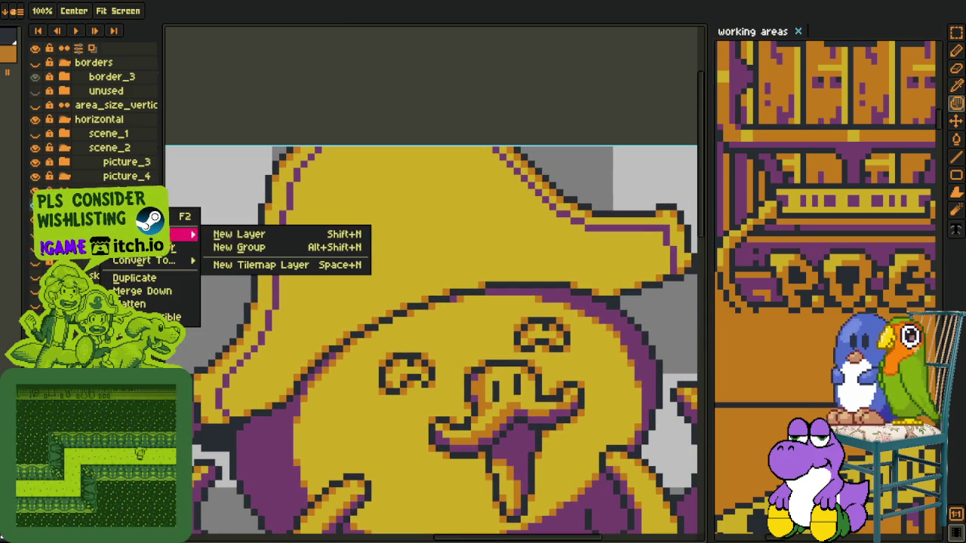
left_click(216, 233)
Set up a 1-pixel black Pencil and frame the hat's upper left area
key("o")
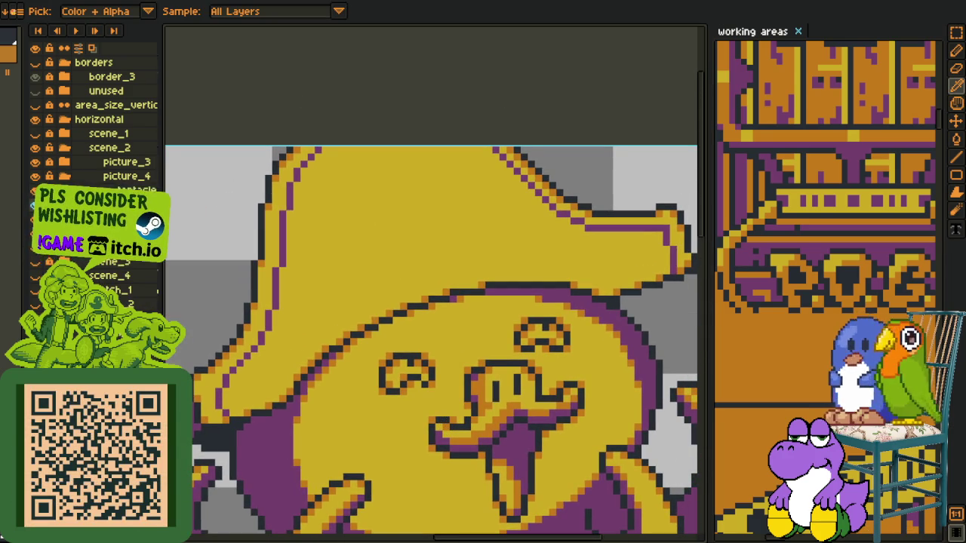
key("b")
scroll(399, 227, "up", 1)
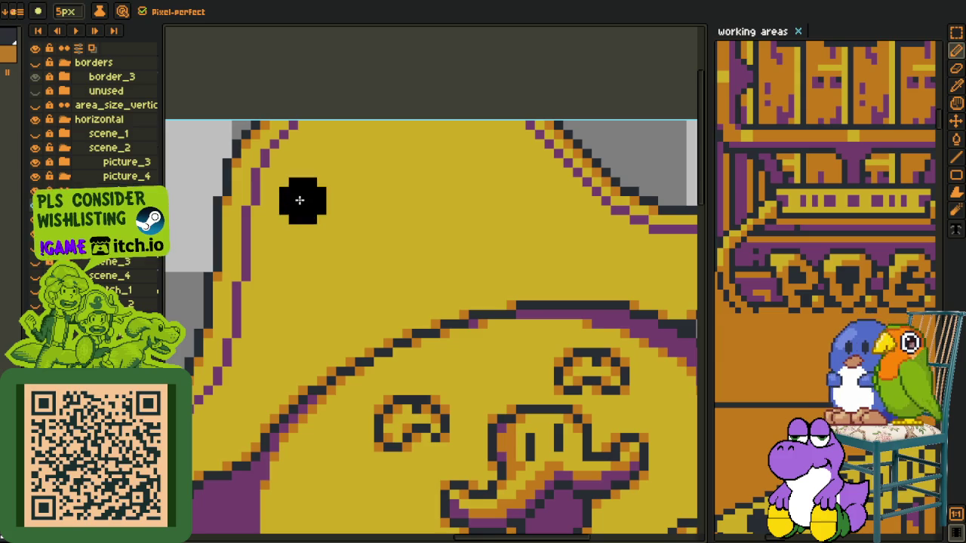
key("minus")
key("minus")
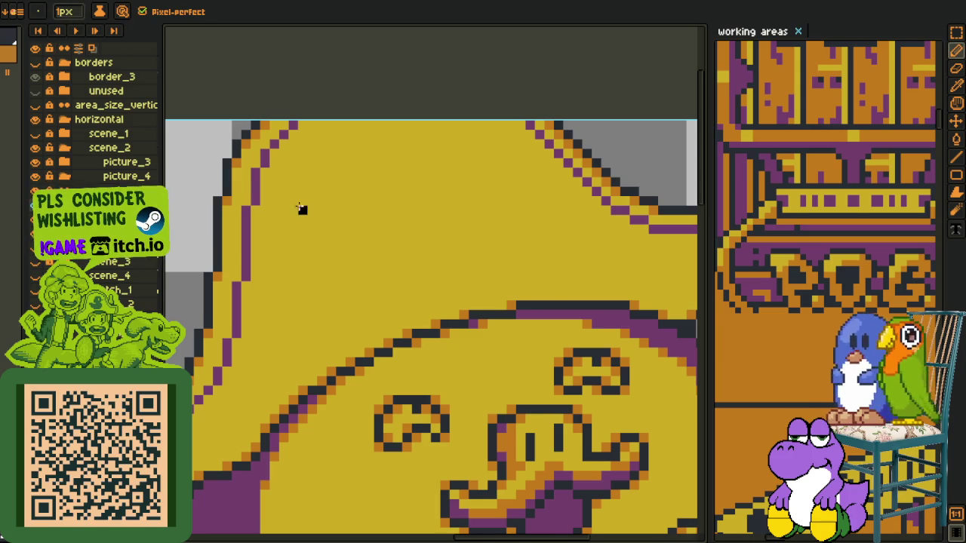
scroll(300, 209, "down", 1)
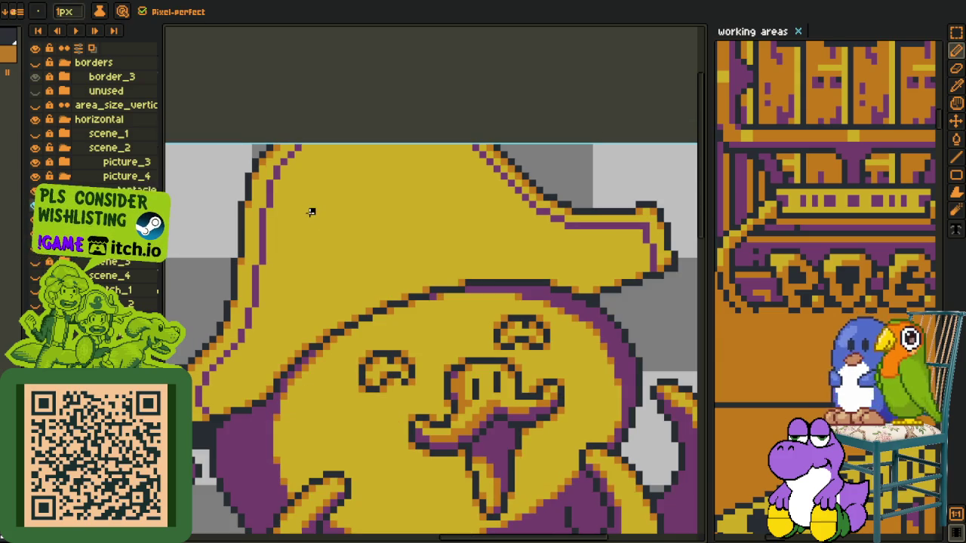
scroll(311, 212, "up", 1)
left_click_drag(350, 219, 311, 241)
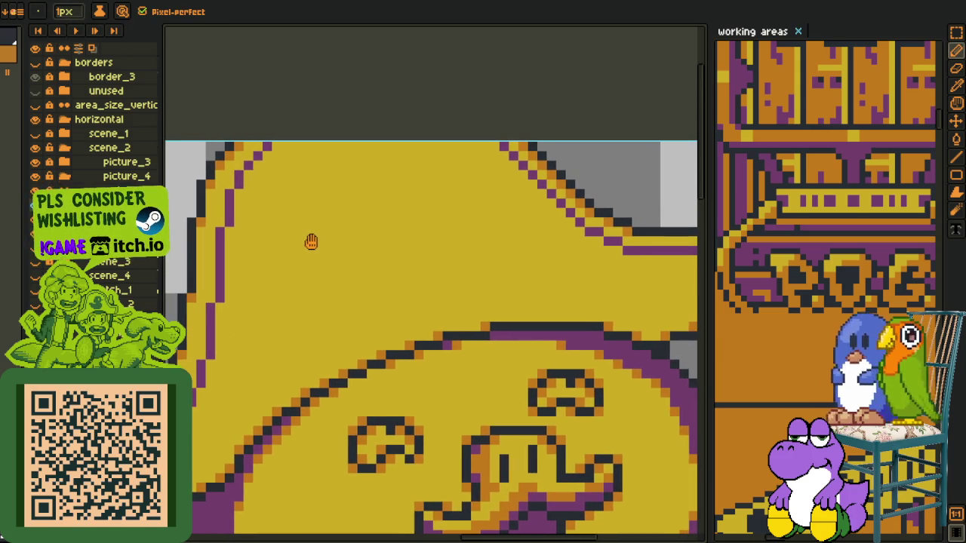
scroll(286, 251, "up", 1)
Draw and refine the top curve of a black question mark on the hat
mouse_move(242, 248)
left_mouse_down()
mouse_move(302, 205)
mouse_move(327, 262)
left_mouse_up()
left_click(284, 219)
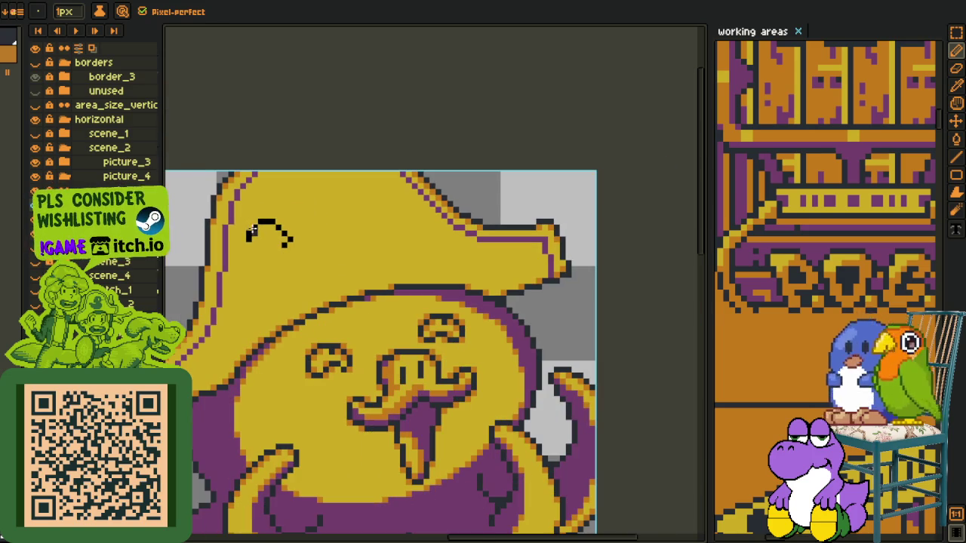
key("e")
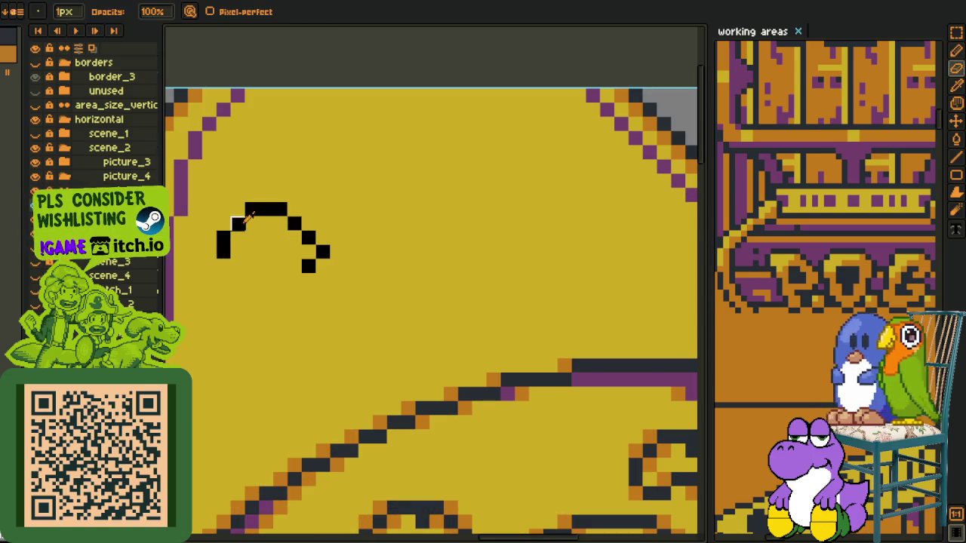
key("b")
left_click(238, 210)
mouse_move(308, 224)
left_mouse_down()
mouse_move(322, 240)
mouse_move(293, 251)
left_mouse_up()
right_click(322, 252)
left_click(280, 265)
left_click(281, 218)
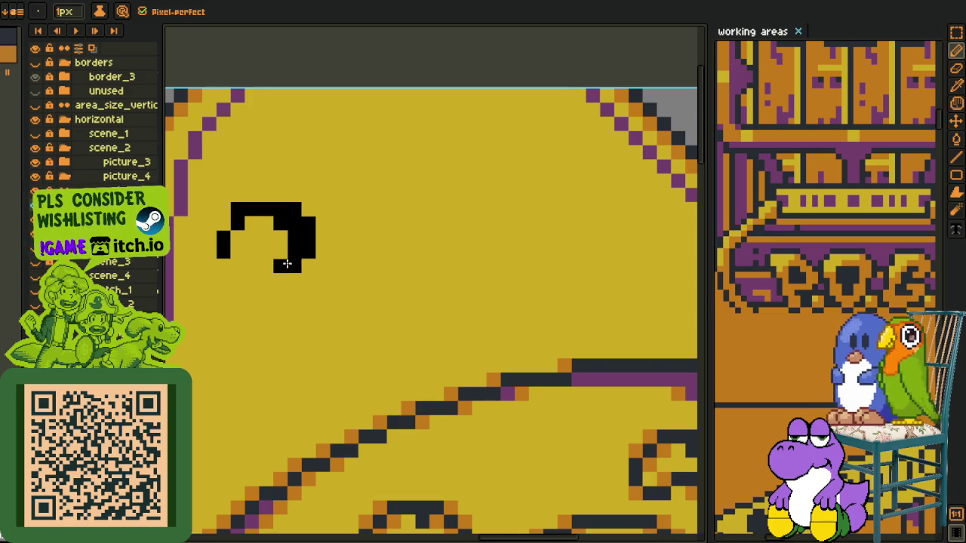
right_click(242, 257)
left_click(241, 263)
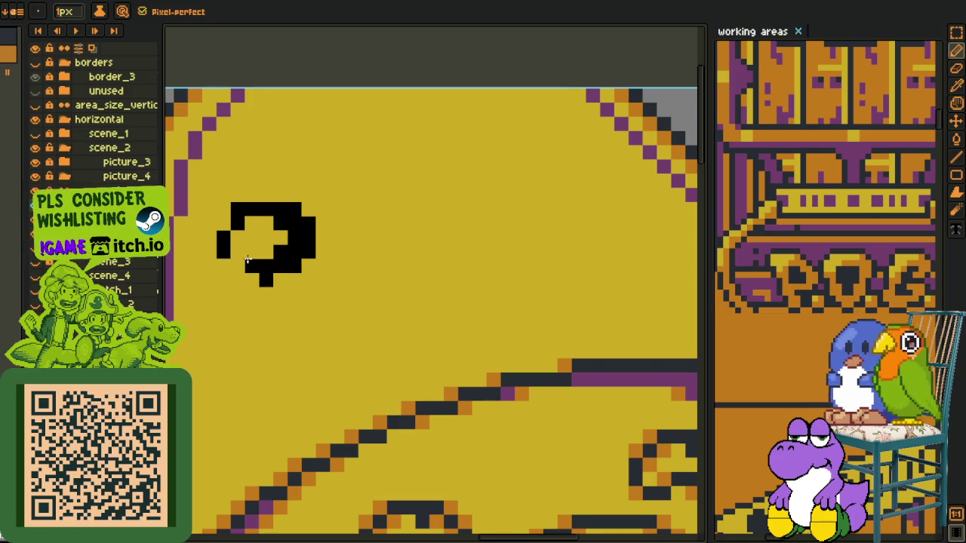
Draw the question mark's stem and touch up its left side and hook
left_click_drag(247, 261, 284, 317)
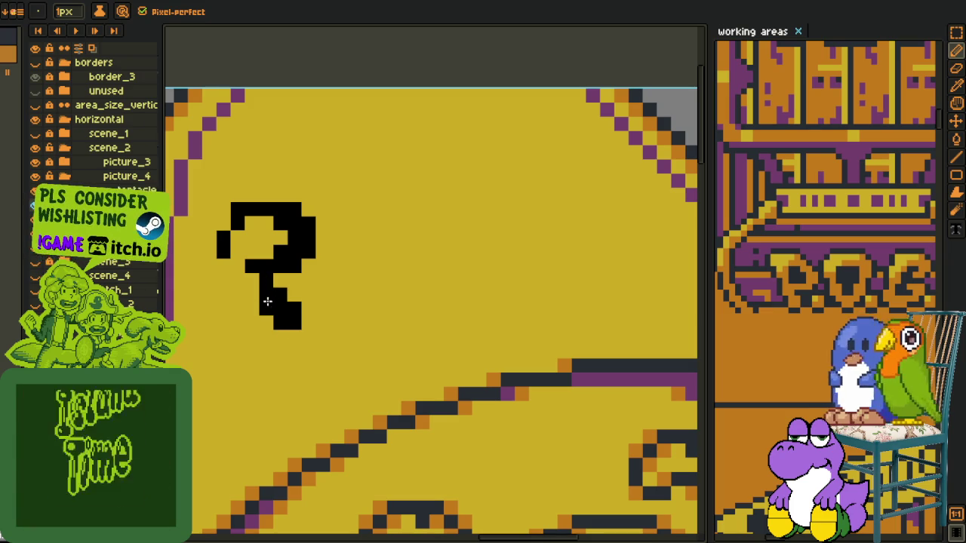
left_click(241, 263)
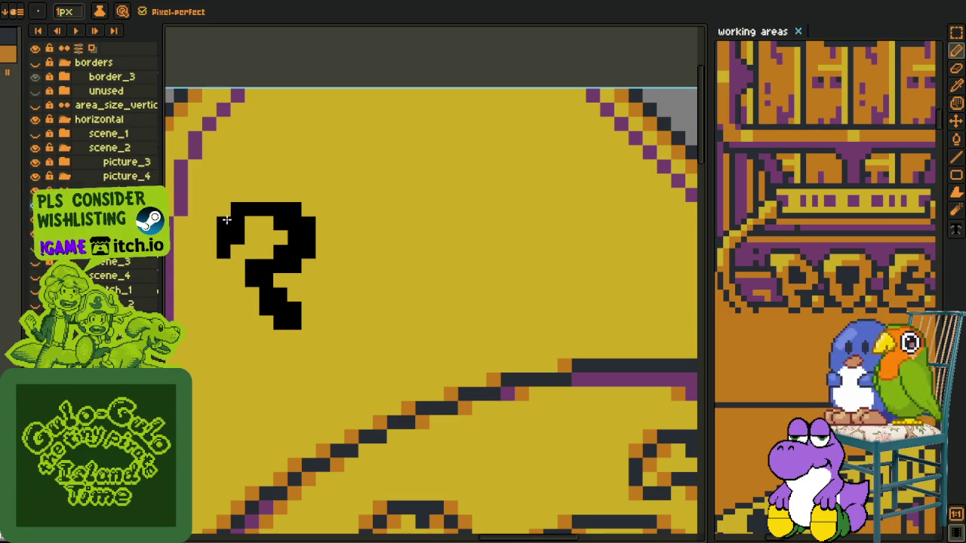
right_click(219, 246)
left_click(212, 237)
left_click(220, 249)
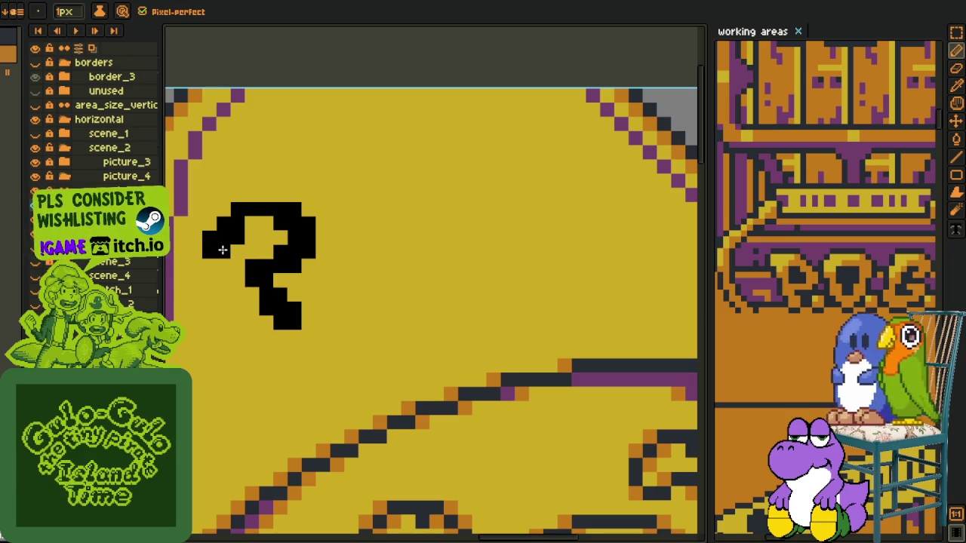
scroll(264, 226, "down", 2)
scroll(307, 210, "up", 2)
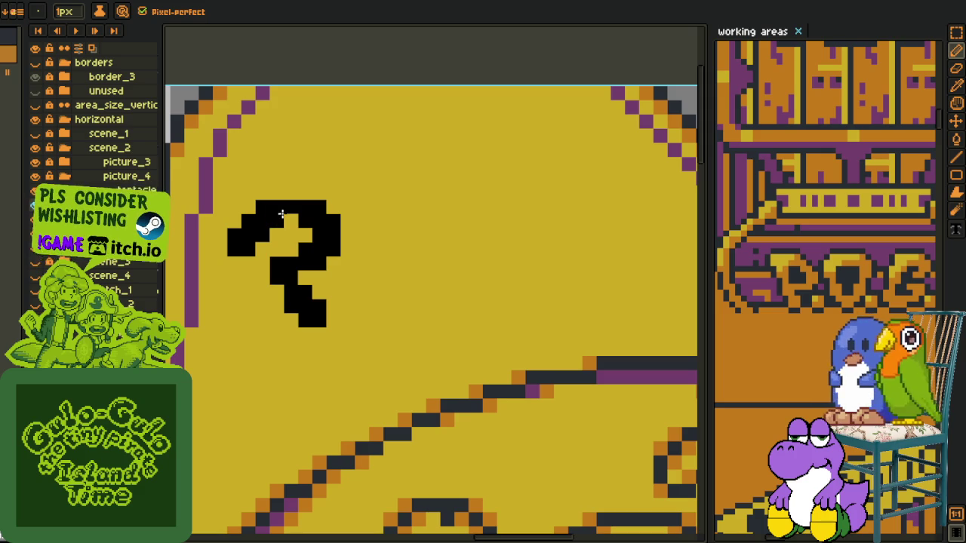
left_click(289, 235)
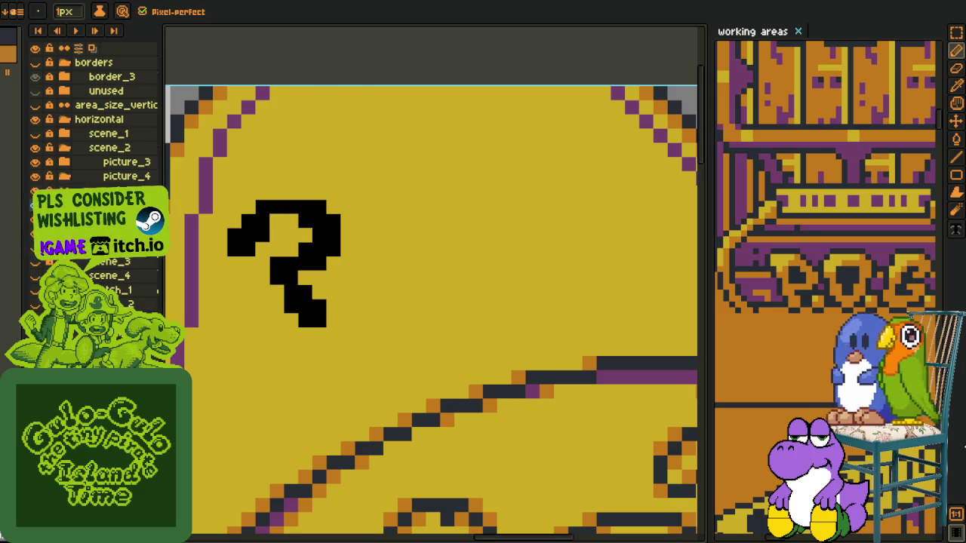
Open the Preview window and pan it to frame the whole octopus
key("F7")
scroll(346, 76, "up", 2)
left_click_drag(342, 124, 340, 117)
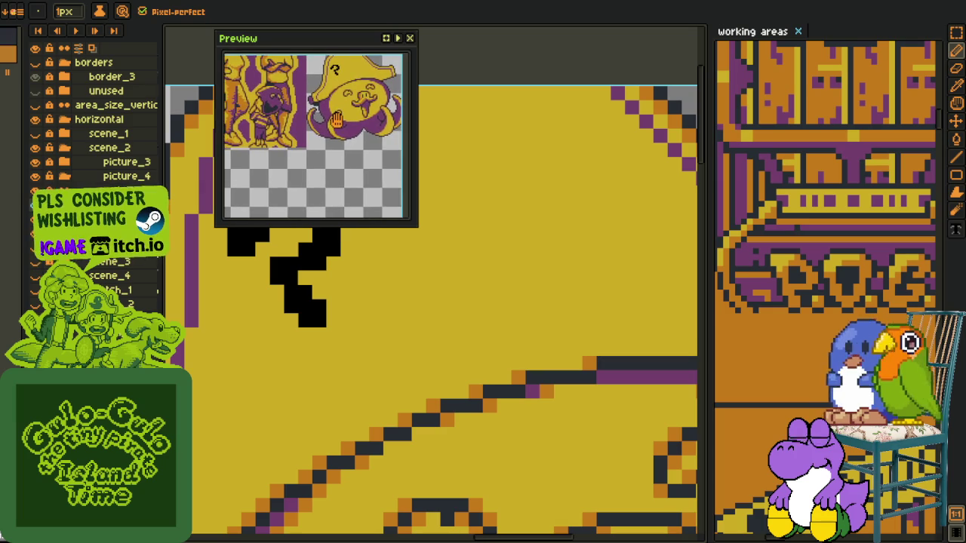
Move the Preview window off the canvas and bring the space right of the question mark into view
left_click_drag(363, 35, 172, 63)
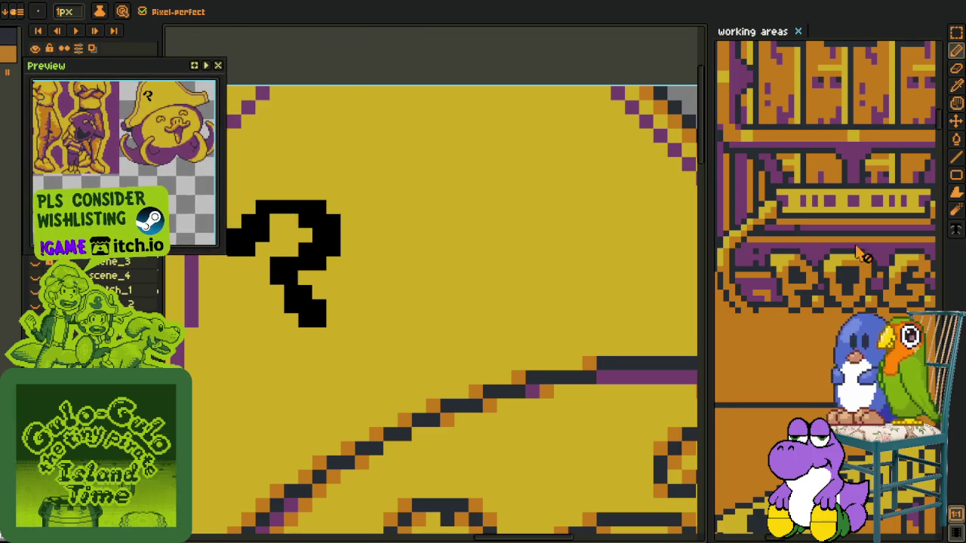
scroll(866, 276, "down", 2)
left_click_drag(845, 265, 800, 266)
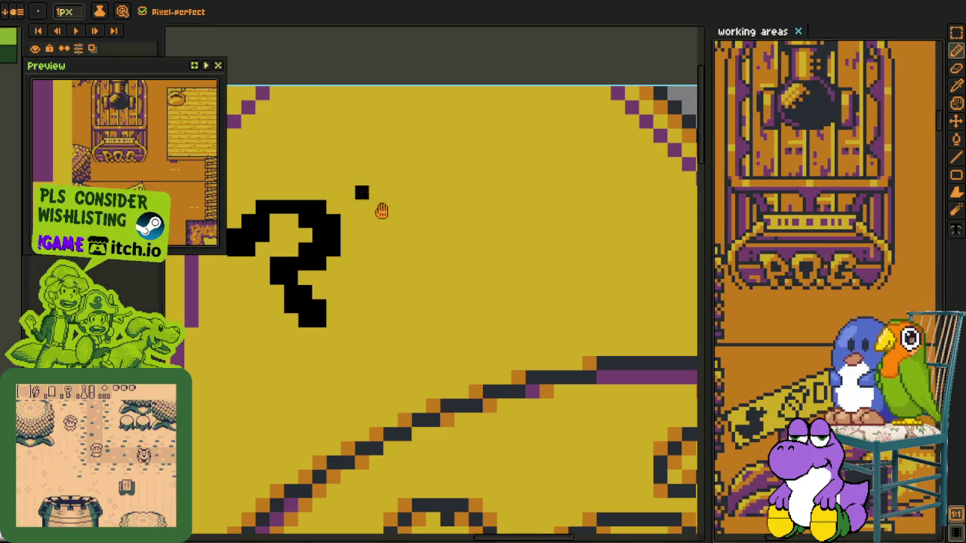
left_click_drag(380, 209, 413, 271)
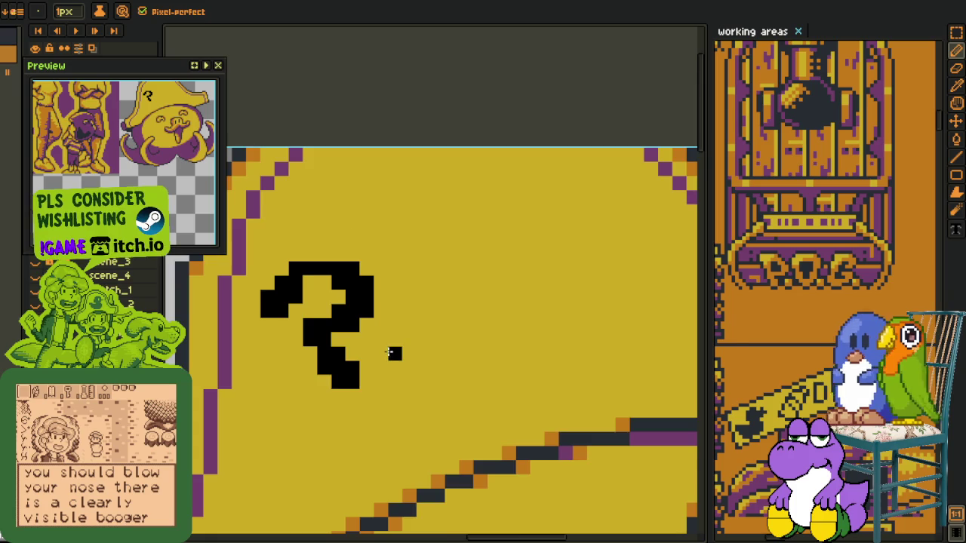
scroll(392, 348, "up", 1)
Paint a square black period dot after the question mark
mouse_move(397, 353)
left_mouse_down()
mouse_move(398, 386)
mouse_move(408, 370)
left_mouse_up()
left_click(418, 355)
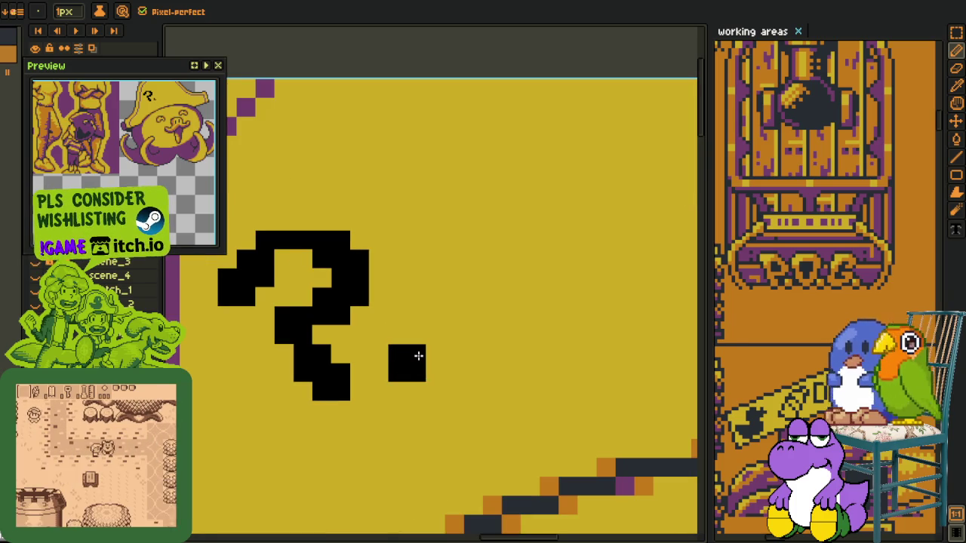
scroll(415, 347, "down", 2)
scroll(399, 329, "up", 1)
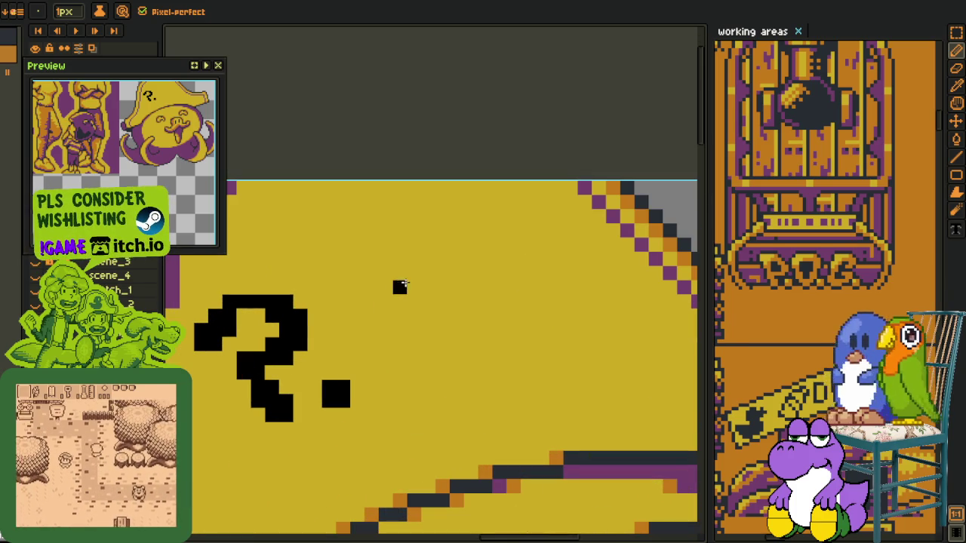
Draw a black letter O after the period
left_click_drag(399, 273, 370, 373)
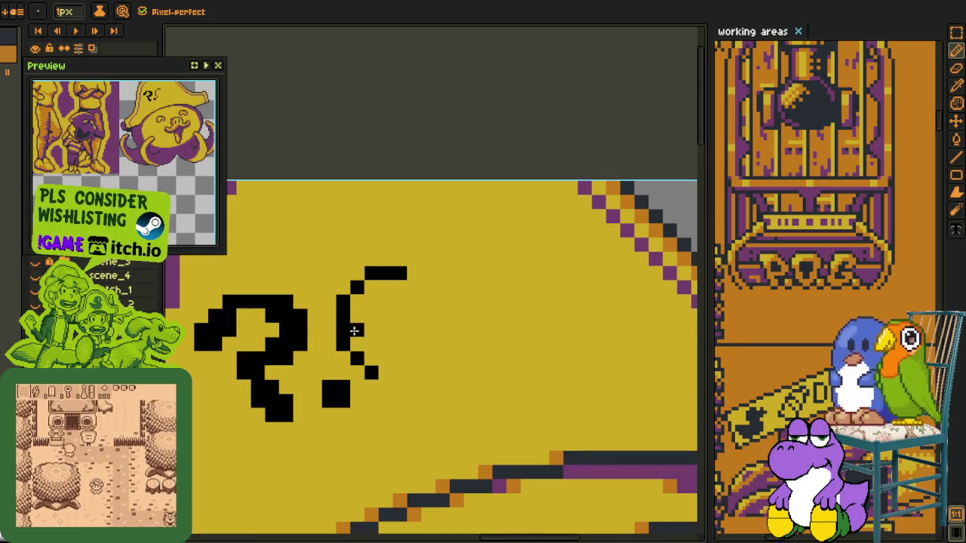
mouse_move(359, 289)
left_mouse_down()
mouse_move(374, 370)
mouse_move(419, 361)
left_mouse_up()
key("ctrl+z")
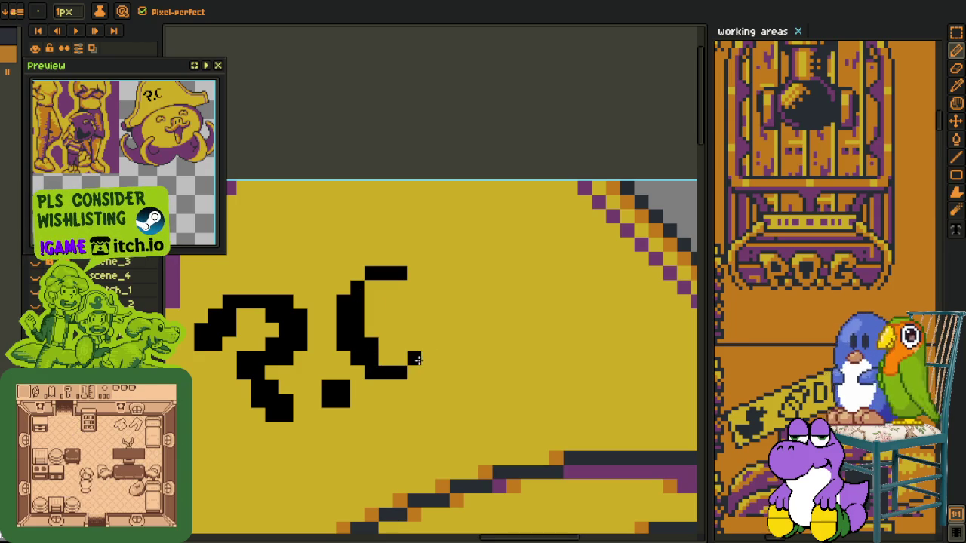
mouse_move(432, 340)
left_mouse_down()
mouse_move(444, 303)
mouse_move(405, 280)
mouse_move(411, 285)
left_mouse_up()
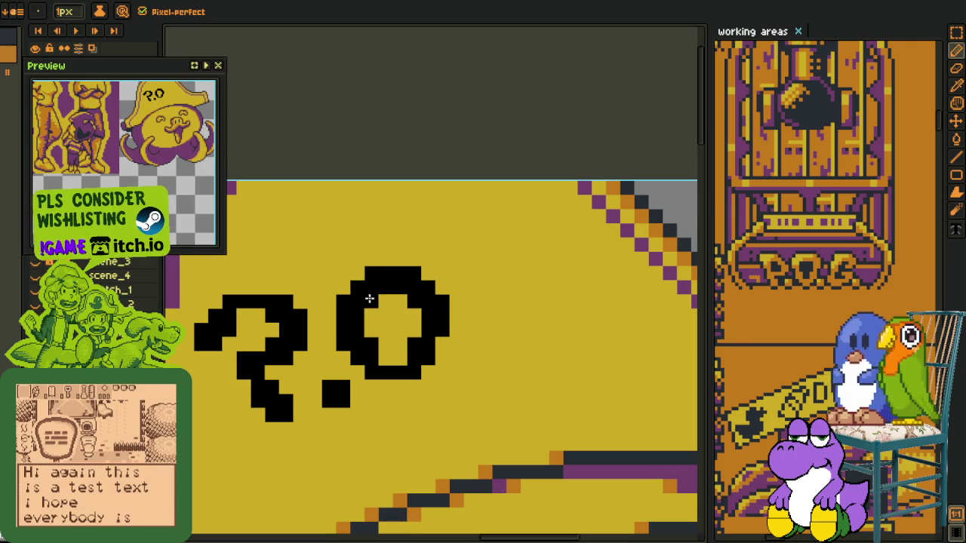
scroll(408, 305, "down", 3)
scroll(412, 323, "up", 2)
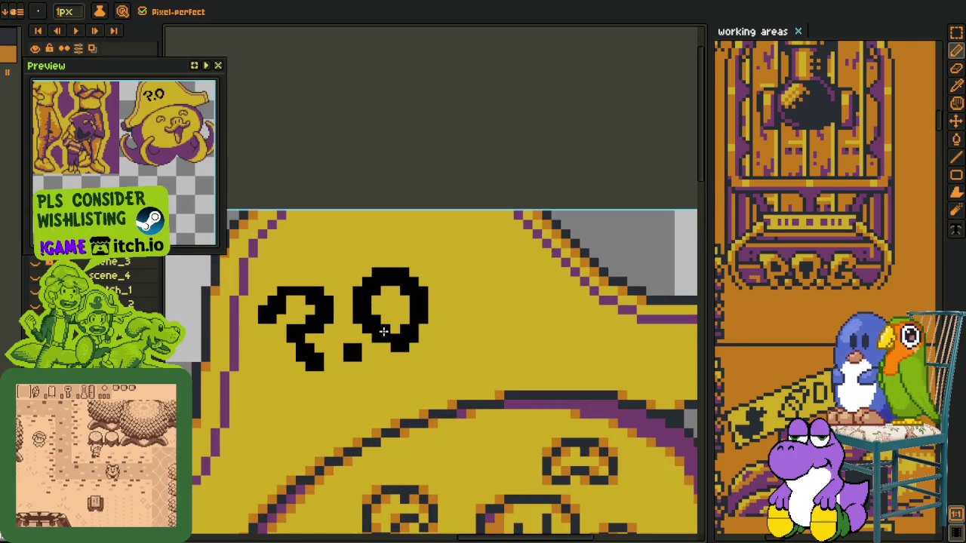
scroll(406, 328, "down", 2)
scroll(408, 320, "up", 1)
scroll(415, 309, "up", 1)
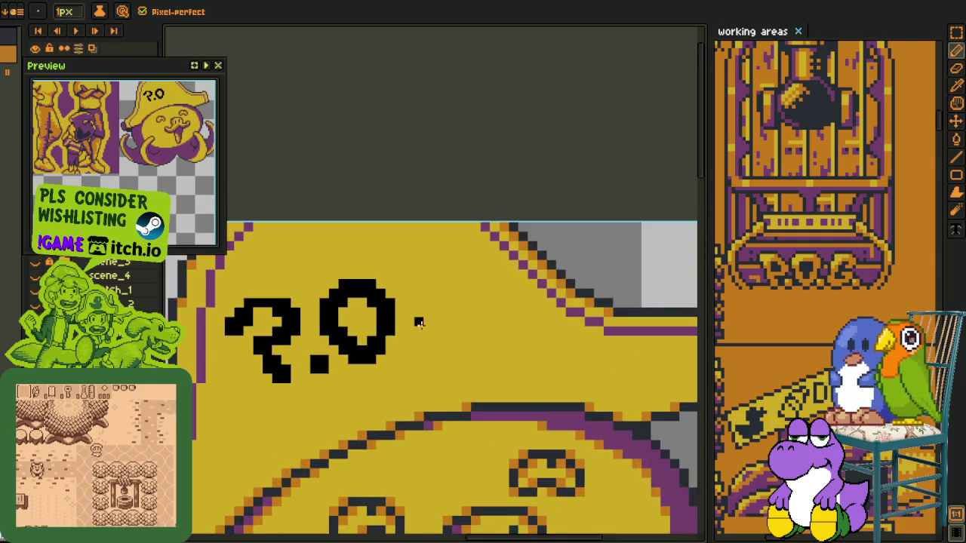
scroll(419, 325, "up", 1)
scroll(427, 345, "up", 1)
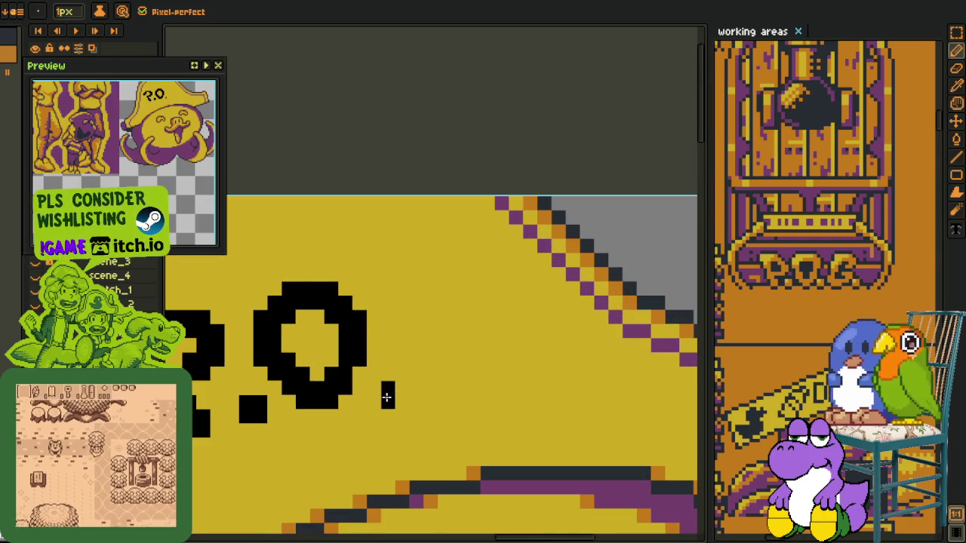
Add a period dot after the O and nudge it up-right with a rectangular selection
left_click(387, 391)
scroll(389, 384, "down", 2)
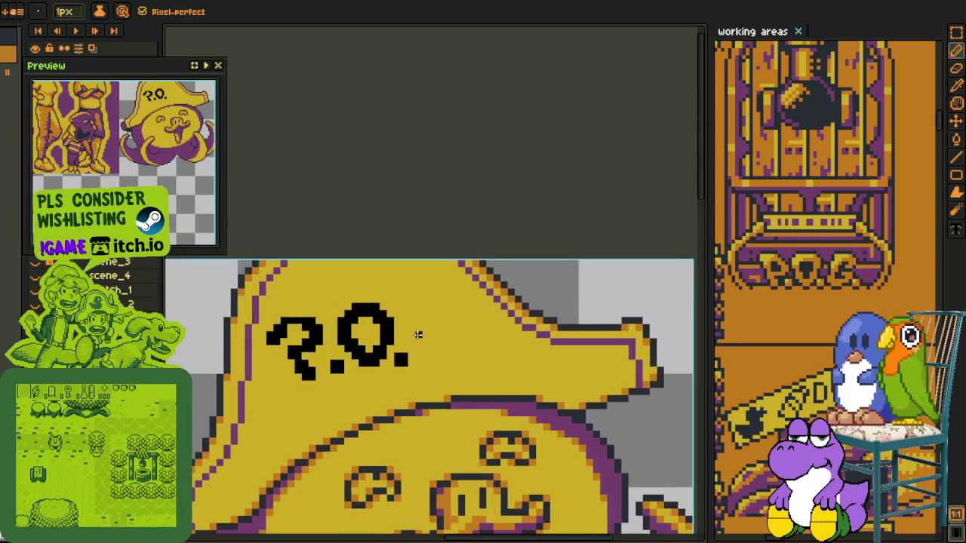
scroll(388, 348, "up", 2)
key("m")
mouse_move(362, 330)
left_mouse_down()
mouse_move(437, 407)
mouse_move(425, 366)
left_mouse_up()
Commit the moved period and undo a stray stroke around the question mark
key("b")
scroll(408, 355, "down", 2)
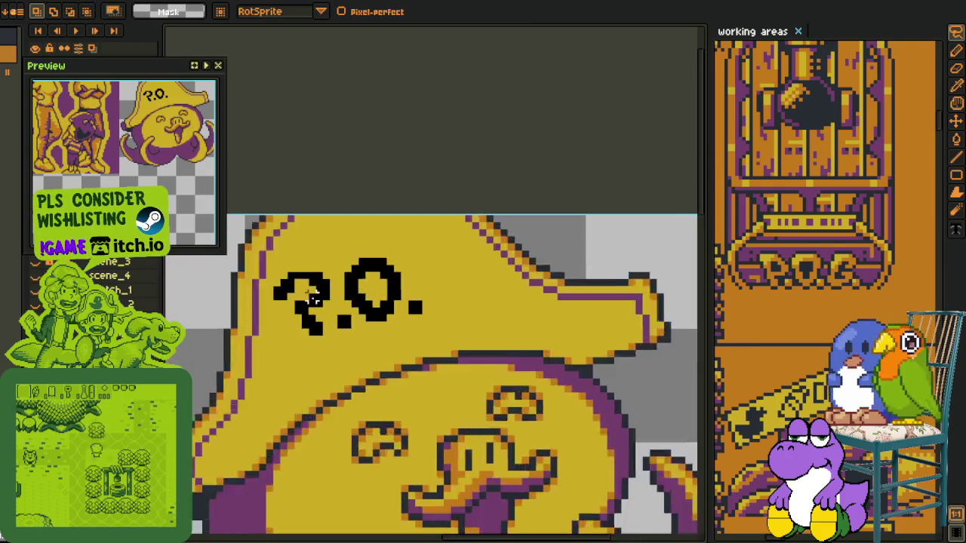
scroll(301, 316, "up", 2)
left_click_drag(239, 337, 355, 362)
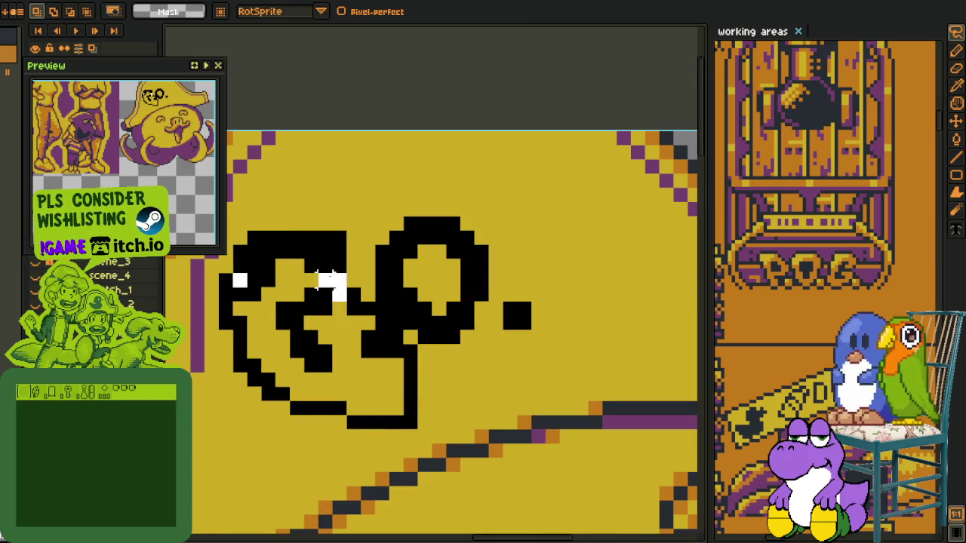
key("ctrl+z")
Select the question mark and its dot and nudge them one pixel left and up
key("m")
left_click_drag(229, 242, 435, 445)
left_click_drag(323, 332, 326, 344)
key("Left")
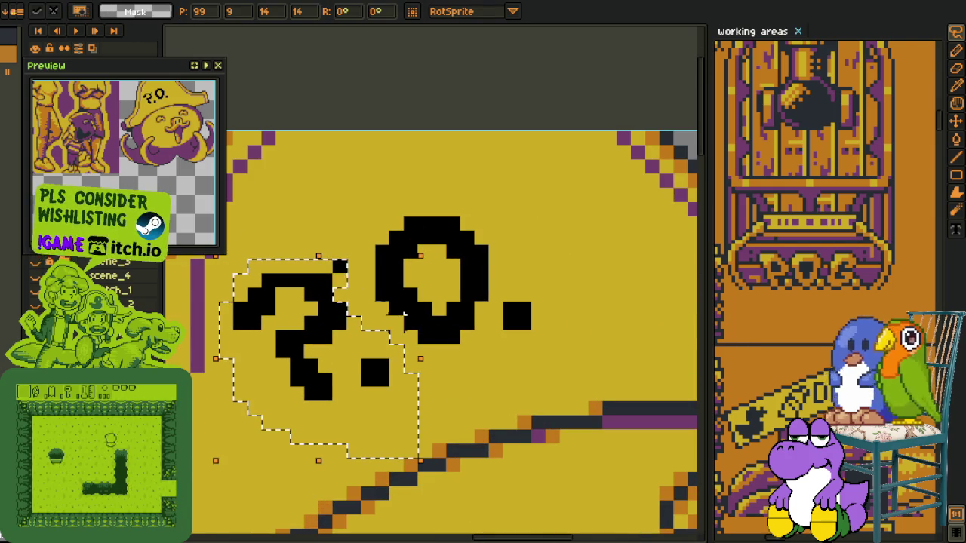
key("Up")
key("Up")
key("b")
Reselect the question mark, lower it two pixels, and return to the Pencil
mouse_move(416, 357)
left_mouse_down()
mouse_move(387, 341)
mouse_move(353, 254)
mouse_move(465, 423)
left_mouse_up()
left_click_drag(355, 362, 368, 388)
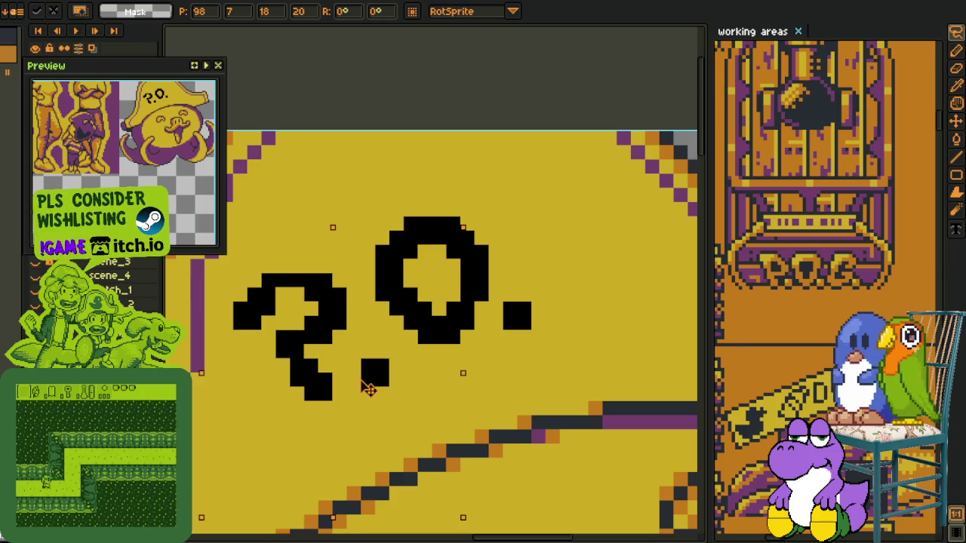
key("b")
scroll(448, 335, "down", 2)
scroll(448, 335, "up", 1)
key("i")
key("b")
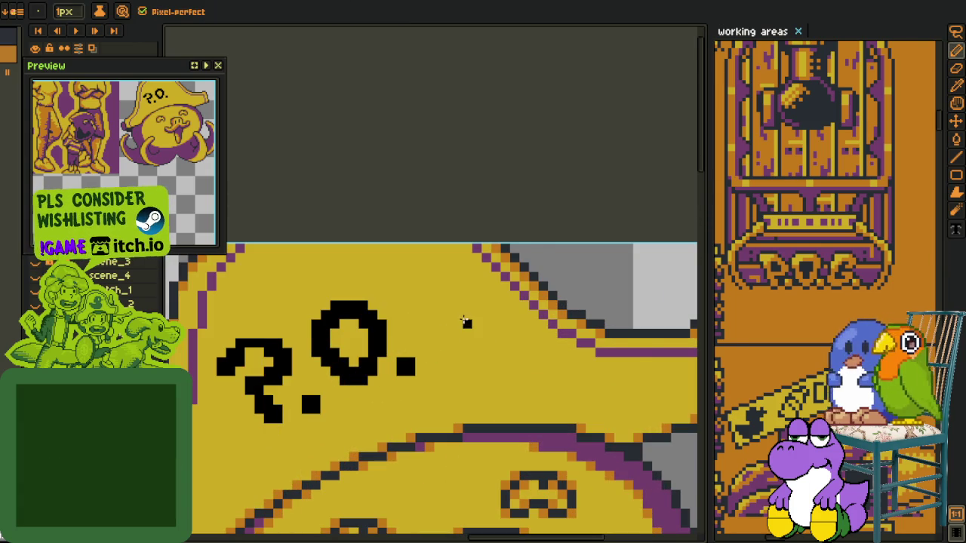
scroll(466, 323, "up", 1)
Draw a black letter G after the O with a top arc, inner stroke and bottom bar
mouse_move(515, 339)
left_mouse_down()
mouse_move(436, 323)
mouse_move(519, 326)
left_mouse_up()
mouse_move(462, 310)
left_mouse_down()
mouse_move(446, 307)
mouse_move(449, 399)
mouse_move(433, 409)
mouse_move(479, 422)
left_mouse_up()
key("ctrl+z")
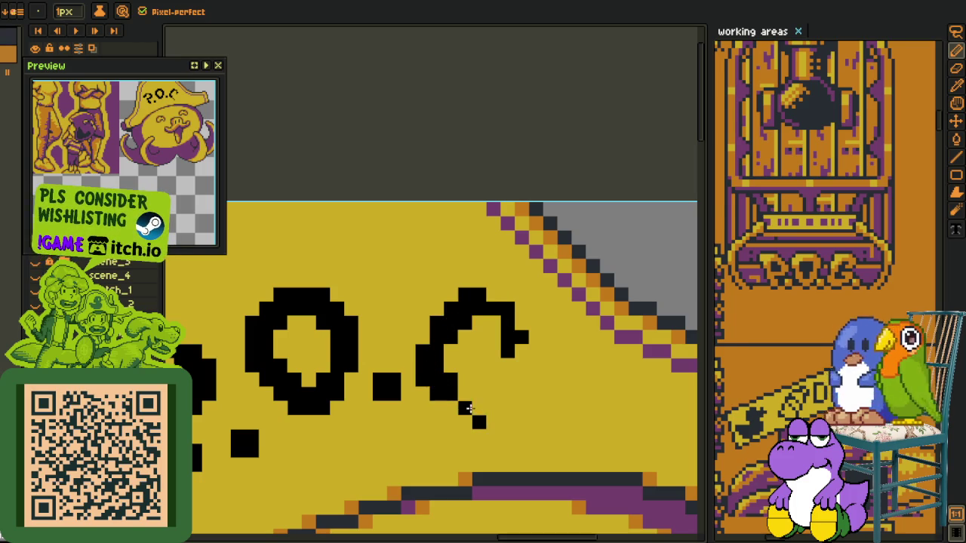
left_click(479, 366)
left_click_drag(487, 366, 512, 391)
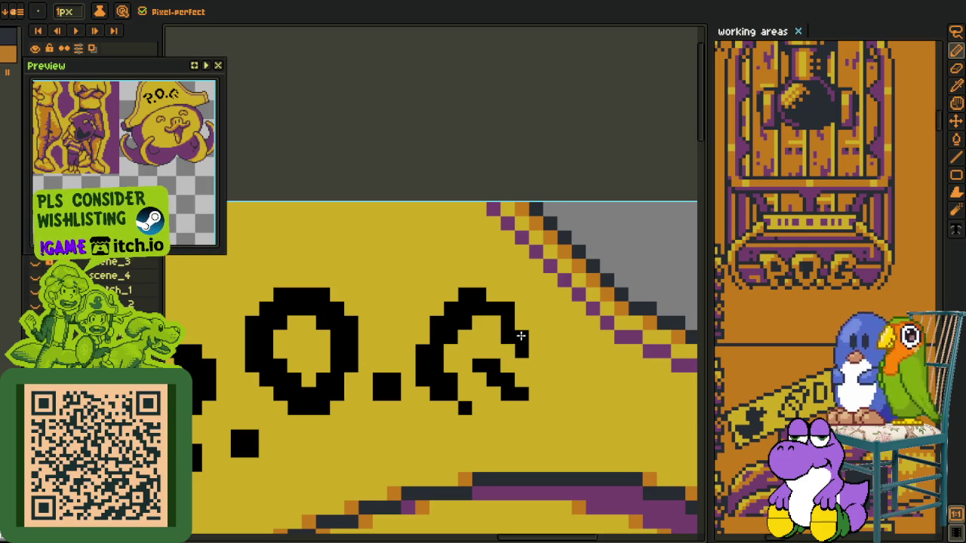
left_click_drag(521, 336, 518, 346)
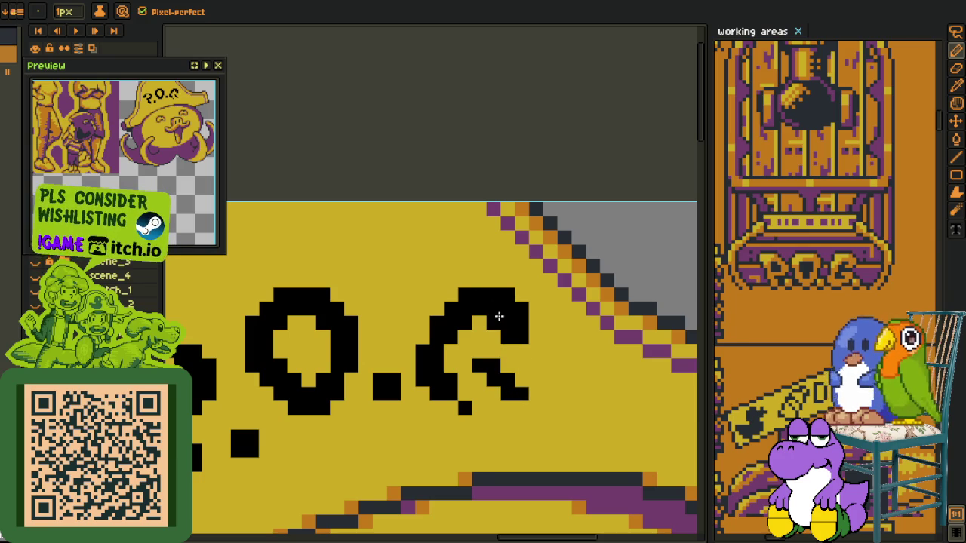
mouse_move(519, 389)
left_mouse_down()
mouse_move(494, 408)
mouse_move(495, 393)
left_mouse_up()
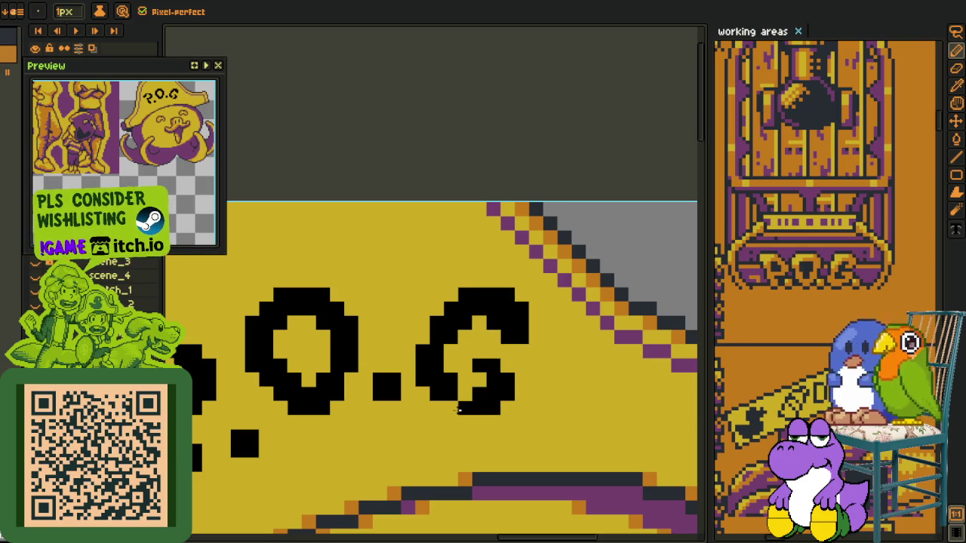
Select the final period dot and move it to the right
scroll(455, 404, "down", 3)
scroll(471, 338, "up", 1)
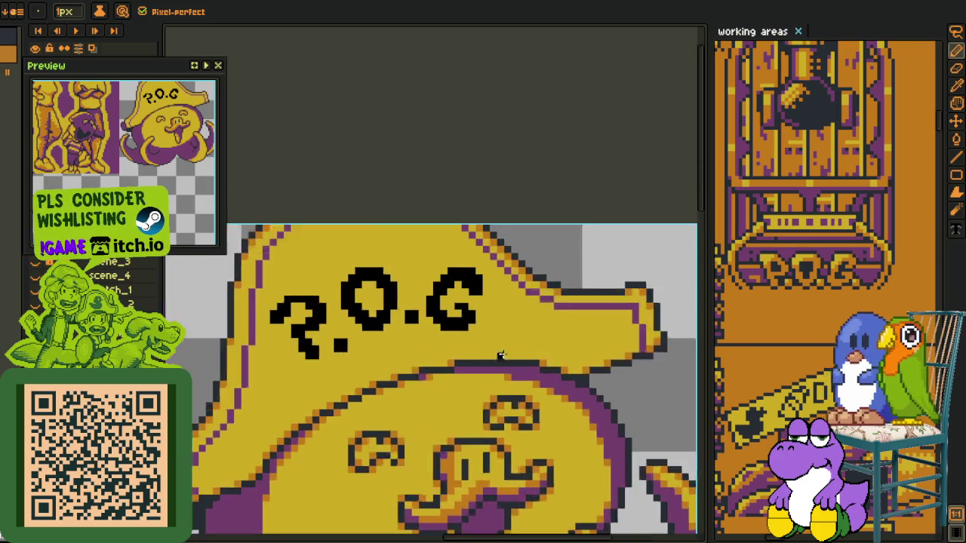
scroll(470, 337, "up", 1)
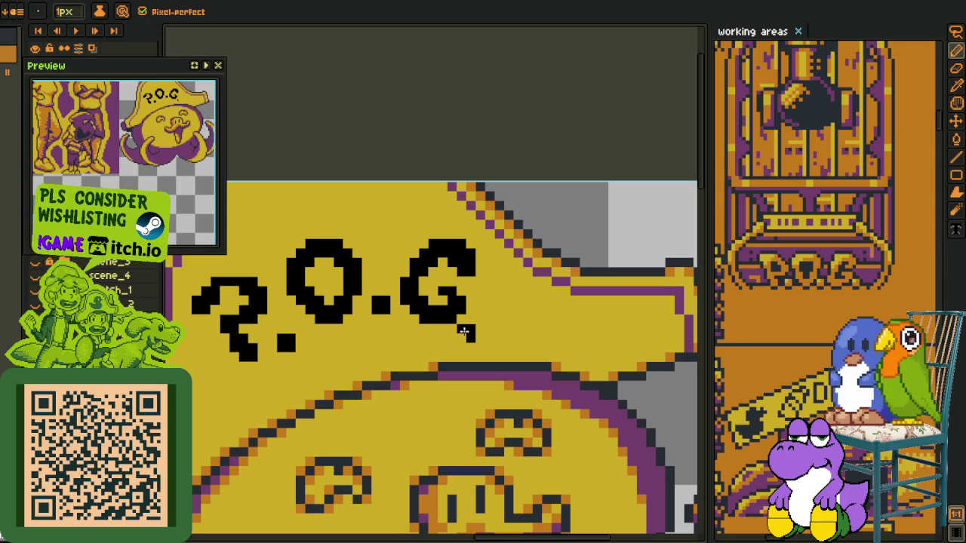
key("r")
mouse_move(457, 324)
left_mouse_down()
mouse_move(475, 343)
mouse_move(472, 334)
left_mouse_up()
key("h")
scroll(453, 325, "down", 2)
scroll(453, 325, "down", 1)
scroll(453, 325, "up", 1)
scroll(438, 325, "down", 1)
key("r")
scroll(434, 321, "up", 1)
scroll(422, 314, "up", 1)
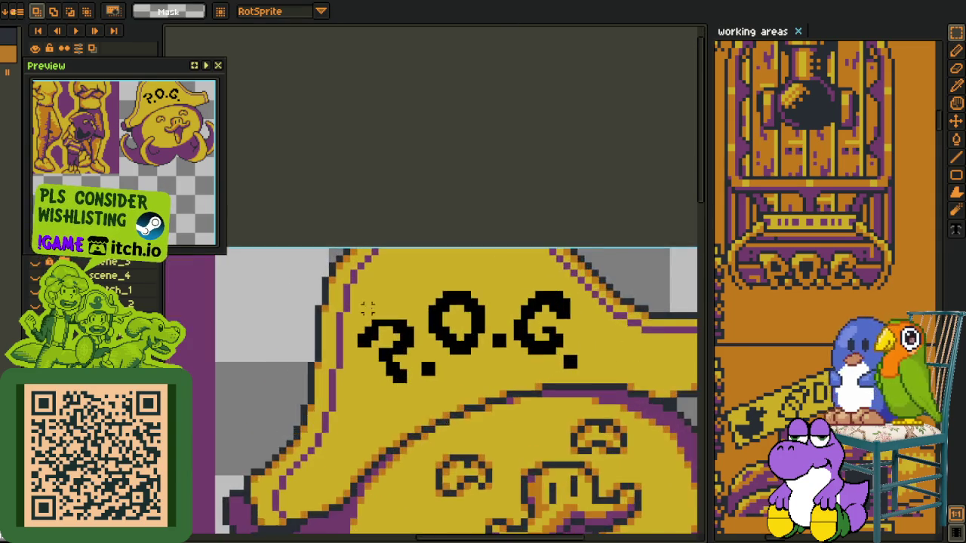
Select the question mark and drag it down slightly below the O and G
scroll(414, 308, "up", 1)
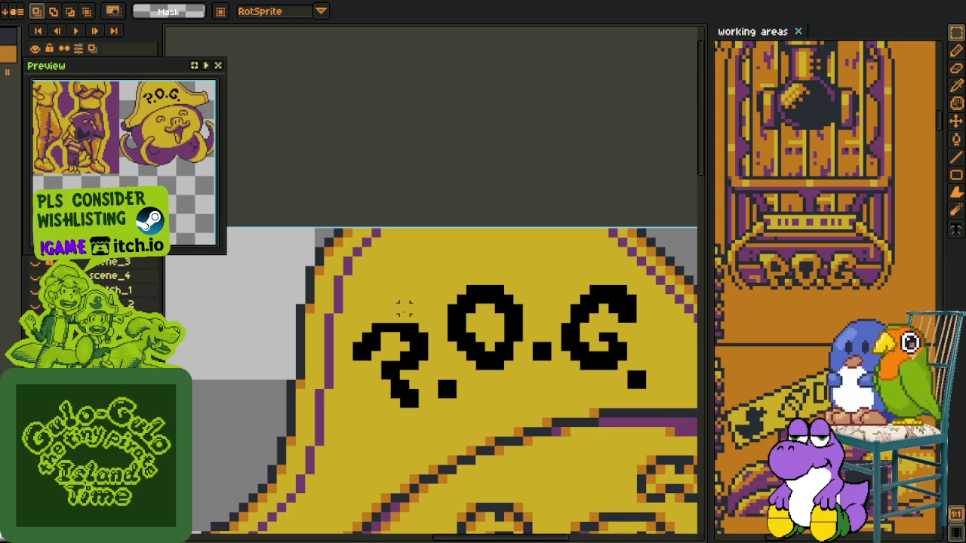
key("o")
key("b")
scroll(403, 312, "up", 2)
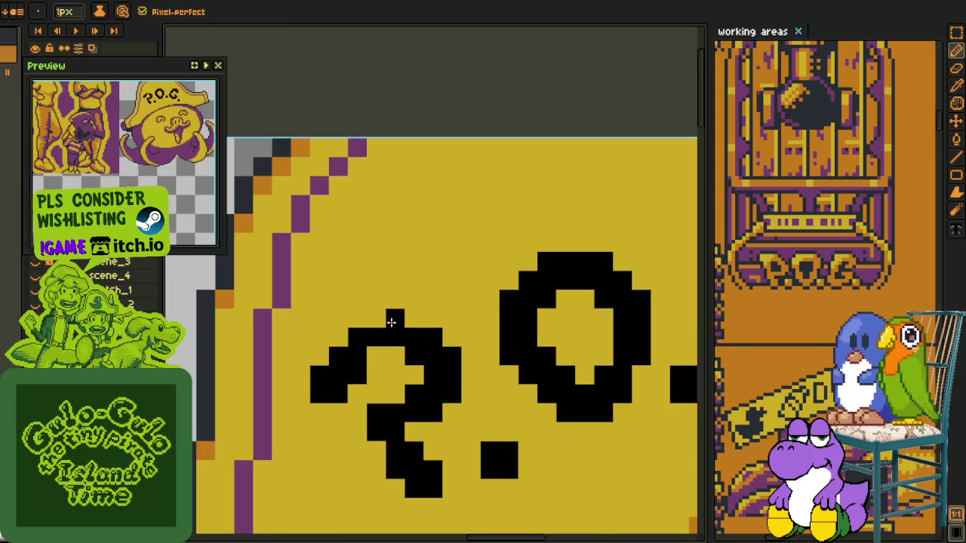
scroll(410, 313, "down", 3)
key("o")
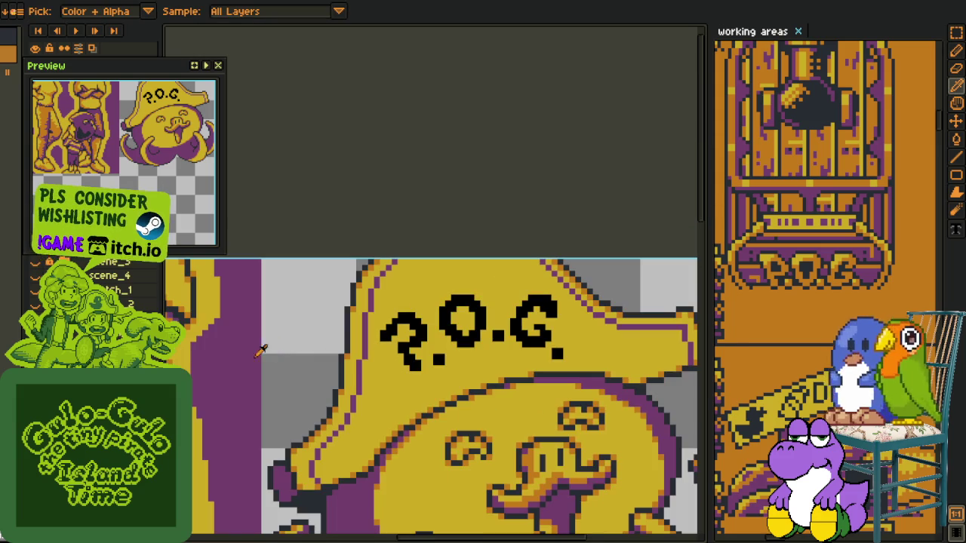
scroll(377, 347, "up", 1)
scroll(442, 332, "up", 1)
scroll(445, 340, "up", 1)
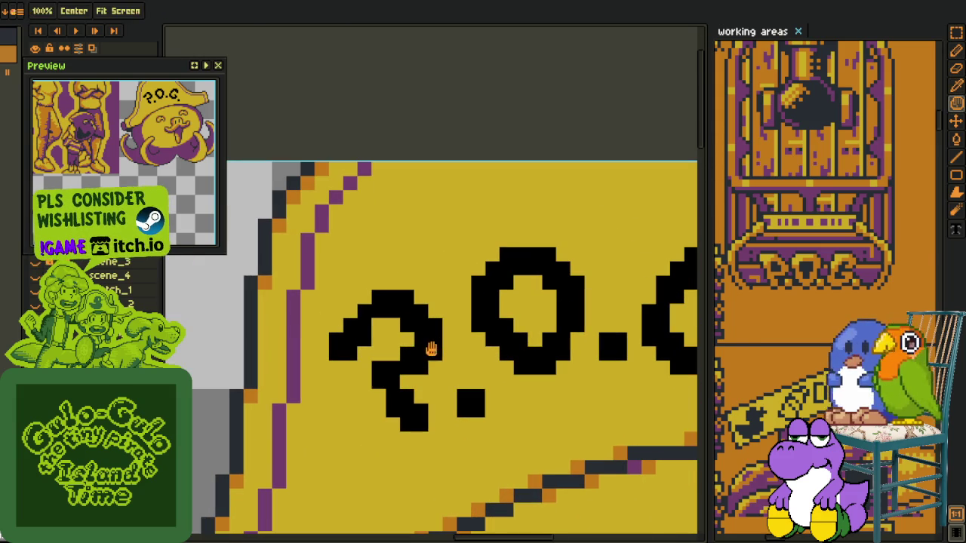
key("m")
left_click_drag(461, 353, 456, 354)
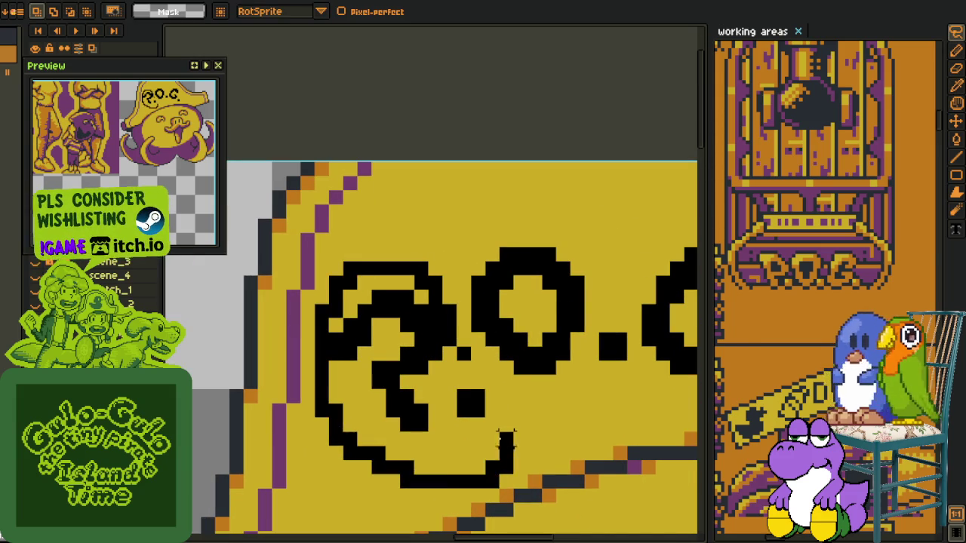
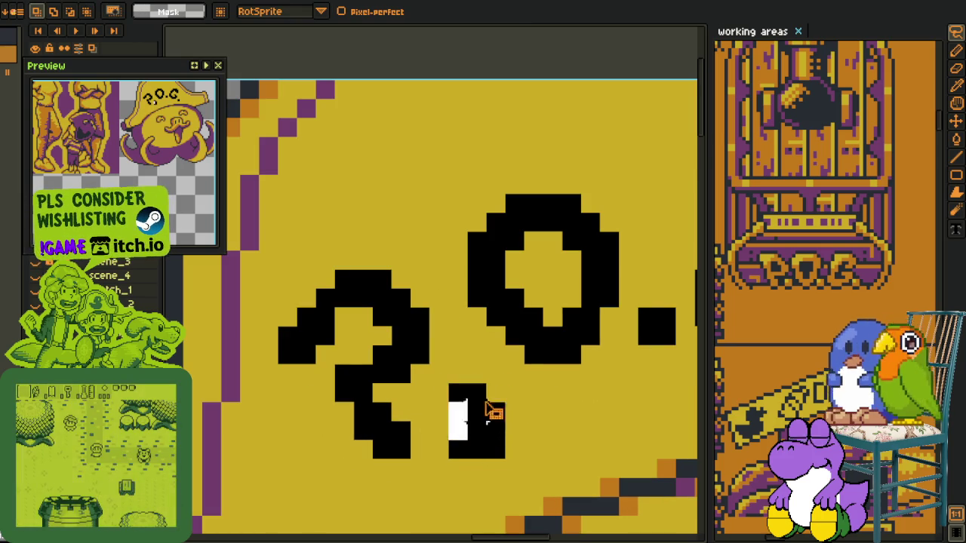
Drag the dot after the curly first letter up slightly, drop it, and zoom out on the lettering
left_click_drag(475, 409, 470, 390)
left_click(613, 357)
scroll(453, 405, "down", 1)
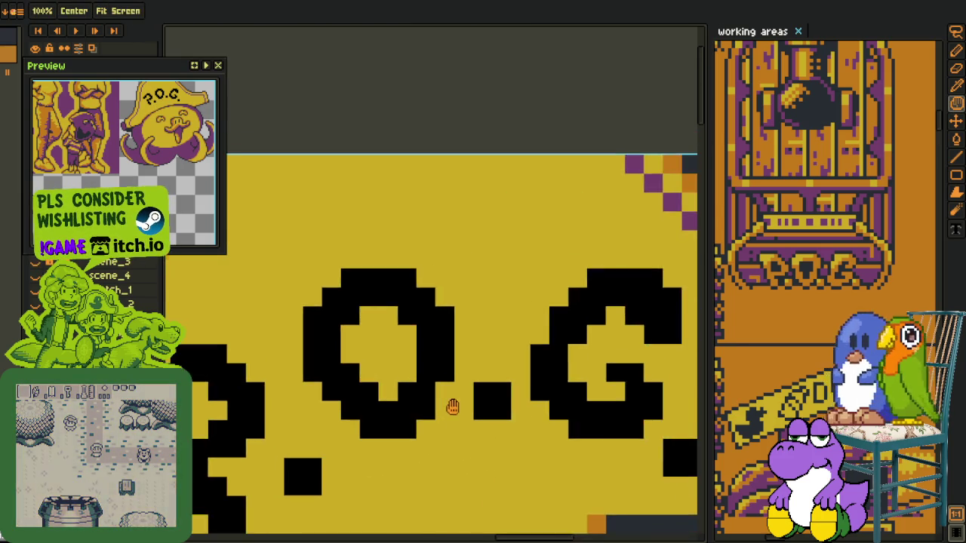
scroll(459, 398, "down", 2)
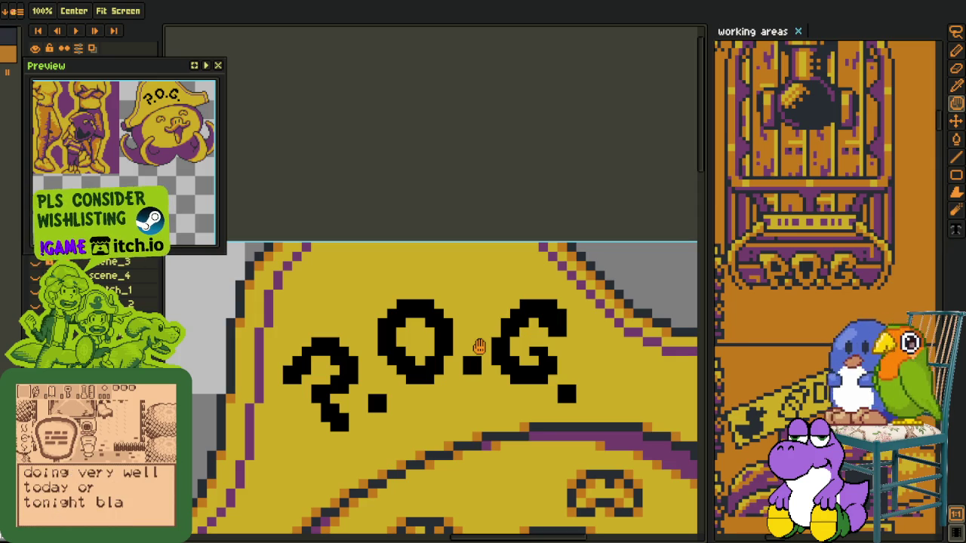
key("i")
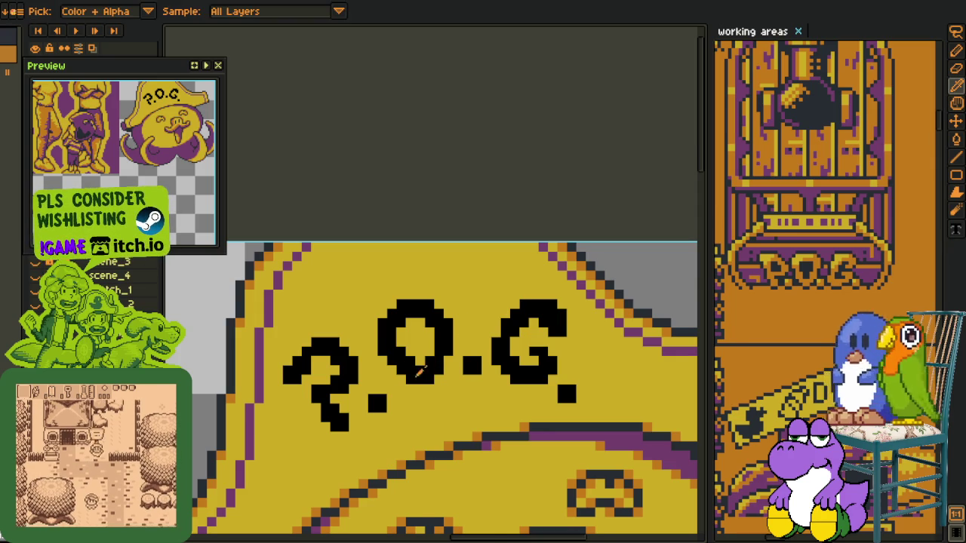
scroll(418, 371, "up", 2)
key("b")
scroll(373, 382, "down", 1)
scroll(339, 345, "down", 3)
key("i")
scroll(371, 340, "up", 3)
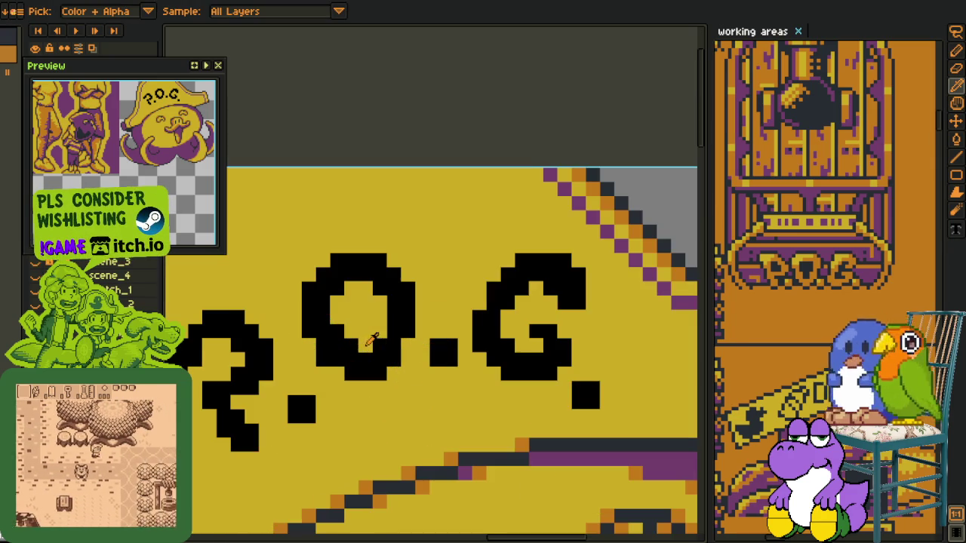
key("b")
key("i")
key("b")
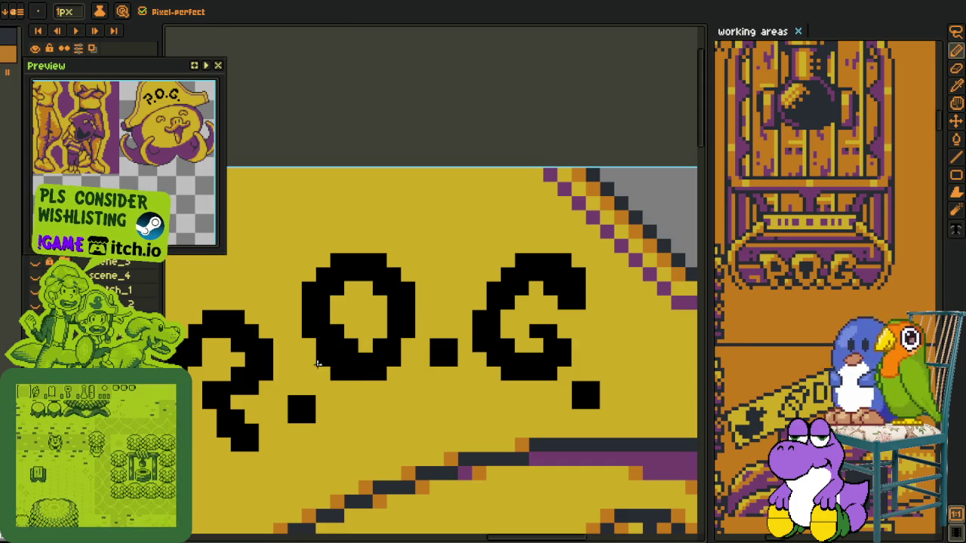
scroll(323, 349, "down", 3)
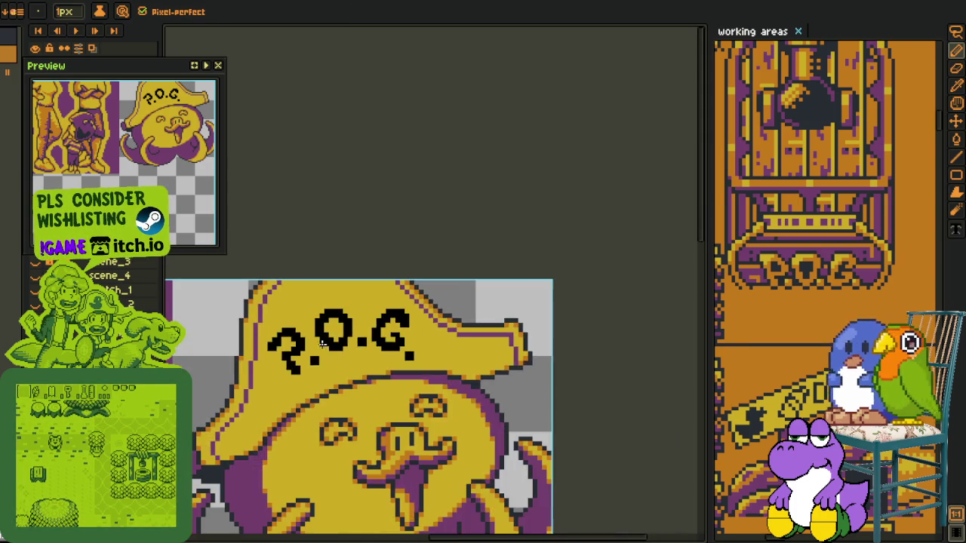
key("i")
scroll(326, 325, "up", 2)
scroll(326, 321, "down", 3)
scroll(317, 354, "up", 4)
key("b")
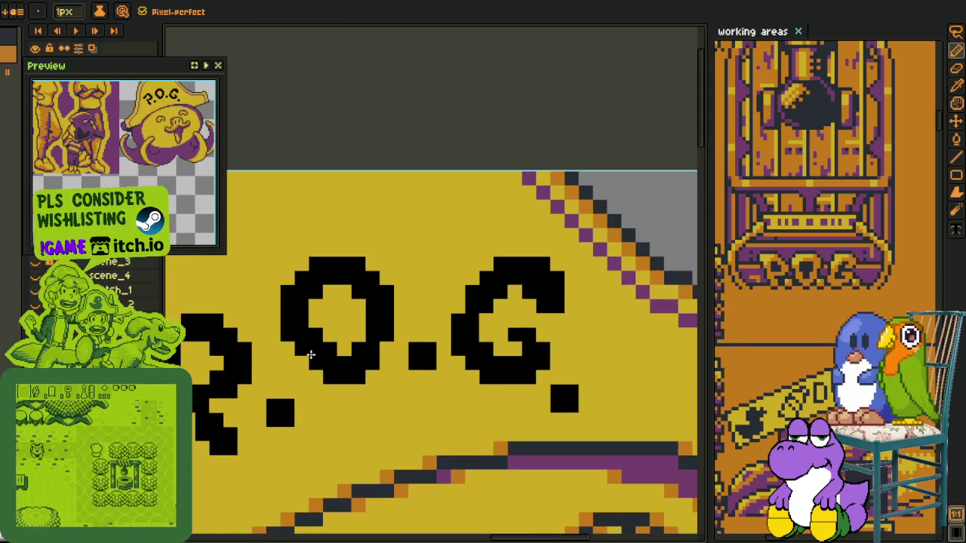
scroll(312, 371, "down", 2)
scroll(319, 371, "down", 1)
key("i")
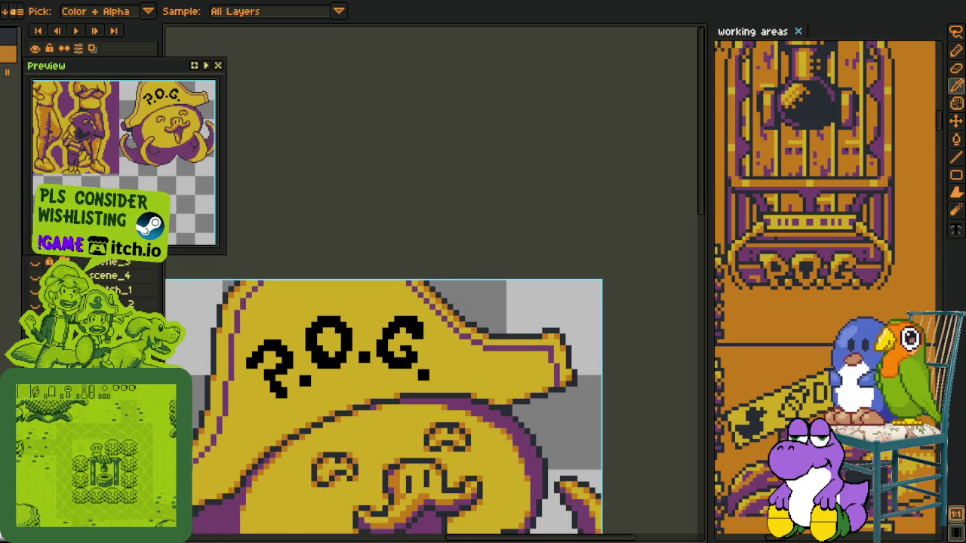
scroll(317, 321, "up", 1)
scroll(347, 326, "up", 1)
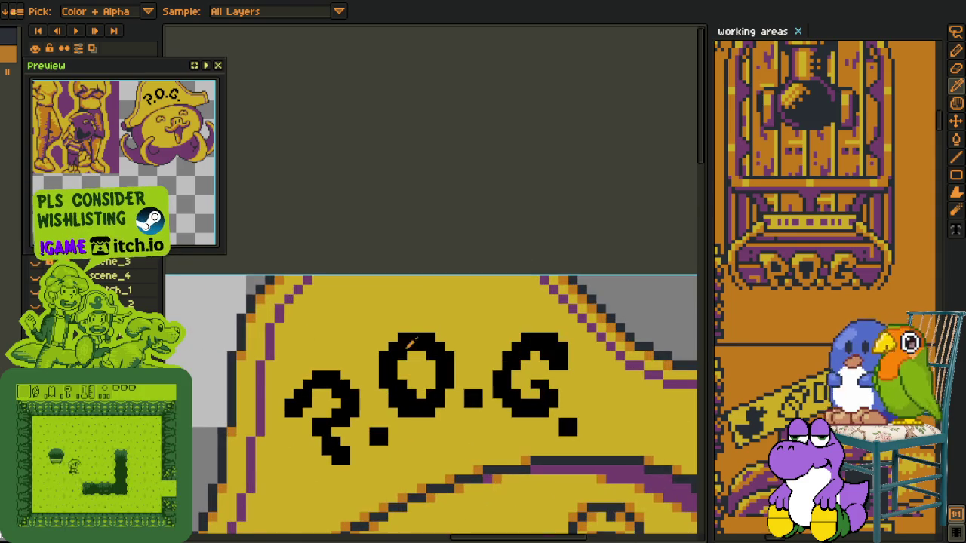
scroll(358, 327, "up", 1)
key("h")
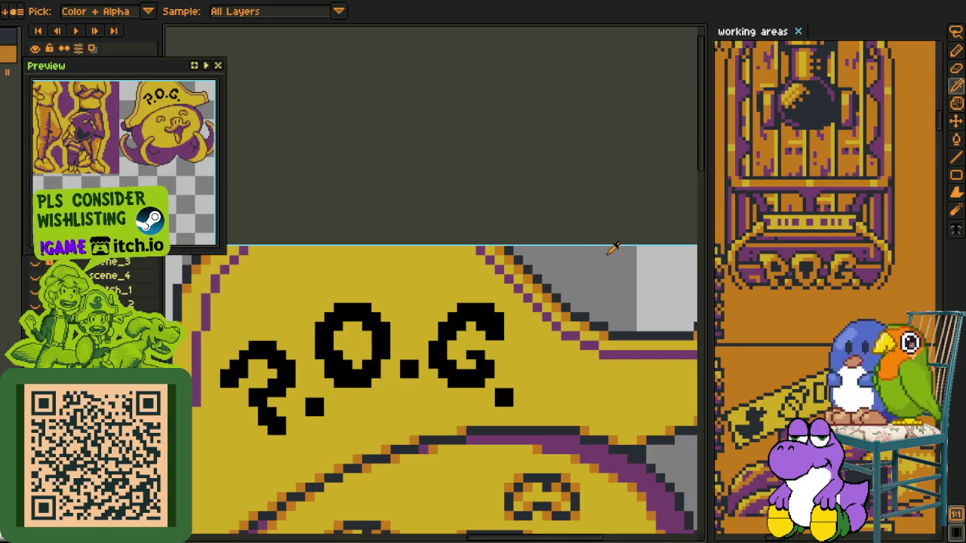
left_click_drag(440, 359, 454, 336)
Tidy the O's notch: fill one pixel inside it black and turn its neighbour yellow
scroll(453, 335, "up", 3)
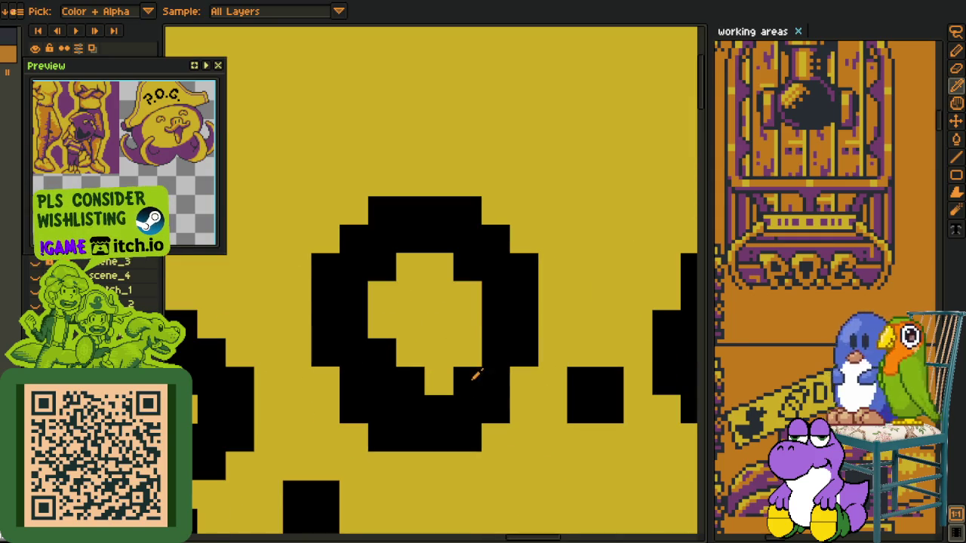
key("b")
left_click(411, 374)
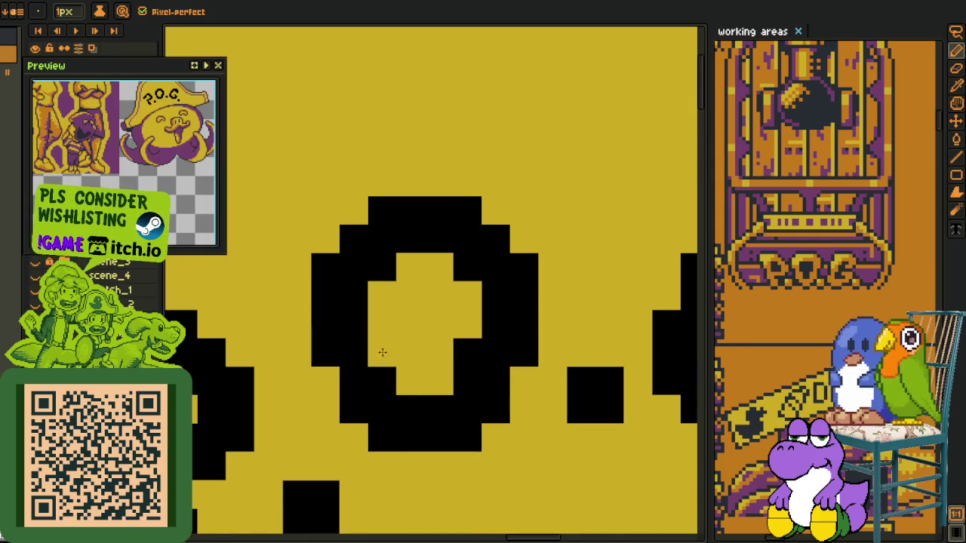
right_click(446, 375)
scroll(448, 384, "down", 3)
key("i")
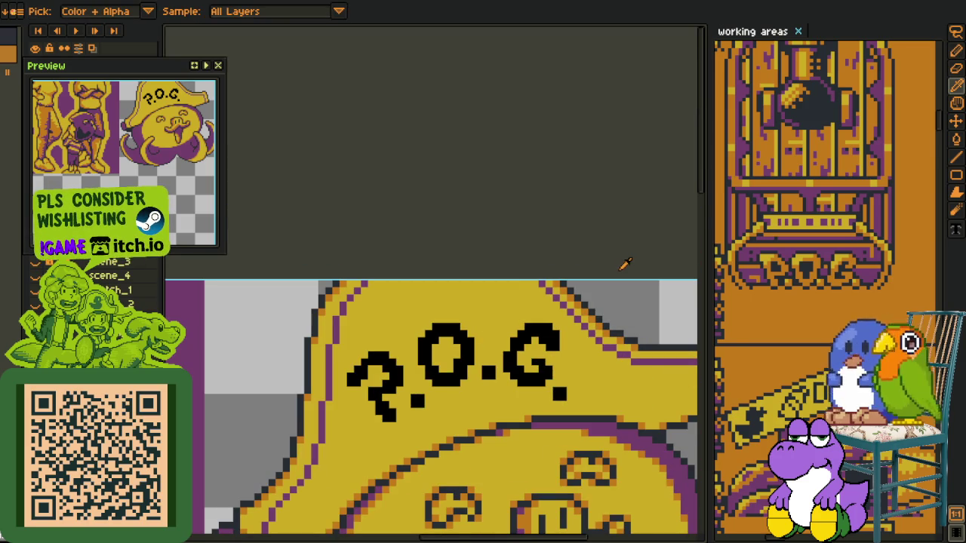
Add a black pixel beside the G's top and extend its top stroke diagonally downward
scroll(531, 337, "up", 3)
key("p")
left_click(594, 346)
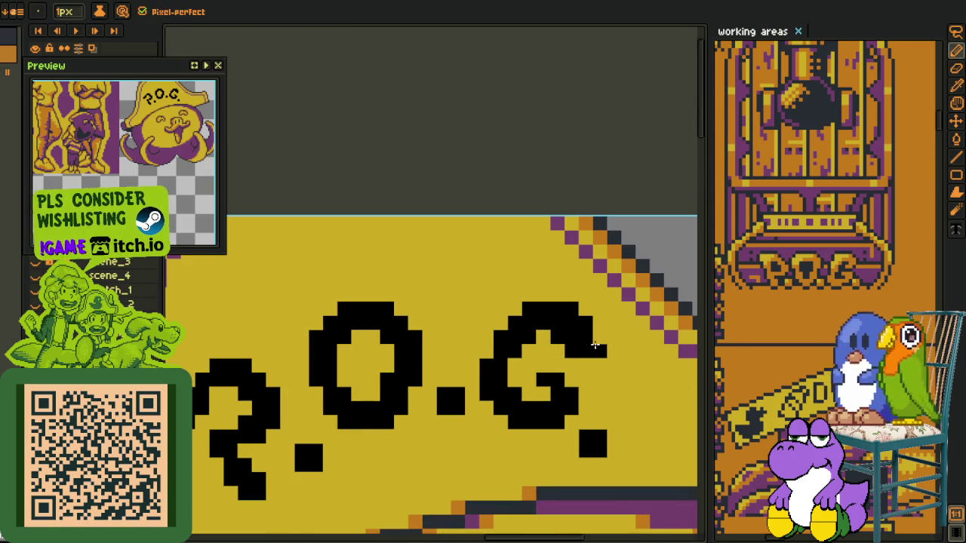
left_click_drag(597, 337, 577, 364)
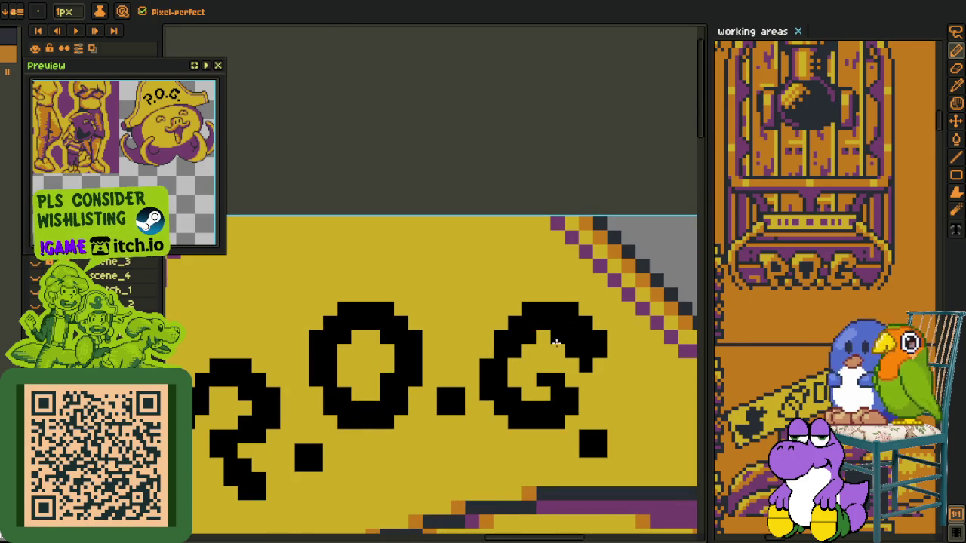
scroll(569, 333, "down", 3)
scroll(568, 333, "down", 2)
key("i")
scroll(585, 310, "up", 3)
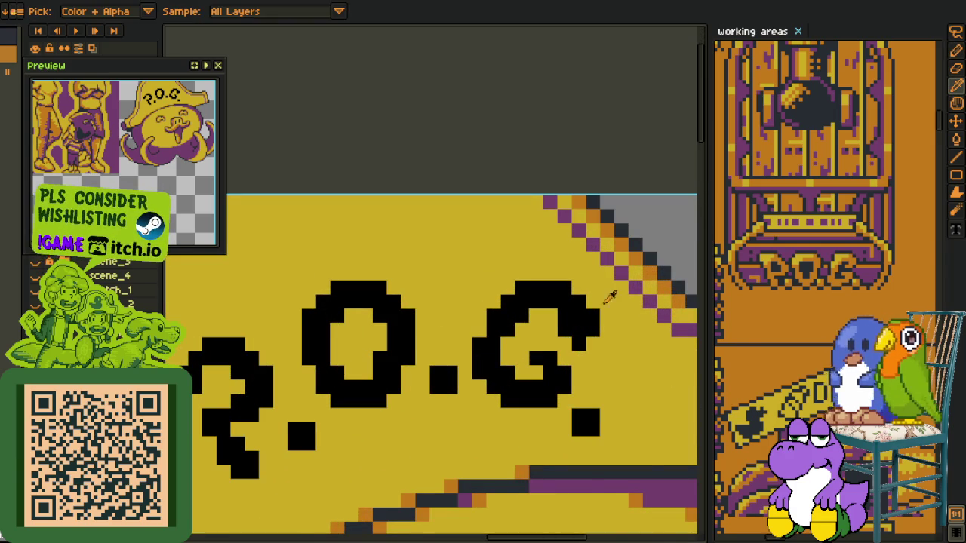
scroll(581, 306, "down", 2)
scroll(589, 294, "up", 1)
scroll(595, 285, "up", 1)
Lasso the G and its dot, raise them one pixel, and commit
key("q")
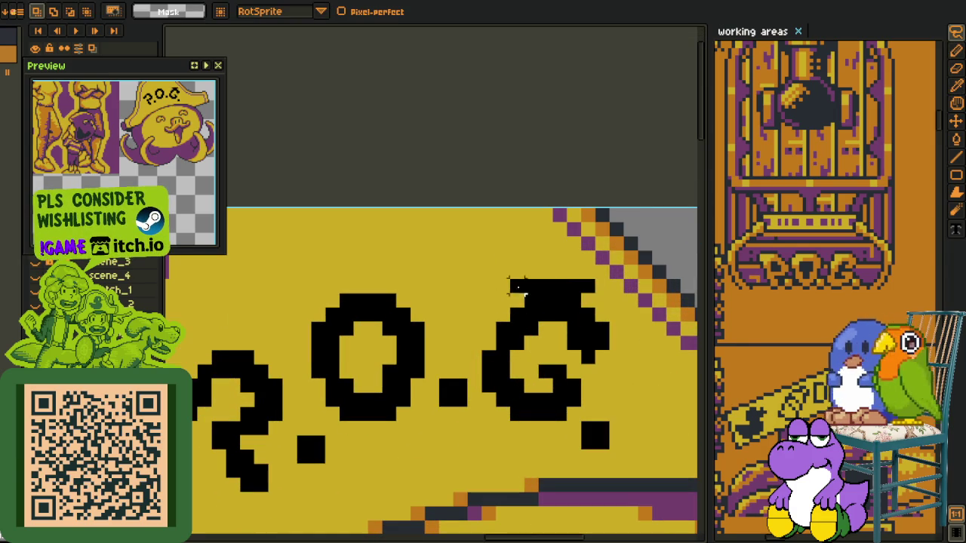
left_click_drag(595, 285, 635, 279)
left_click_drag(587, 357, 587, 341)
key("Return")
key("ctrl+d")
Rotate the curly first letter about 8.2°, shift it down slightly, and commit
scroll(396, 316, "down", 3)
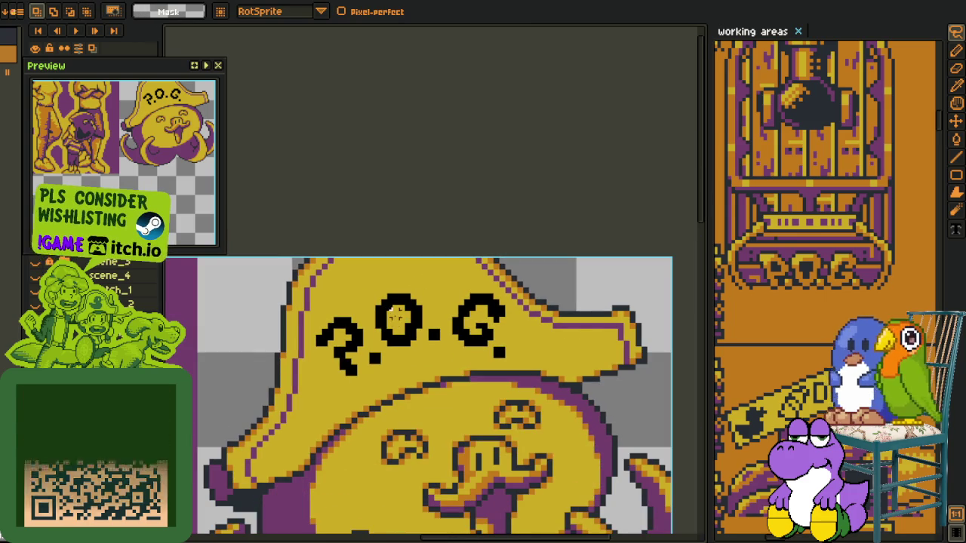
scroll(393, 314, "up", 1)
scroll(384, 321, "up", 1)
mouse_move(375, 330)
left_mouse_down()
mouse_move(432, 323)
mouse_move(403, 400)
left_mouse_up()
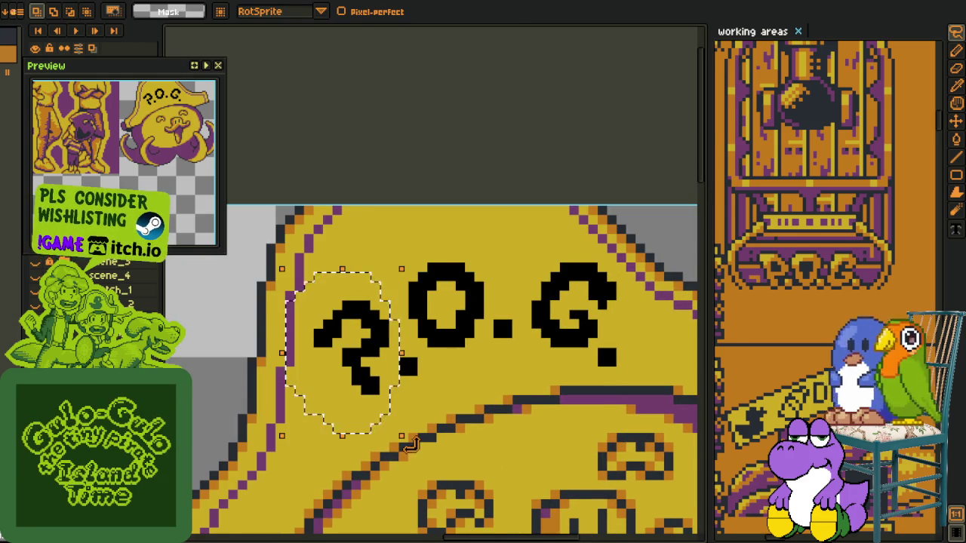
left_click_drag(409, 447, 428, 438)
left_click_drag(367, 378, 369, 398)
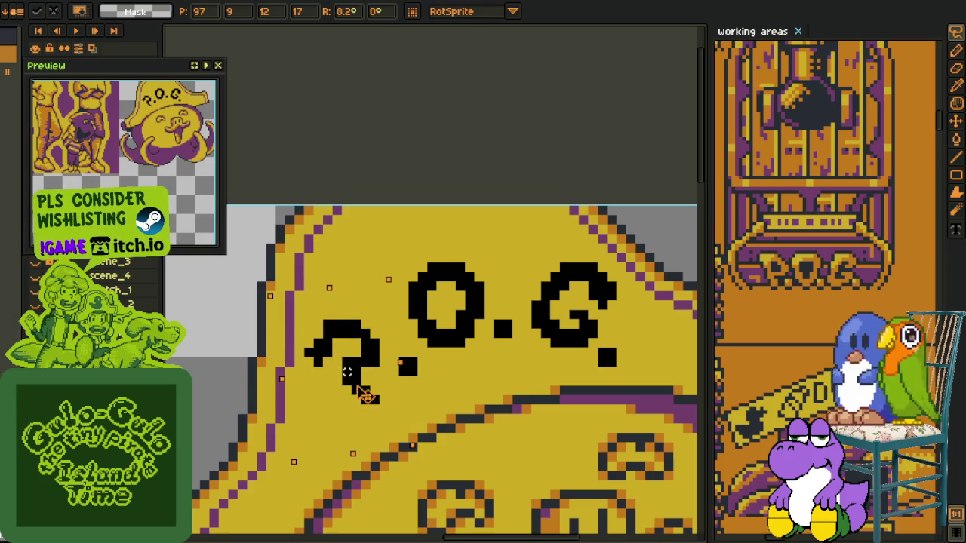
key("Return")
key("ctrl+d")
scroll(367, 382, "up", 3)
Add black pixels to the tilted first letter and clear a stray top-left pixel
key("o")
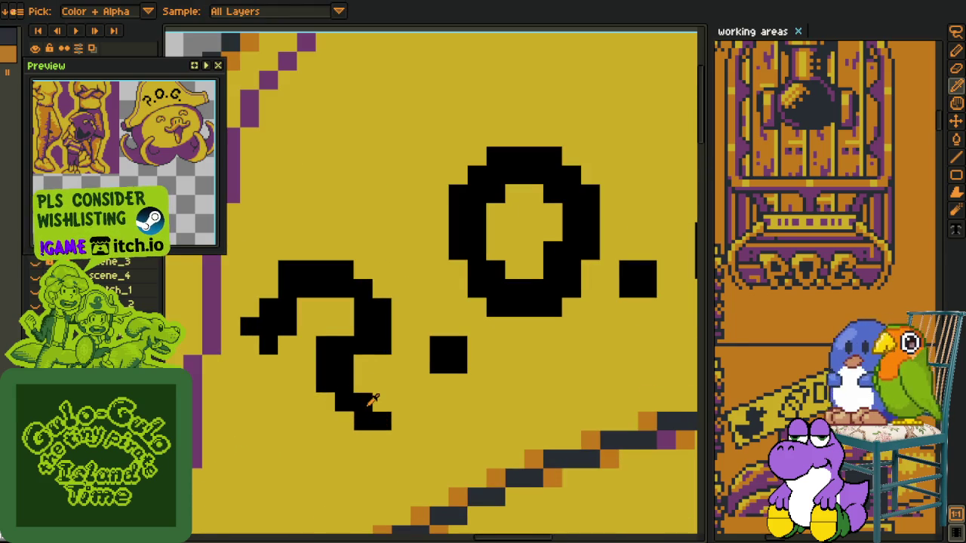
key("b")
left_click(381, 403)
right_click(326, 345)
left_click(363, 364)
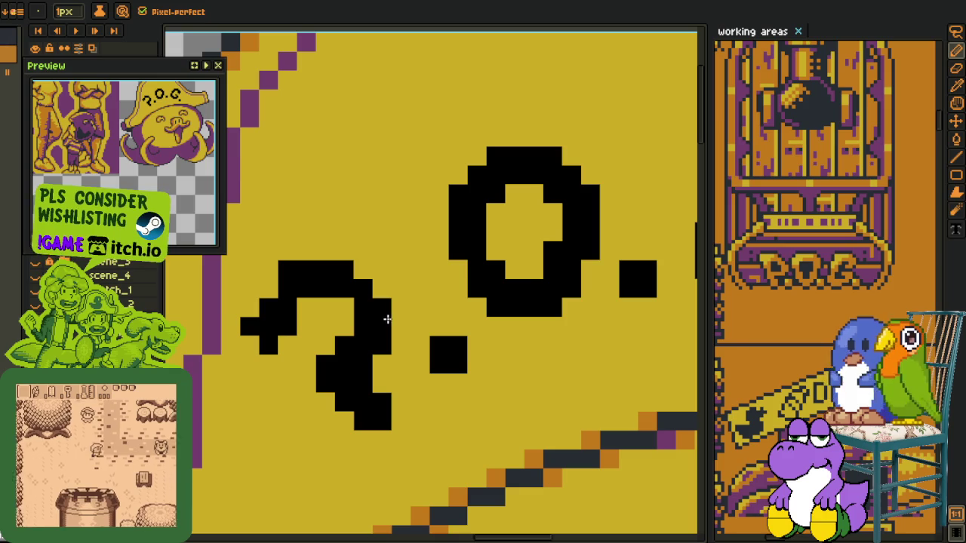
Fill in the letter's upper-left curve, reshape its bottom, and thicken the lower stem
left_click_drag(306, 326, 268, 288)
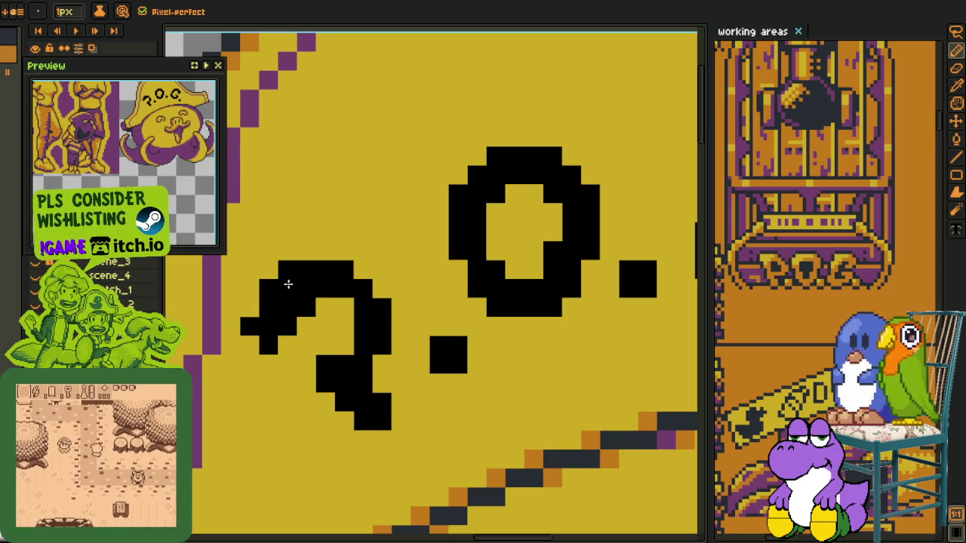
left_click(258, 315)
left_click_drag(261, 315, 300, 320)
right_click(289, 328)
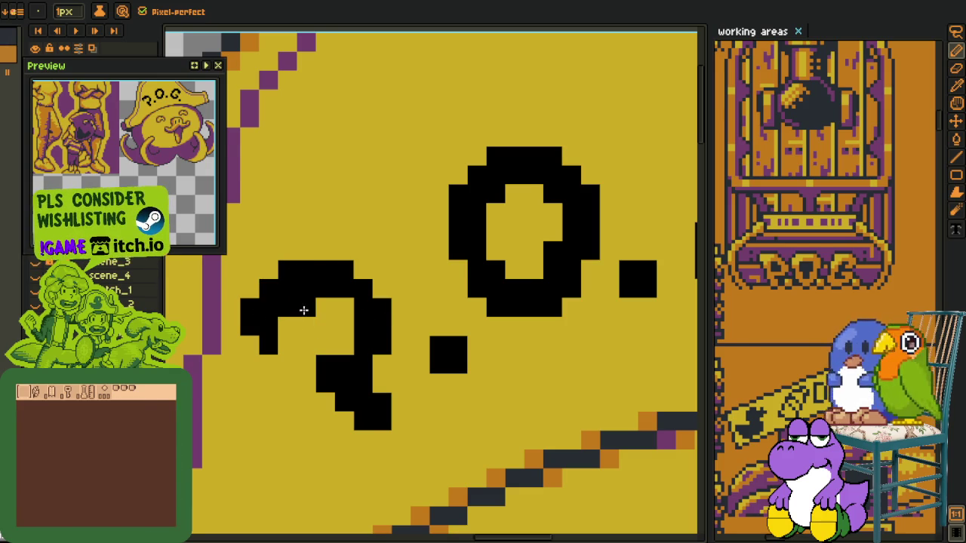
left_click(307, 346)
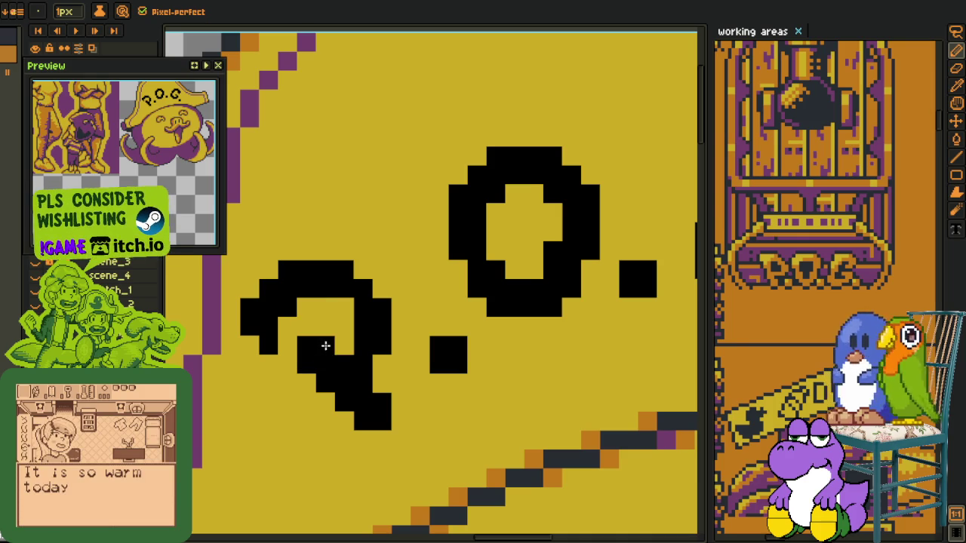
scroll(325, 346, "down", 3)
scroll(317, 343, "up", 2)
scroll(302, 341, "up", 1)
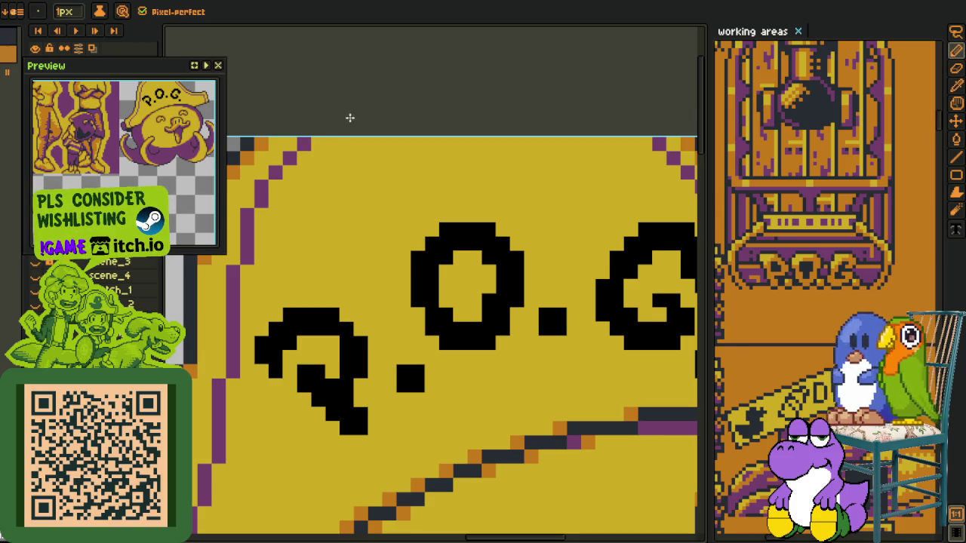
key("i")
scroll(381, 95, "down", 4)
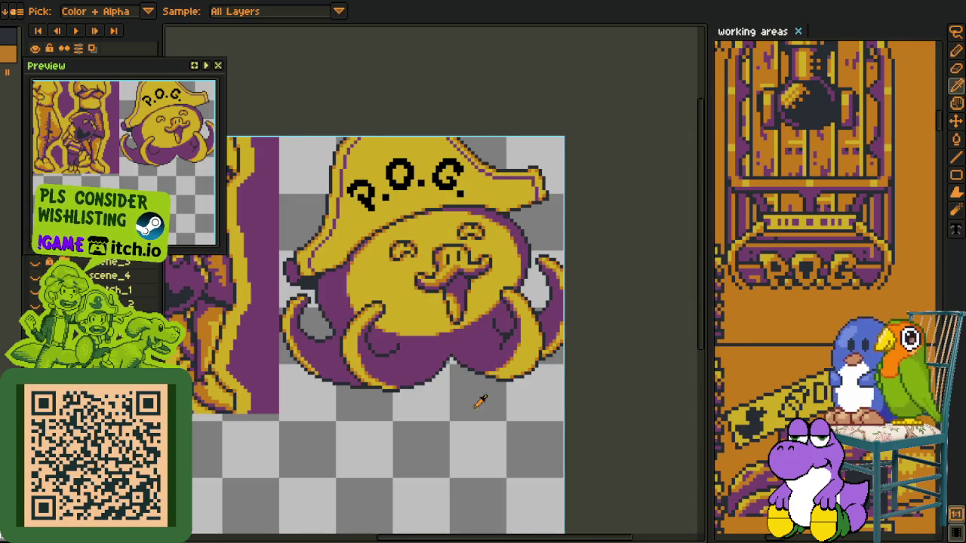
scroll(407, 384, "up", 1)
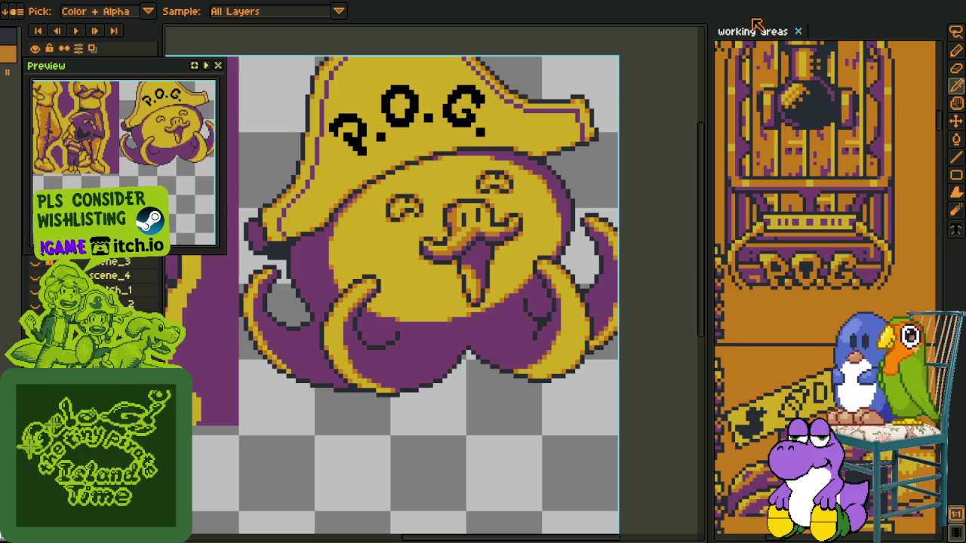
left_click(714, 28)
scroll(451, 132, "down", 2)
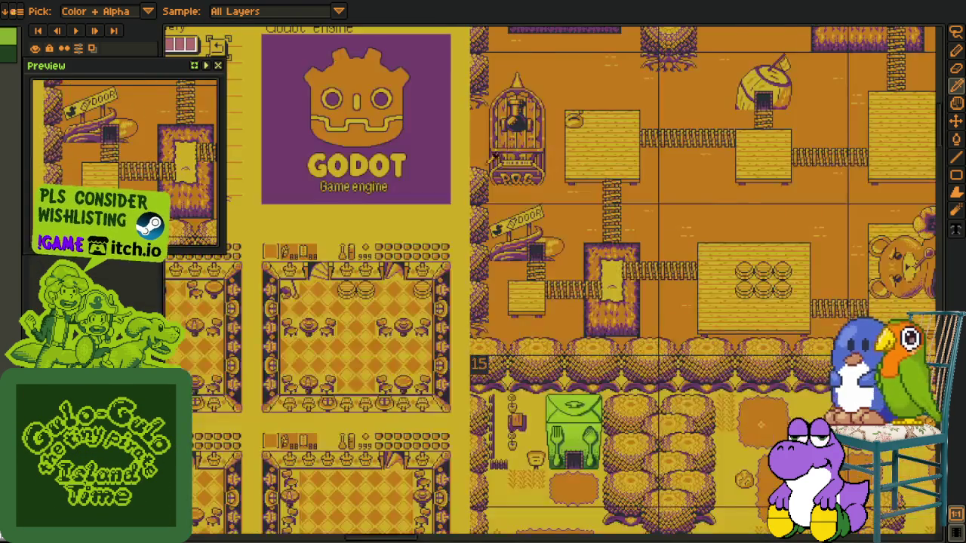
scroll(450, 132, "down", 2)
scroll(468, 208, "up", 2)
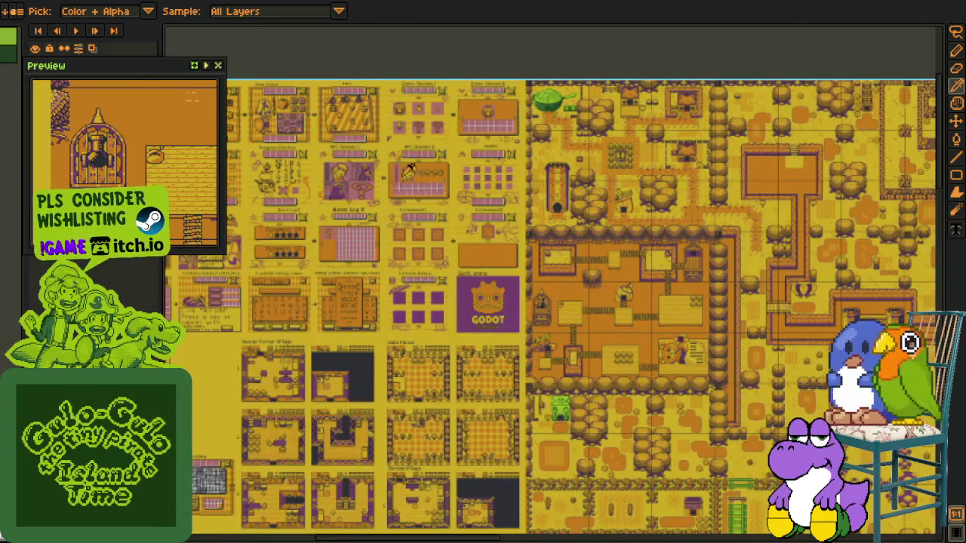
scroll(529, 142, "down", 1)
scroll(566, 212, "down", 1)
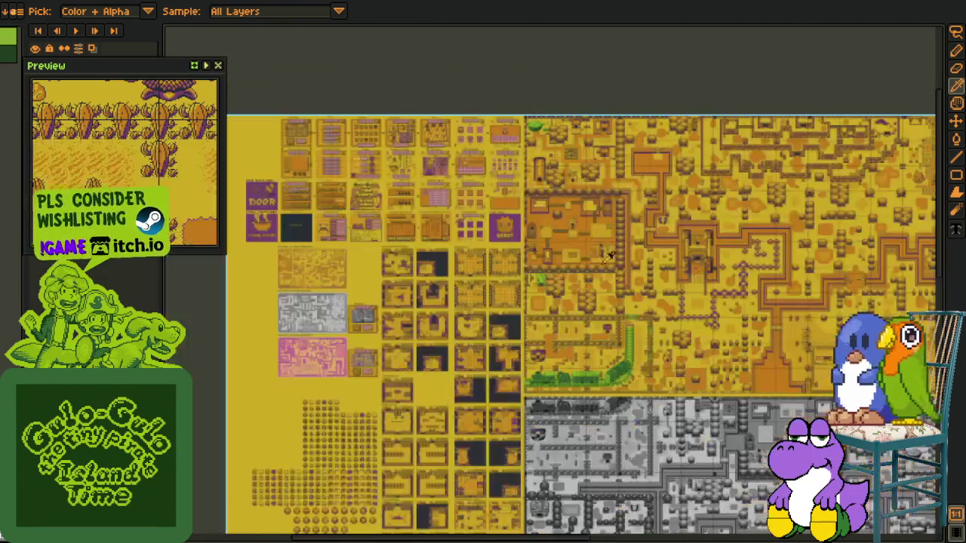
scroll(739, 361, "down", 2)
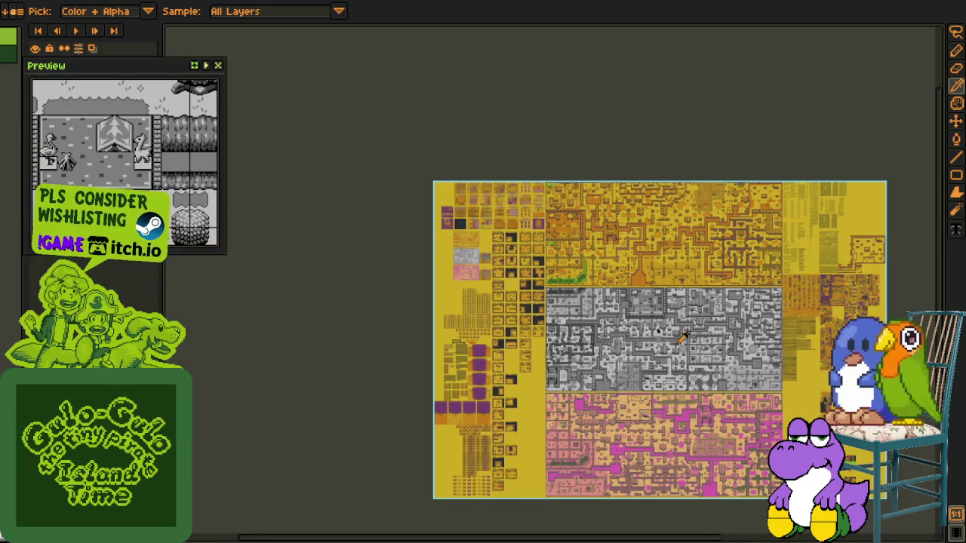
scroll(632, 324, "down", 1)
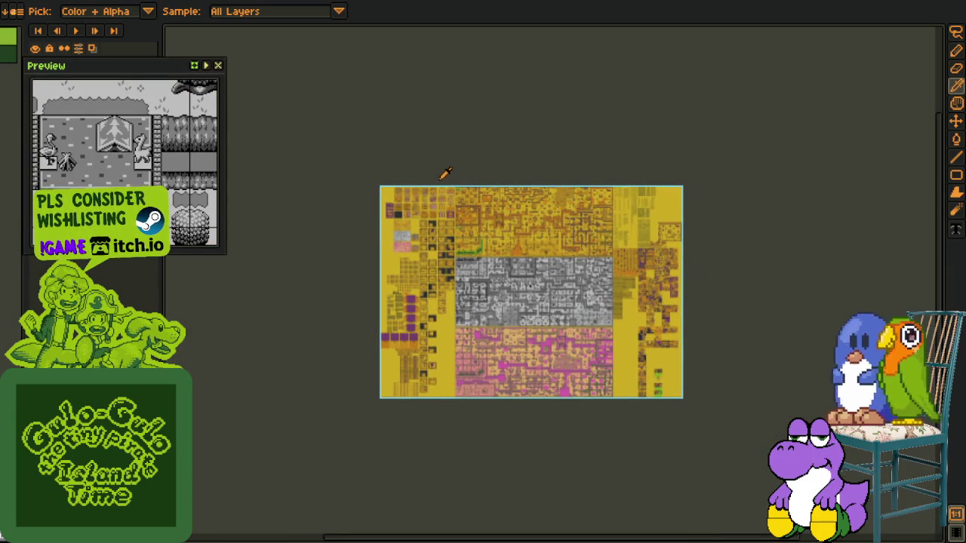
scroll(387, 151, "up", 5)
scroll(442, 171, "up", 1)
scroll(457, 257, "down", 2)
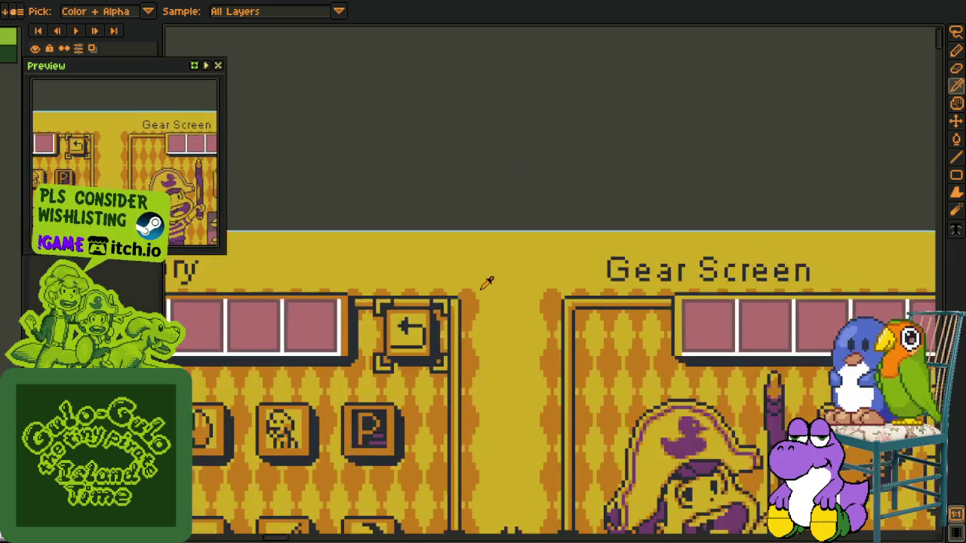
scroll(488, 280, "down", 1)
scroll(381, 361, "down", 2)
scroll(504, 198, "up", 2)
mouse_move(649, 266)
left_mouse_down()
mouse_move(620, 308)
mouse_move(515, 167)
left_mouse_up()
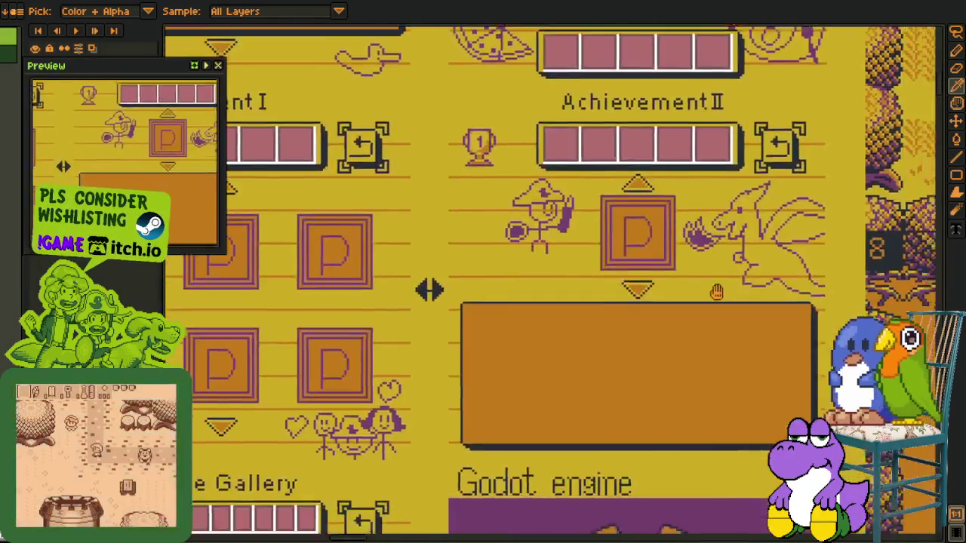
mouse_move(516, 168)
left_mouse_down()
mouse_move(727, 470)
mouse_move(814, 364)
left_mouse_up()
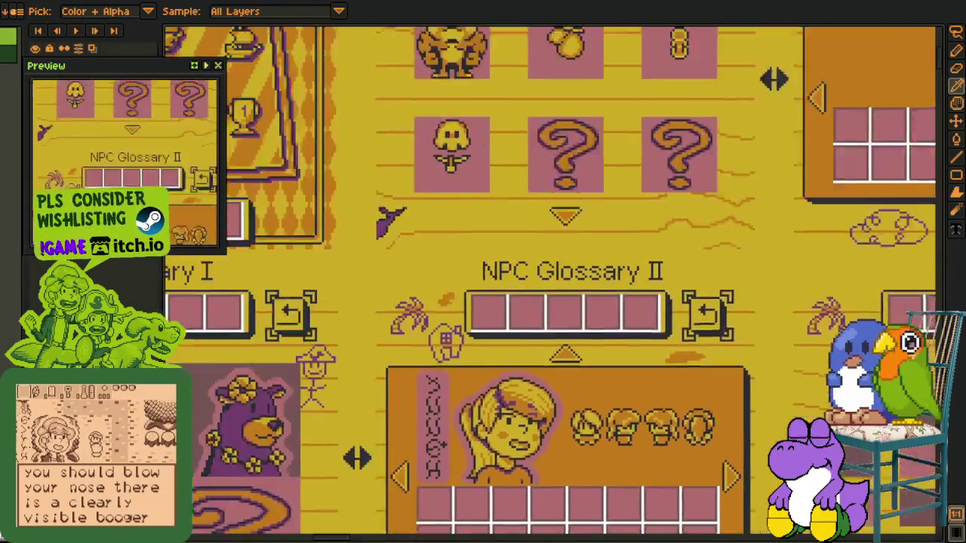
scroll(543, 215, "up", 1)
scroll(543, 215, "up", 1)
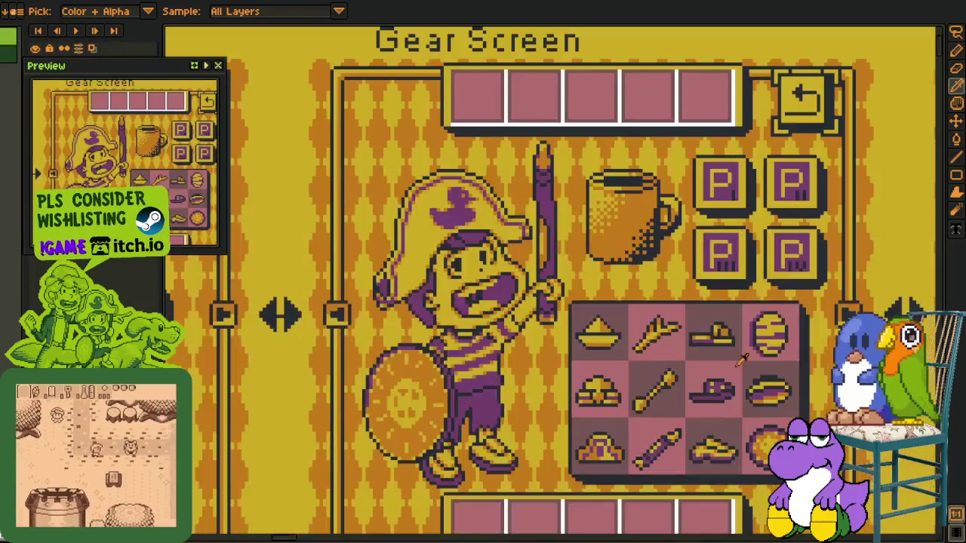
scroll(543, 215, "up", 1)
scroll(543, 215, "down", 5)
mouse_move(544, 215)
left_mouse_down()
mouse_move(467, 129)
mouse_move(544, 215)
left_mouse_up()
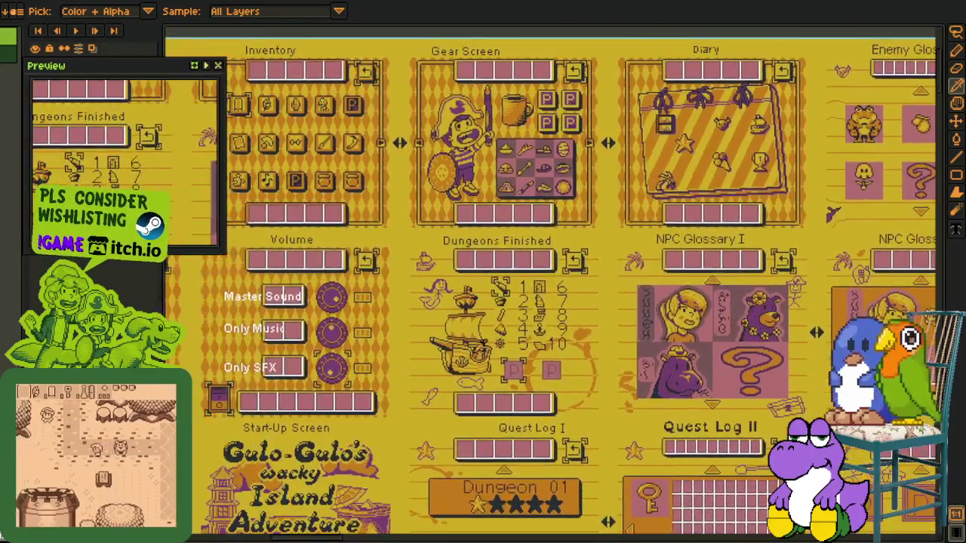
scroll(475, 344, "up", 5)
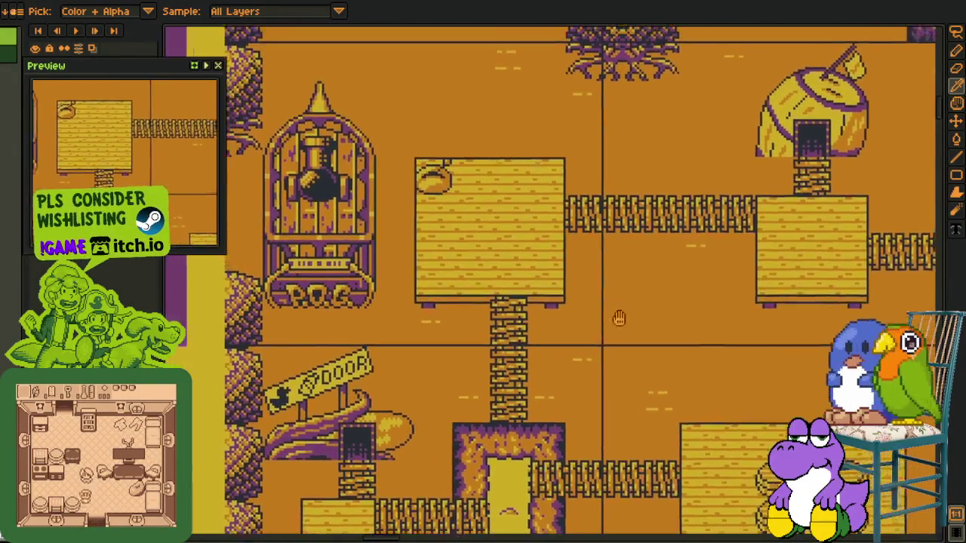
scroll(594, 286, "left", 5)
scroll(593, 286, "up", 2)
scroll(592, 300, "up", 1)
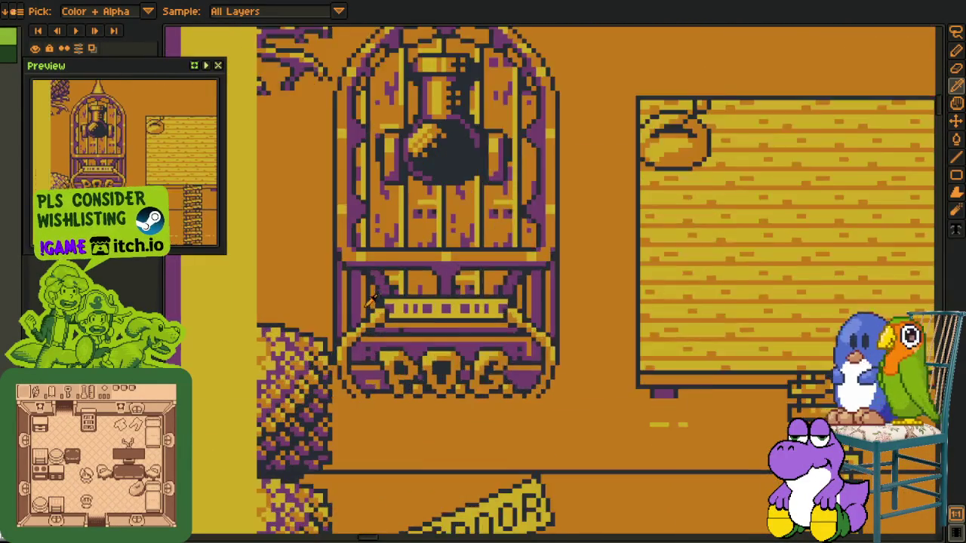
scroll(737, 397, "right", 1)
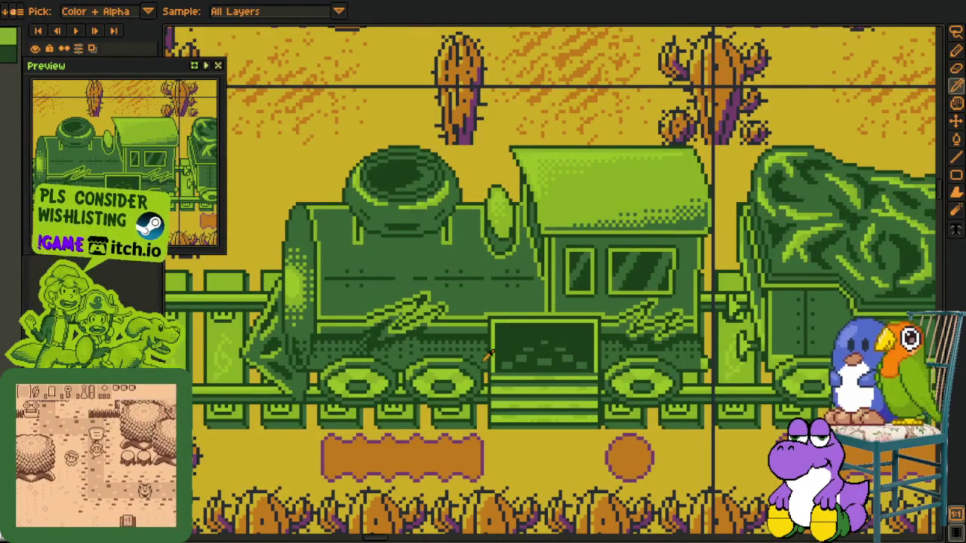
scroll(532, 310, "down", 2)
left_click_drag(531, 310, 477, 302)
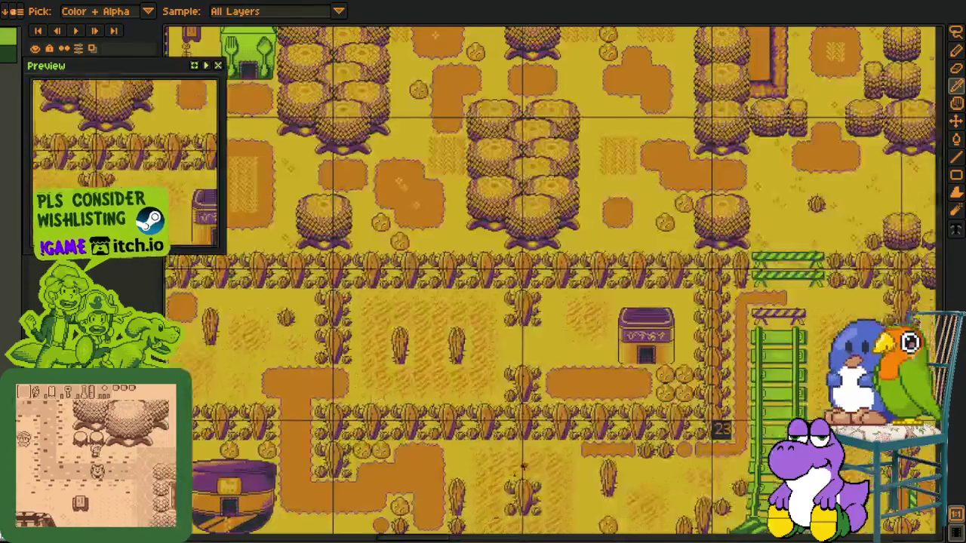
scroll(477, 501, "up", 2)
scroll(476, 502, "down", 1)
scroll(340, 355, "up", 2)
scroll(371, 380, "down", 2)
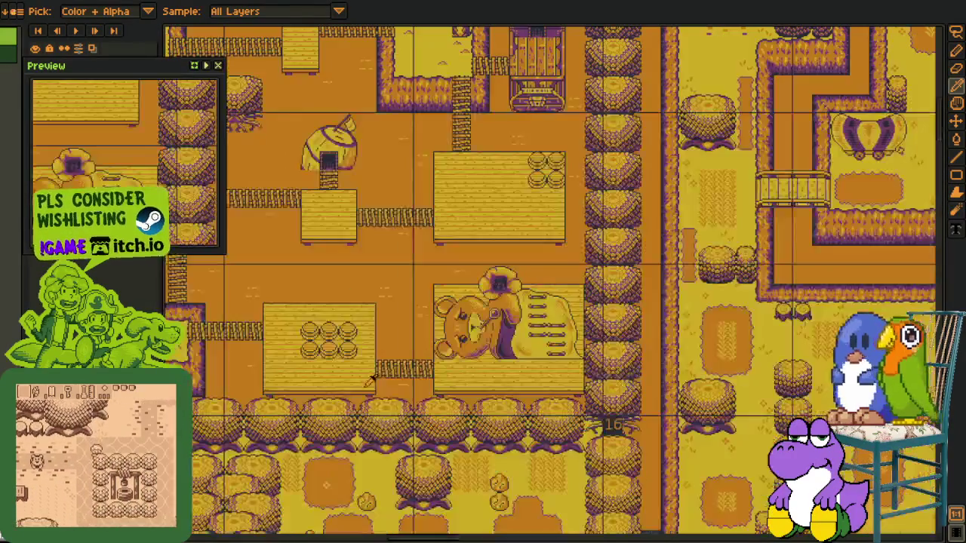
scroll(670, 217, "down", 2)
left_click_drag(670, 218, 613, 266)
scroll(613, 266, "up", 2)
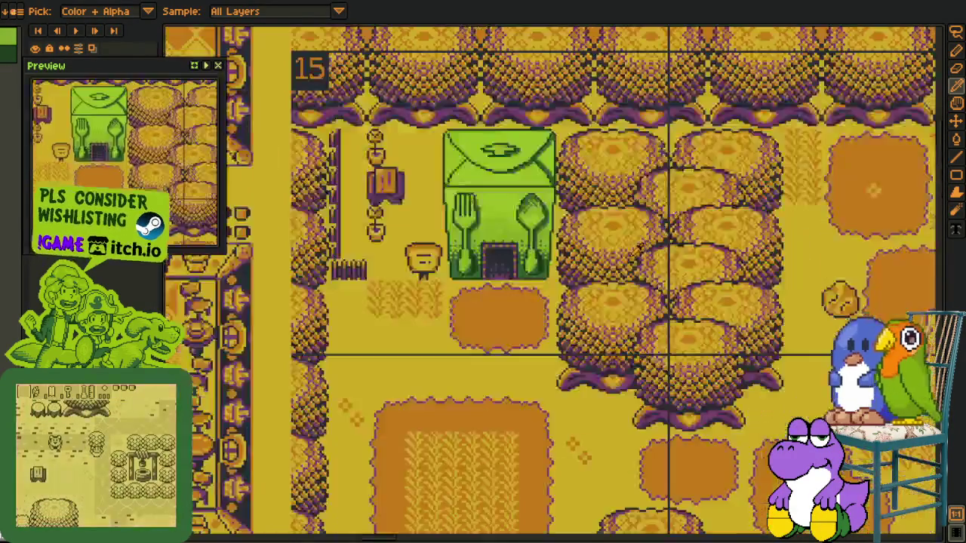
scroll(613, 266, "up", 1)
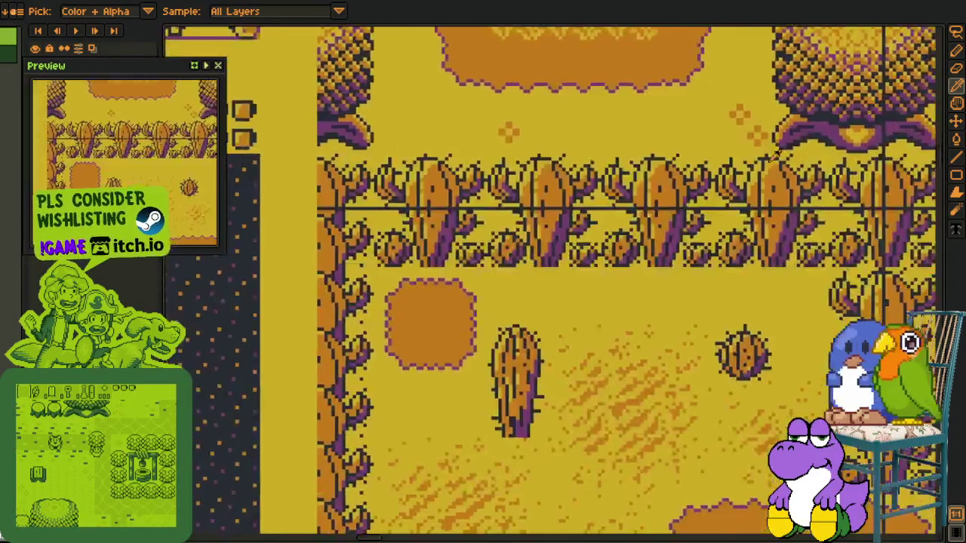
scroll(667, 289, "down", 1)
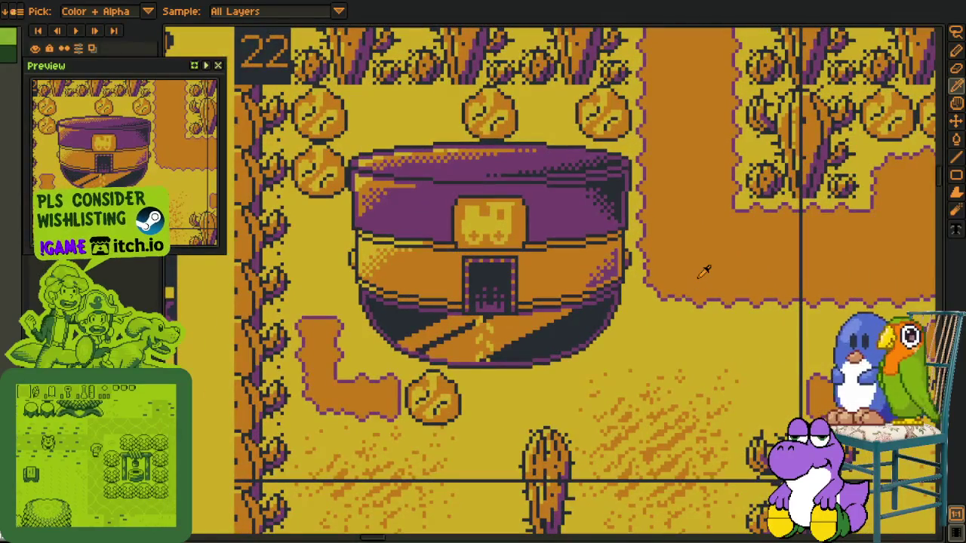
scroll(679, 287, "down", 1)
scroll(709, 281, "down", 2)
scroll(735, 276, "up", 1)
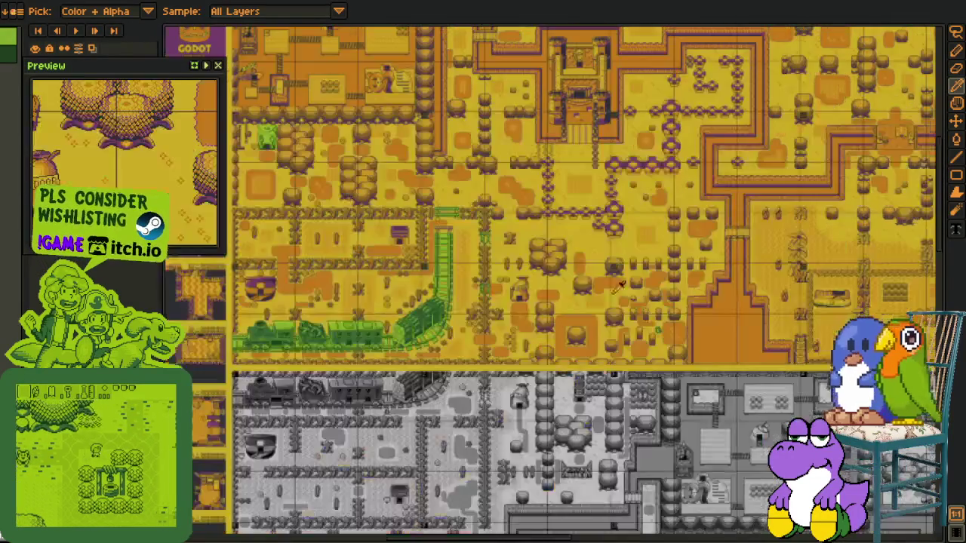
scroll(641, 291, "up", 1)
scroll(551, 306, "up", 1)
scroll(453, 322, "up", 1)
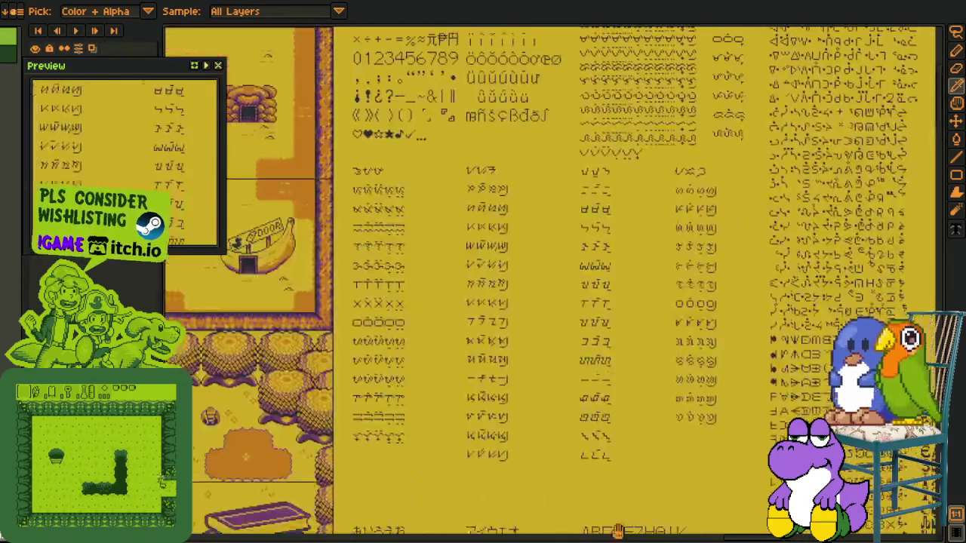
scroll(618, 532, "up", 3)
scroll(637, 245, "up", 2)
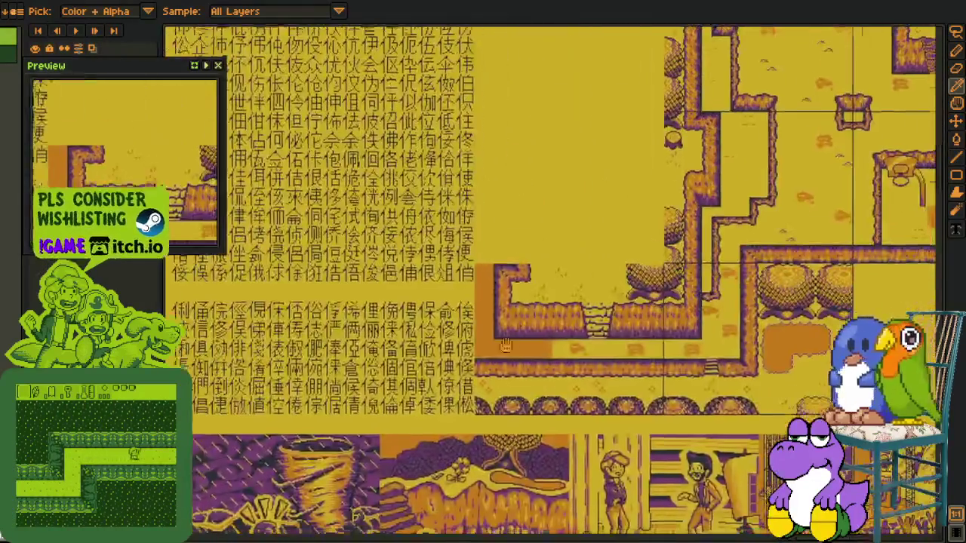
left_click_drag(506, 345, 503, 250)
scroll(504, 249, "up", 3)
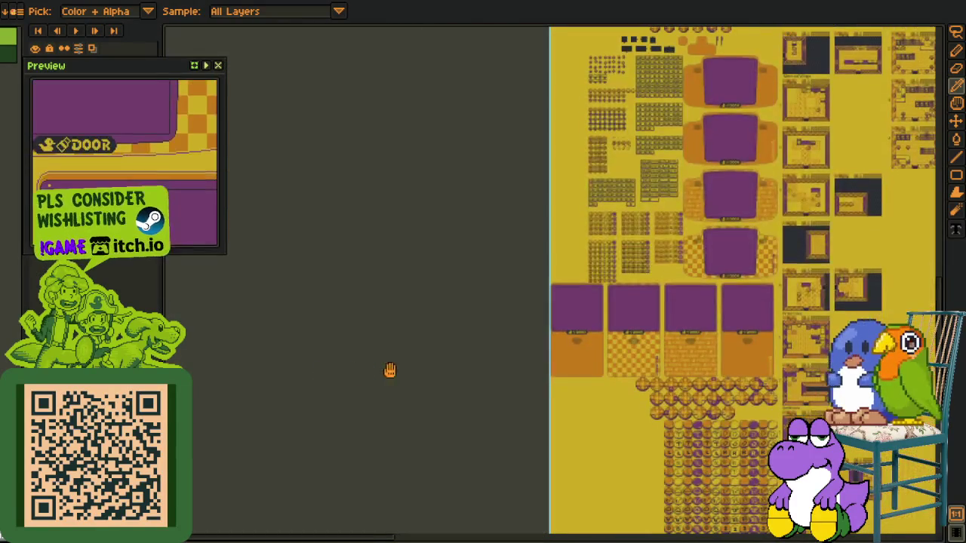
Pan the map sheet to view the key tiles, door frames and number/symbol tiles
scroll(628, 411, "up", 5)
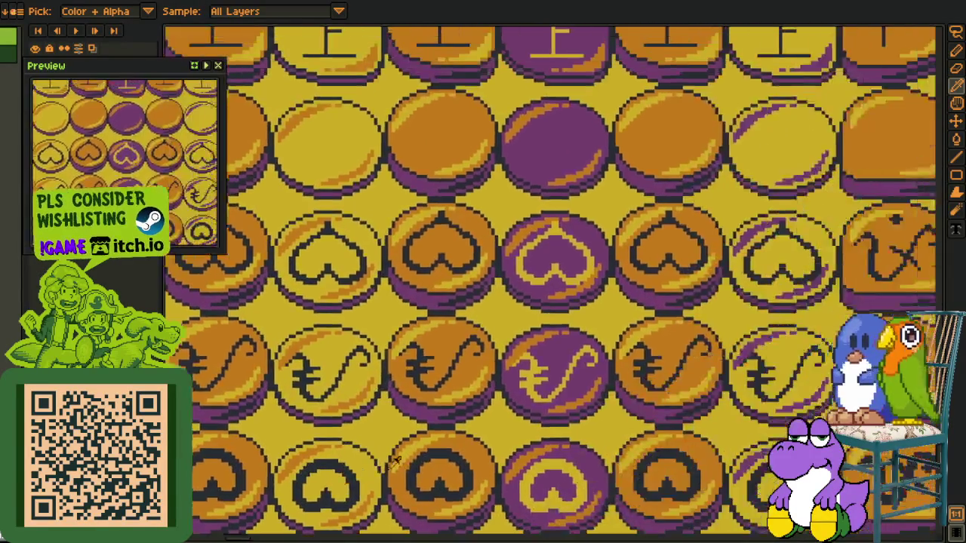
scroll(528, 339, "down", 2)
scroll(505, 272, "up", 1)
mouse_move(504, 272)
left_mouse_down()
mouse_move(552, 370)
mouse_move(582, 286)
left_mouse_up()
mouse_move(616, 237)
left_mouse_down()
mouse_move(609, 216)
mouse_move(718, 302)
mouse_move(746, 207)
mouse_move(628, 334)
mouse_move(353, 373)
mouse_move(176, 264)
mouse_move(123, 302)
left_mouse_up()
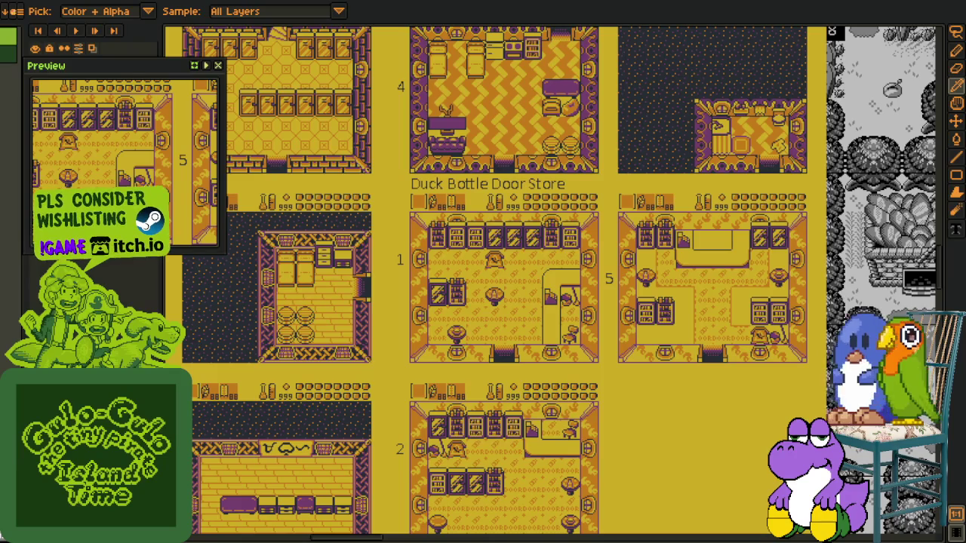
scroll(334, 331, "down", 3)
Tour the overworld map, basketball, train and castle scenes, then pull the working areas tab out
mouse_move(693, 270)
left_mouse_down()
mouse_move(728, 351)
mouse_move(610, 242)
left_mouse_up()
left_click_drag(706, 354, 619, 249)
scroll(678, 414, "up", 3)
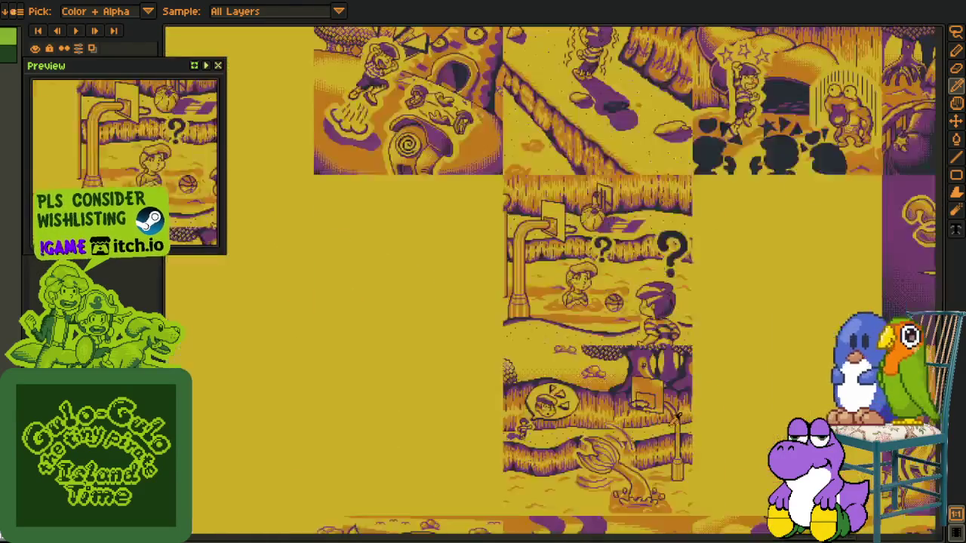
scroll(678, 416, "up", 2)
mouse_move(678, 416)
left_mouse_down()
mouse_move(631, 371)
mouse_move(608, 442)
mouse_move(591, 132)
left_mouse_up()
scroll(632, 371, "down", 2)
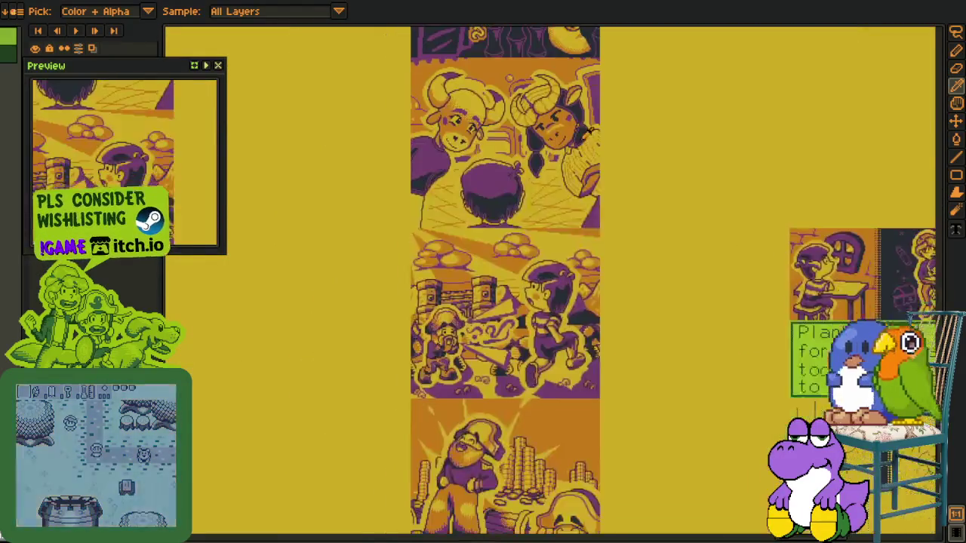
scroll(640, 252, "down", 3)
scroll(619, 209, "down", 2)
scroll(550, 367, "up", 2)
mouse_move(550, 368)
left_mouse_down()
mouse_move(686, 217)
mouse_move(804, 233)
left_mouse_up()
left_click_drag(153, 2, 900, 53)
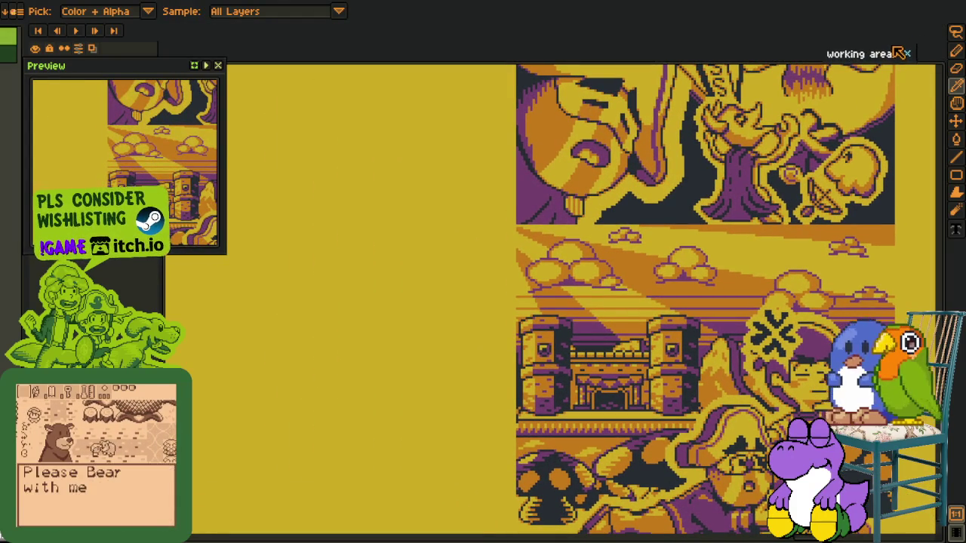
Dock the working areas sheet in its own view beside the zoomed-out octopus sprite
left_click_drag(900, 54, 805, 73)
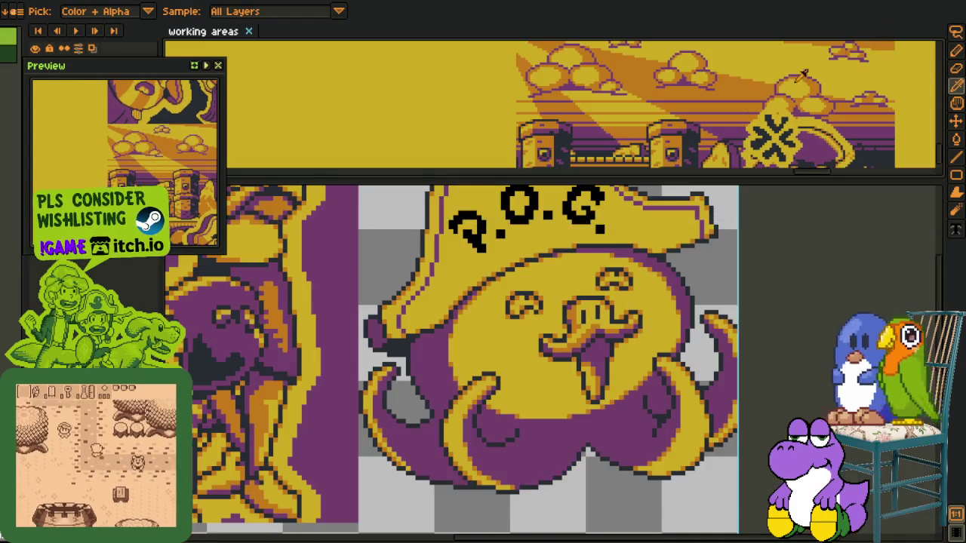
key("minus")
mouse_move(204, 31)
left_mouse_down()
mouse_move(946, 186)
mouse_move(945, 201)
left_mouse_up()
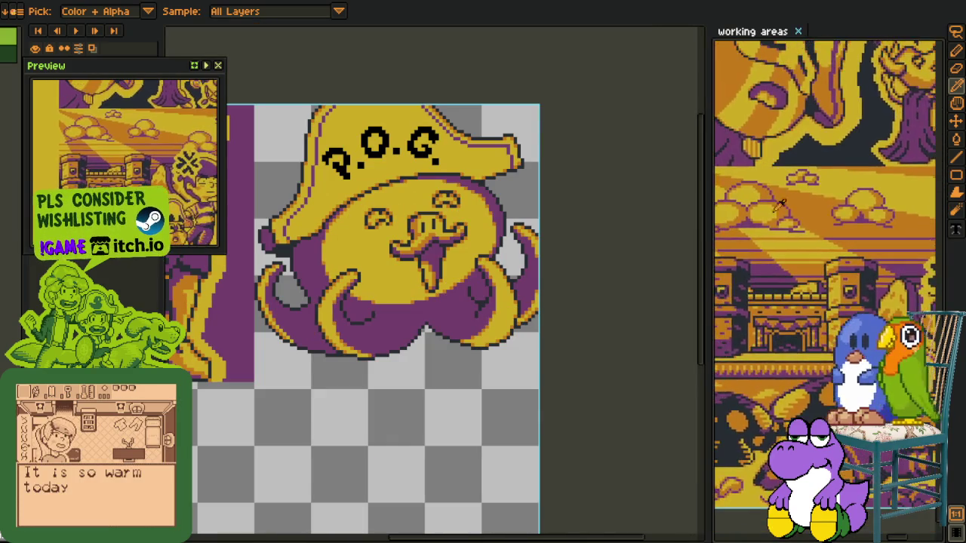
scroll(792, 203, "up", 3)
scroll(793, 204, "up", 2)
scroll(302, 302, "left", 5)
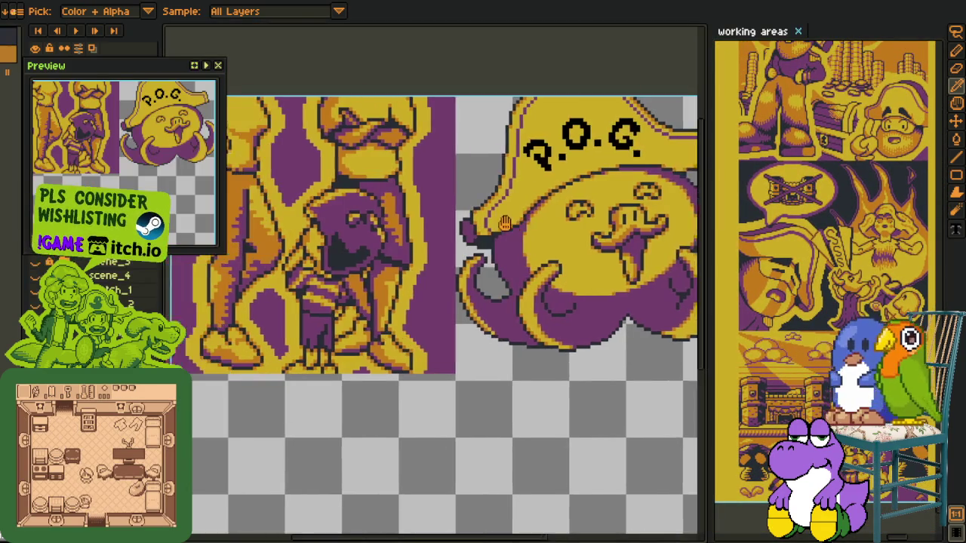
Bring back the green dialog box background layer and close the Preview window
key("ctrl+z")
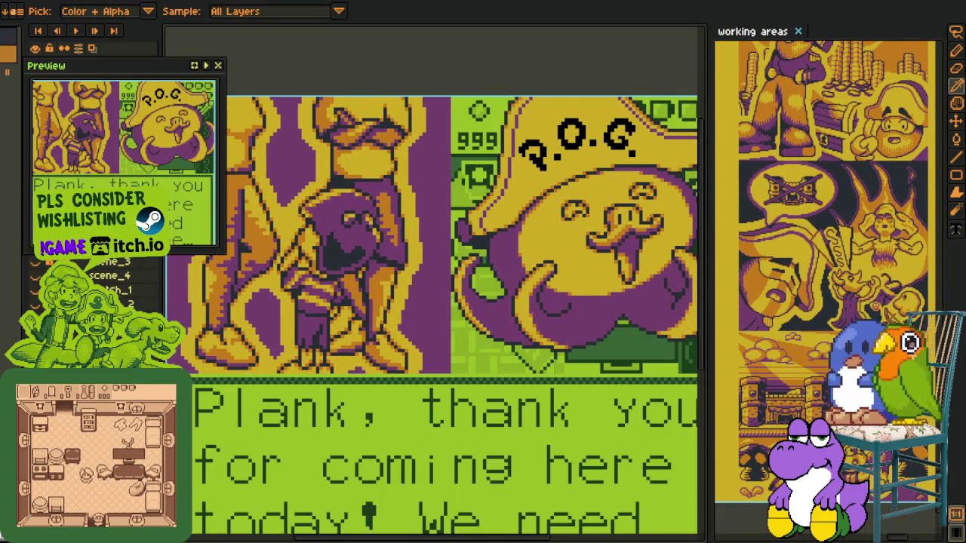
left_click(218, 66)
scroll(264, 297, "down", 1)
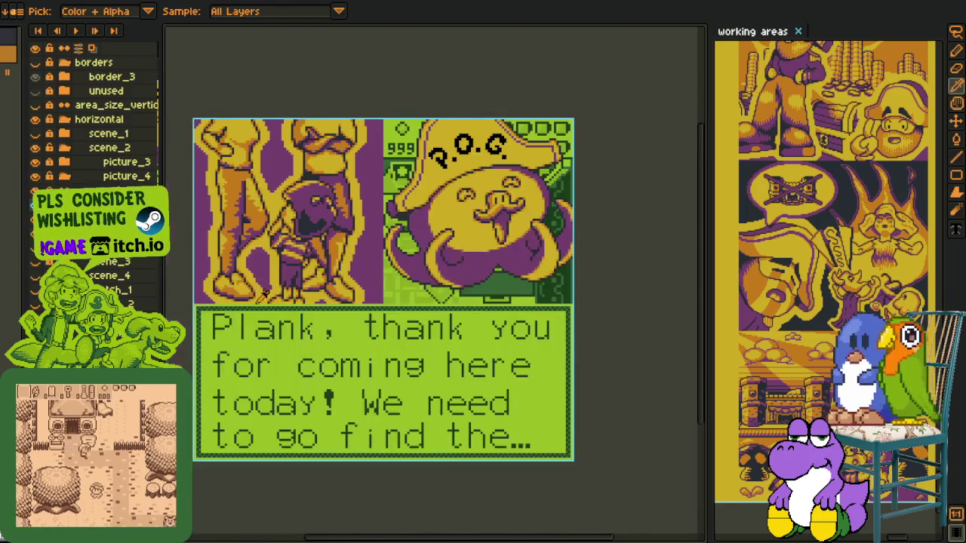
Collapse the scene_2 group, hide the dialogue text box, and toggle scene_1 and scene_2 visibility
scroll(264, 296, "up", 1)
mouse_move(267, 296)
left_mouse_down()
mouse_move(296, 167)
mouse_move(296, 288)
mouse_move(318, 168)
mouse_move(295, 371)
left_mouse_up()
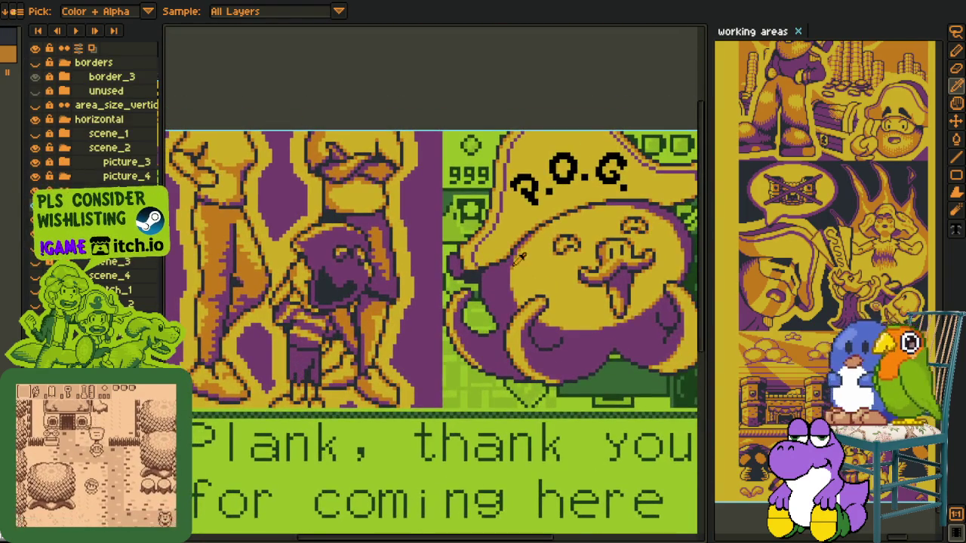
scroll(317, 171, "right", 3)
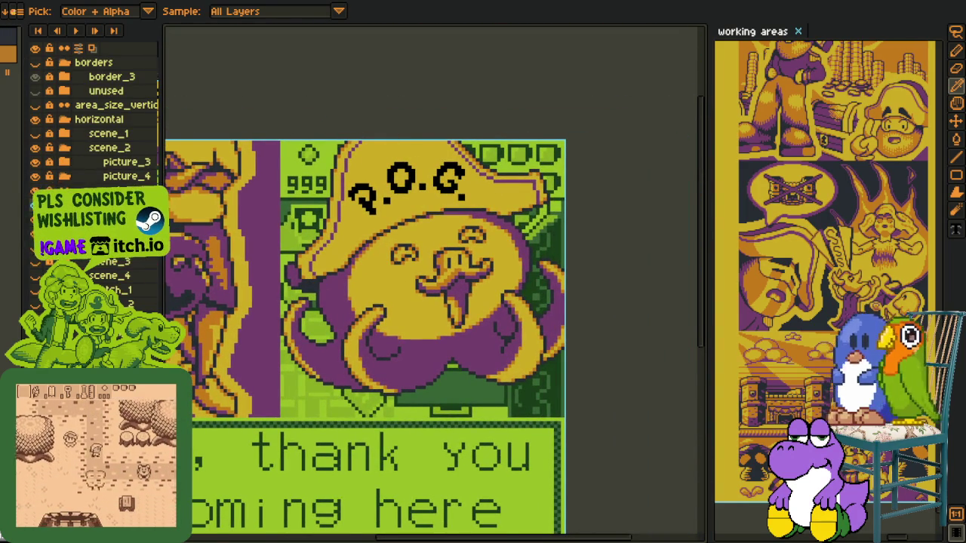
left_click(64, 148)
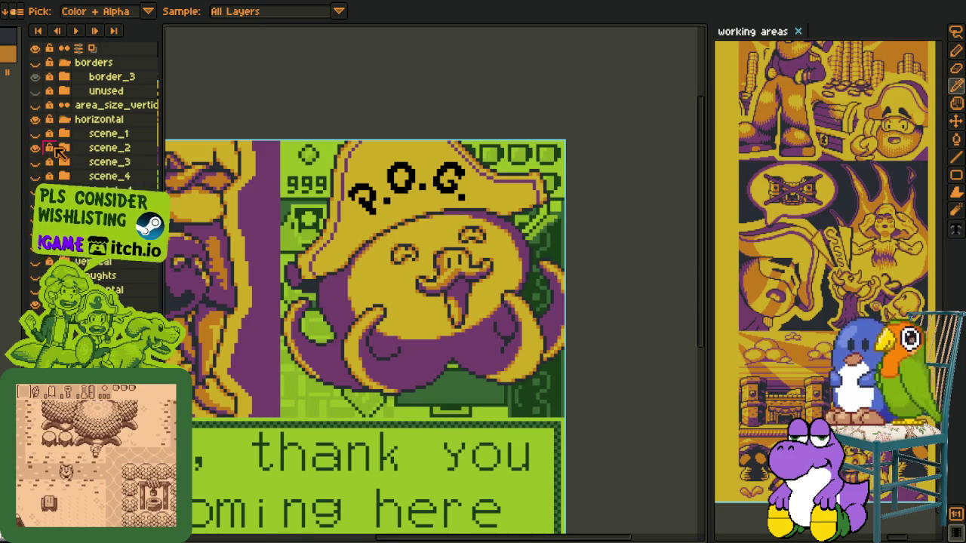
left_click(36, 304)
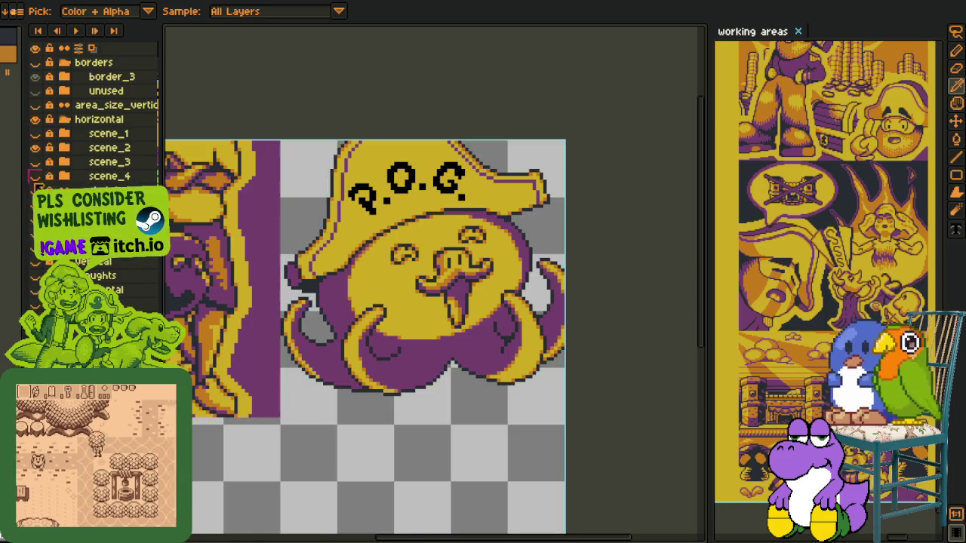
left_click(35, 147)
left_click(35, 161)
left_click(36, 148)
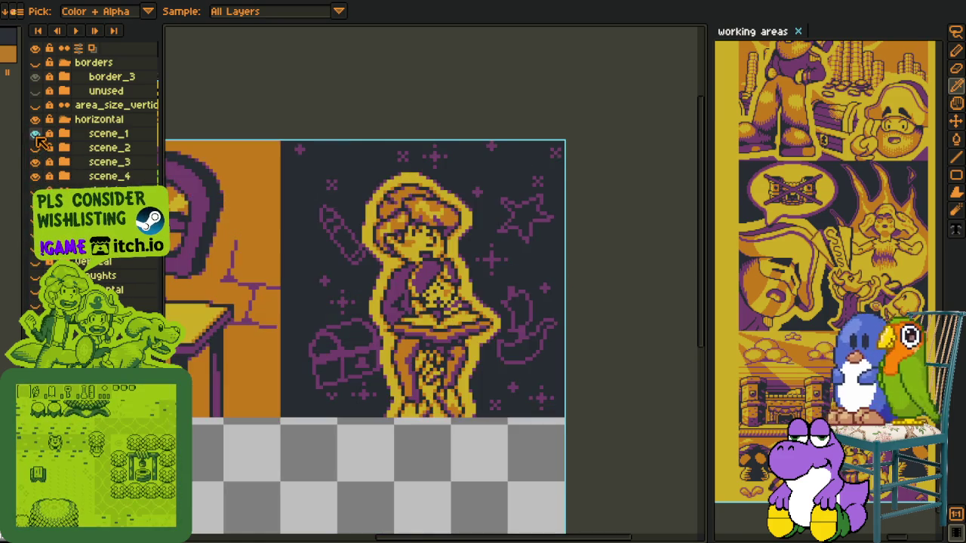
left_click(35, 134)
Hide the ship scene, show the P.O.G. scene again, and hide its purple background
left_click_drag(340, 256, 294, 224)
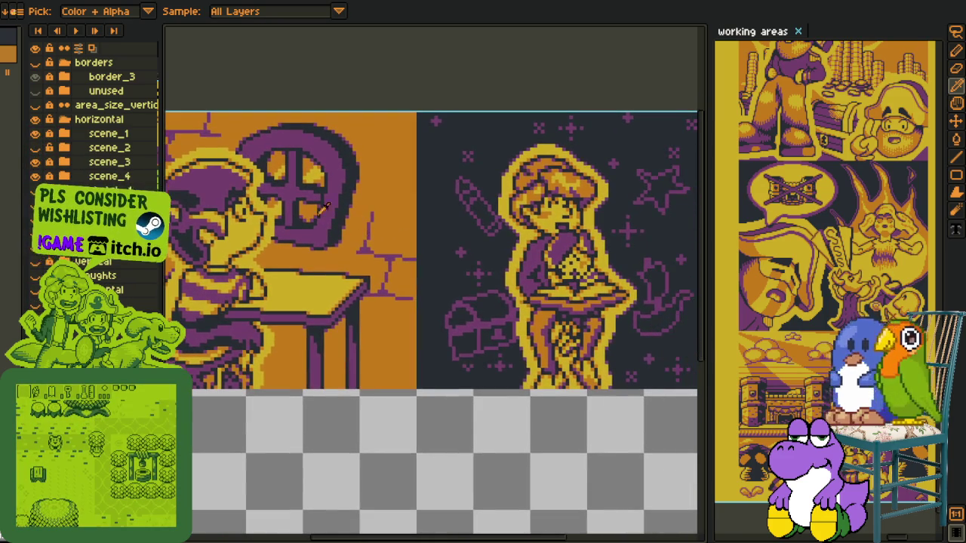
left_click(35, 134)
left_click(36, 147)
left_click(35, 163)
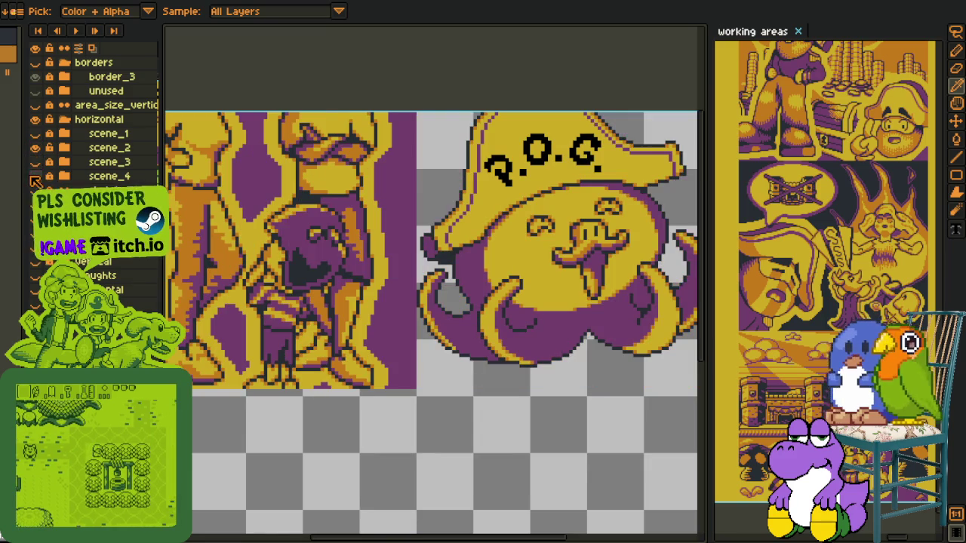
scroll(274, 190, "down", 2)
scroll(440, 186, "up", 2)
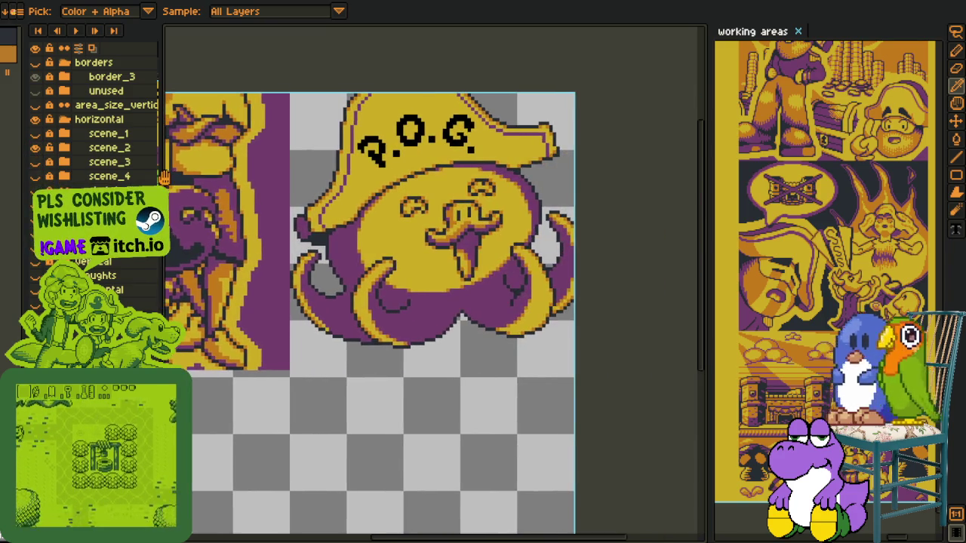
scroll(439, 186, "up", 1)
scroll(440, 187, "down", 1)
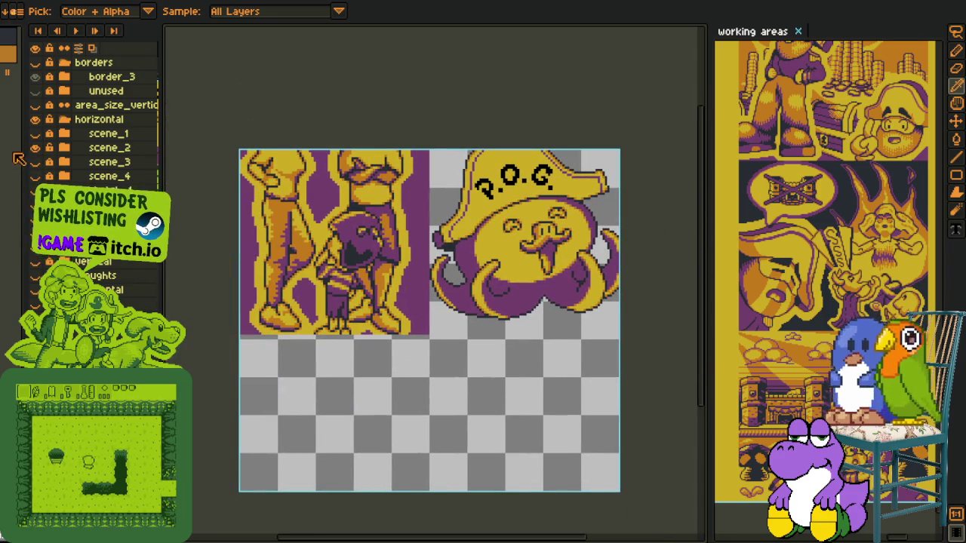
Preview the scene_3 ship panel and then the scene_4 panel, each on its own
left_click(35, 147)
left_click(36, 162)
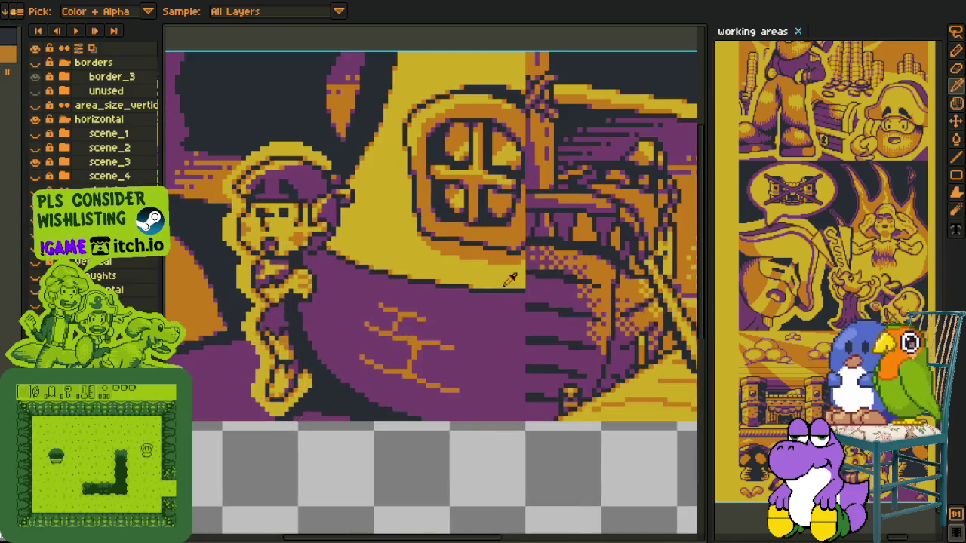
scroll(250, 255, "up", 2)
left_click(35, 162)
left_click(35, 176)
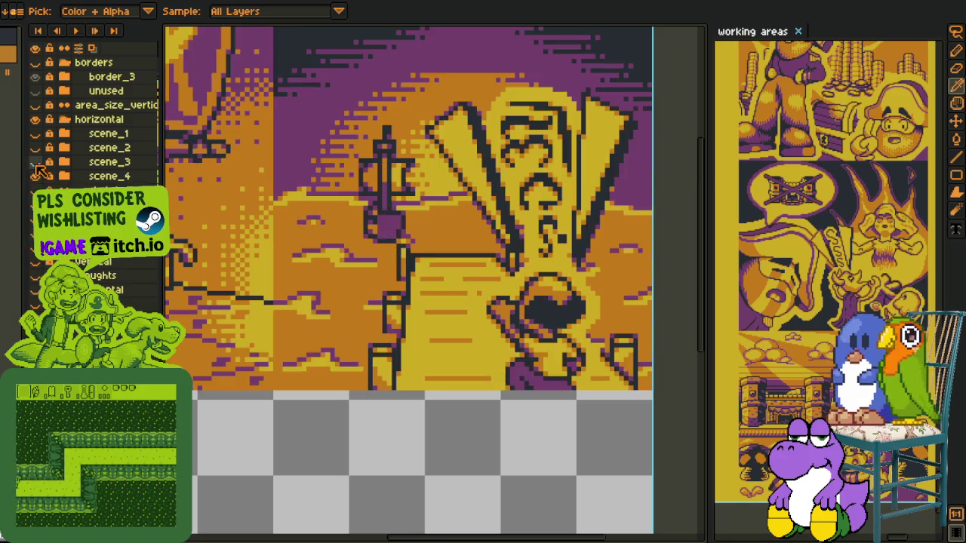
scroll(648, 283, "up", 1)
scroll(665, 272, "right", 5)
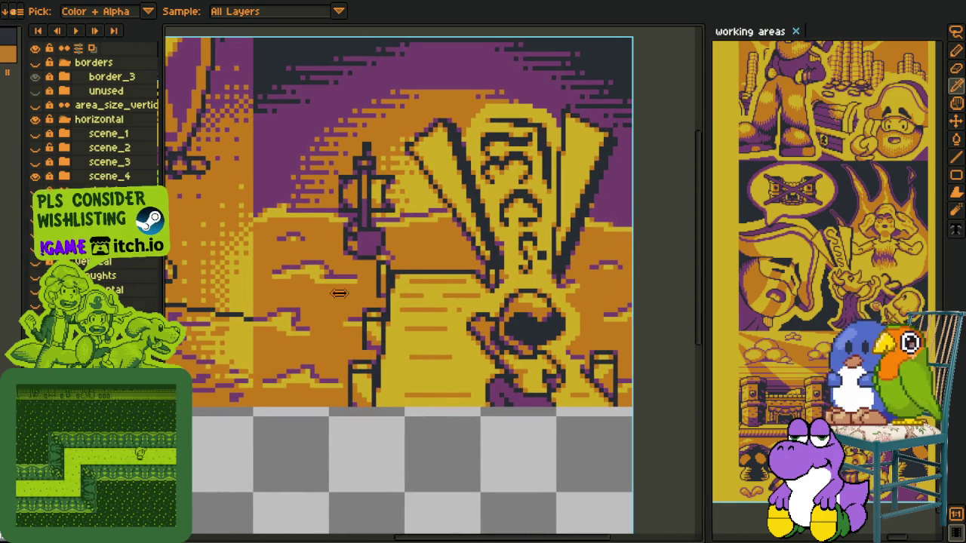
Drag the panel divider left to widen the working areas document across the window
left_click_drag(708, 277, 306, 277)
scroll(690, 288, "up", 2)
scroll(519, 291, "down", 2)
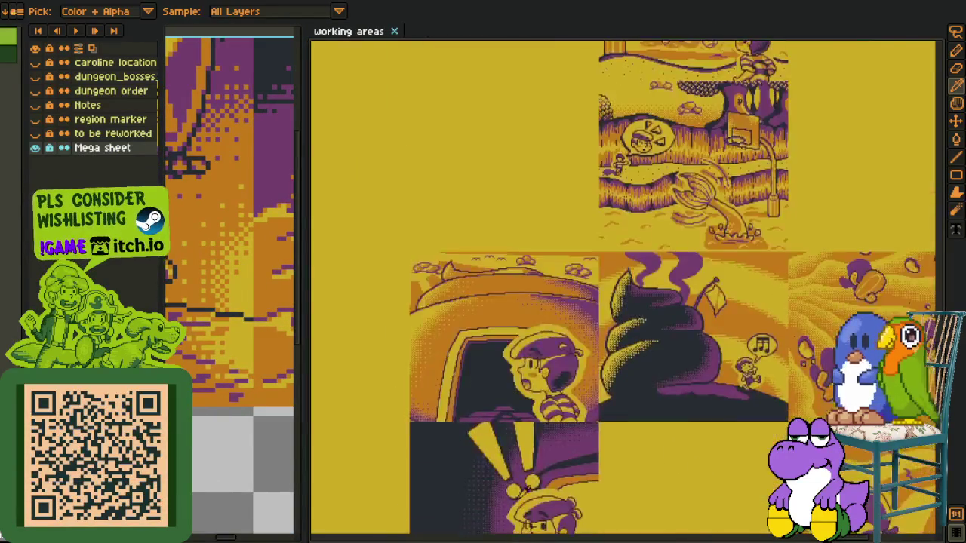
scroll(520, 291, "down", 2)
scroll(519, 291, "down", 2)
scroll(519, 291, "down", 2)
scroll(528, 291, "up", 2)
scroll(574, 292, "up", 2)
scroll(633, 293, "up", 2)
scroll(685, 294, "up", 2)
scroll(685, 294, "up", 1)
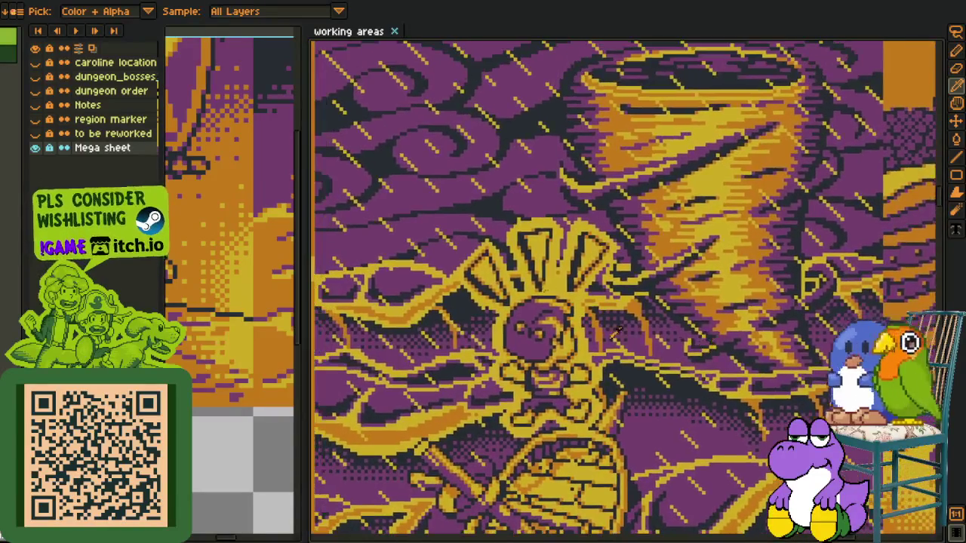
scroll(671, 340, "down", 3)
scroll(687, 355, "down", 3)
scroll(702, 377, "down", 1)
scroll(726, 402, "up", 1)
scroll(723, 398, "down", 3)
scroll(718, 389, "down", 2)
scroll(715, 383, "up", 1)
scroll(715, 382, "down", 3)
scroll(715, 317, "down", 2)
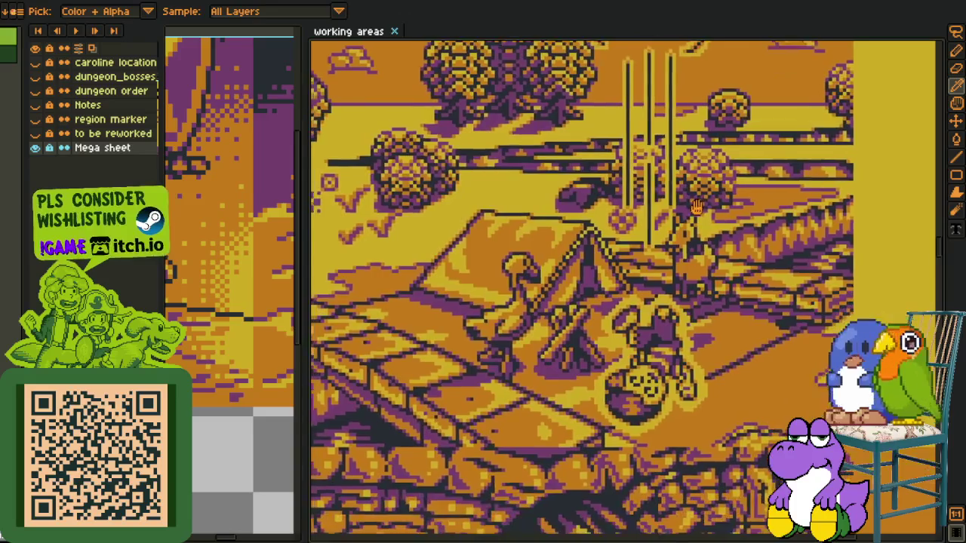
scroll(716, 236, "down", 2)
scroll(716, 236, "down", 3)
scroll(715, 236, "down", 2)
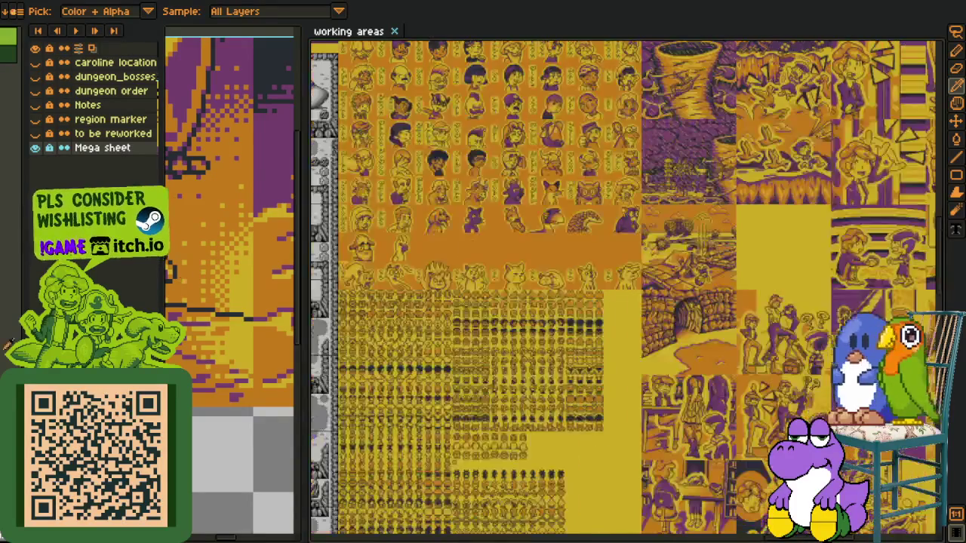
scroll(715, 236, "down", 1)
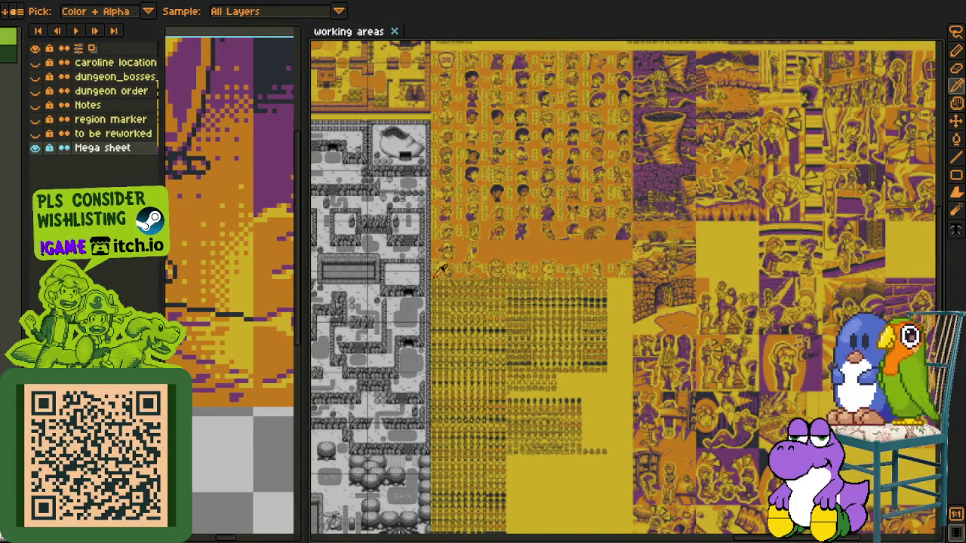
scroll(701, 299, "up", 2)
scroll(757, 404, "down", 5)
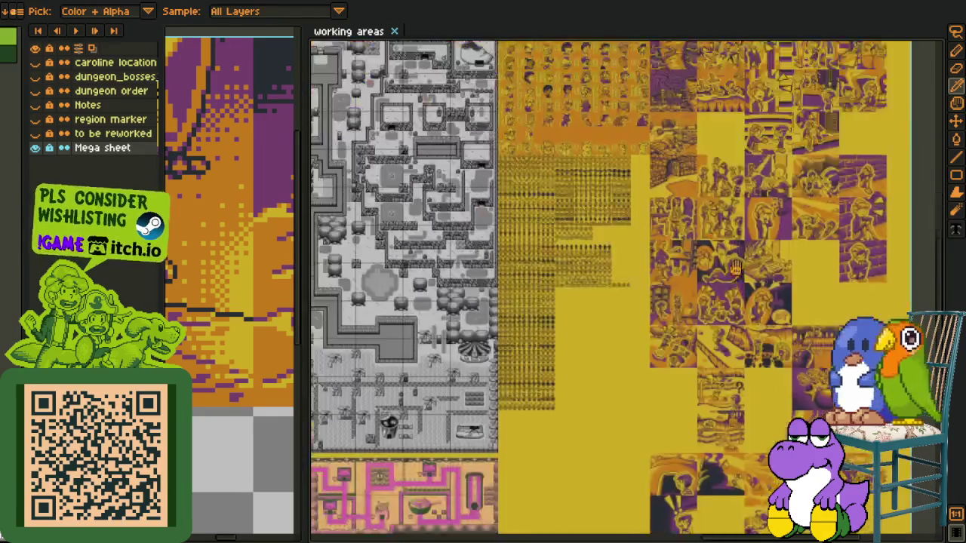
scroll(756, 408, "up", 1)
scroll(714, 450, "up", 1)
scroll(710, 452, "up", 1)
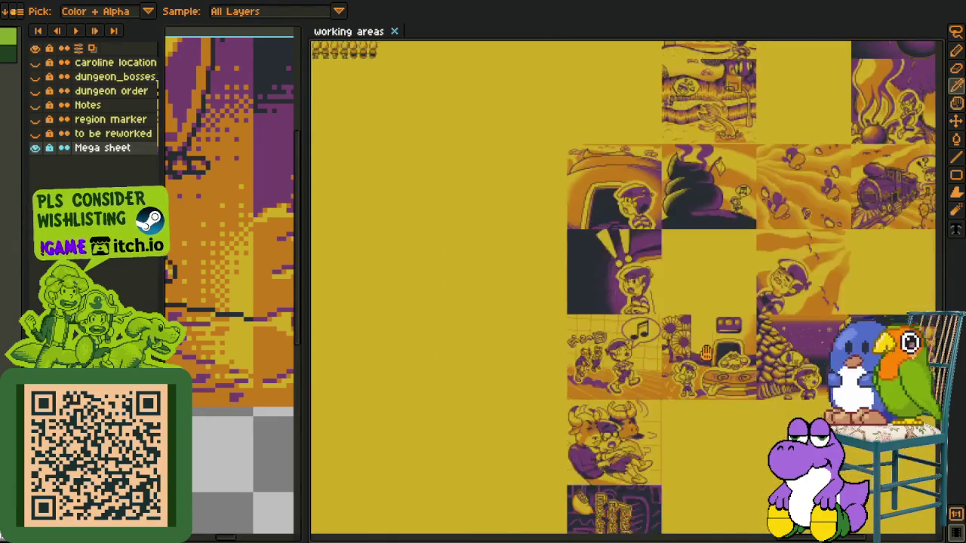
scroll(709, 453, "down", 2)
scroll(785, 264, "left", 3)
scroll(760, 363, "down", 8)
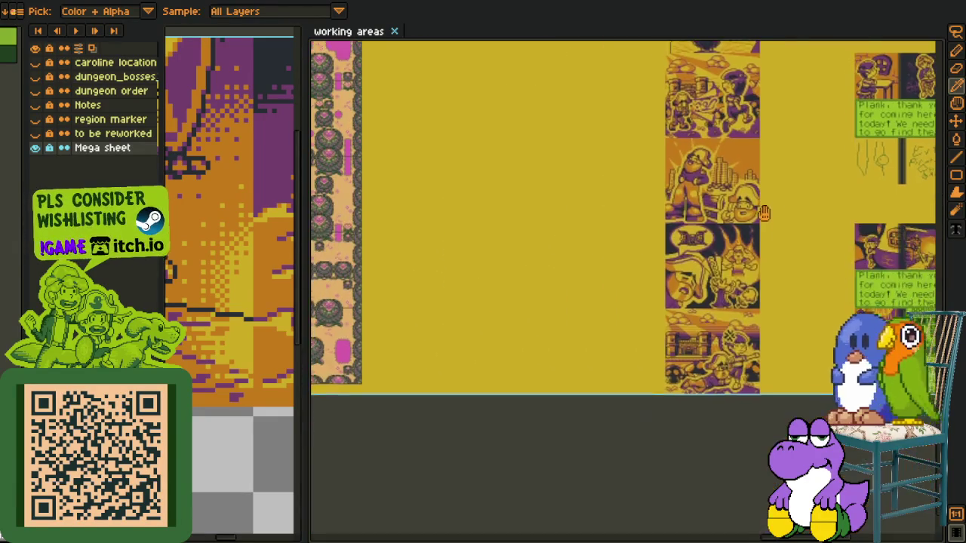
scroll(760, 387, "up", 2)
scroll(760, 387, "up", 2)
scroll(760, 386, "left", 3)
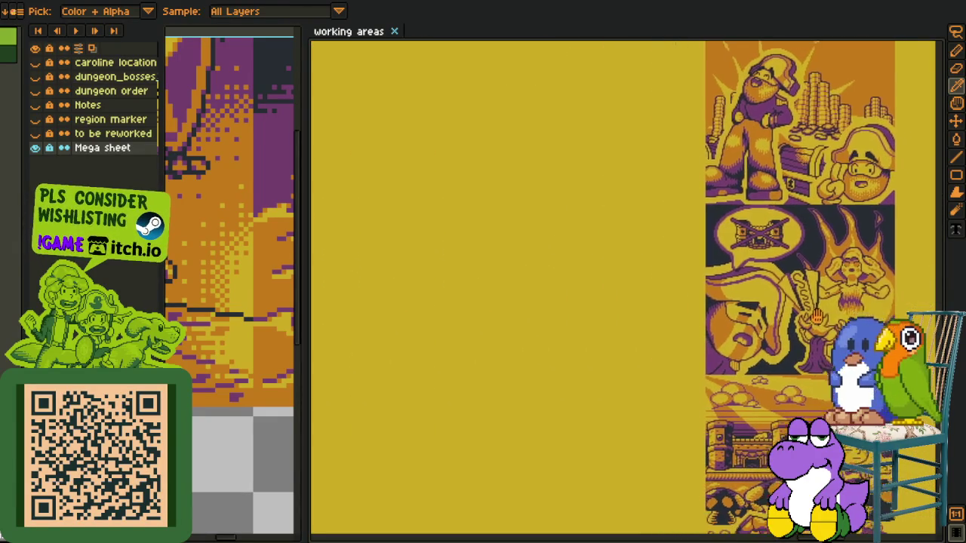
scroll(760, 387, "left", 1)
scroll(898, 184, "right", 1)
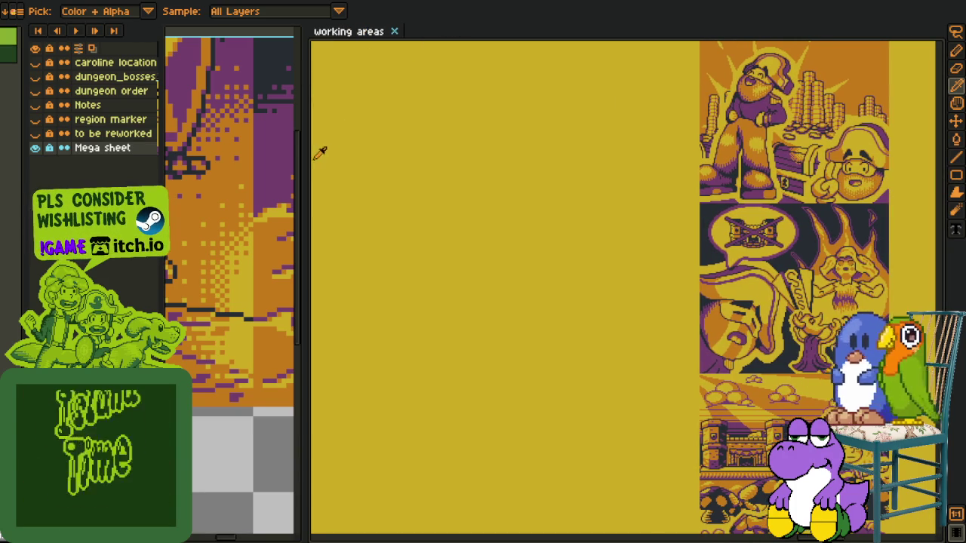
mouse_move(302, 155)
left_mouse_down()
mouse_move(572, 181)
mouse_move(667, 281)
left_mouse_up()
Toggle scene_4 and the left panel's artwork layer on and off to compare the pirate scene
scroll(477, 277, "down", 1)
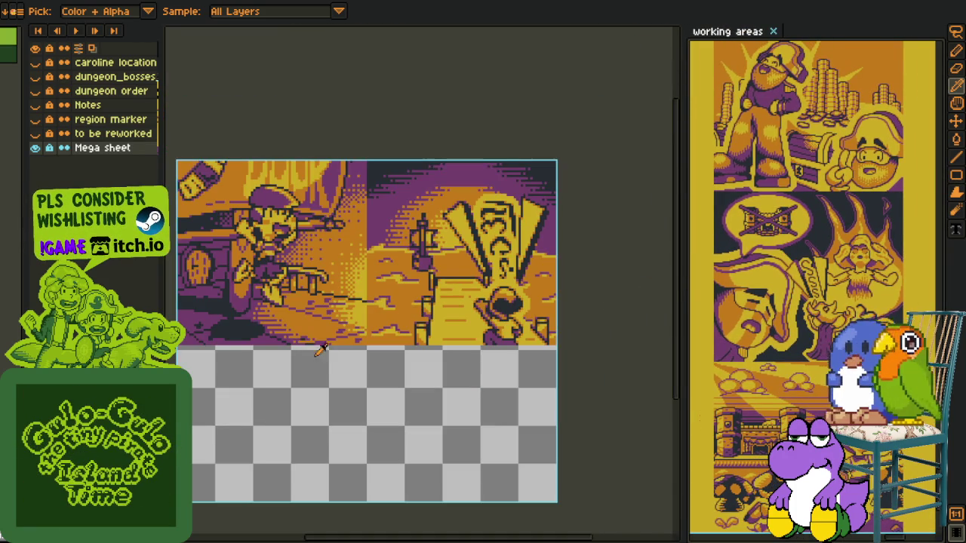
scroll(60, 181, "up", 5)
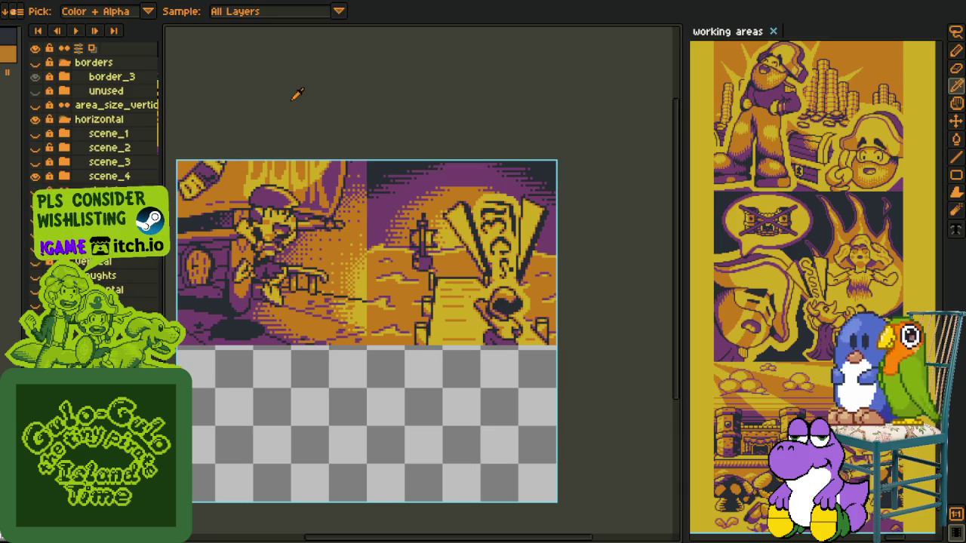
scroll(212, 226, "up", 1)
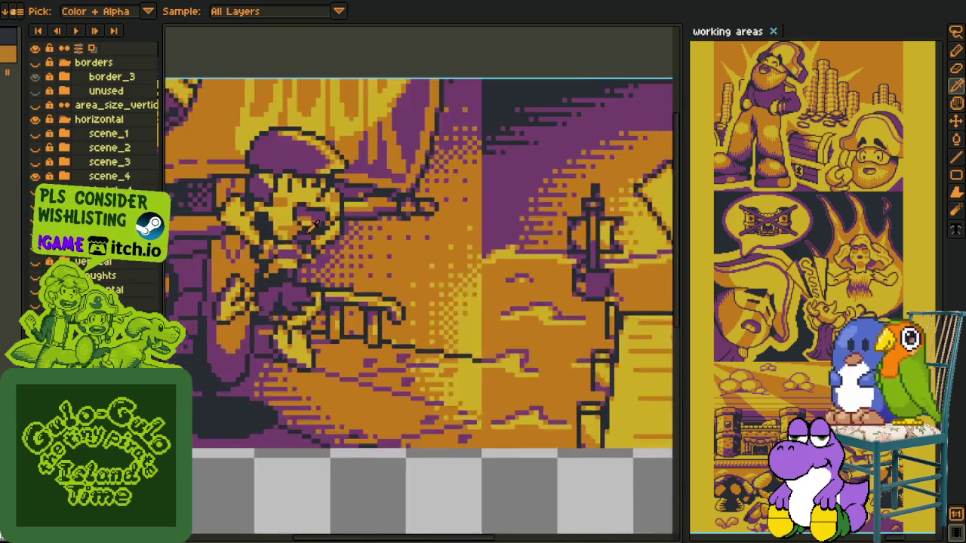
scroll(257, 166, "up", 1)
scroll(298, 234, "down", 1)
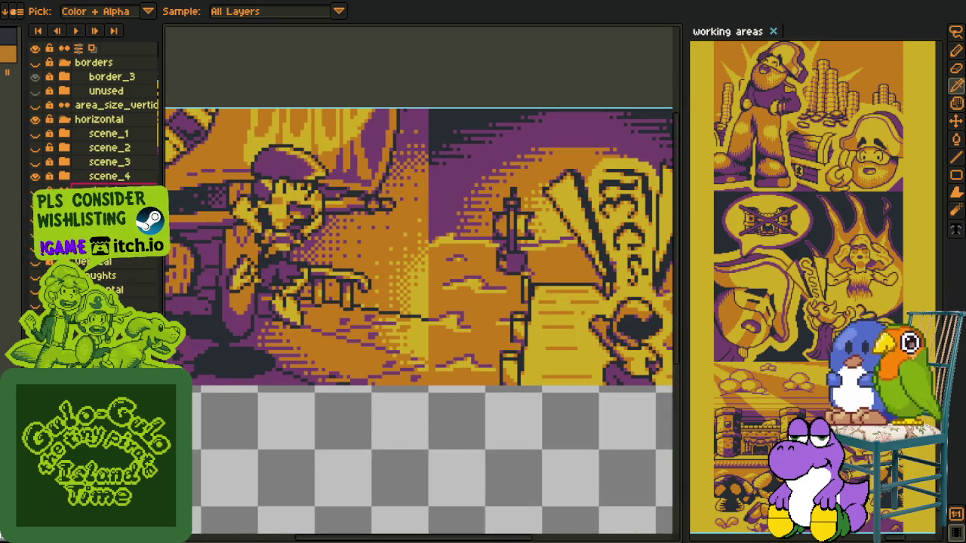
left_click_drag(315, 229, 318, 233)
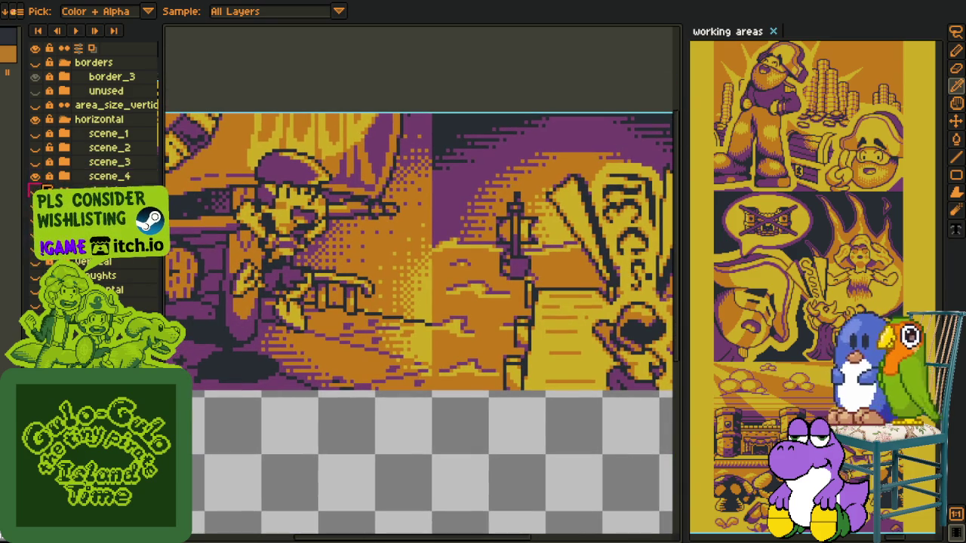
left_click(35, 175)
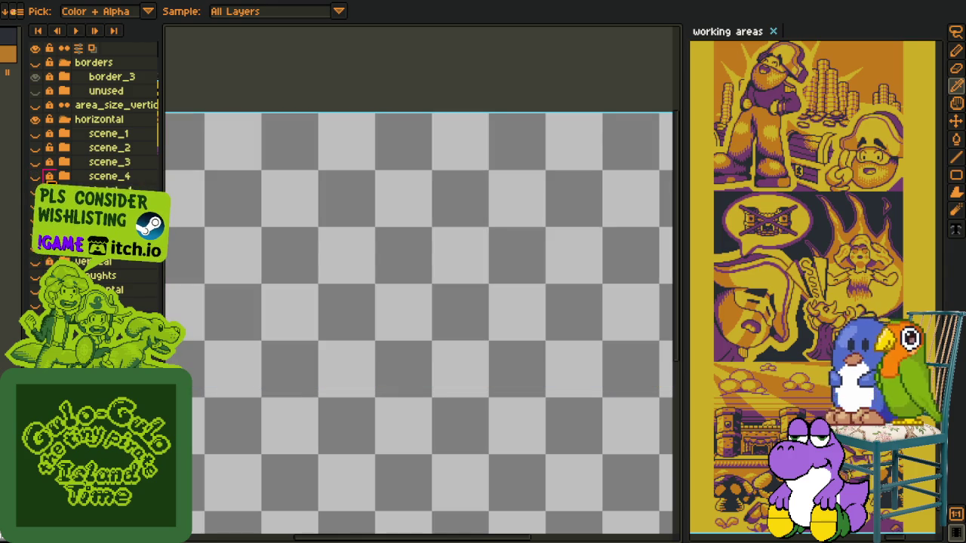
left_click(35, 175)
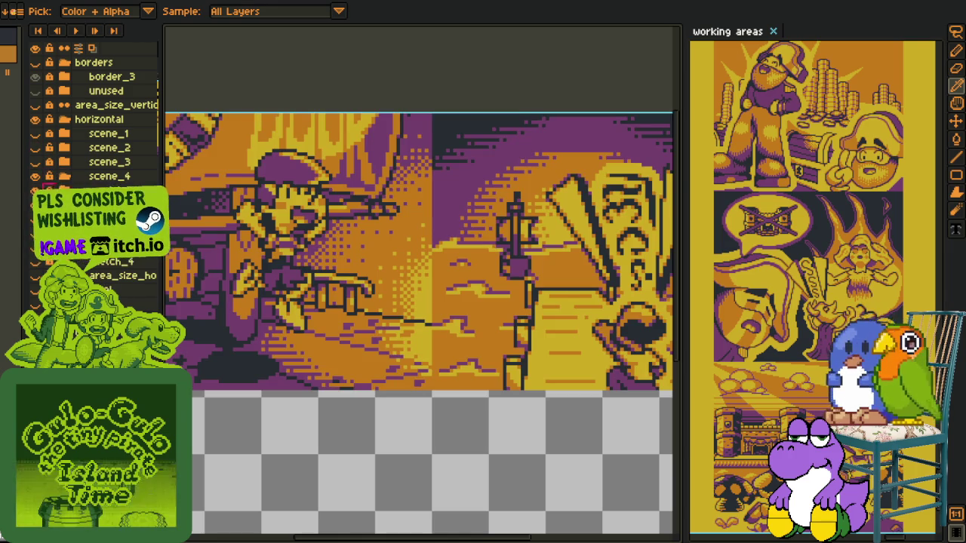
left_click(35, 190)
left_click(35, 190)
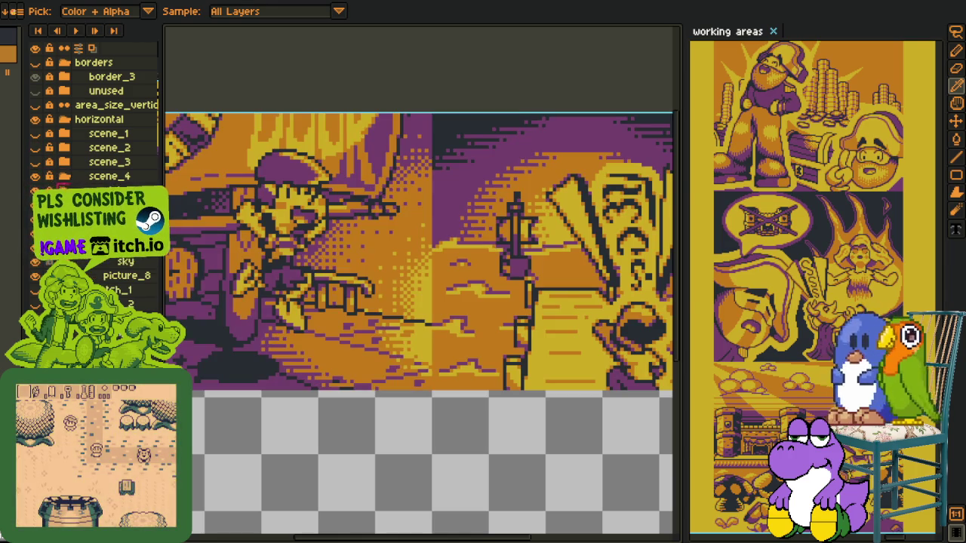
left_click(34, 191)
left_click(35, 190)
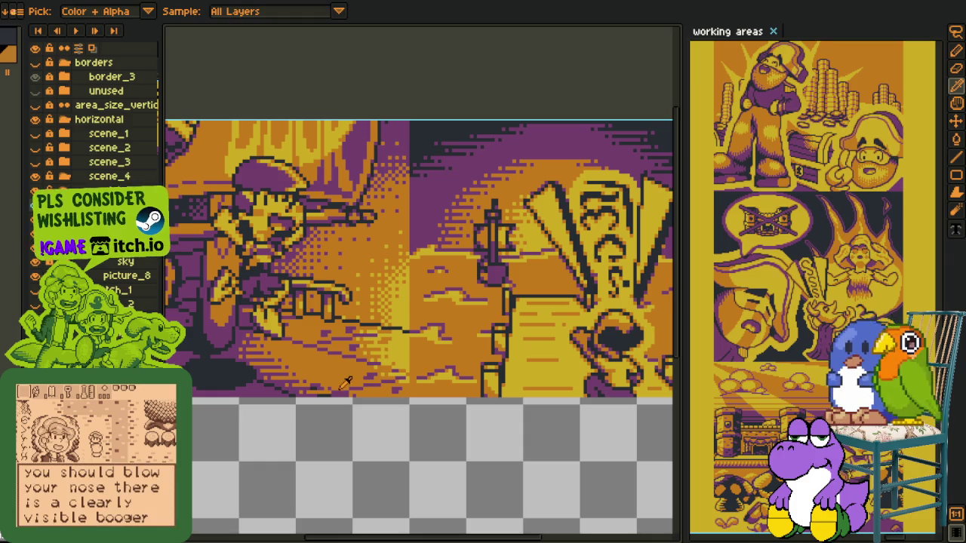
Zoom in on the pirate's face, lasso-select it, and commit it in a new position
left_click_drag(319, 363, 298, 358)
scroll(299, 357, "up", 2)
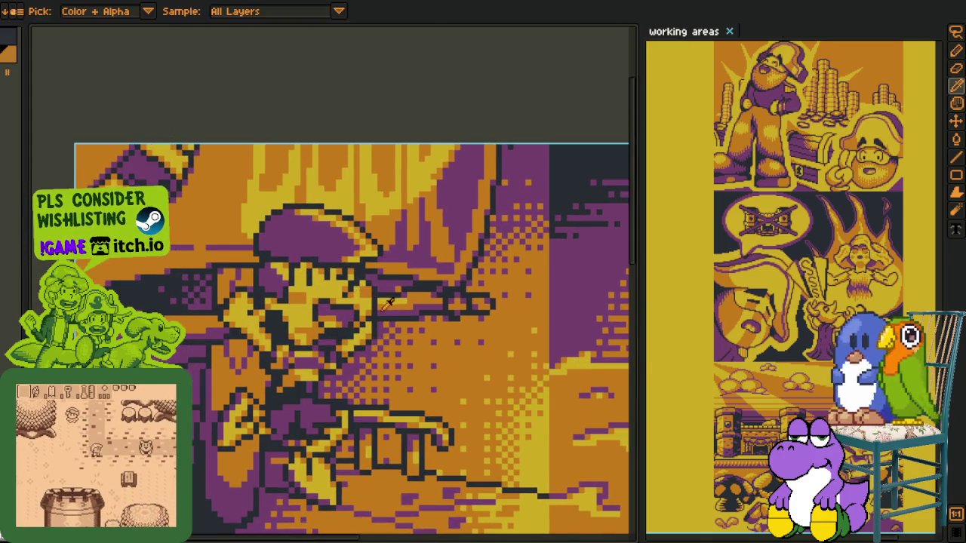
left_click_drag(320, 281, 381, 314)
scroll(381, 315, "up", 1)
key("Tab")
scroll(344, 225, "up", 1)
key("m")
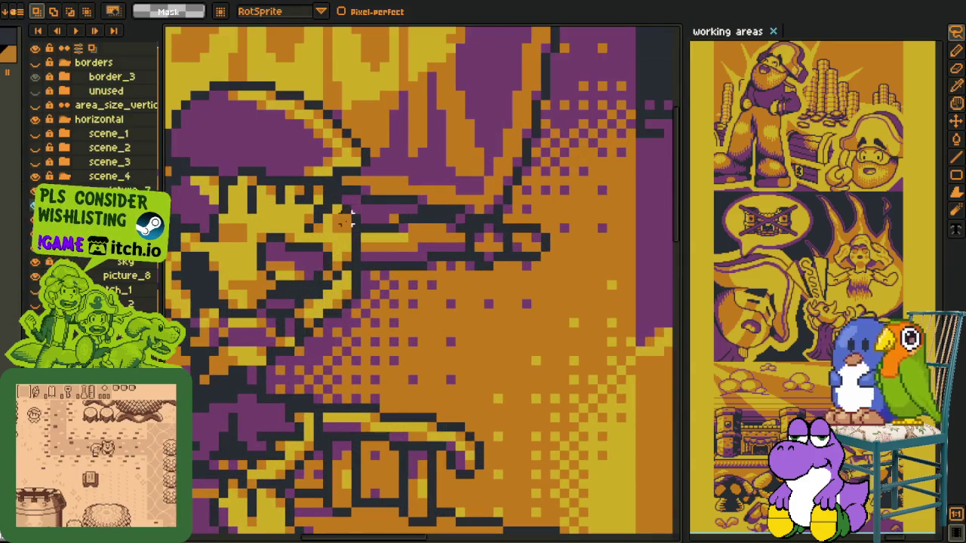
mouse_move(345, 209)
left_mouse_down()
mouse_move(343, 240)
mouse_move(332, 242)
left_mouse_up()
key("Return")
Pick the orange from the face and paint an orange pixel onto the pirate's face
scroll(414, 221, "down", 1)
scroll(414, 221, "down", 1)
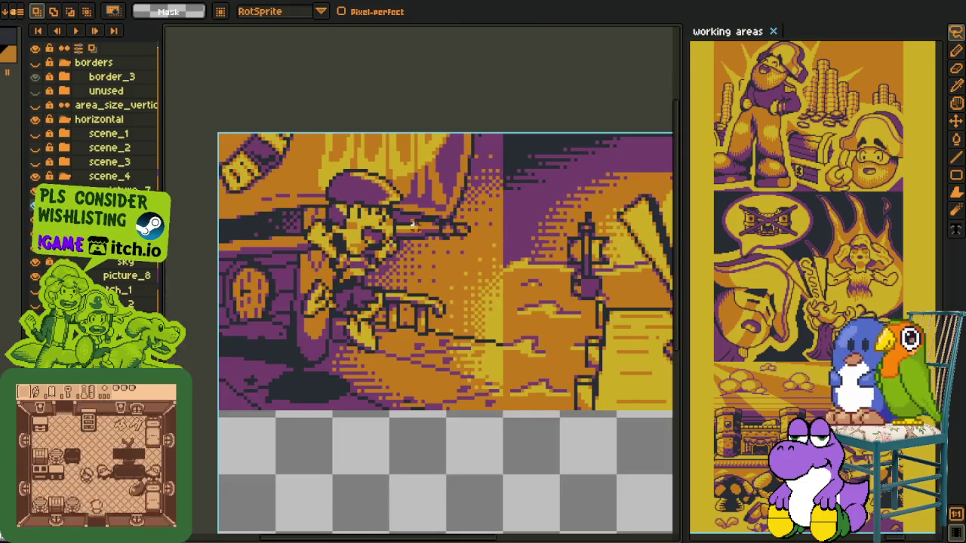
scroll(413, 223, "up", 2)
scroll(415, 211, "up", 2)
key("b")
left_click(438, 175, "alt")
left_click(417, 160)
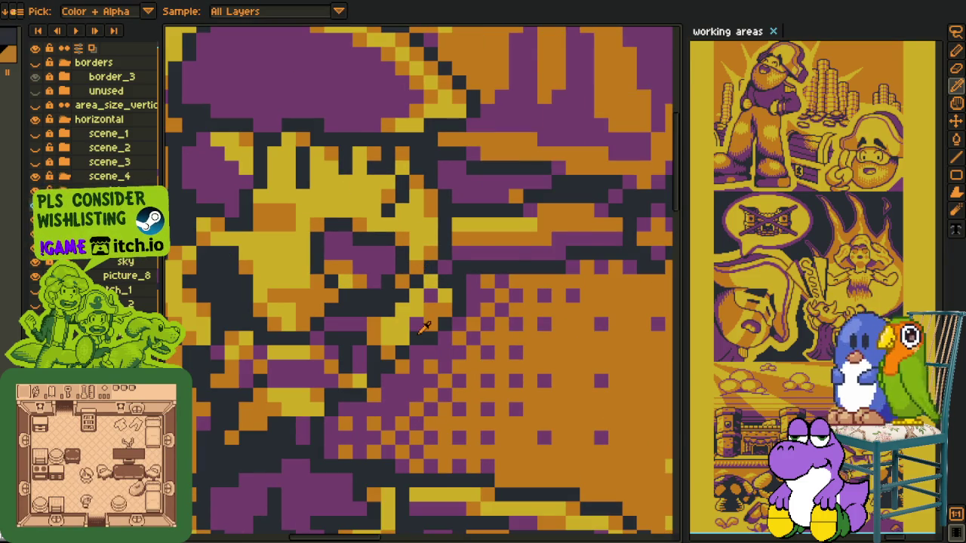
scroll(424, 326, "down", 4)
scroll(400, 342, "up", 4)
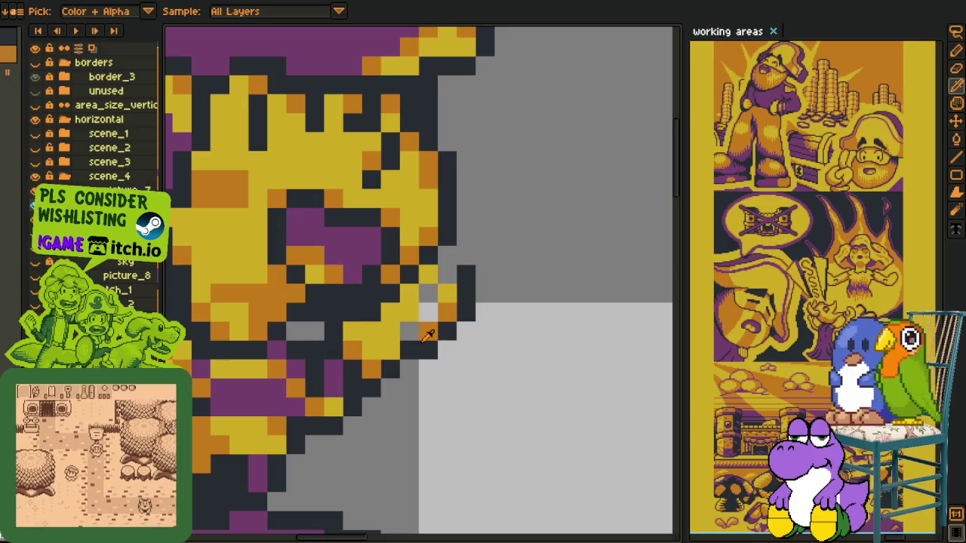
Repaint the pirate's cheek and chin edge pixels, adding a dark outline pixel on the face
key("b")
left_click_drag(399, 343, 449, 290)
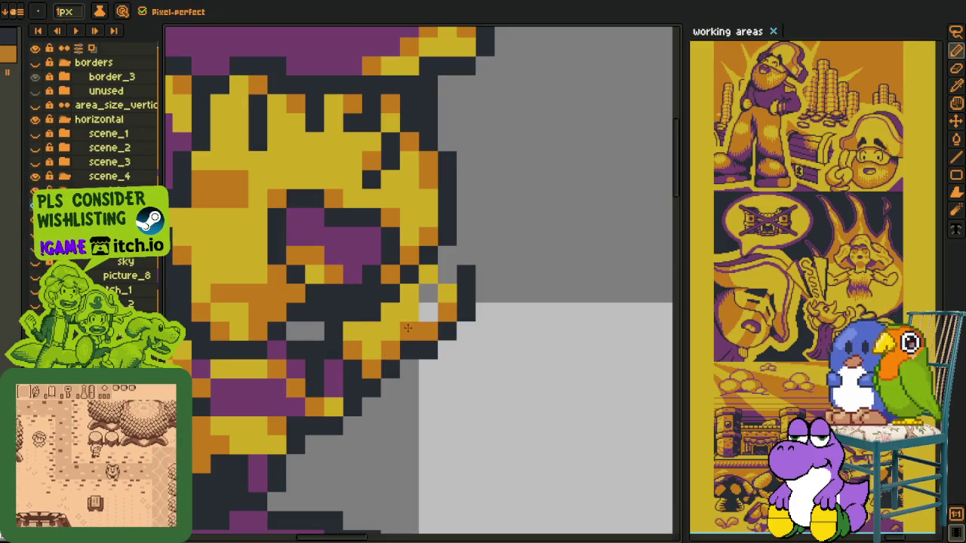
left_click(447, 276)
left_click(463, 276, "alt")
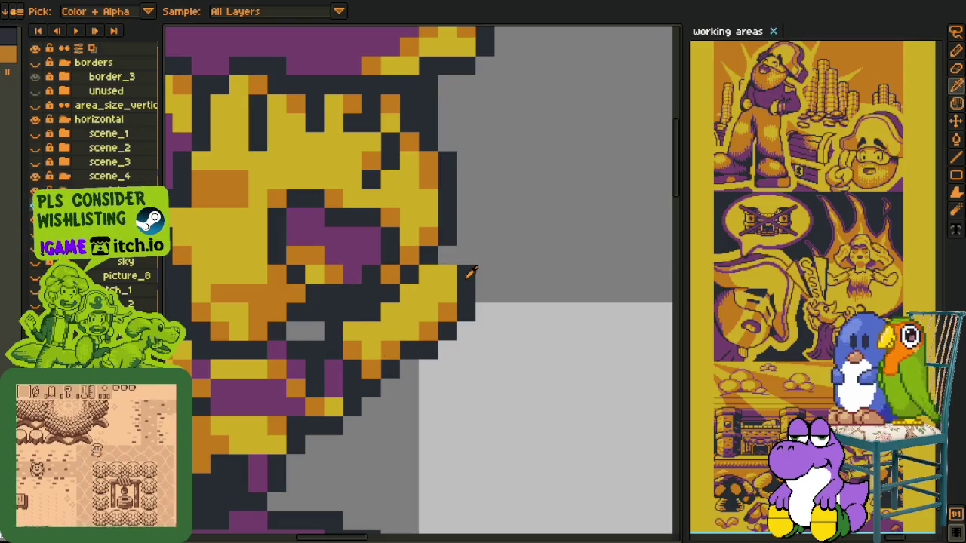
left_click_drag(428, 256, 449, 259)
left_click(448, 261, "alt")
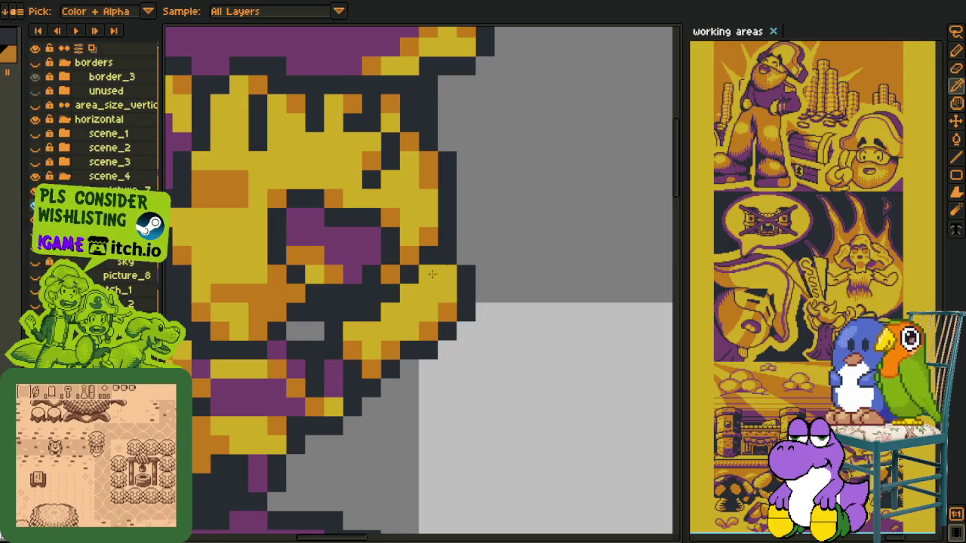
left_click(408, 296)
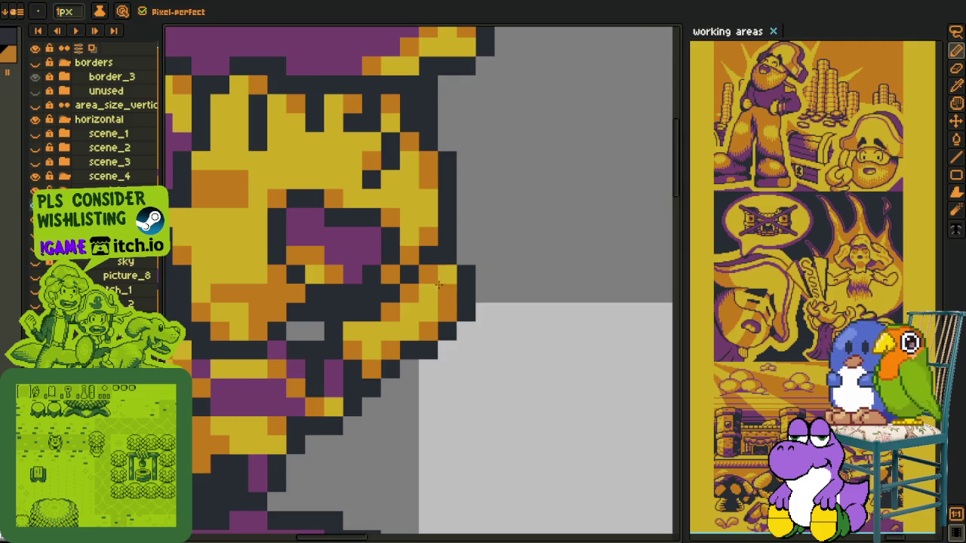
Lasso-select the pirate's head and shoulder to rework its outline, then deselect
scroll(463, 287, "down", 2)
scroll(453, 301, "down", 2)
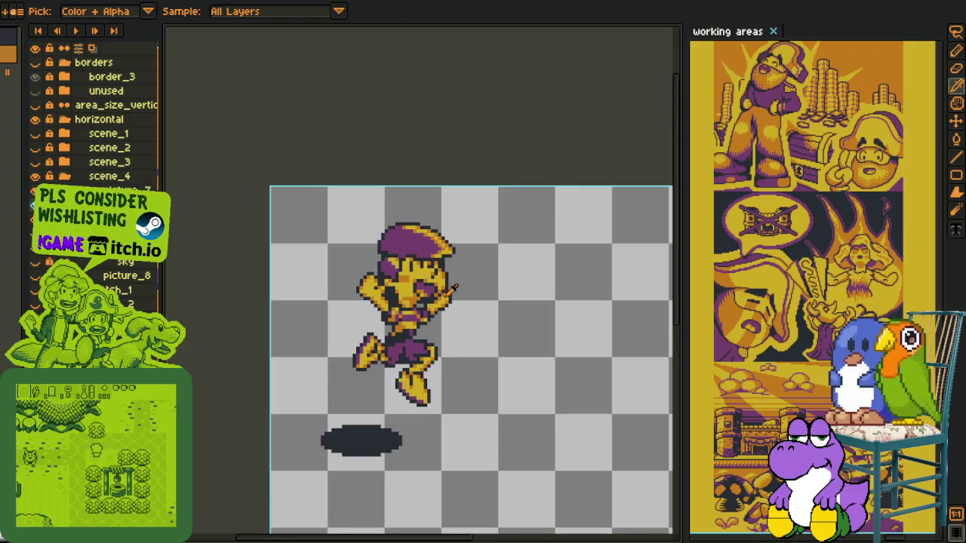
scroll(451, 289, "up", 1)
scroll(445, 287, "up", 1)
scroll(367, 191, "down", 1)
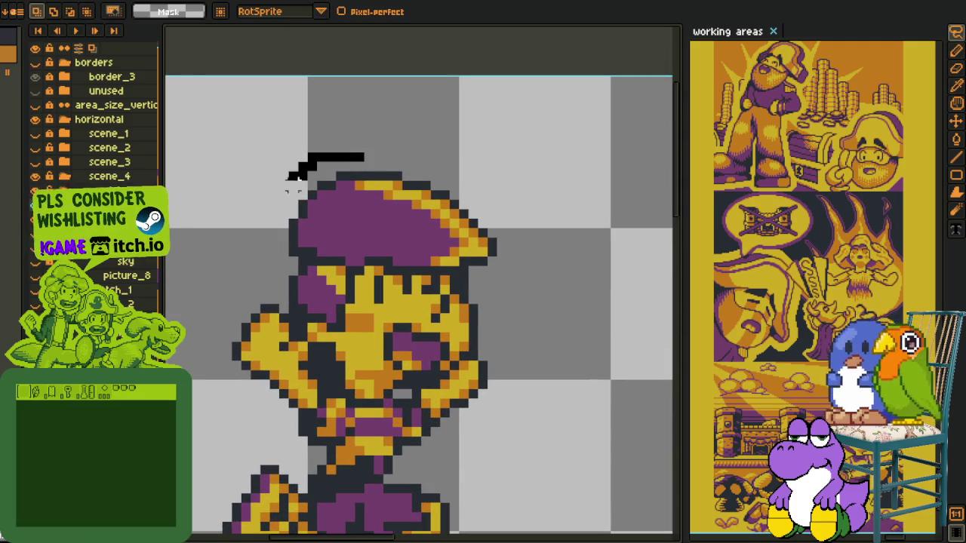
left_click_drag(500, 328, 508, 307)
key("b")
left_click_drag(474, 118, 306, 298)
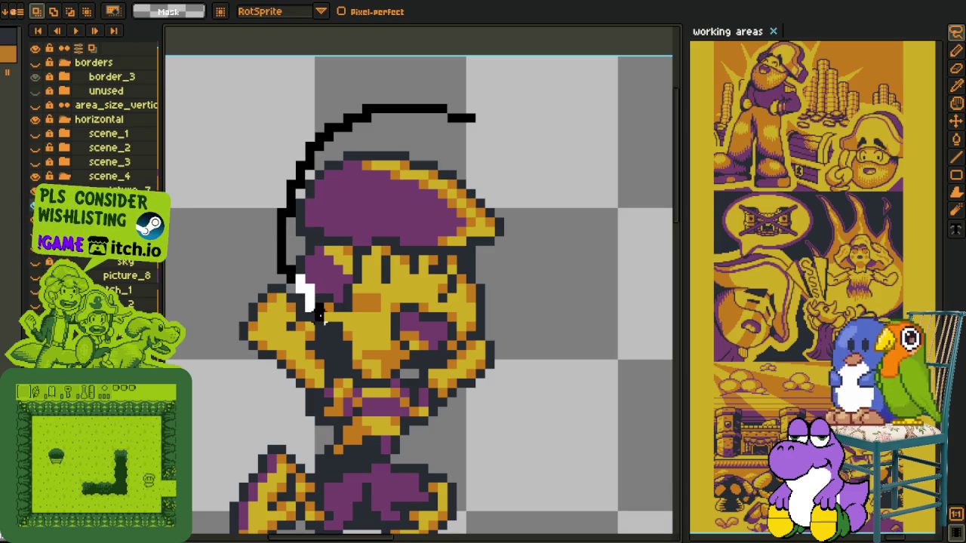
mouse_move(306, 300)
left_mouse_down()
mouse_move(377, 365)
mouse_move(460, 345)
mouse_move(483, 128)
left_mouse_up()
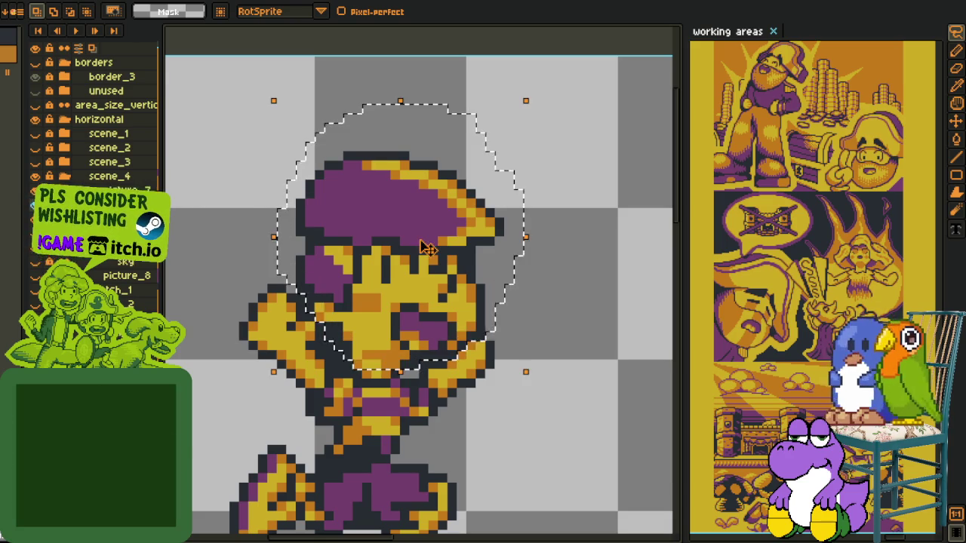
key("ctrl+d")
Inspect the head while switching between pencil and eyedropper, then expand the scene_4 layer group
scroll(496, 323, "up", 1)
scroll(468, 355, "up", 1)
key("b")
scroll(465, 365, "down", 3)
key("i")
scroll(469, 370, "up", 3)
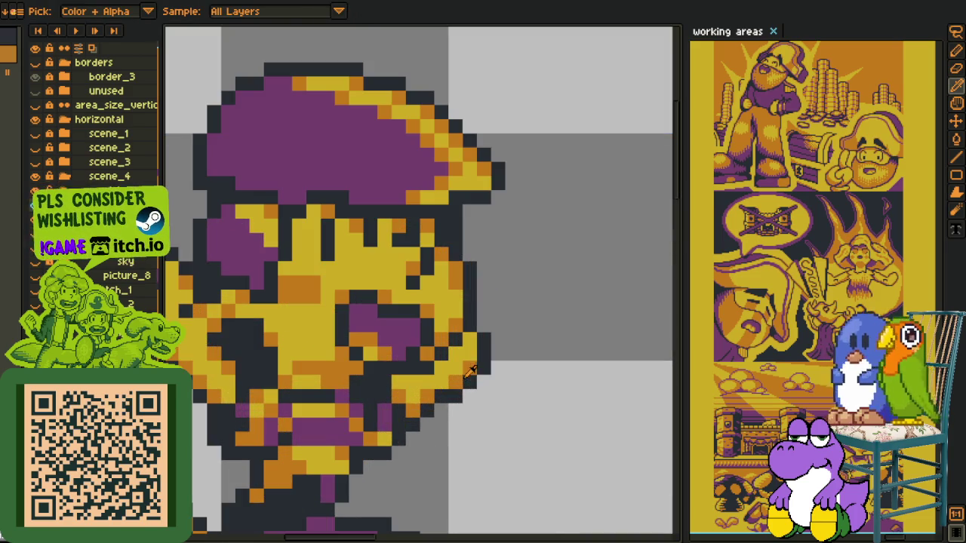
key("b")
scroll(469, 339, "down", 2)
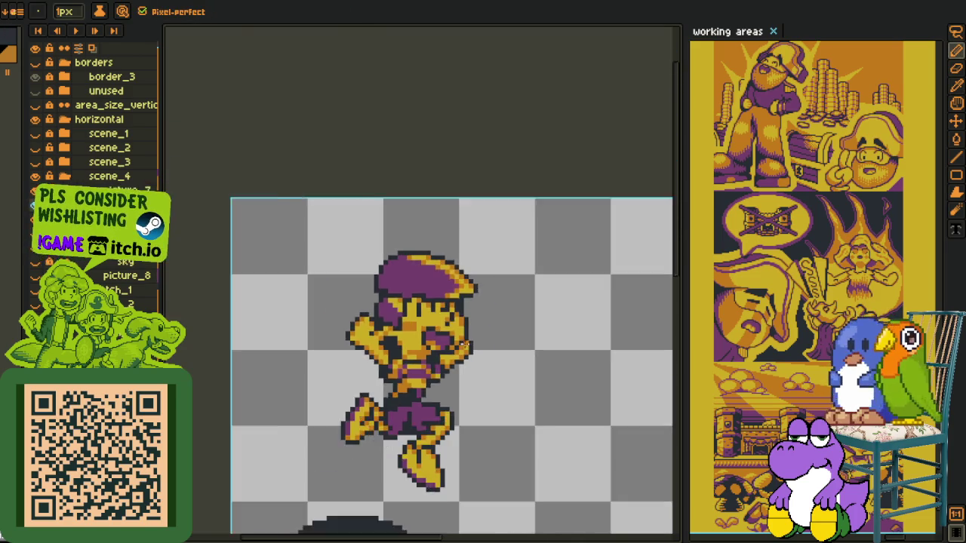
scroll(491, 336, "down", 1)
key("i")
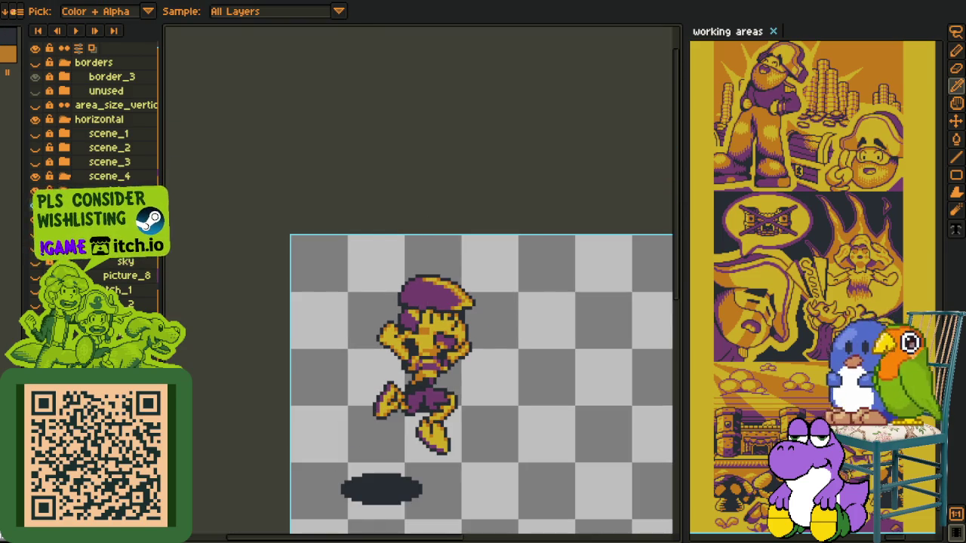
left_click(63, 176)
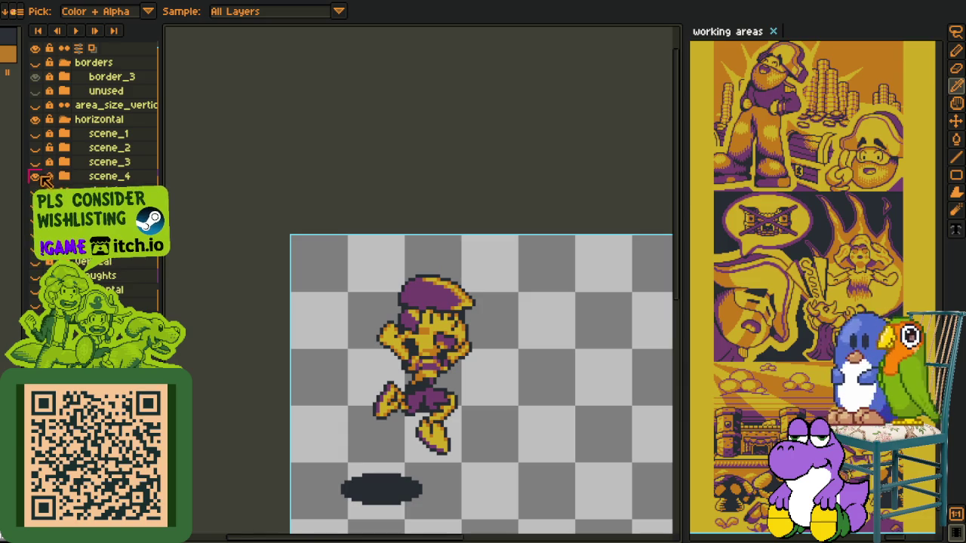
Turn on visibility of four background layers inside the scene_4 group
left_click(63, 176)
left_click(34, 190)
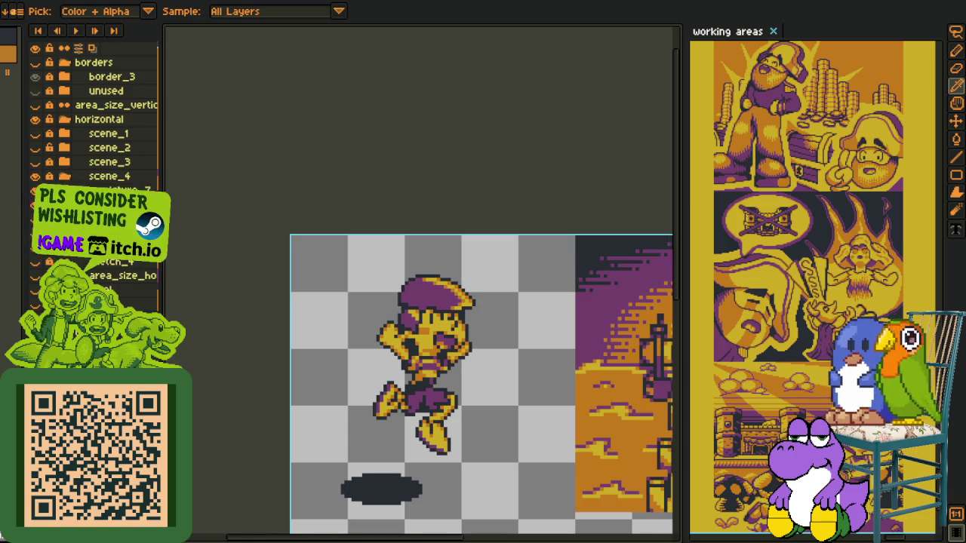
left_click(35, 219)
left_click(34, 233)
left_click(35, 247)
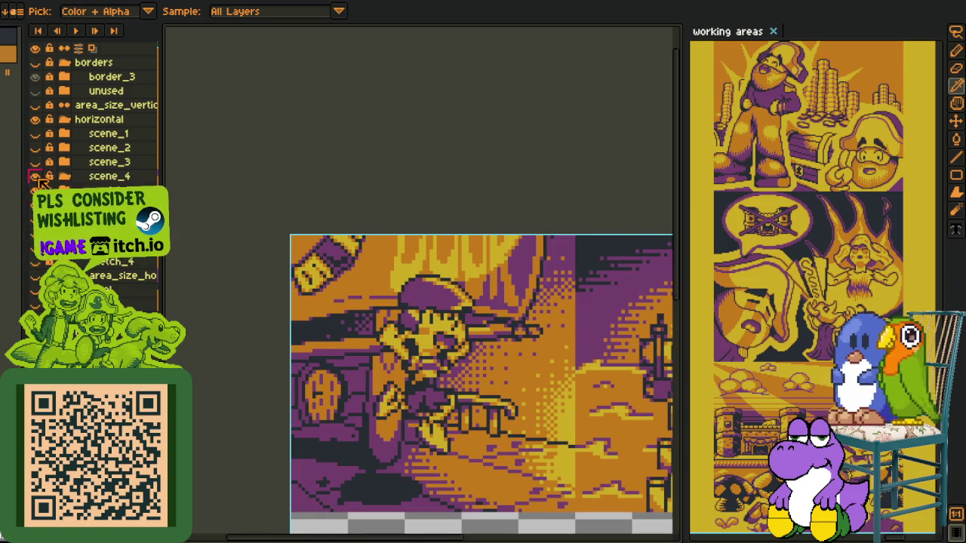
Collapse and hide the scene_4 folder, then show the scene_2 artwork
left_click(63, 176)
left_click(35, 176)
left_click(34, 148)
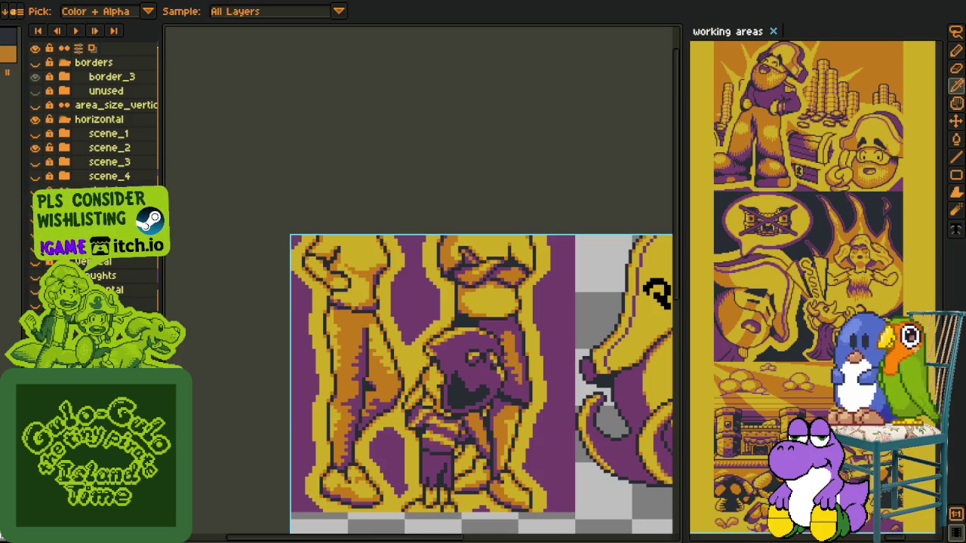
scroll(491, 235, "down", 1)
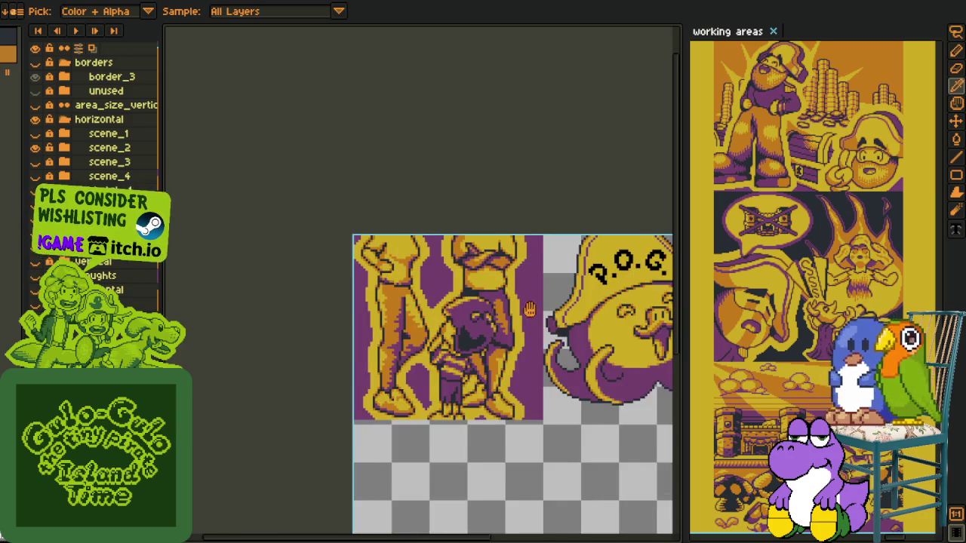
On scene_2's octopus layer, marquee-select the hat lettering and rotate it about 5.2°
scroll(302, 237, "up", 1)
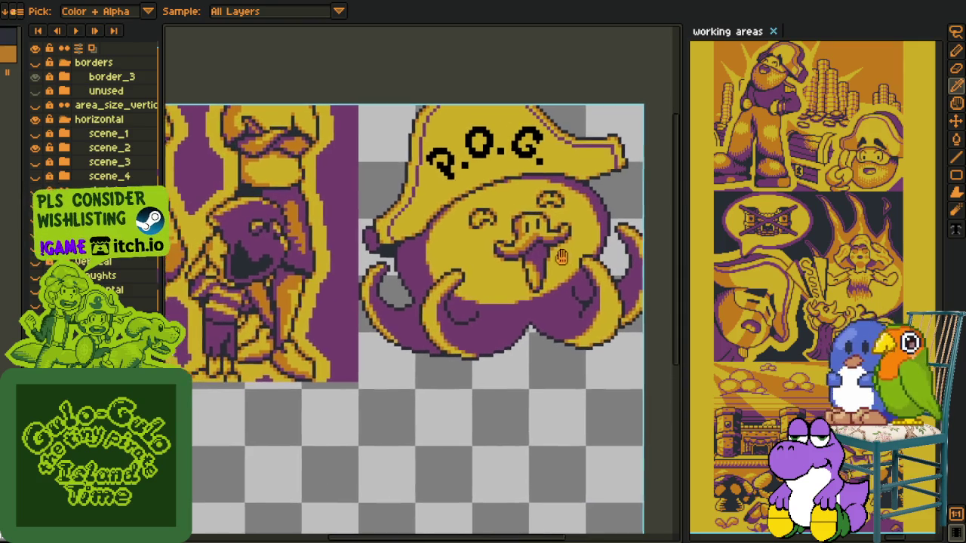
scroll(302, 238, "up", 1)
left_click(64, 148)
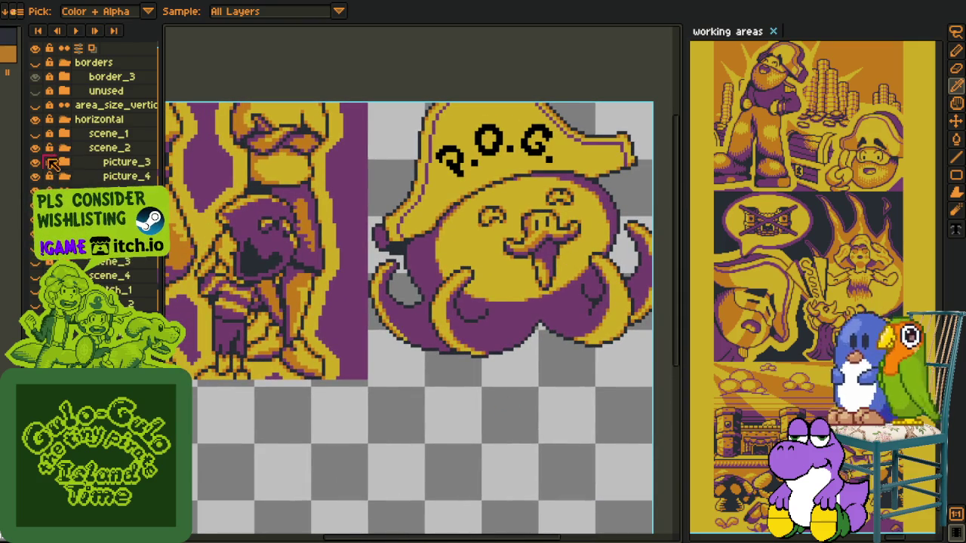
left_click(67, 181)
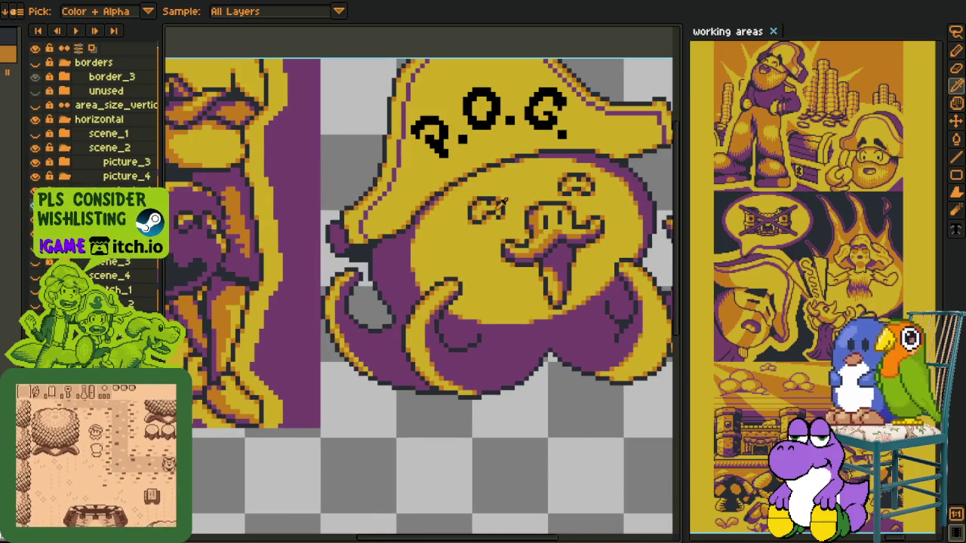
scroll(345, 216, "up", 1)
key("m")
mouse_move(274, 176)
left_mouse_down()
mouse_move(469, 280)
mouse_move(513, 287)
left_mouse_up()
left_click_drag(369, 226, 380, 235)
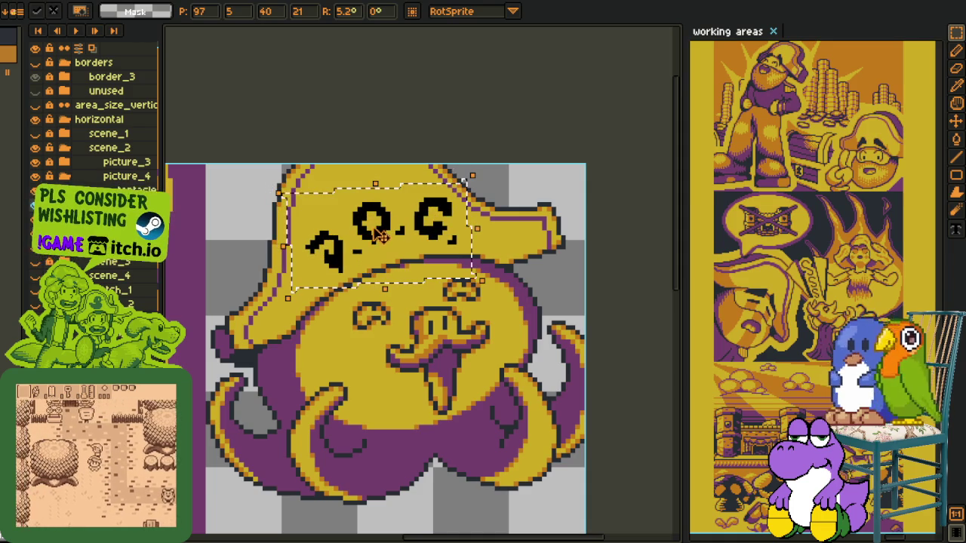
key("ctrl+d")
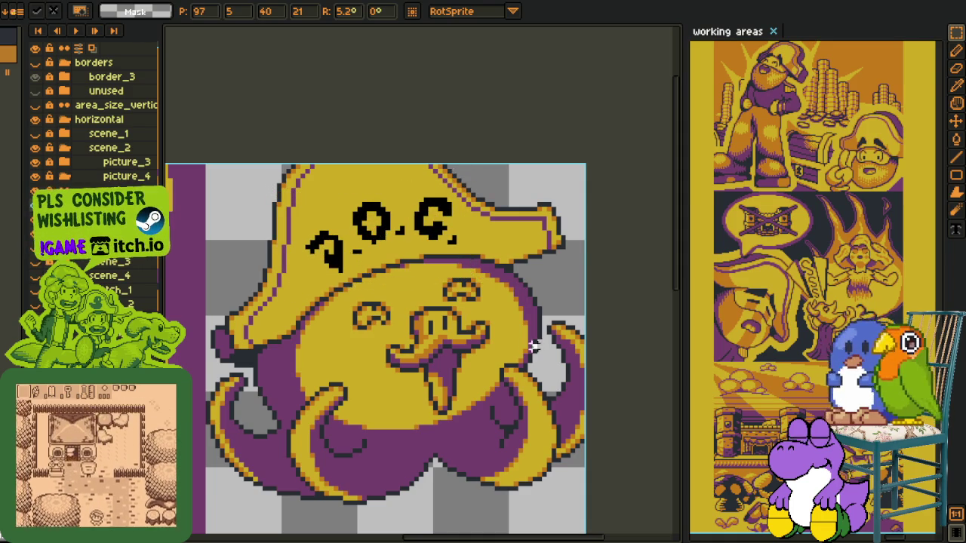
scroll(332, 241, "down", 2)
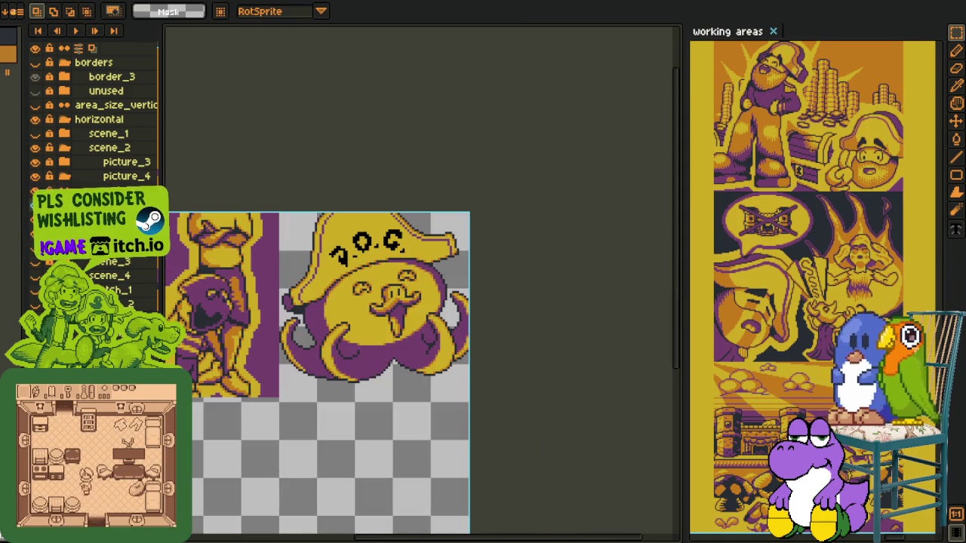
scroll(317, 249, "up", 2)
scroll(377, 279, "up", 2)
Clear the stray pixel at the top-left of the hat lettering's R
key("i")
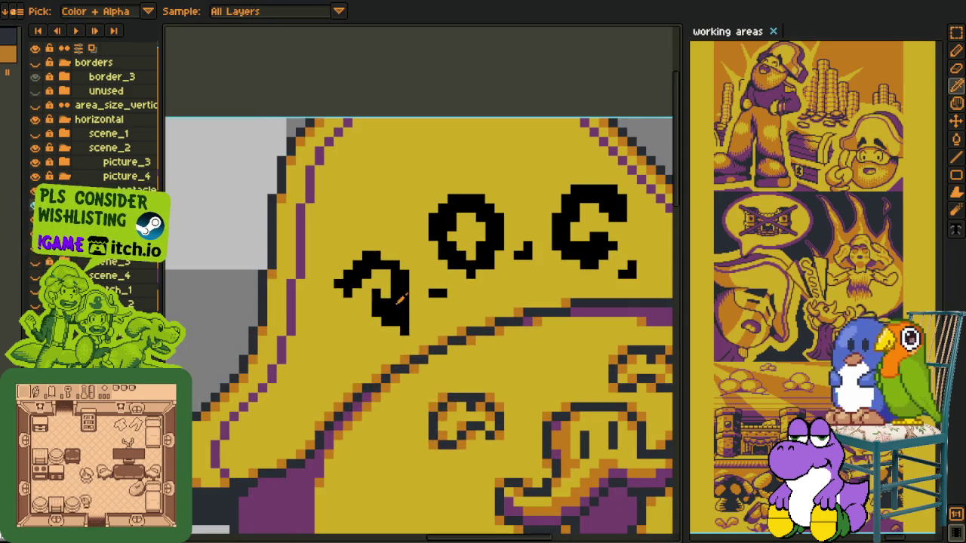
key("e")
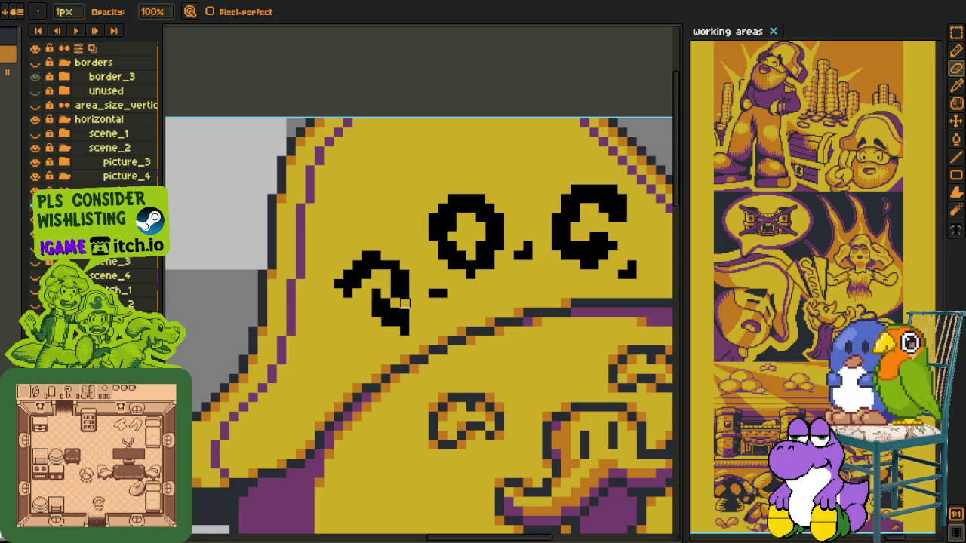
scroll(400, 306, "up", 3)
key("i")
key("b")
scroll(377, 347, "down", 2)
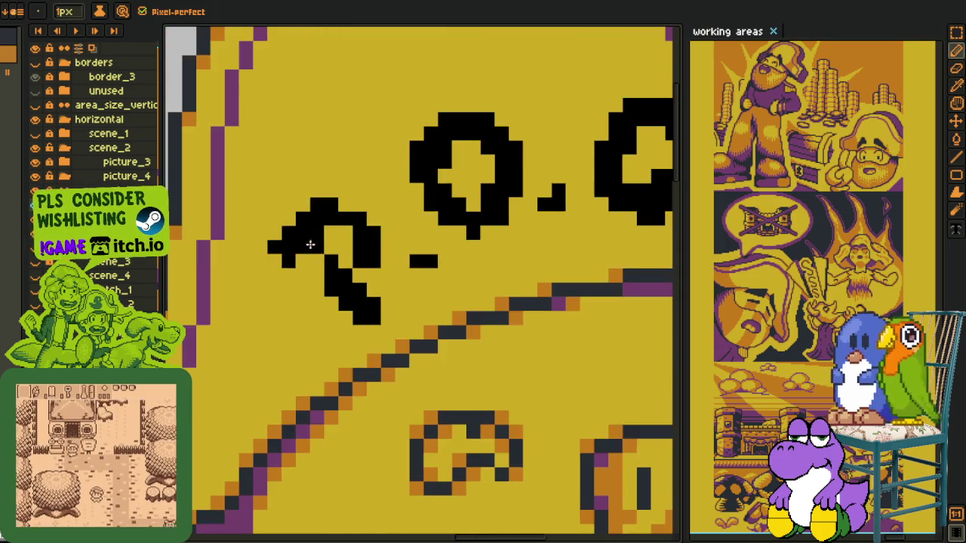
left_click_drag(347, 259, 362, 311)
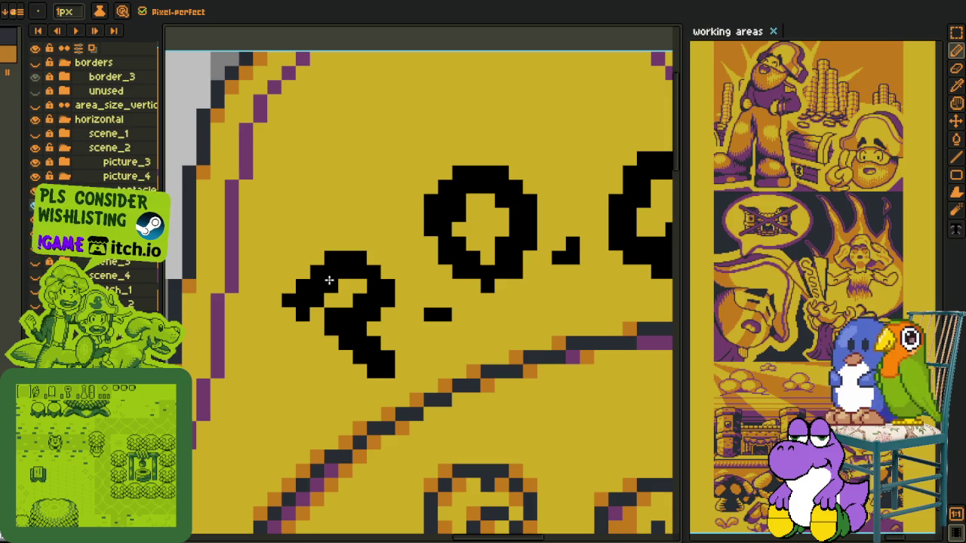
right_click(316, 258)
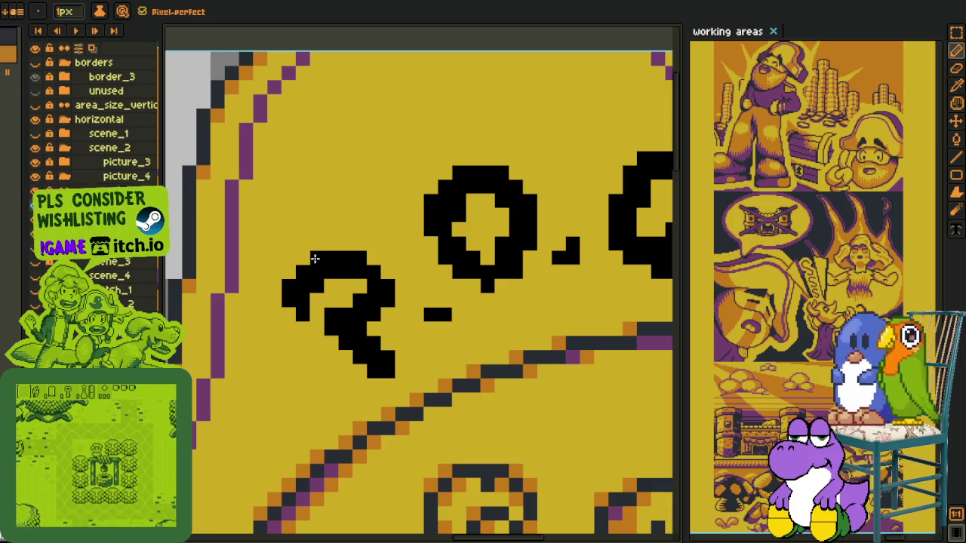
Add a black pixel at the R's top-right and zoom around to check the lettering
scroll(362, 267, "down", 1)
scroll(372, 279, "up", 1)
left_click(379, 265)
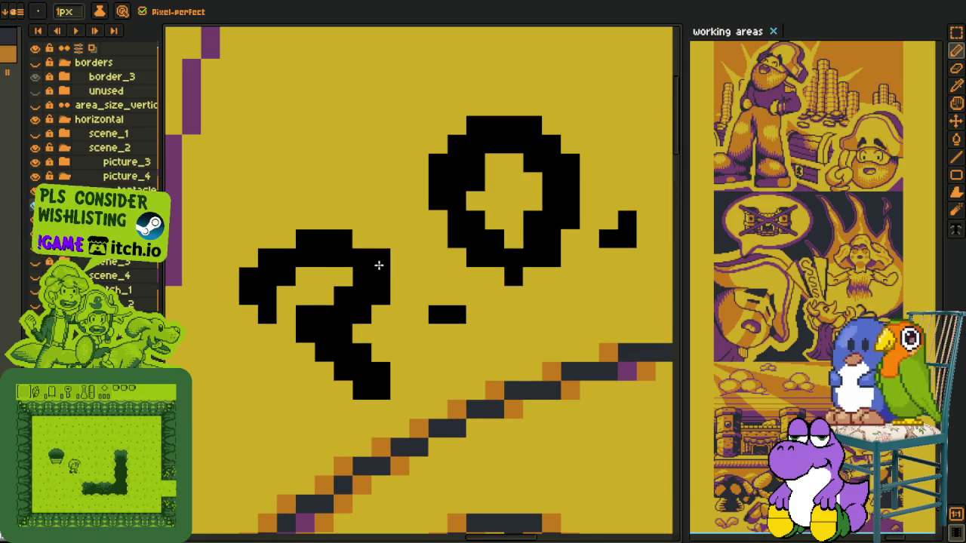
scroll(371, 304, "down", 3)
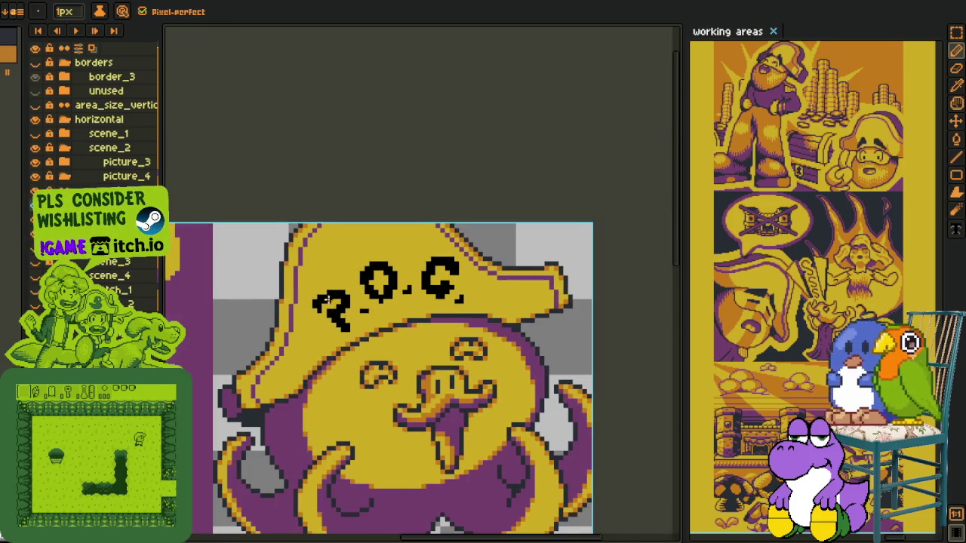
scroll(317, 311, "up", 2)
scroll(311, 324, "down", 2)
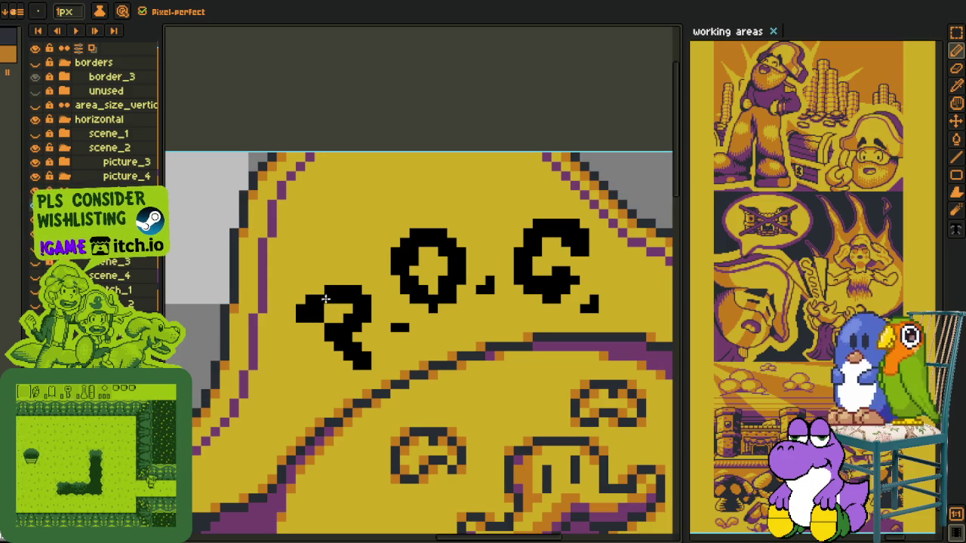
scroll(321, 289, "up", 2)
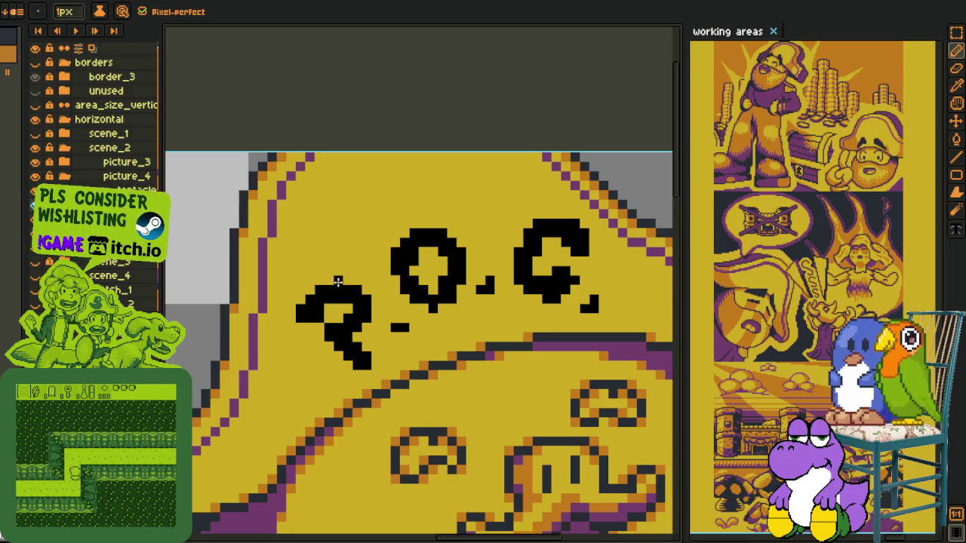
scroll(329, 280, "down", 1)
scroll(324, 281, "down", 1)
scroll(317, 281, "up", 2)
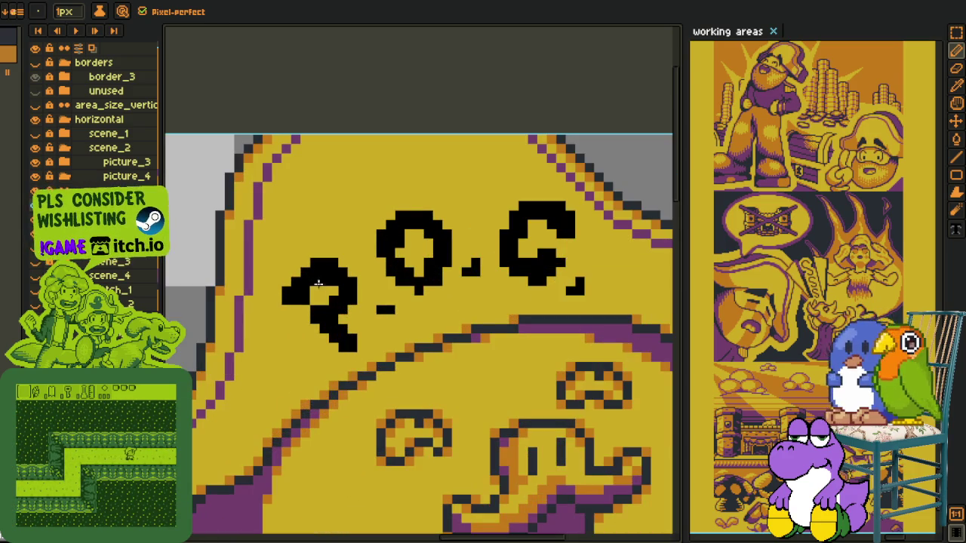
scroll(318, 280, "down", 2)
scroll(313, 300, "up", 2)
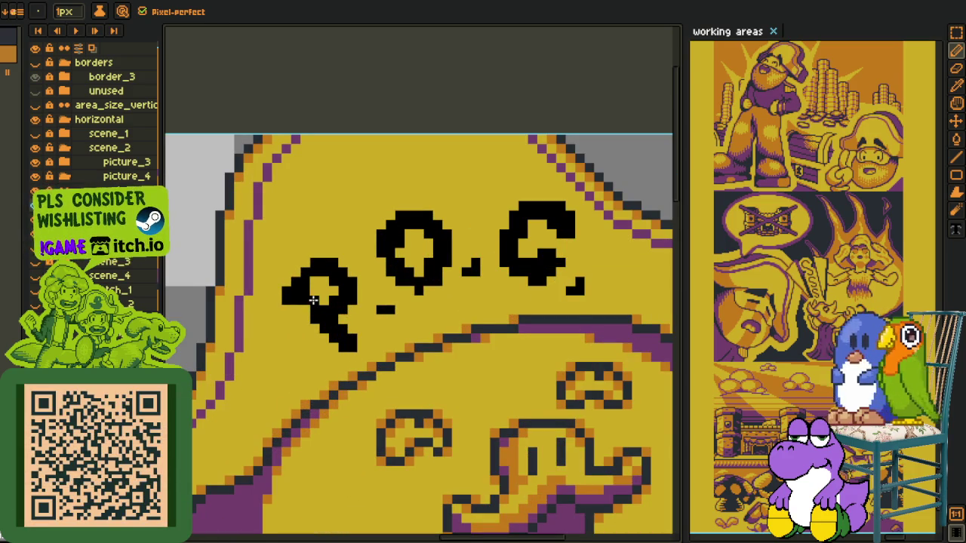
scroll(305, 308, "down", 2)
key("i")
scroll(355, 344, "down", 1)
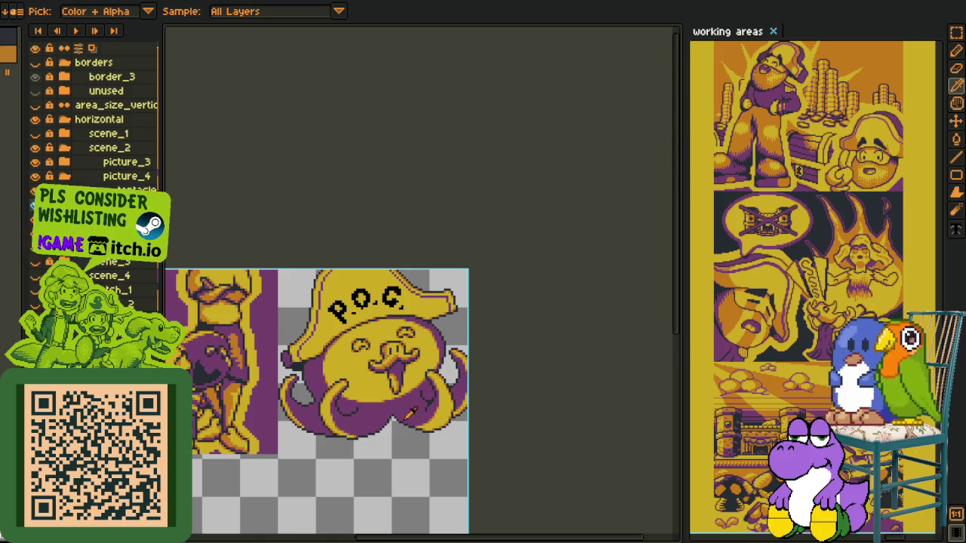
Rectangle-select the whole octopus sprite
scroll(367, 329, "up", 1)
scroll(367, 329, "up", 1)
scroll(374, 330, "up", 1)
scroll(365, 272, "up", 1)
scroll(365, 271, "down", 1)
scroll(442, 388, "down", 2)
key("o")
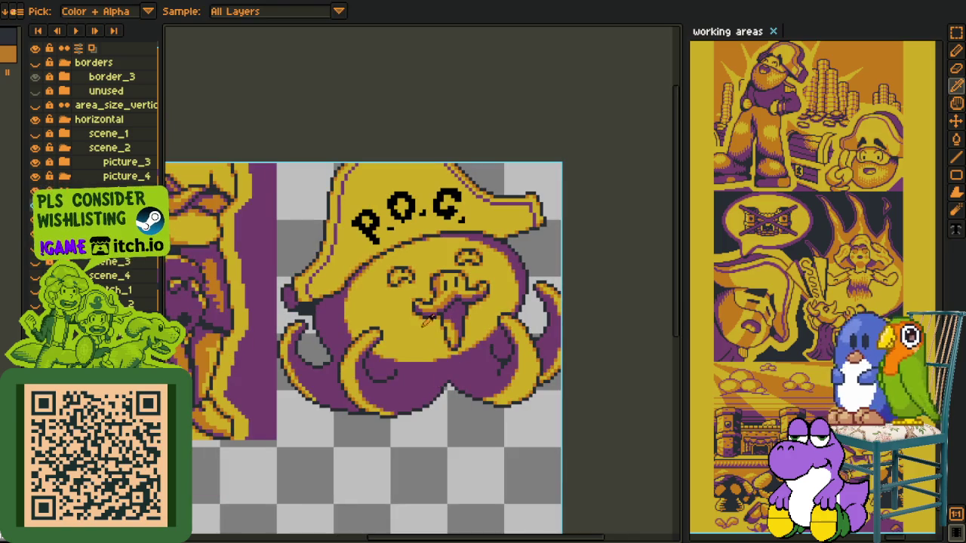
key("s")
left_click_drag(311, 179, 587, 435)
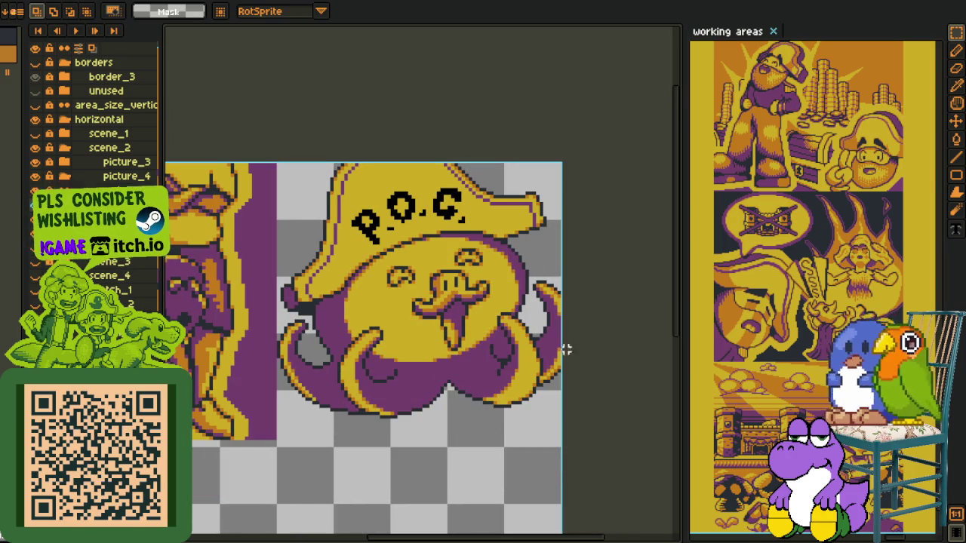
Select the octopus's face, then bring the 'working areas' sheet into the main editor
scroll(431, 299, "up", 1)
left_click_drag(397, 246, 520, 349)
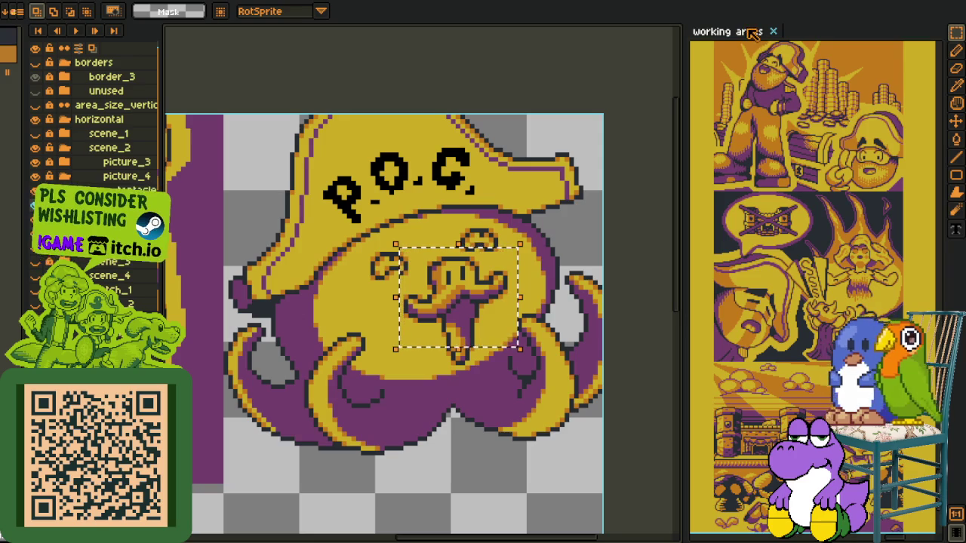
left_click_drag(747, 32, 509, 4)
scroll(564, 167, "down", 3)
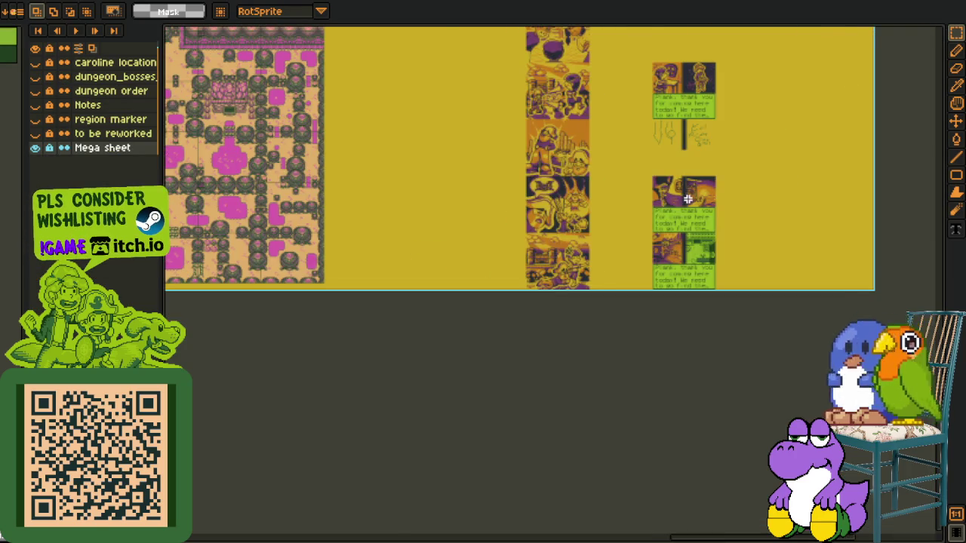
scroll(601, 146, "up", 3)
mouse_move(590, 498)
left_mouse_down()
mouse_move(567, 190)
mouse_move(484, 434)
left_mouse_up()
scroll(566, 190, "down", 2)
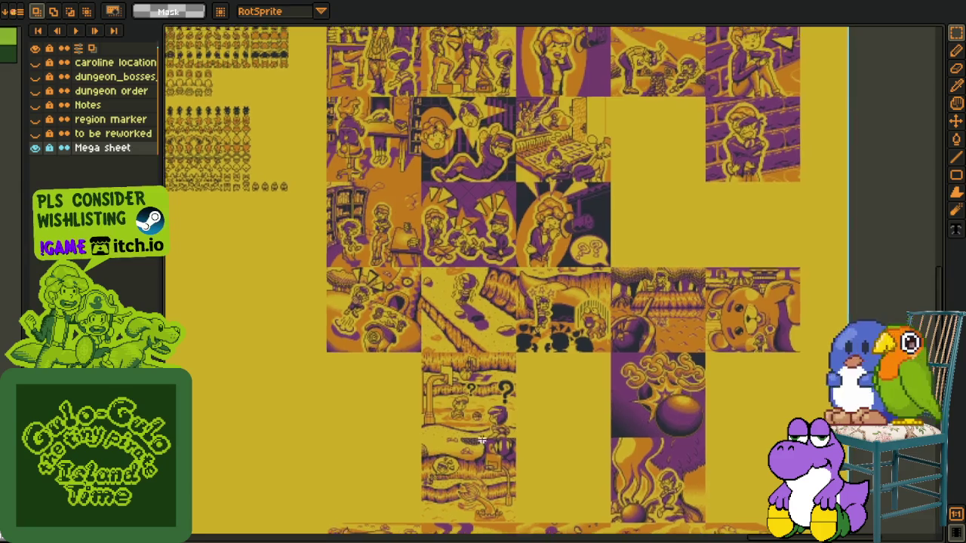
scroll(484, 434, "up", 2)
left_click_drag(580, 122, 613, 311)
scroll(255, 445, "up", 2)
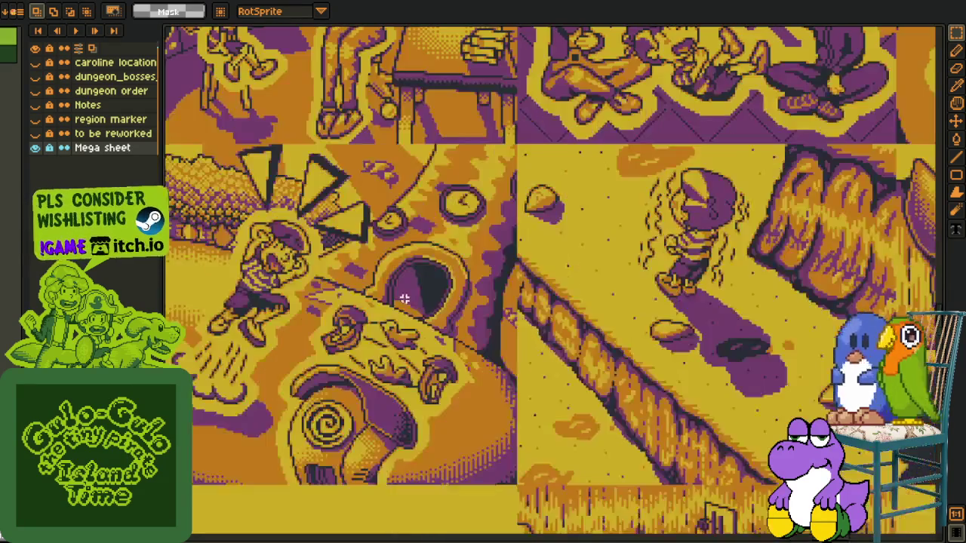
left_click_drag(452, 293, 563, 268)
left_click_drag(654, 128, 269, 465)
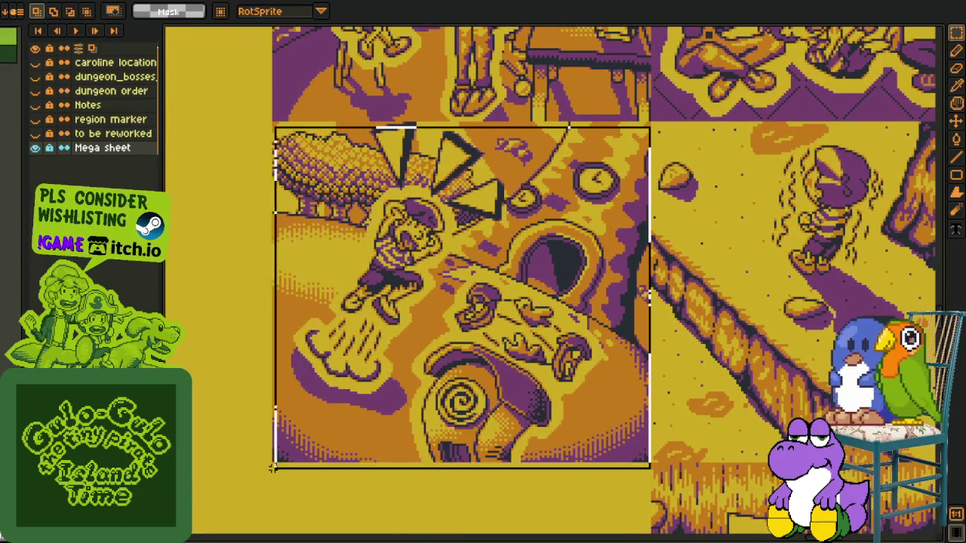
scroll(654, 389, "down", 2)
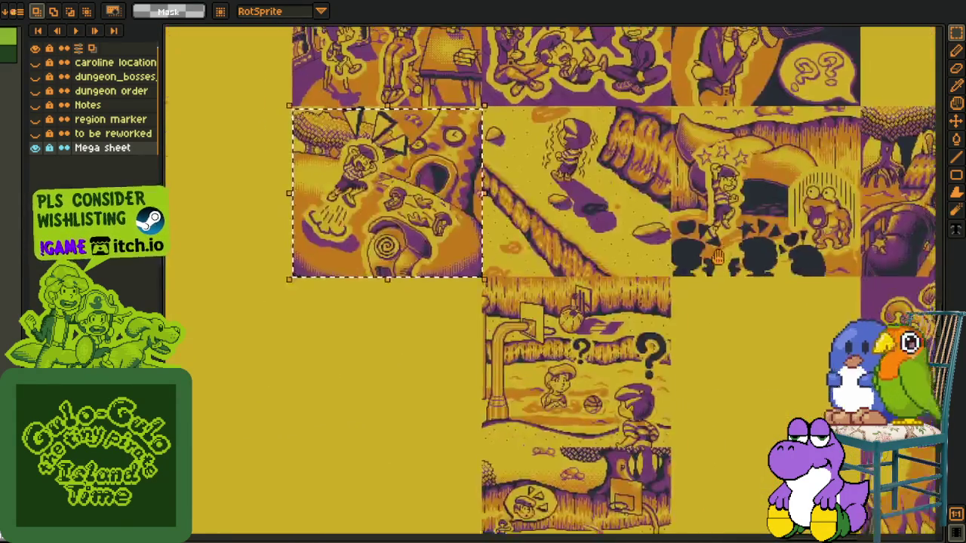
scroll(616, 257, "up", 3)
left_click_drag(676, 172, 419, 392)
scroll(676, 172, "down", 2)
mouse_move(676, 173)
left_mouse_down()
mouse_move(714, 160)
mouse_move(383, 423)
left_mouse_up()
scroll(714, 160, "up", 1)
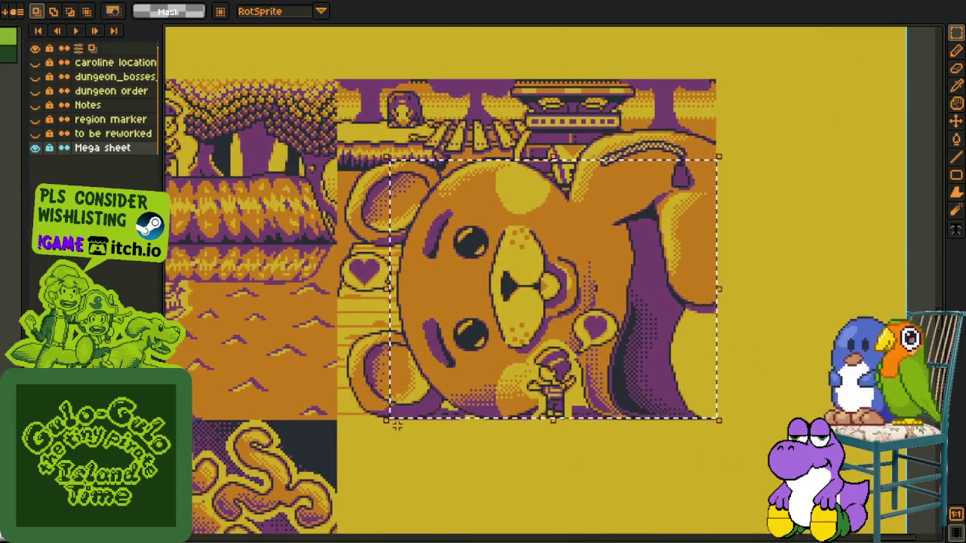
scroll(383, 423, "down", 2)
scroll(438, 365, "up", 1)
mouse_move(438, 364)
left_mouse_down()
mouse_move(583, 191)
mouse_move(540, 178)
mouse_move(561, 320)
left_mouse_up()
scroll(454, 316, "up", 2)
left_click_drag(714, 241, 646, 243)
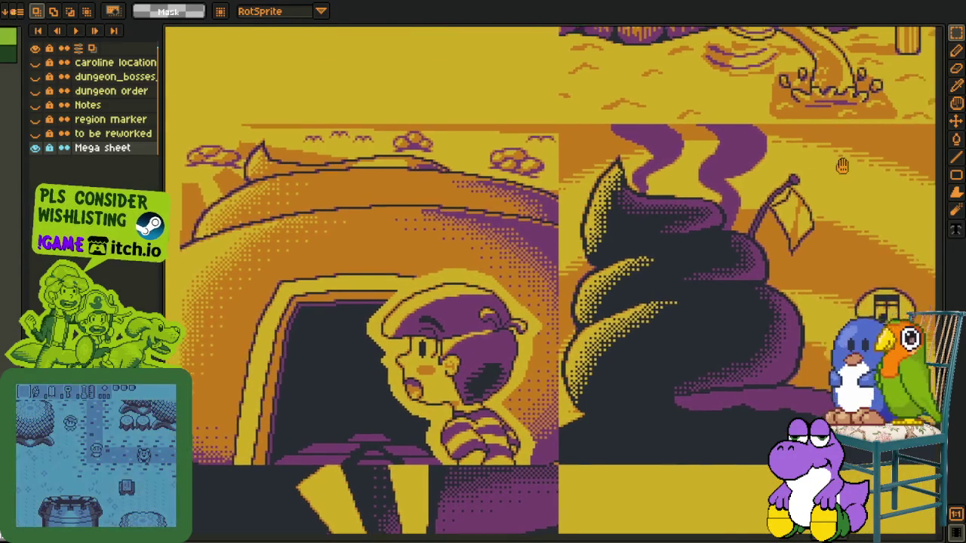
left_click_drag(863, 131, 187, 463)
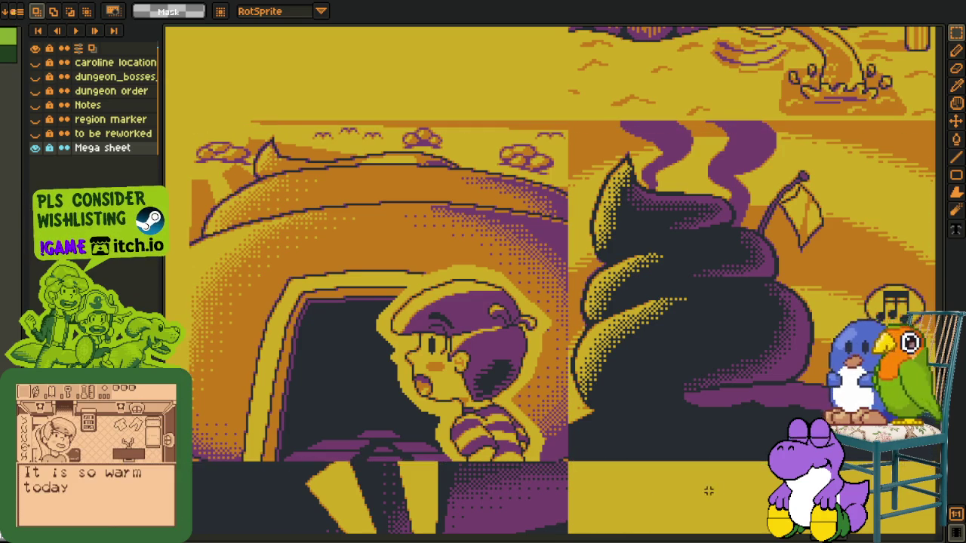
scroll(708, 492, "right", 3)
scroll(595, 498, "right", 2)
scroll(597, 440, "right", 3)
scroll(560, 357, "right", 3)
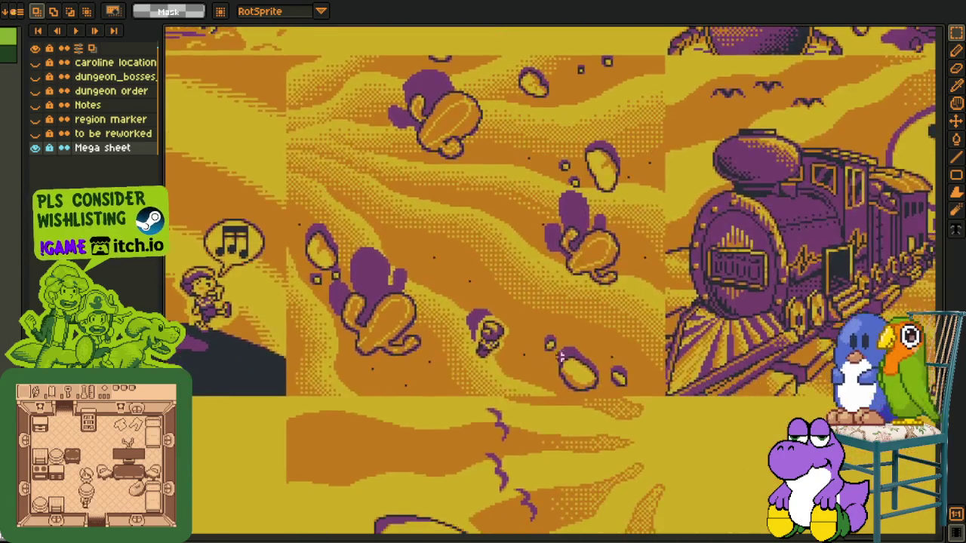
scroll(561, 357, "right", 5)
scroll(561, 357, "right", 1)
mouse_move(317, 86)
left_mouse_down()
mouse_move(931, 385)
mouse_move(895, 392)
left_mouse_up()
scroll(559, 443, "down", 1)
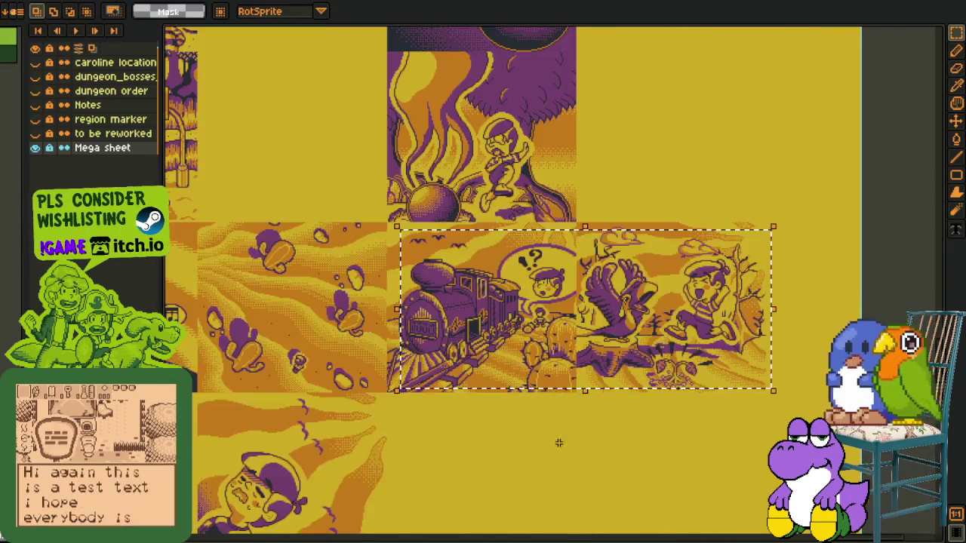
scroll(559, 443, "down", 5)
scroll(578, 291, "down", 3)
scroll(579, 291, "down", 3)
scroll(417, 215, "up", 2)
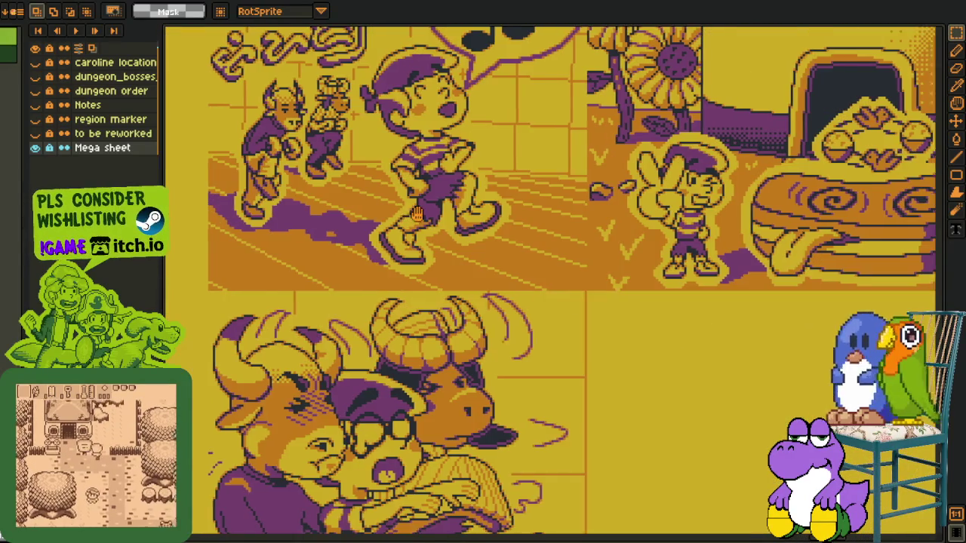
scroll(564, 307, "down", 5)
mouse_move(621, 199)
left_mouse_down()
mouse_move(614, 284)
mouse_move(554, 242)
left_mouse_up()
left_click_drag(588, 296, 636, 160)
left_click_drag(366, 237, 651, 462)
left_click_drag(320, 211, 712, 436)
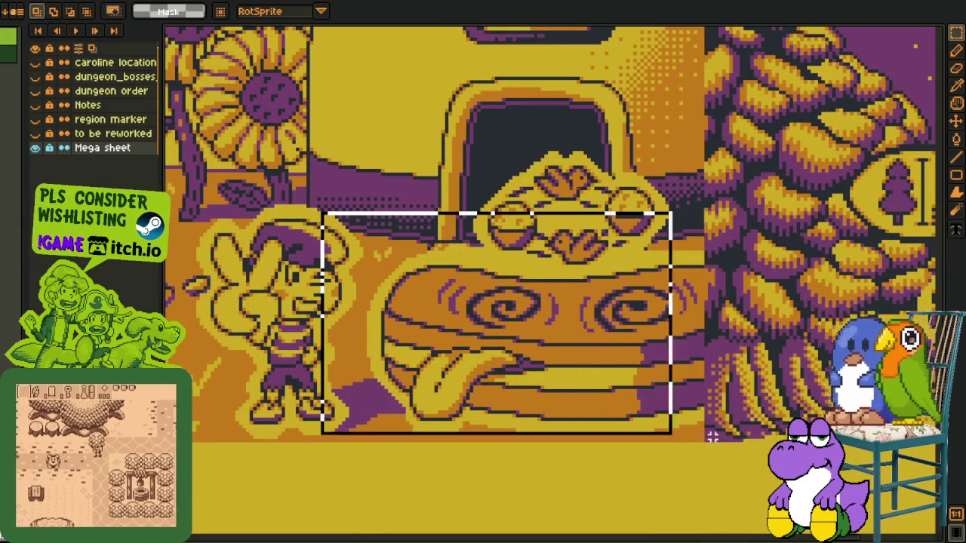
left_click_drag(321, 187, 736, 449)
key("ctrl+d")
scroll(750, 338, "down", 2)
scroll(749, 338, "right", 5)
scroll(749, 338, "up", 2)
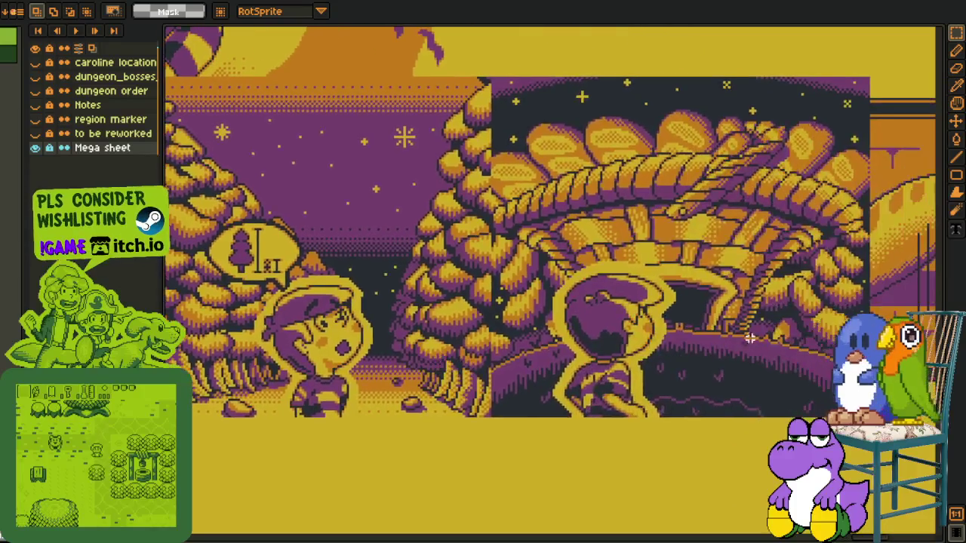
scroll(750, 339, "right", 5)
scroll(603, 226, "up", 1)
key("ctrl+shift+d")
scroll(524, 115, "right", 2)
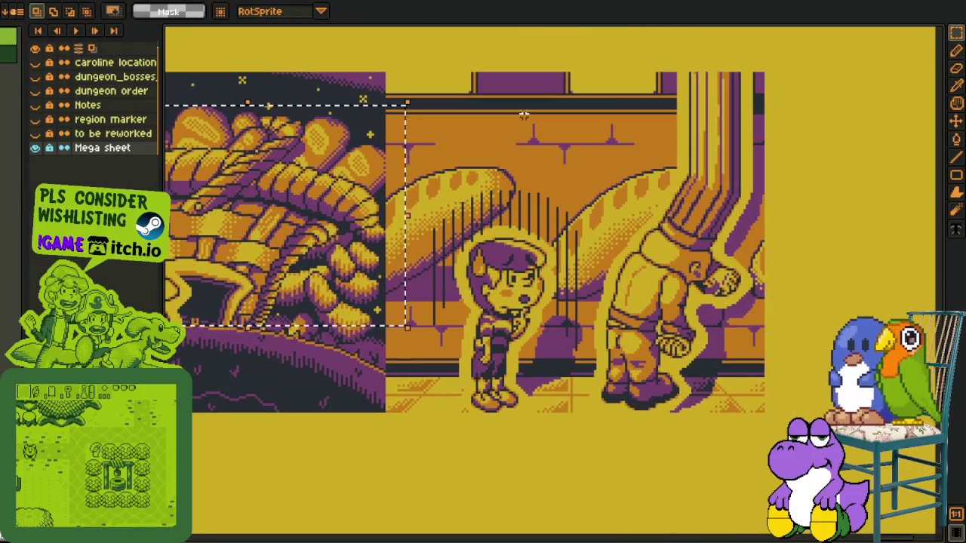
scroll(524, 114, "down", 2)
left_click_drag(311, 515, 538, 421)
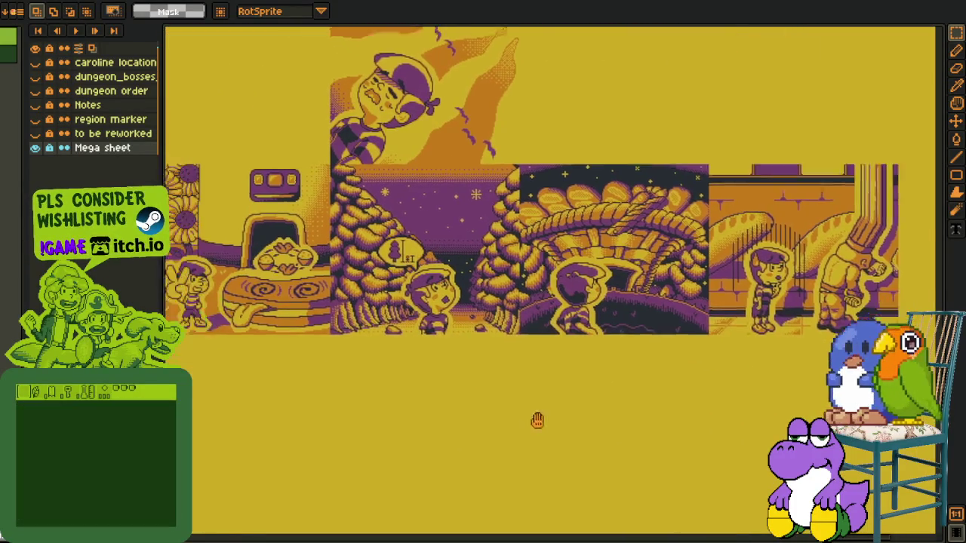
scroll(537, 420, "left", 3)
scroll(537, 420, "down", 3)
scroll(538, 421, "down", 5)
scroll(537, 420, "down", 4)
scroll(607, 423, "down", 4)
scroll(607, 423, "down", 3)
scroll(588, 362, "up", 2)
scroll(573, 305, "up", 1)
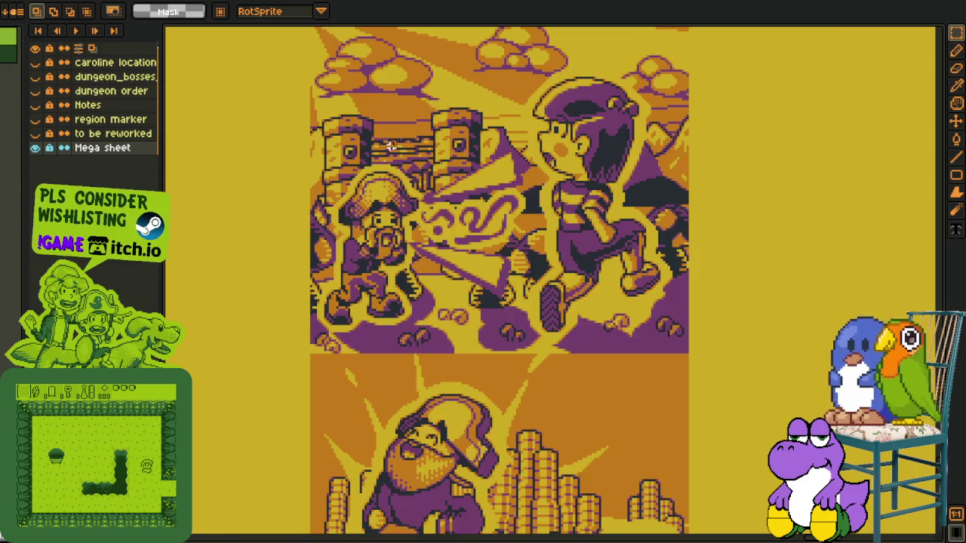
scroll(390, 145, "up", 1)
scroll(330, 151, "up", 1)
mouse_move(227, 74)
left_mouse_down()
mouse_move(711, 473)
mouse_move(799, 528)
left_mouse_up()
scroll(754, 453, "down", 5)
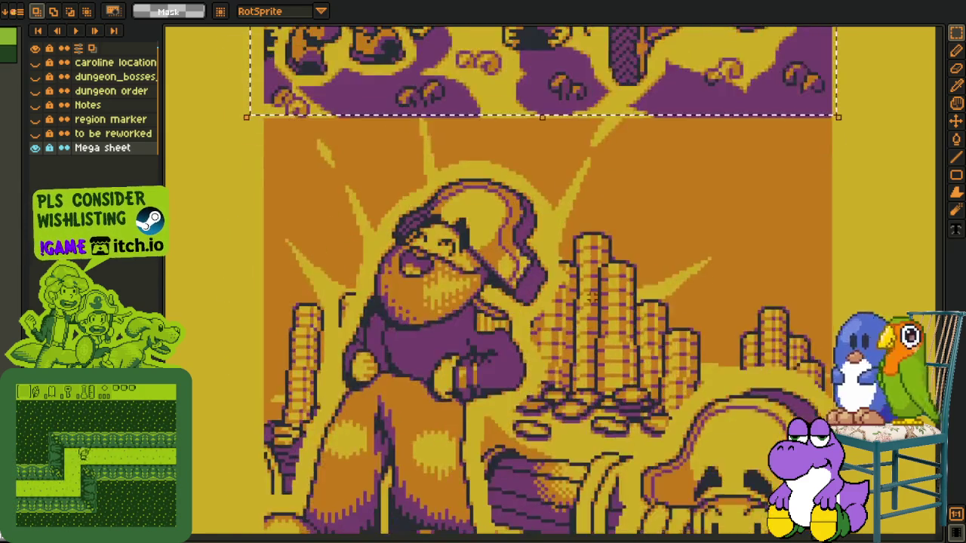
scroll(463, 205, "down", 2)
left_click_drag(292, 63, 815, 528)
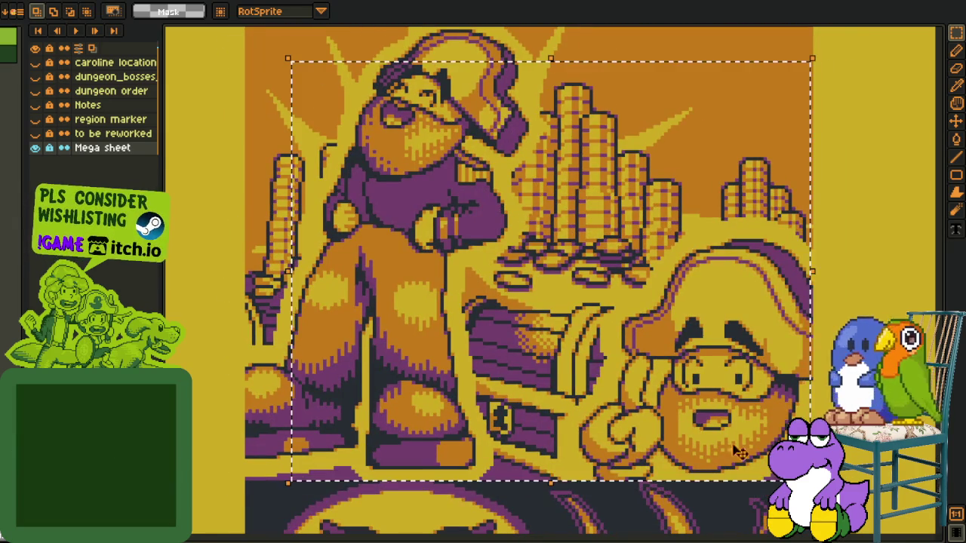
scroll(717, 336, "down", 3)
scroll(717, 336, "down", 4)
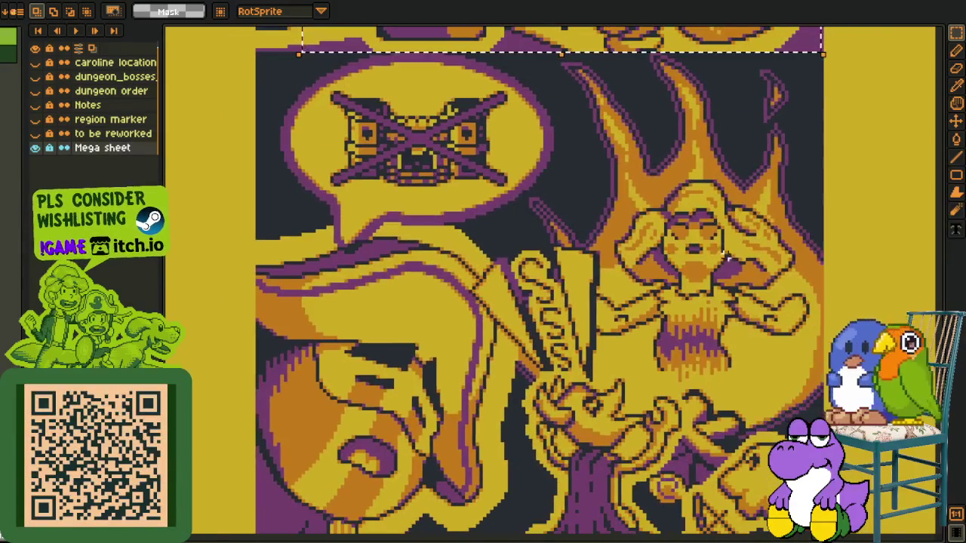
scroll(512, 390, "down", 2)
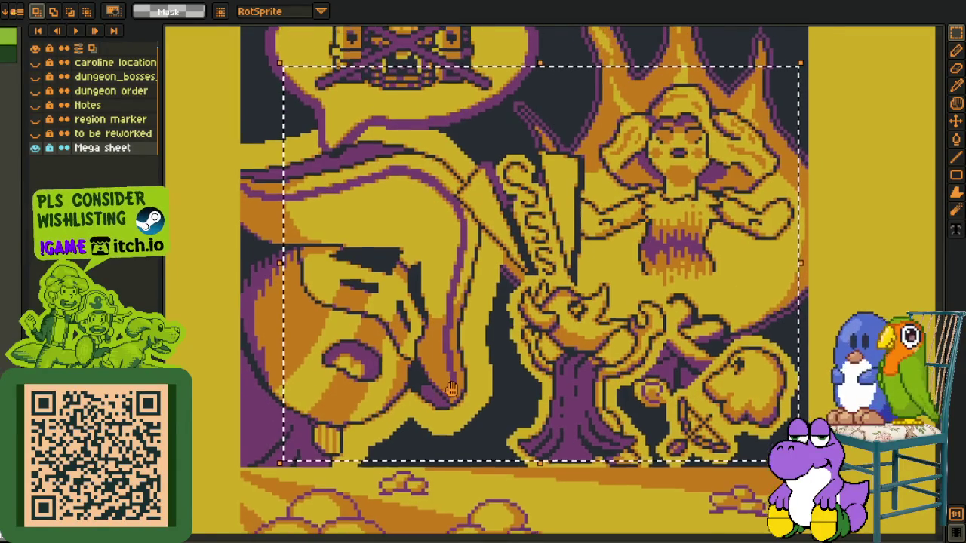
scroll(451, 392, "up", 1)
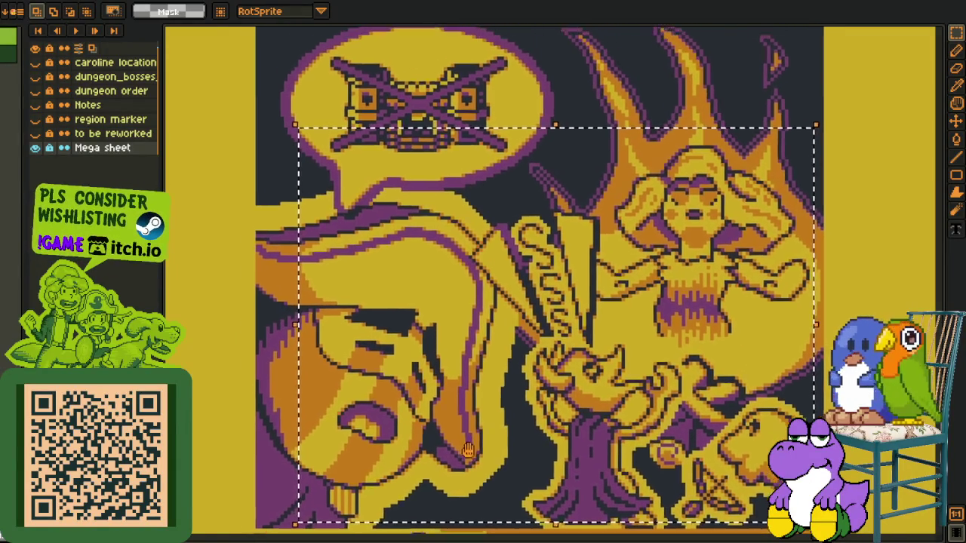
scroll(481, 359, "down", 3)
scroll(481, 359, "down", 3)
scroll(529, 302, "down", 2)
scroll(679, 188, "down", 1)
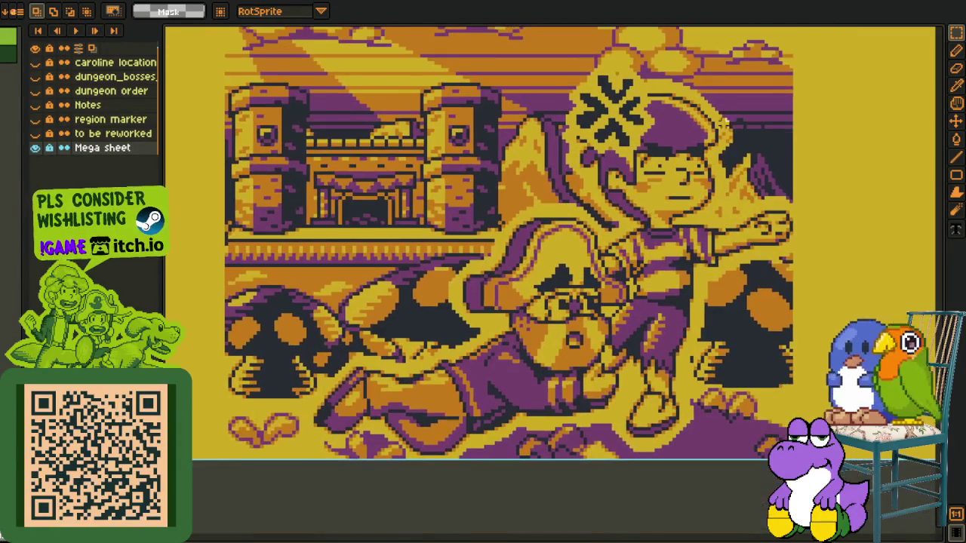
scroll(494, 468, "up", 1)
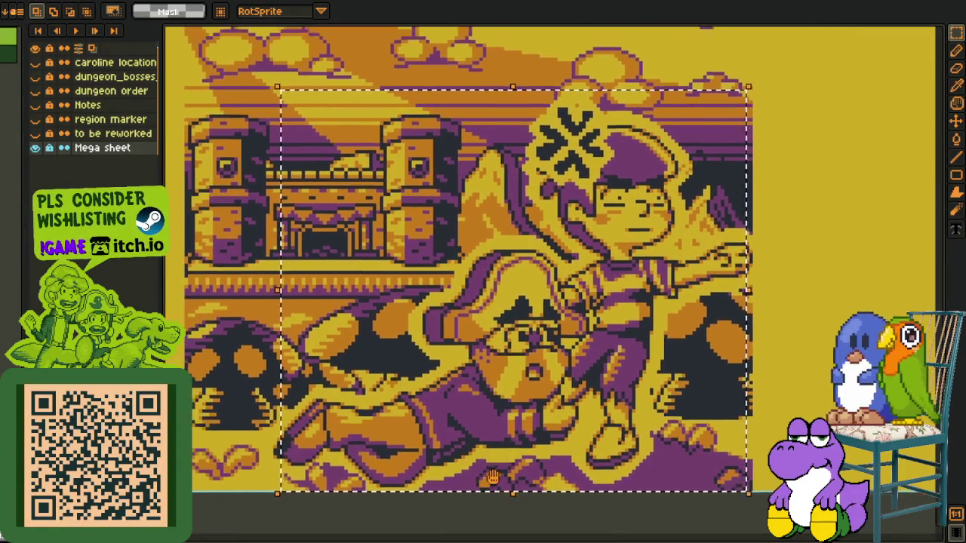
scroll(819, 404, "down", 3)
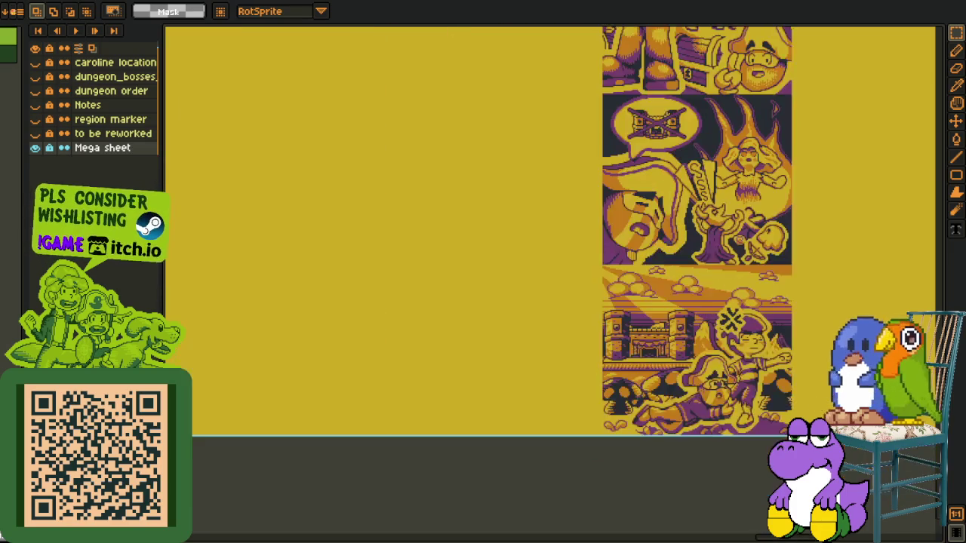
left_click_drag(820, 405, 526, 532)
scroll(610, 311, "up", 3)
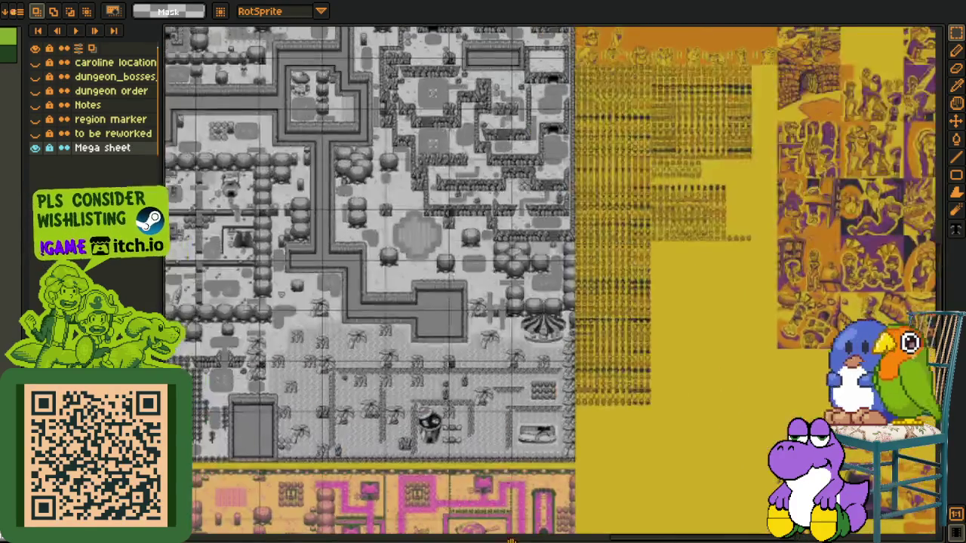
scroll(610, 311, "up", 3)
scroll(609, 311, "up", 3)
scroll(609, 311, "up", 3)
scroll(609, 311, "up", 2)
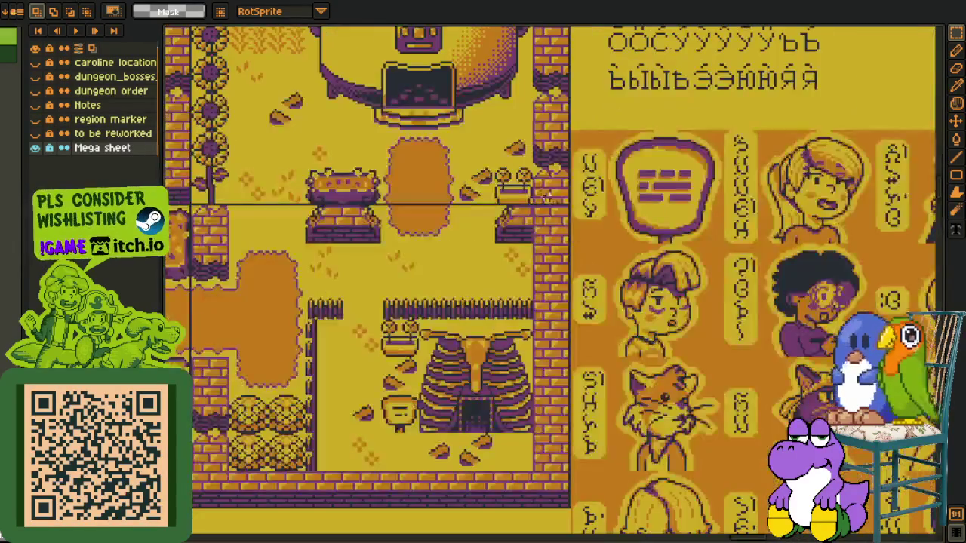
scroll(514, 227, "up", 1)
scroll(421, 137, "up", 1)
scroll(655, 316, "down", 3)
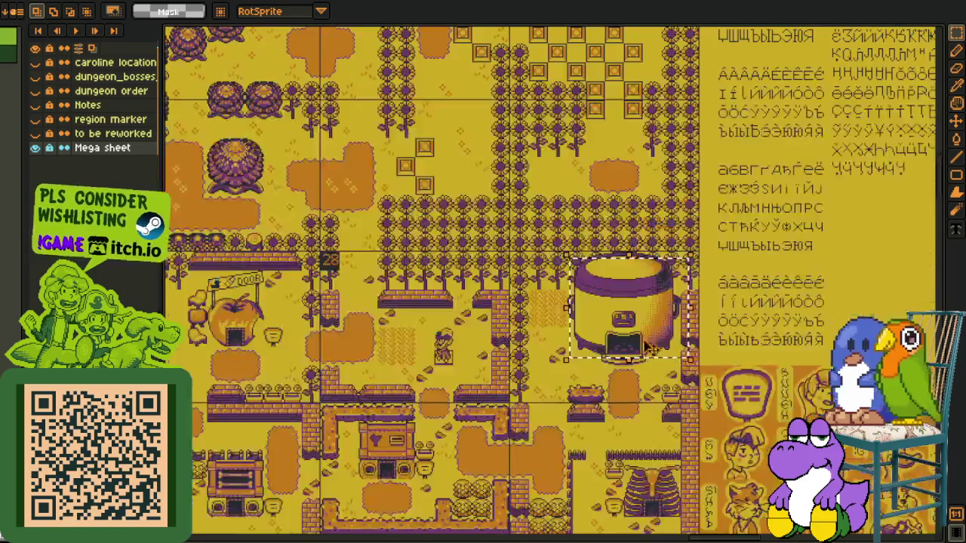
scroll(655, 315, "up", 2)
left_click_drag(655, 315, 755, 377)
scroll(551, 332, "up", 3)
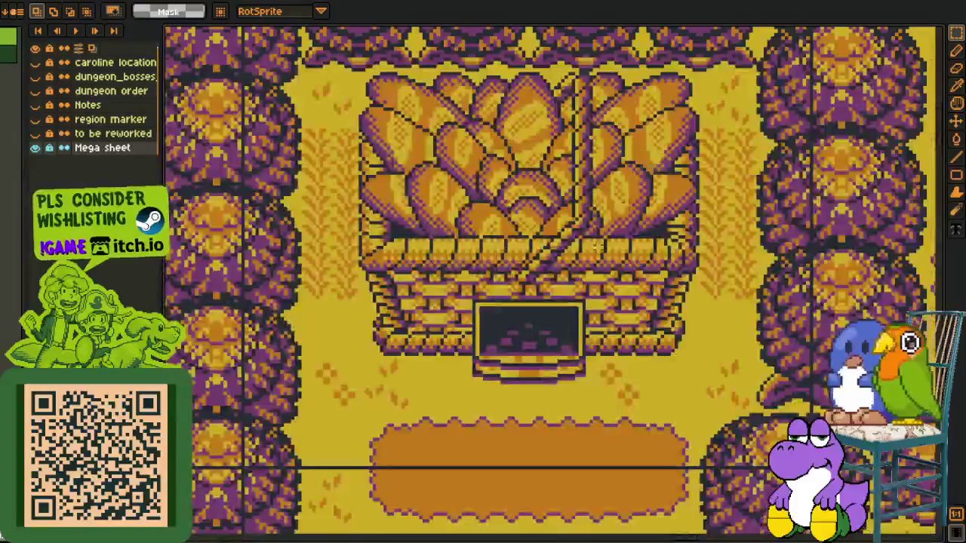
scroll(337, 394, "down", 2)
scroll(337, 394, "down", 2)
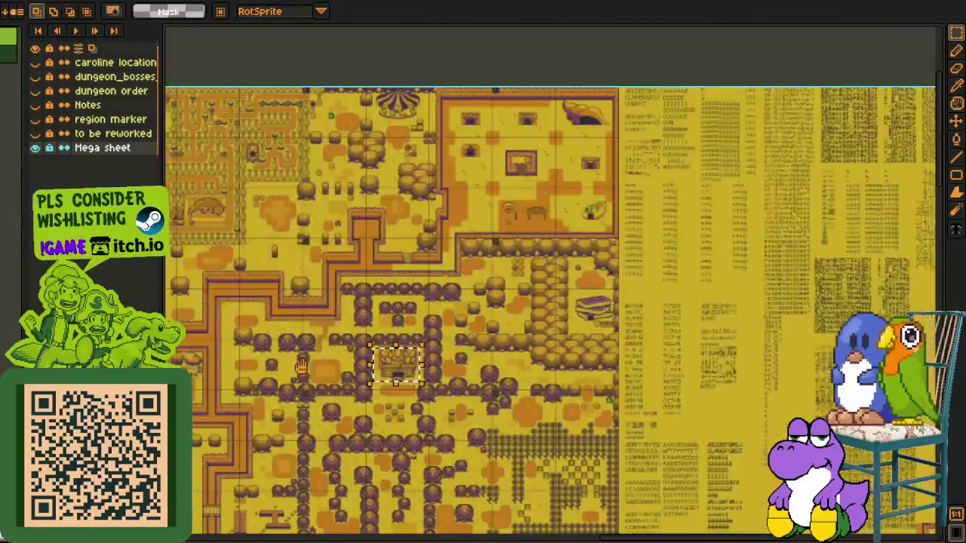
scroll(473, 318, "up", 3)
scroll(603, 134, "up", 2)
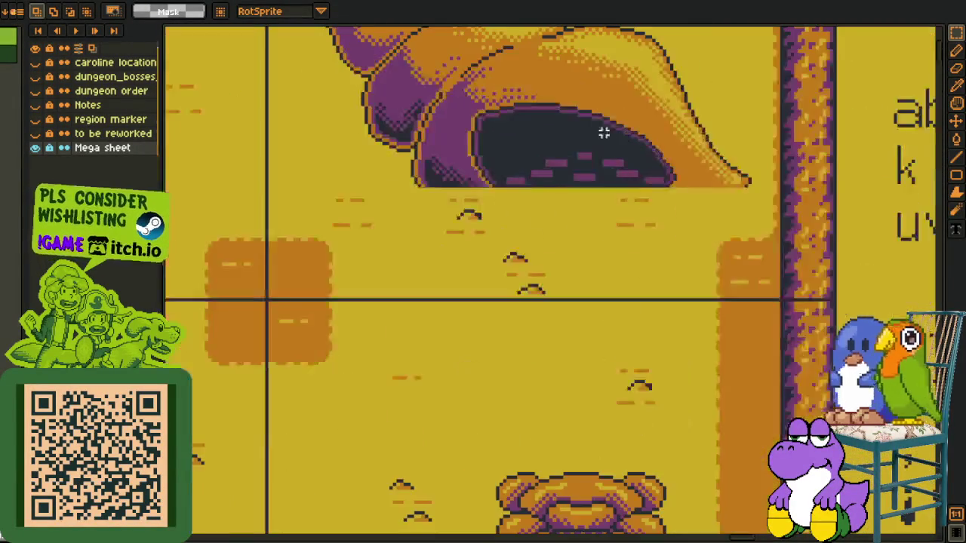
scroll(763, 129, "down", 1)
scroll(319, 343, "down", 2)
scroll(319, 343, "down", 3)
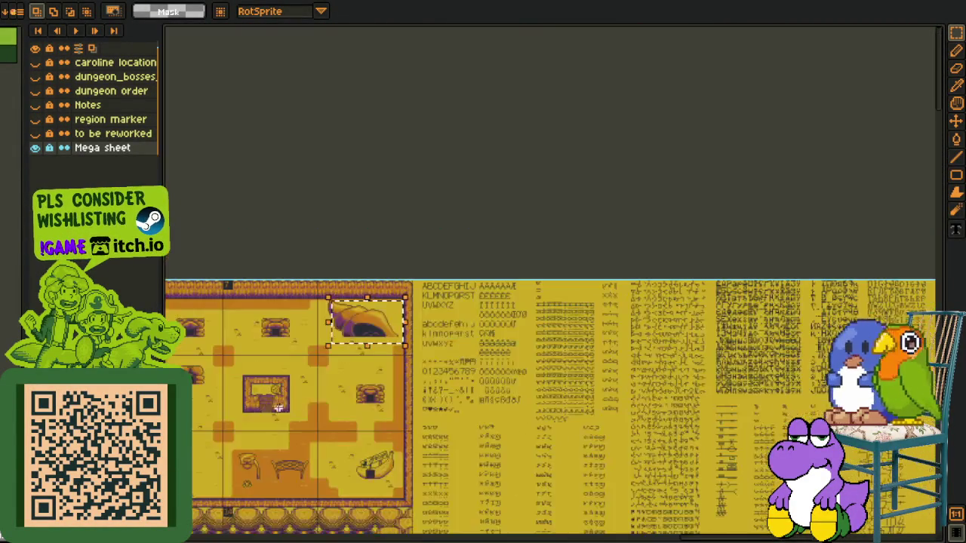
scroll(319, 343, "up", 1)
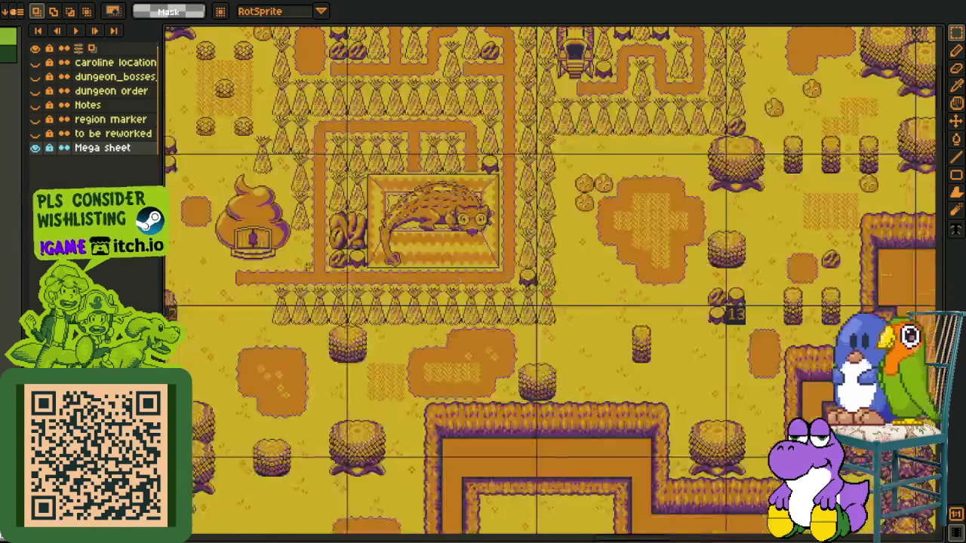
Select the cat room tile and then the shrine tile on the overworld map, then deselect
scroll(438, 338, "up", 1)
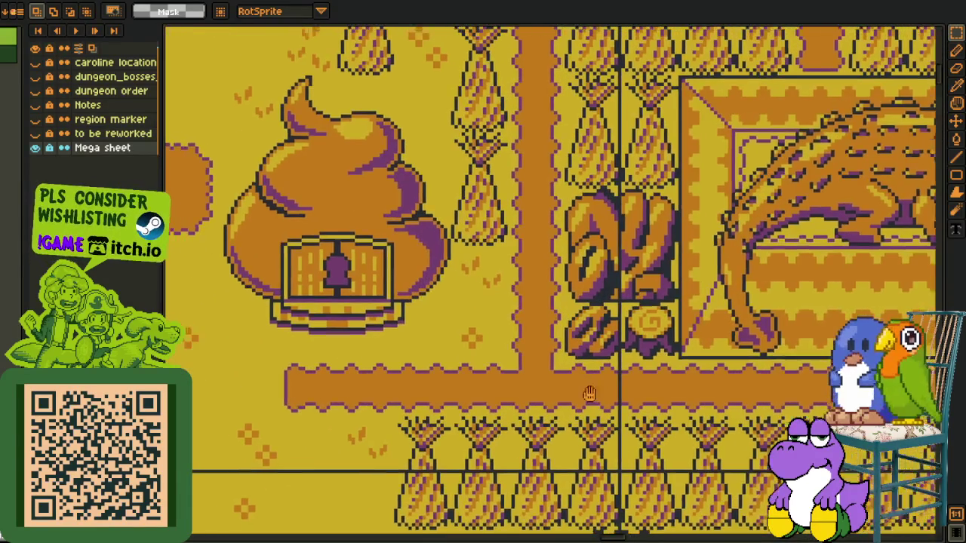
scroll(444, 313, "up", 1)
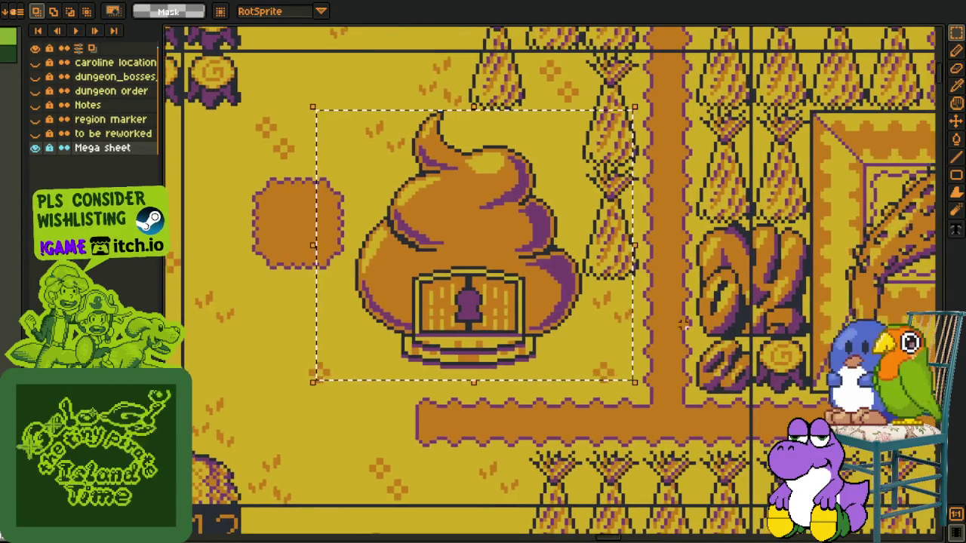
left_click_drag(445, 303, 264, 308)
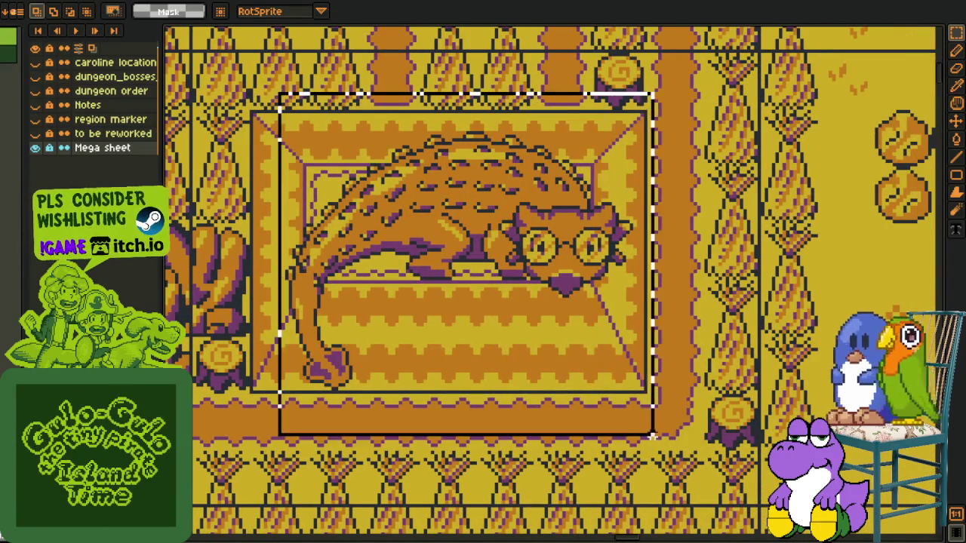
left_click_drag(379, 381, 828, 362)
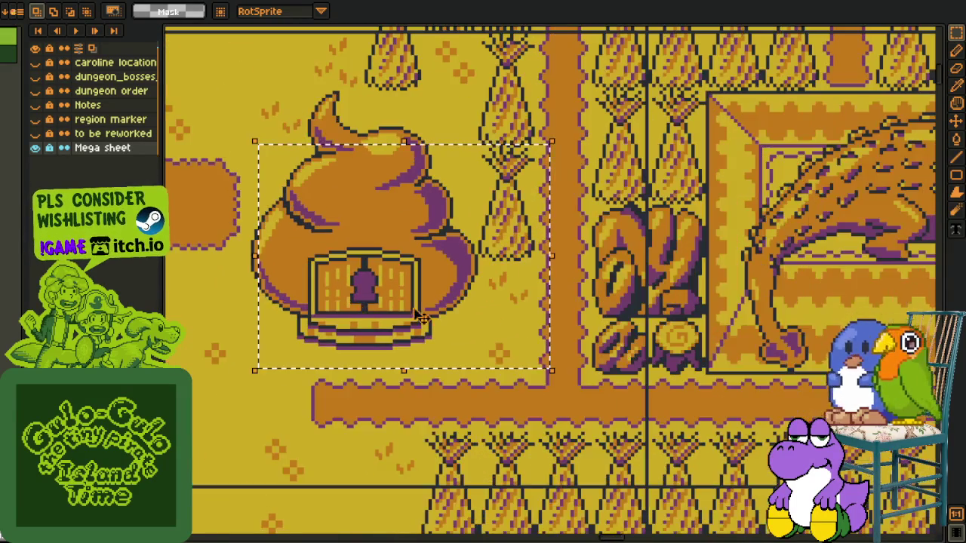
mouse_move(288, 287)
left_mouse_down()
mouse_move(372, 141)
mouse_move(719, 445)
left_mouse_up()
mouse_move(721, 389)
left_mouse_down()
mouse_move(636, 397)
mouse_move(543, 536)
left_mouse_up()
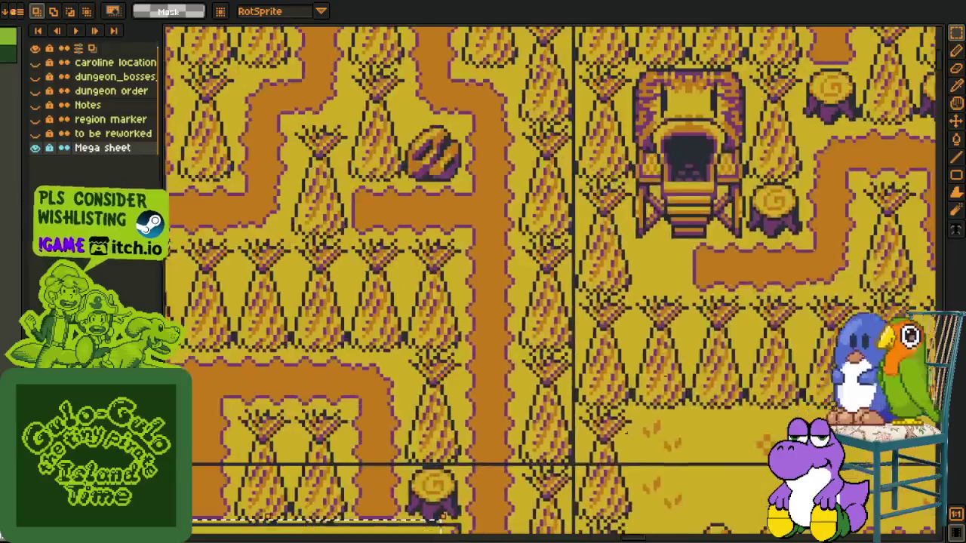
scroll(543, 529, "up", 2)
left_click_drag(403, 181, 652, 477)
key("ctrl+d")
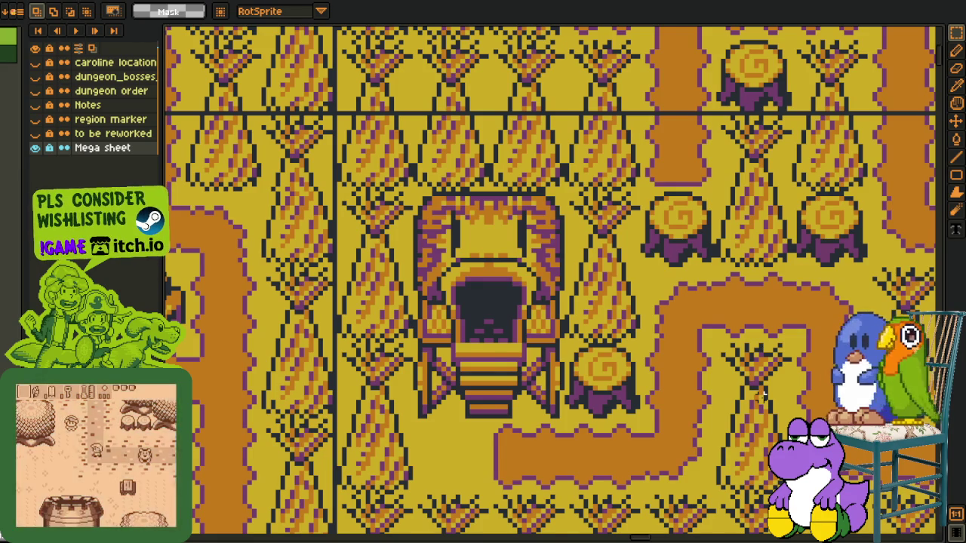
Browse across the overworld map to its top edge and the shoe house
scroll(762, 394, "down", 2)
left_click_drag(777, 508, 678, 348)
scroll(692, 367, "up", 1)
scroll(678, 348, "down", 1)
scroll(678, 348, "down", 1)
scroll(678, 348, "down", 3)
scroll(677, 348, "up", 2)
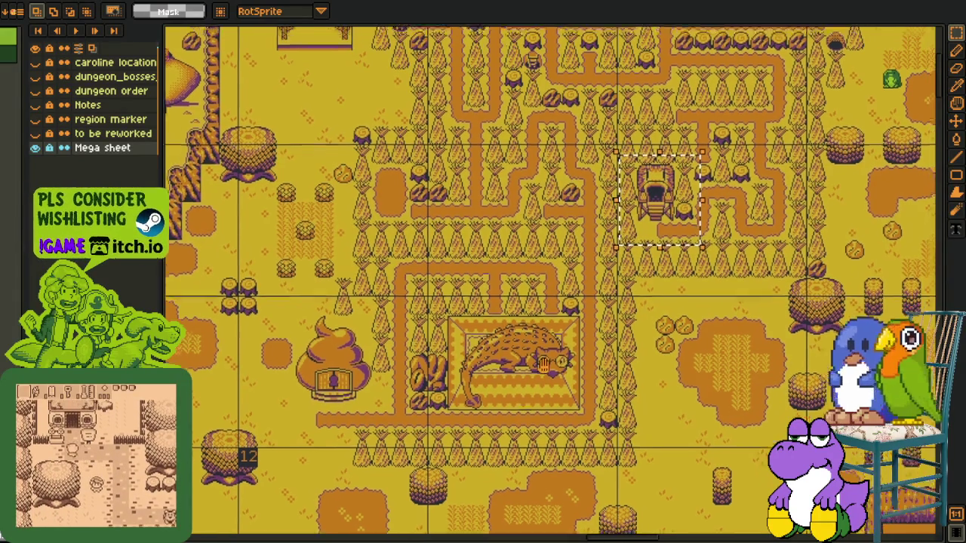
left_click_drag(511, 355, 520, 270)
mouse_move(298, 177)
left_mouse_down()
mouse_move(408, 342)
mouse_move(424, 349)
left_mouse_up()
scroll(425, 350, "up", 1)
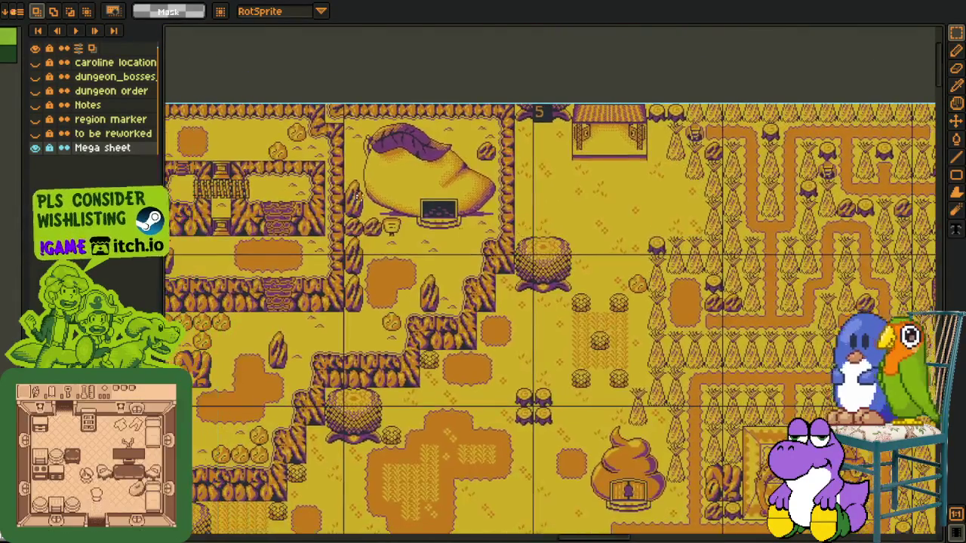
scroll(425, 350, "up", 1)
left_click_drag(407, 211, 453, 222)
scroll(474, 237, "down", 2)
mouse_move(515, 353)
left_mouse_down()
mouse_move(485, 332)
mouse_move(483, 416)
mouse_move(486, 365)
left_mouse_up()
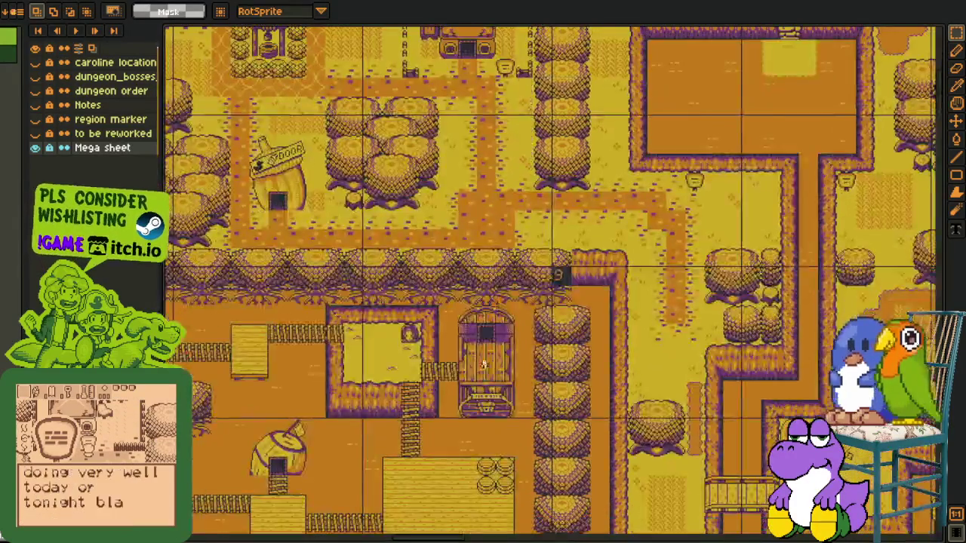
Pan to the grey tile sheet and dock the 'working areas' sheet at the right edge
scroll(483, 366, "down", 2)
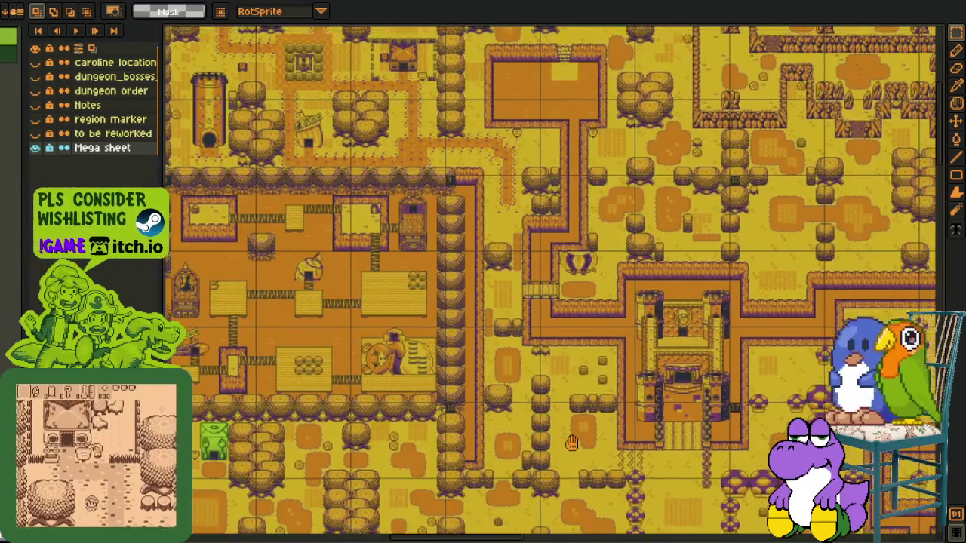
mouse_move(679, 536)
left_mouse_down()
mouse_move(572, 435)
mouse_move(573, 374)
mouse_move(347, 332)
mouse_move(151, 226)
left_mouse_up()
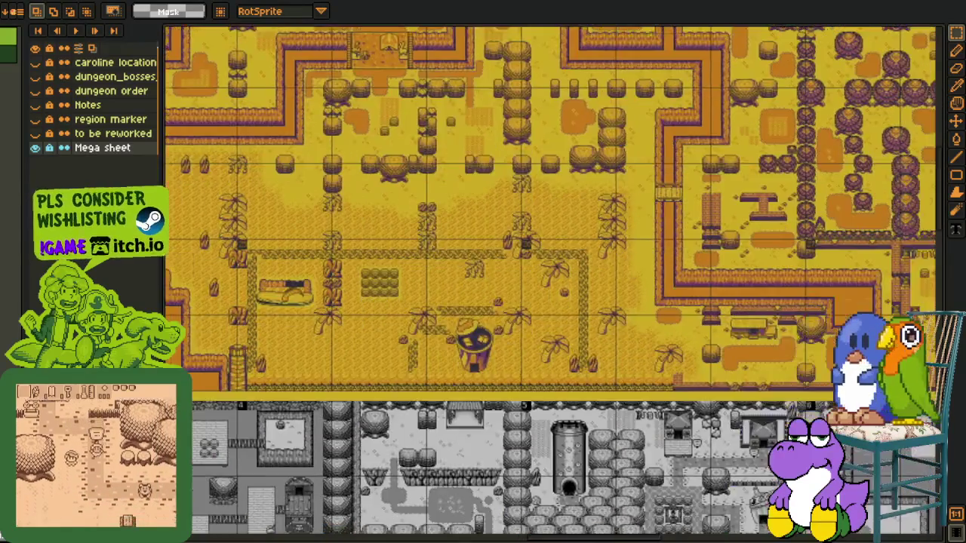
left_click_drag(543, 264, 352, 53)
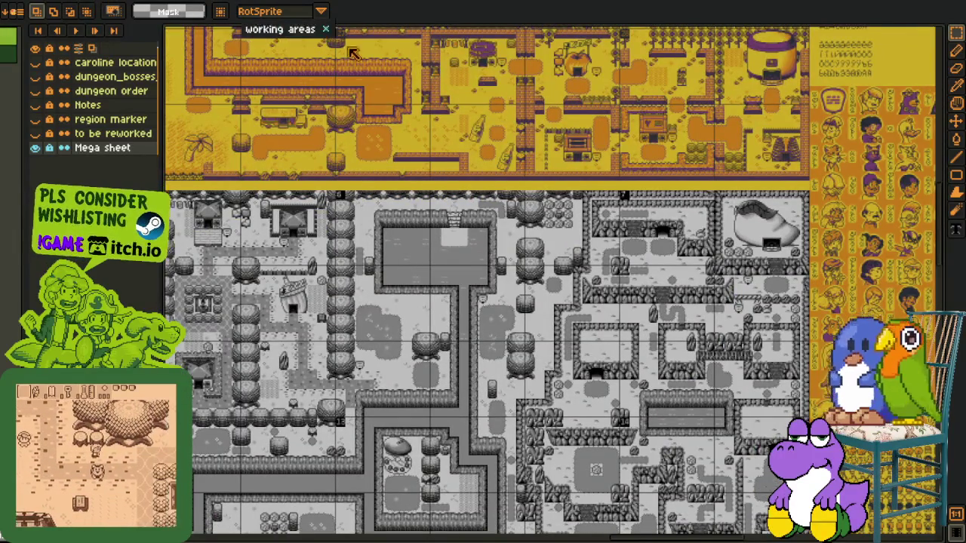
scroll(924, 162, "right", 1)
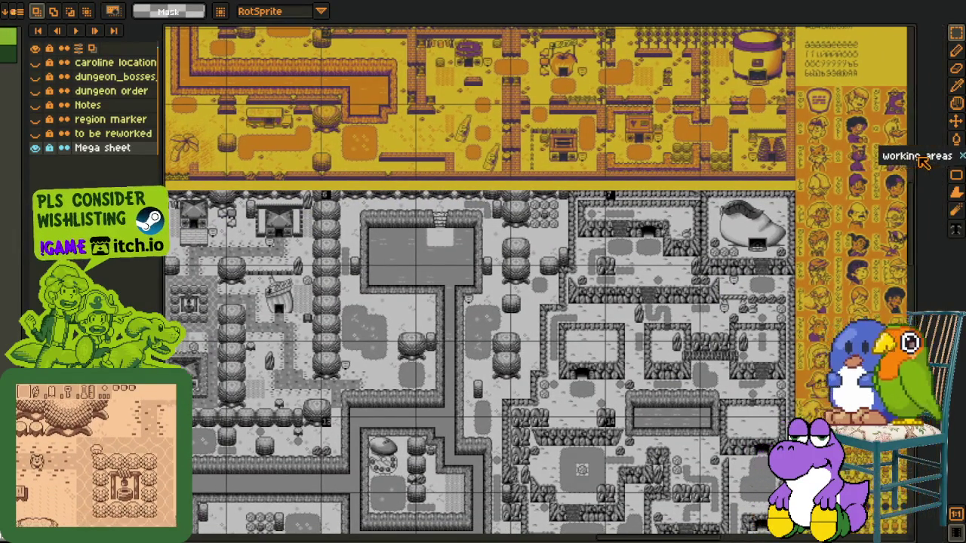
left_click_drag(924, 162, 906, 162)
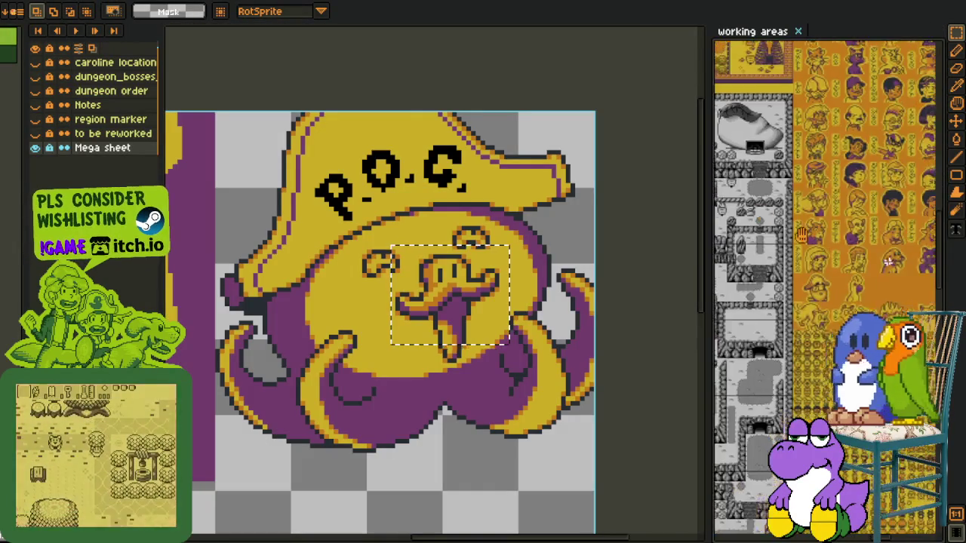
mouse_move(802, 236)
left_mouse_down()
mouse_move(754, 389)
mouse_move(792, 206)
mouse_move(793, 227)
left_mouse_up()
scroll(793, 227, "up", 3)
scroll(793, 226, "down", 3)
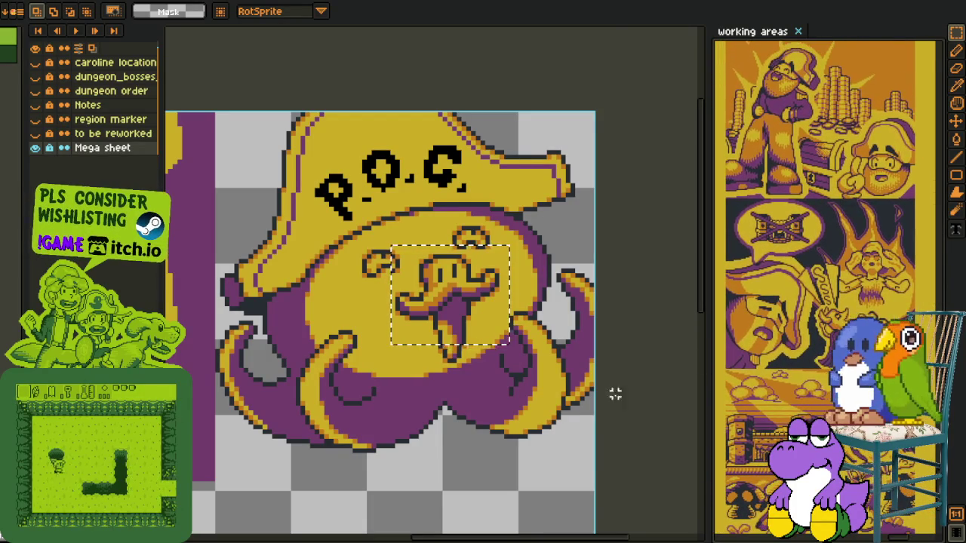
left_click(620, 408)
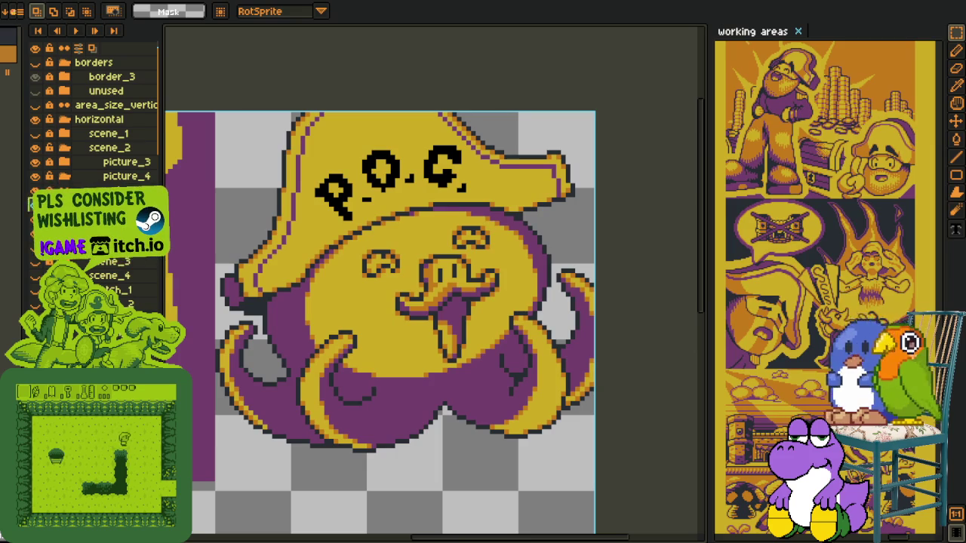
scroll(364, 191, "up", 1)
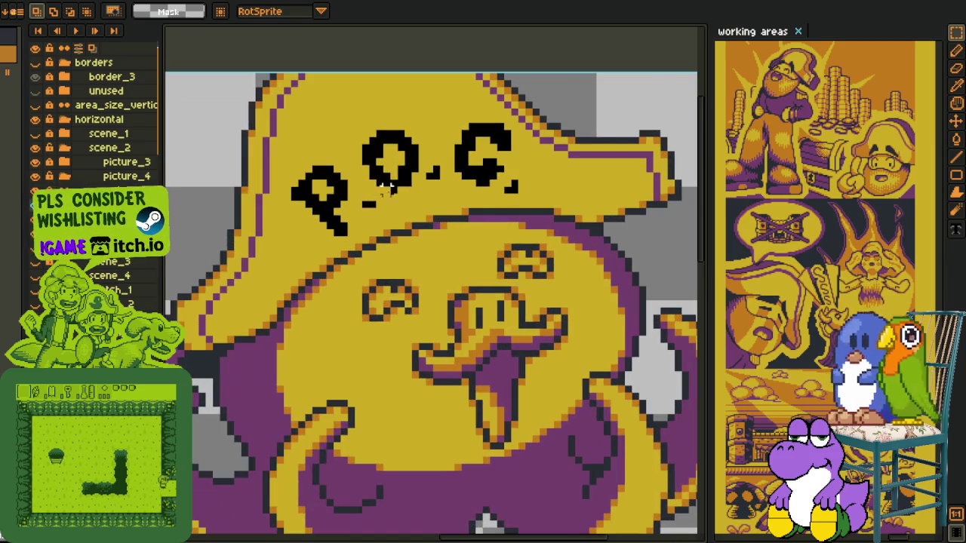
scroll(369, 192, "up", 1)
scroll(381, 196, "up", 1)
key("b")
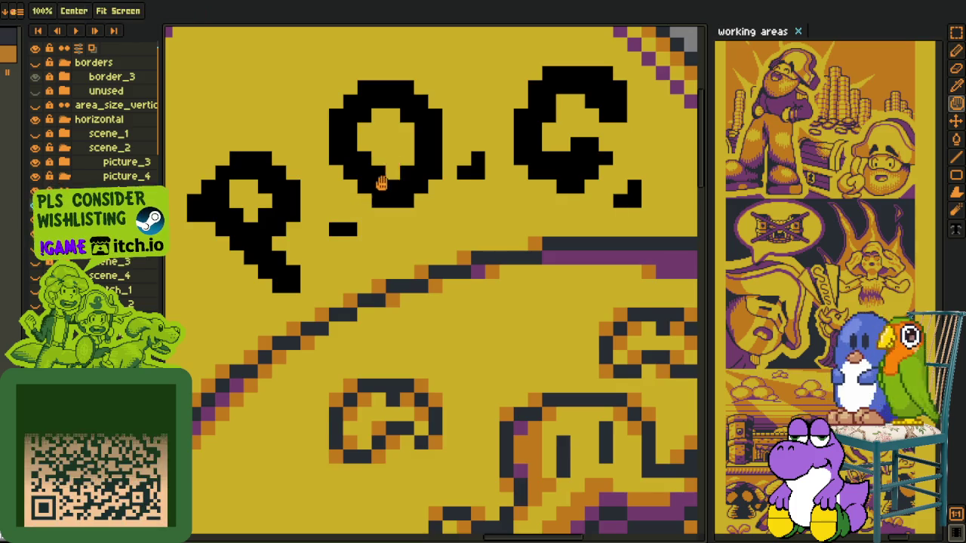
Retouch the inner stroke of the G in the hat's P.O.G. lettering, alternating pencil and eyedropper
scroll(384, 185, "up", 1)
scroll(397, 169, "down", 3)
scroll(393, 218, "up", 2)
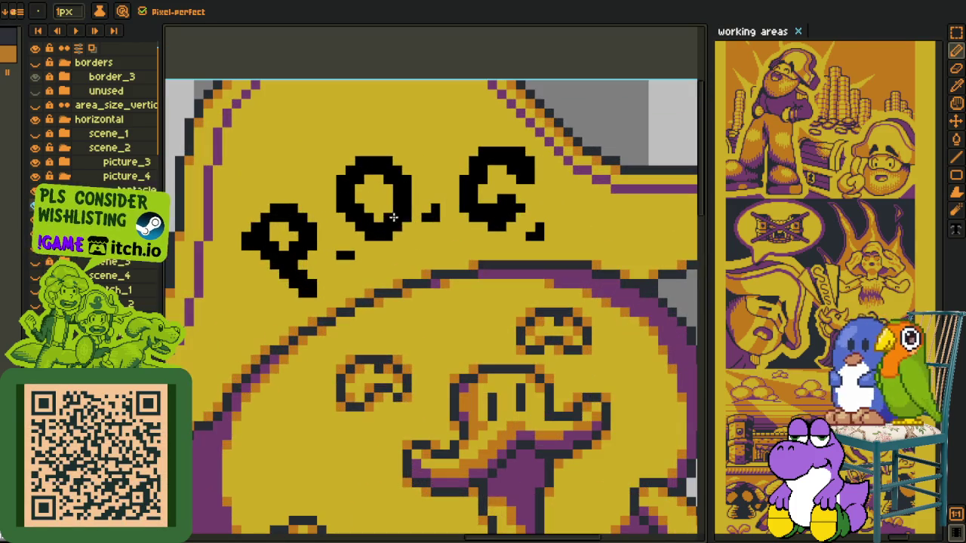
scroll(406, 217, "down", 3)
scroll(389, 226, "up", 1)
scroll(371, 242, "up", 2)
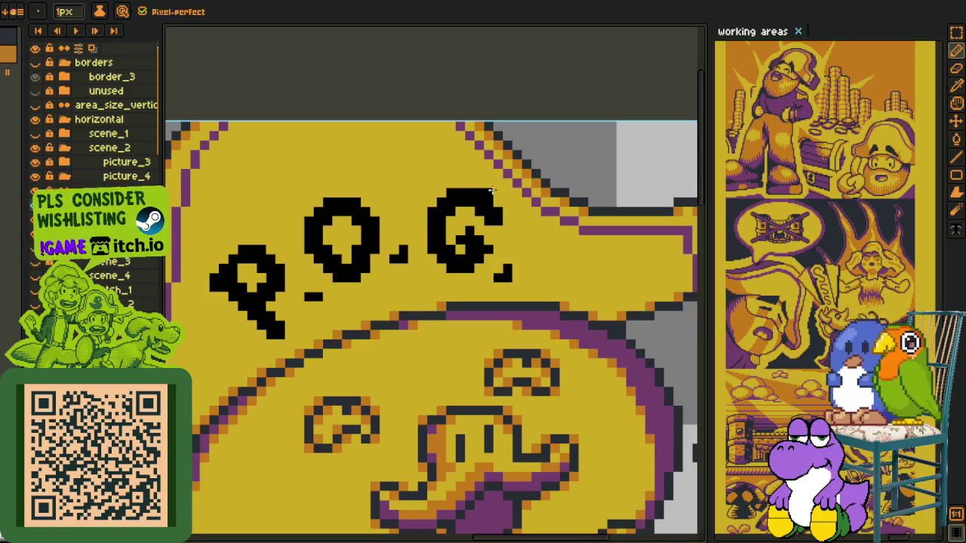
scroll(487, 190, "down", 3)
scroll(502, 199, "up", 4)
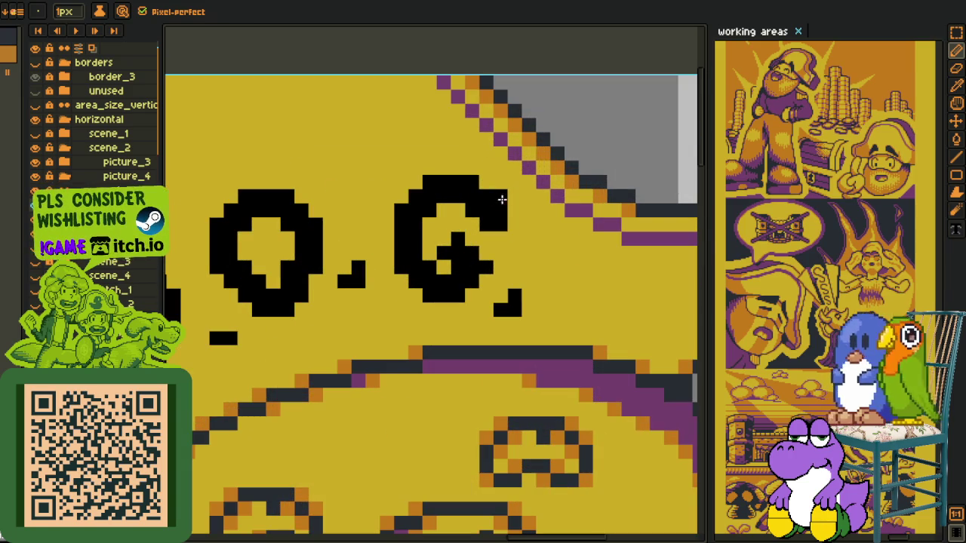
scroll(497, 217, "down", 2)
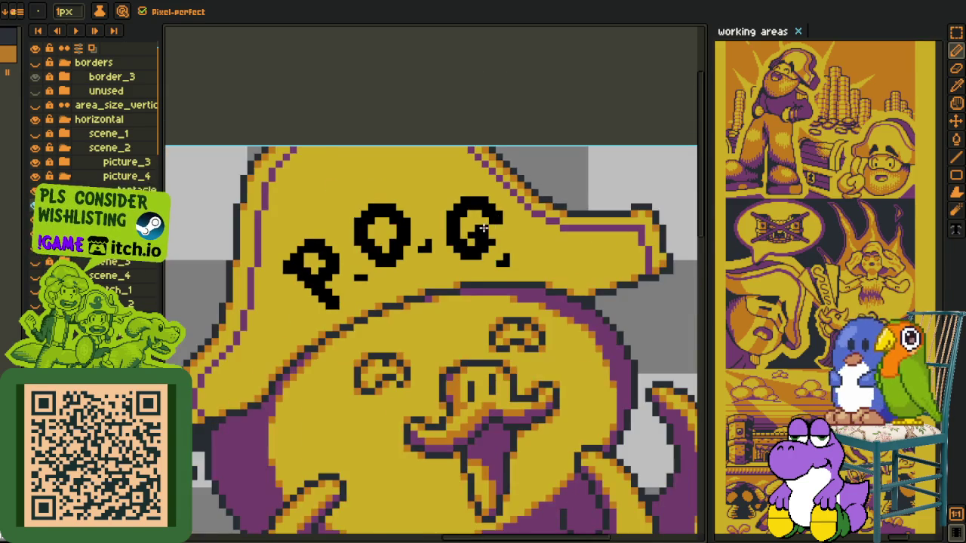
key("space")
scroll(477, 259, "up", 1)
scroll(477, 259, "up", 3)
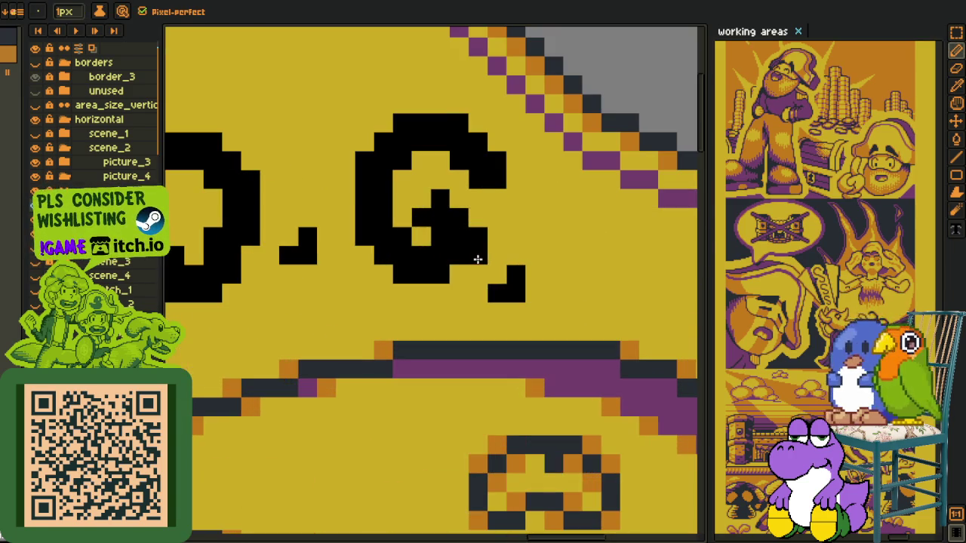
scroll(462, 266, "down", 3)
scroll(526, 208, "down", 1)
key("i")
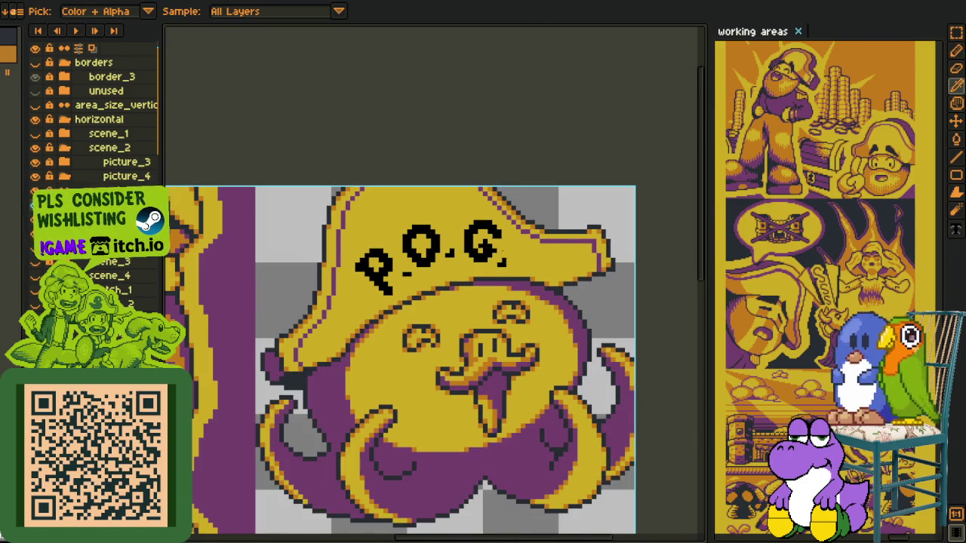
scroll(498, 259, "up", 2)
scroll(483, 260, "up", 2)
key("b")
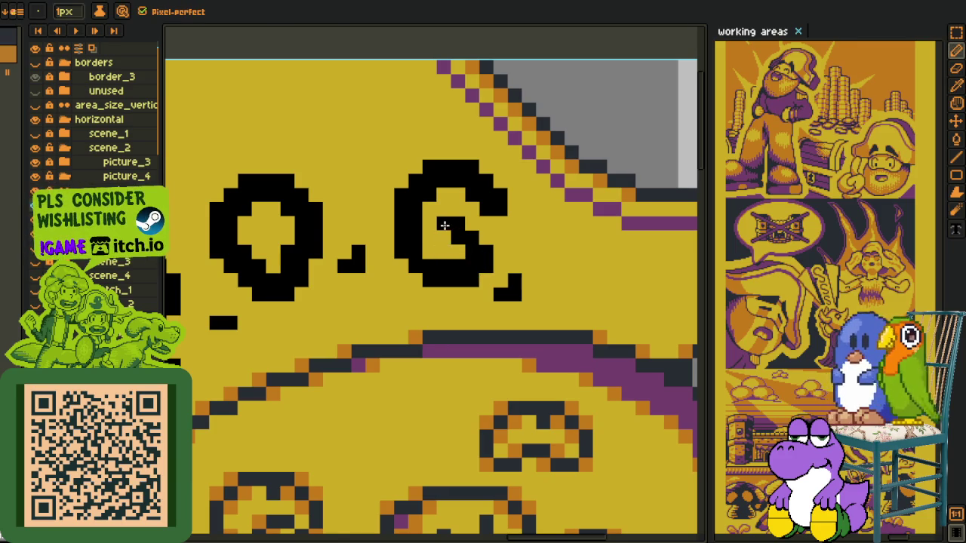
scroll(472, 241, "down", 3)
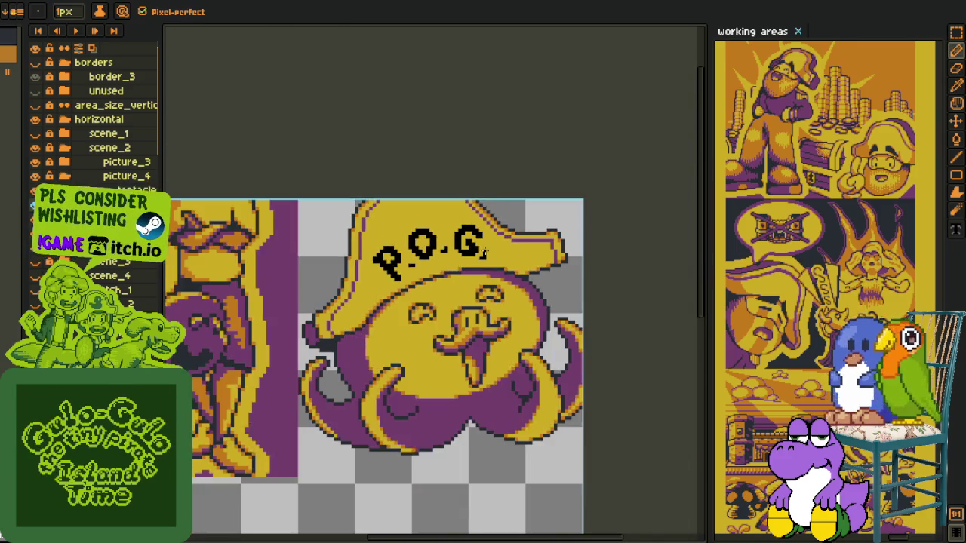
scroll(485, 251, "down", 3)
key("i")
scroll(509, 224, "up", 3)
scroll(434, 286, "up", 1)
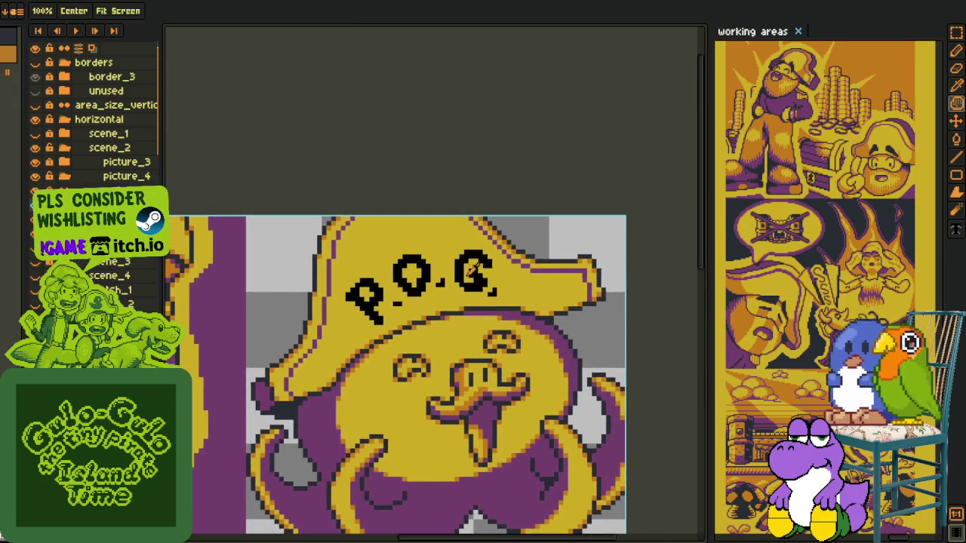
key("b")
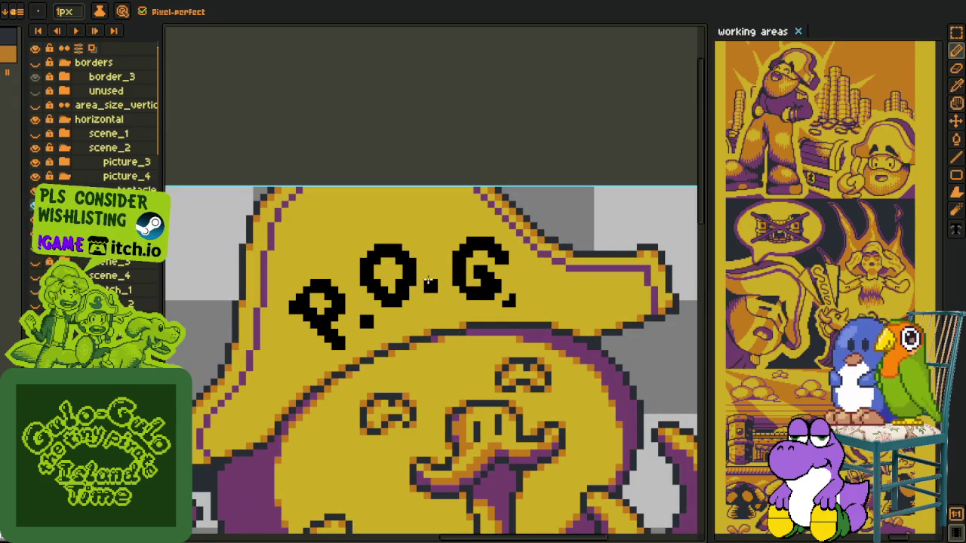
Move the dot between the O and the G to a new spot using the marquee
key("m")
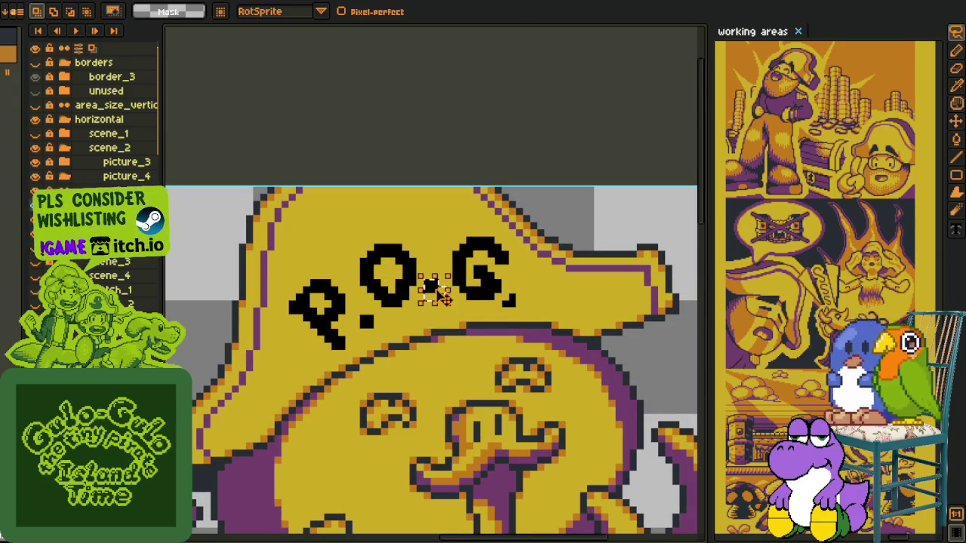
left_click_drag(444, 298, 450, 304)
left_click(504, 283)
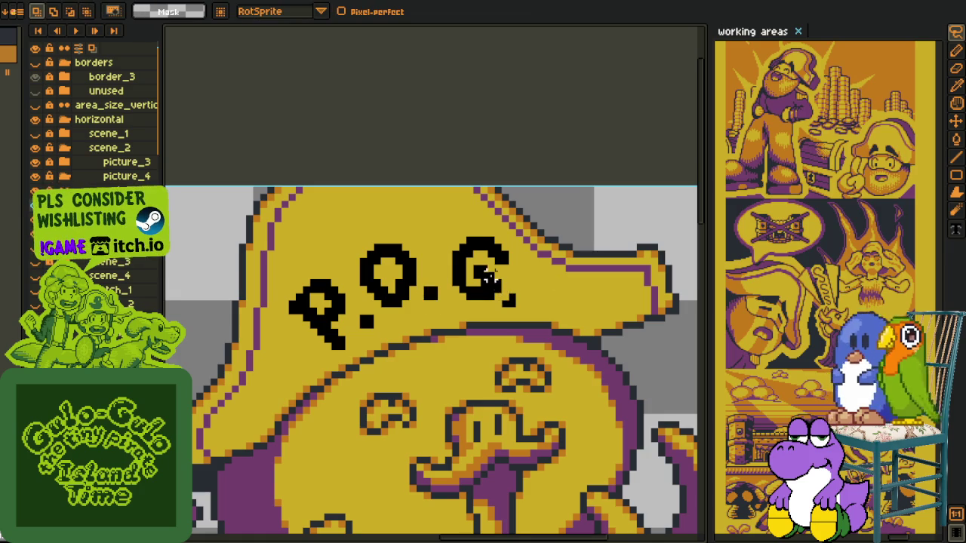
key("i")
key("b")
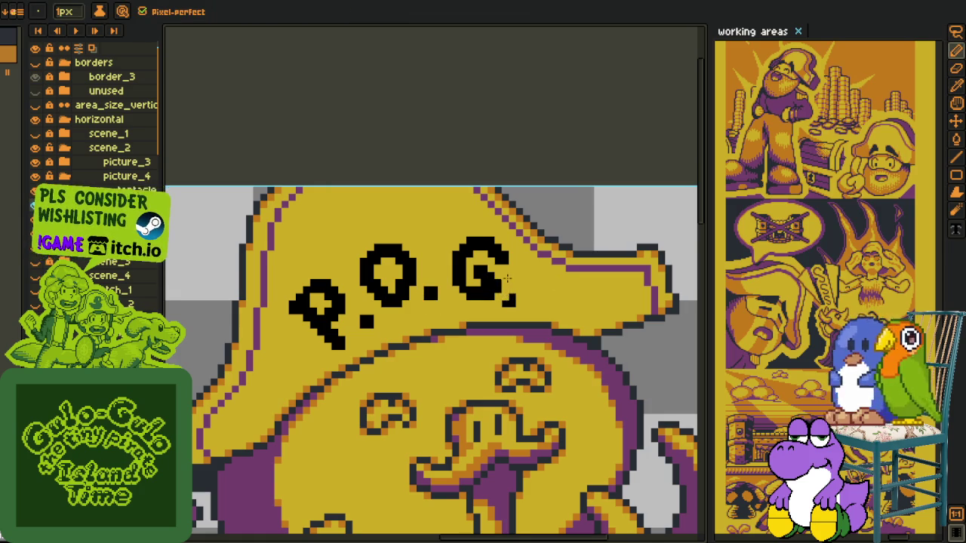
Select and shift the G, then undo the botched move with Ctrl+Z
key("m")
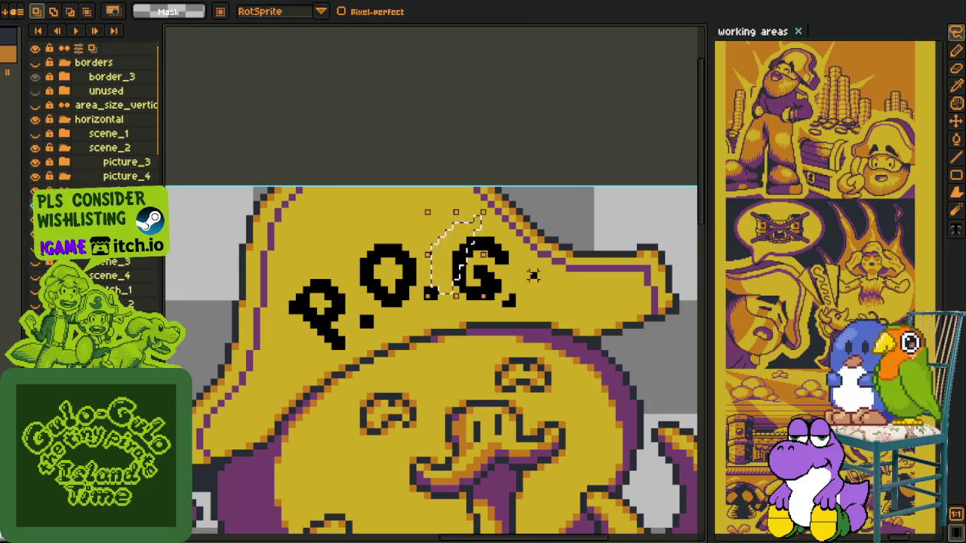
left_click_drag(465, 232, 487, 302)
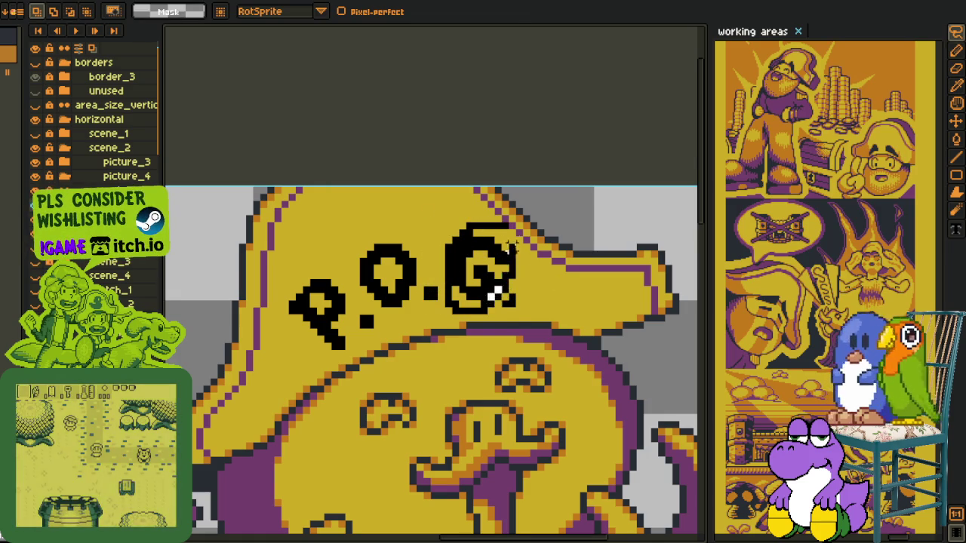
key("ctrl+z")
key("i")
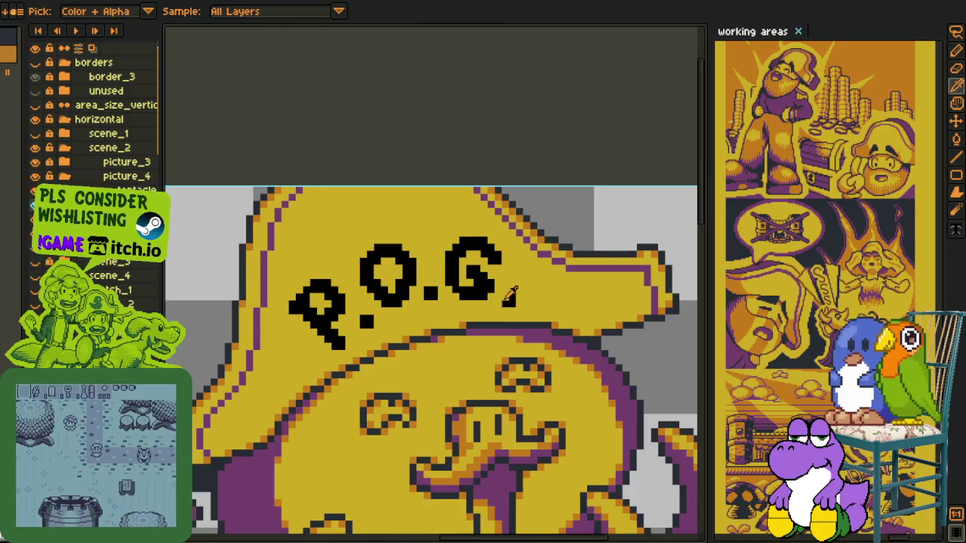
scroll(503, 298, "up", 2)
key("b")
Drag the dot after the G down and left so it sits as a full stop
mouse_move(492, 278)
left_mouse_down()
mouse_move(530, 317)
mouse_move(507, 325)
left_mouse_up()
key("h")
scroll(453, 310, "down", 4)
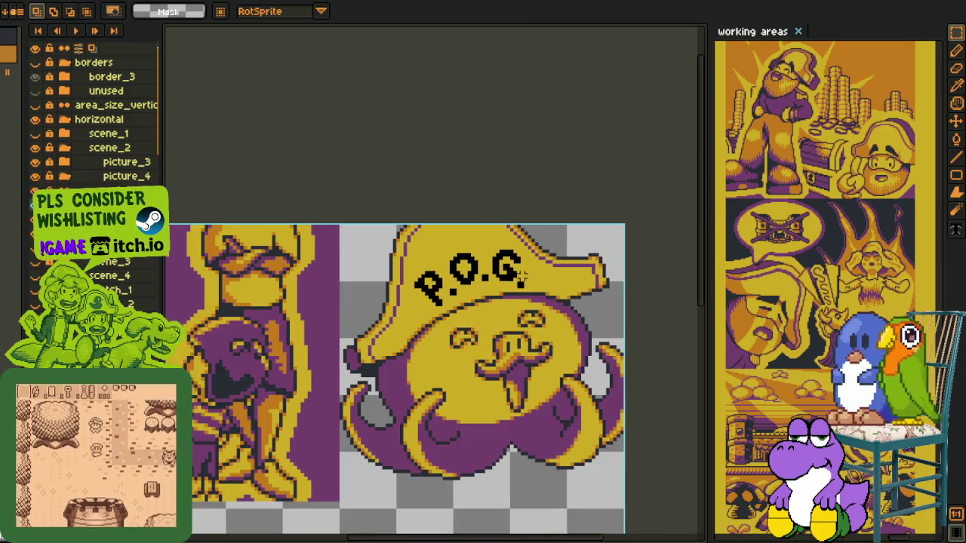
scroll(439, 306, "up", 3)
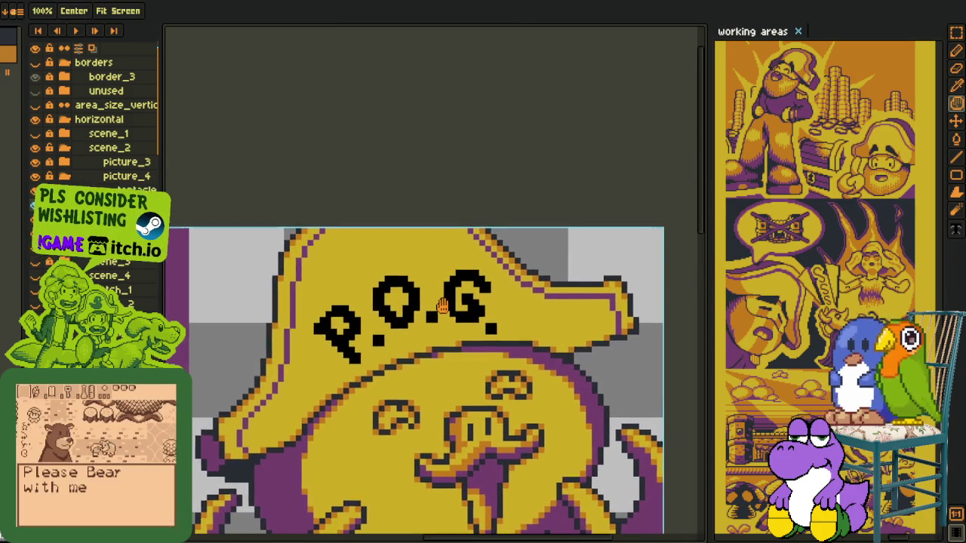
key("m")
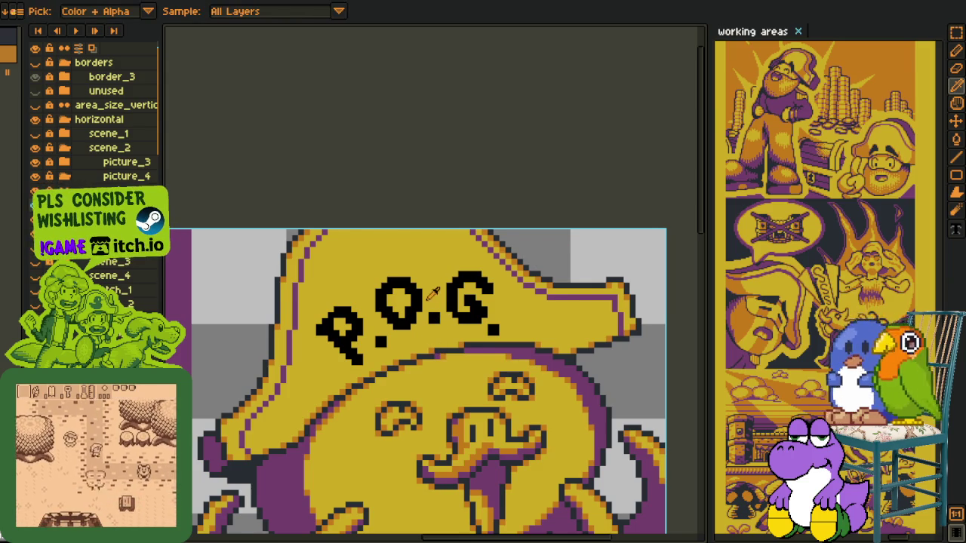
scroll(434, 295, "up", 1)
scroll(403, 339, "up", 1)
scroll(405, 332, "up", 1)
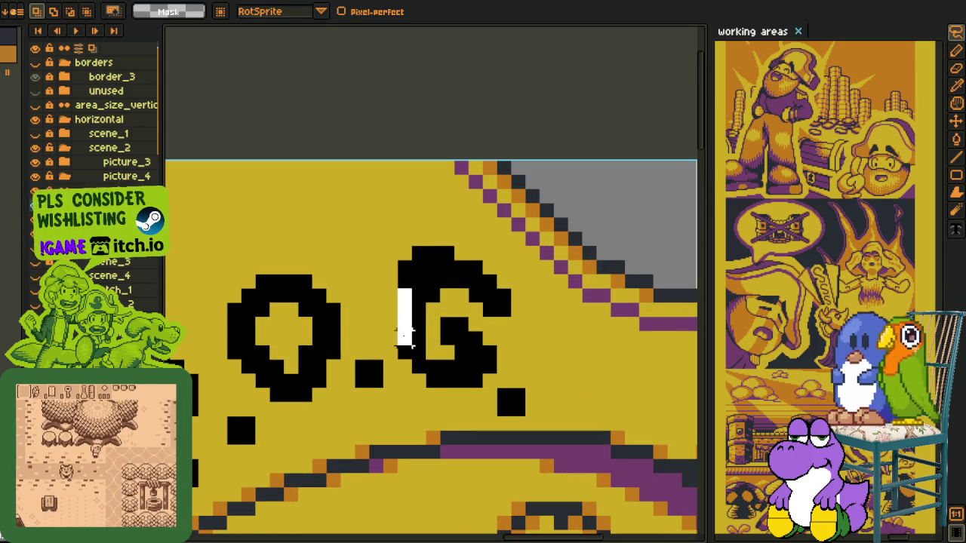
Paste a copy of the G letter and place it on the hat
key("ctrl+v")
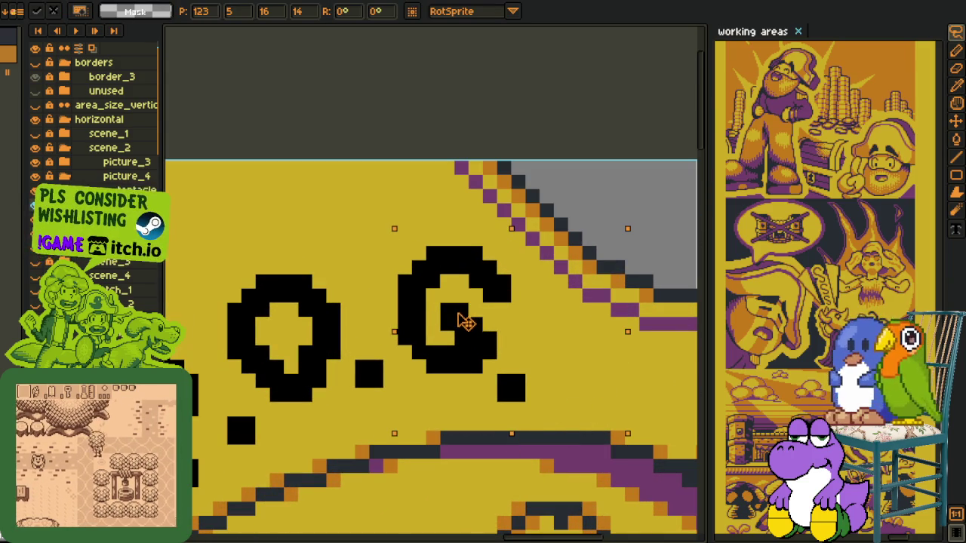
scroll(465, 320, "down", 2)
scroll(306, 300, "down", 1)
key("i")
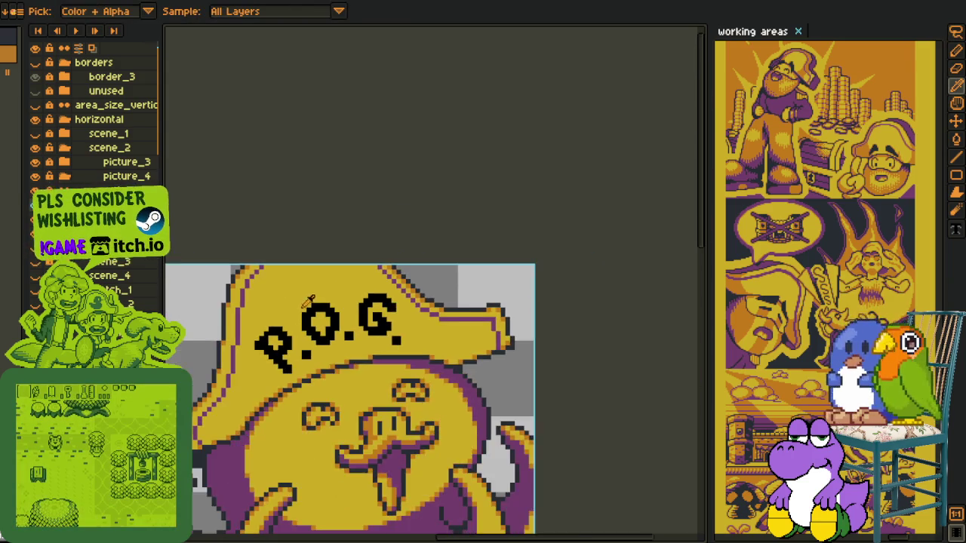
scroll(309, 309, "up", 1)
scroll(316, 332, "up", 1)
scroll(320, 354, "up", 1)
Lasso-select the P and rotate it so the letter tilts
key("m")
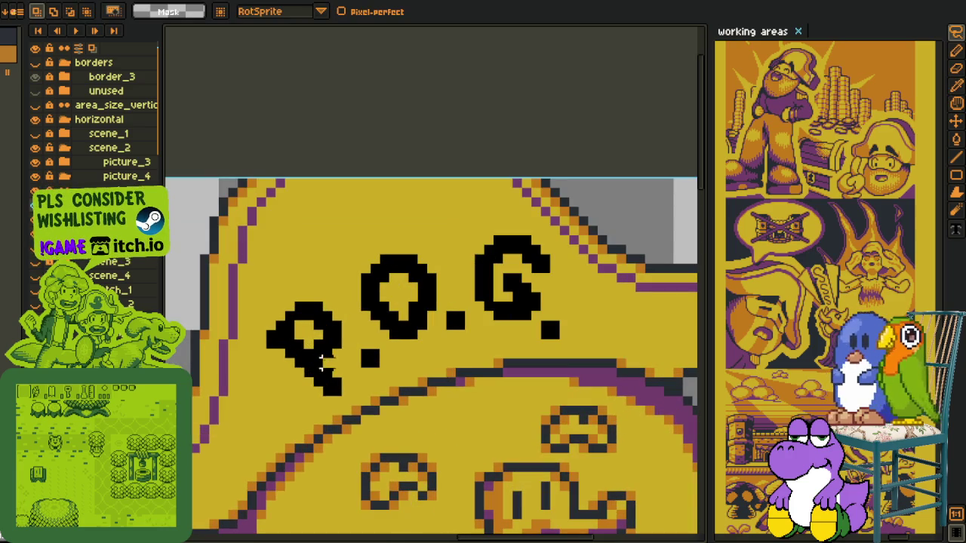
left_click_drag(322, 363, 361, 375)
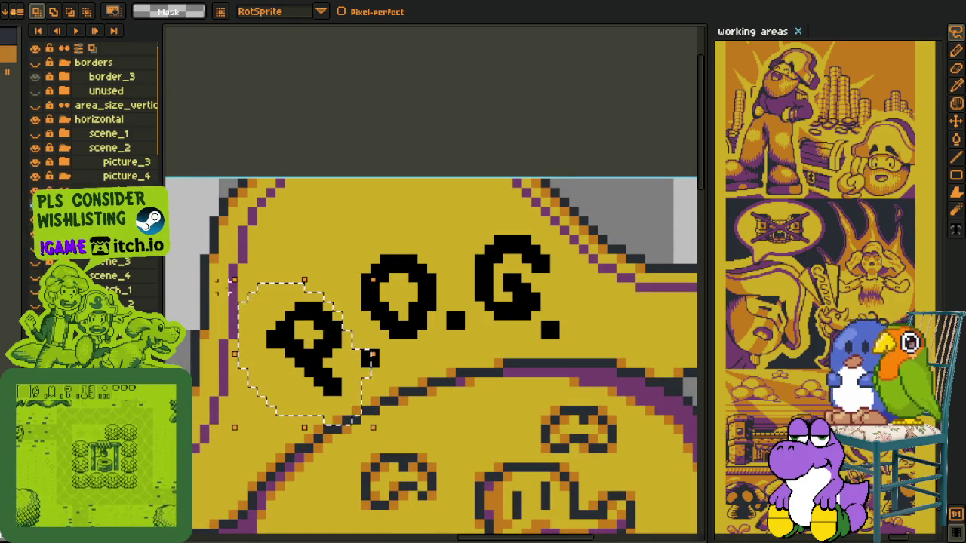
left_click_drag(220, 285, 226, 273)
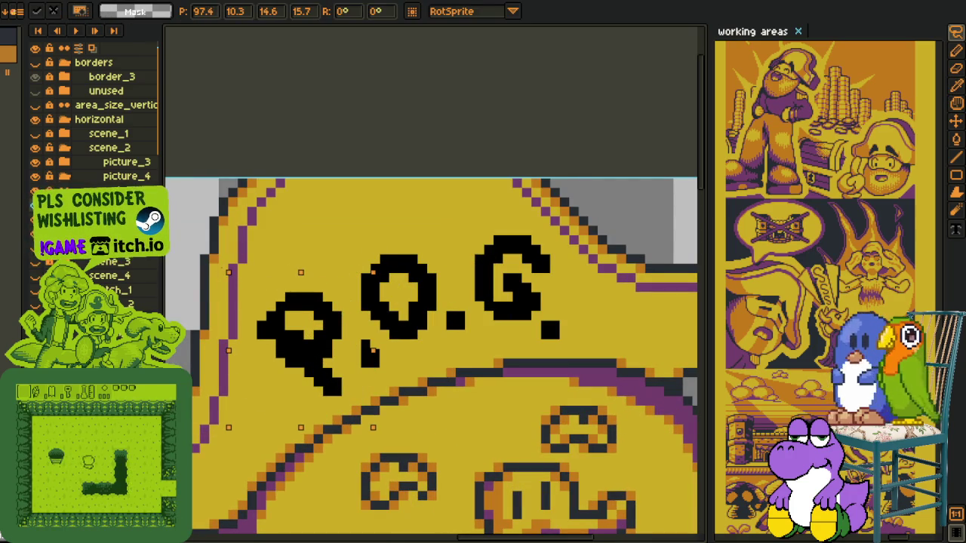
key("Return")
Lasso the O and raise it by one pixel
mouse_move(394, 247)
left_mouse_down()
mouse_move(365, 310)
mouse_move(427, 305)
mouse_move(436, 255)
mouse_move(394, 219)
left_mouse_up()
left_click(400, 238)
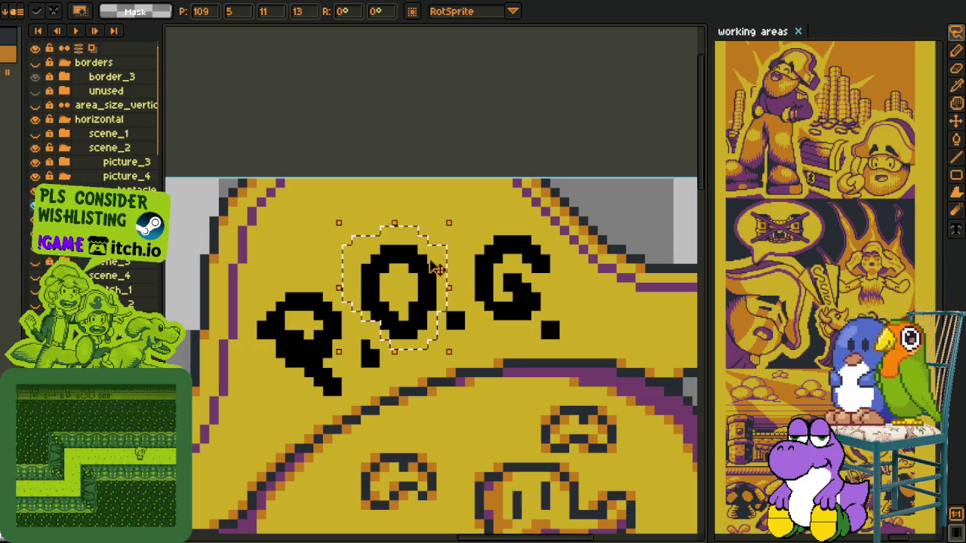
key("Return")
scroll(548, 313, "down", 2)
scroll(533, 308, "down", 1)
scroll(514, 311, "down", 1)
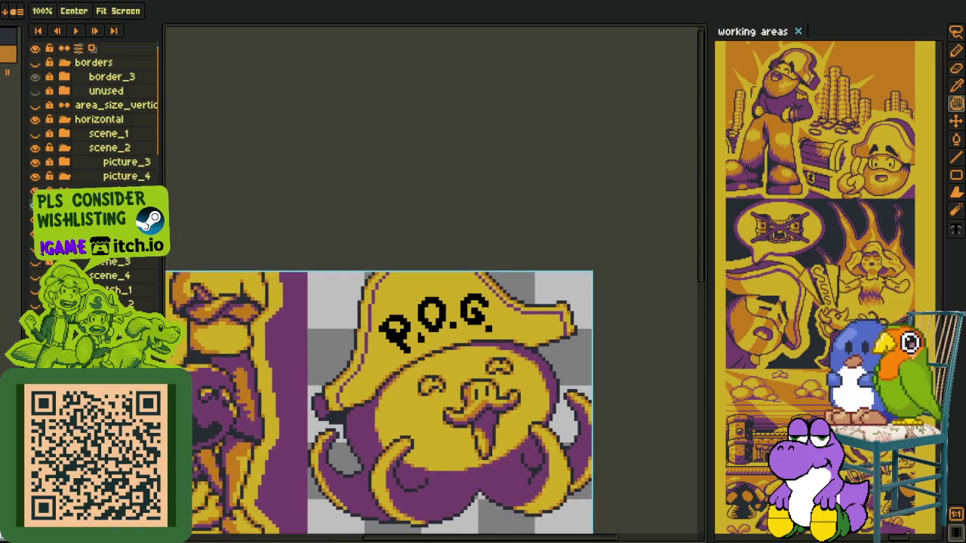
Draw a dark arc over the top of the G
scroll(492, 314, "down", 1)
scroll(491, 314, "up", 1)
scroll(491, 315, "up", 2)
mouse_move(502, 257)
left_mouse_down()
mouse_move(424, 281)
mouse_move(483, 302)
left_mouse_up()
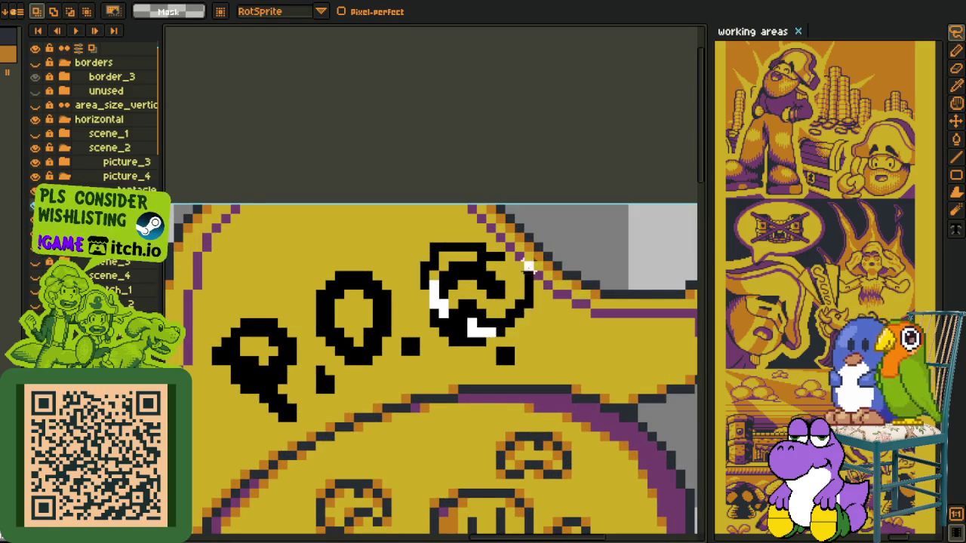
Reposition the G and paint a row of black pixels into its inner stroke
left_click_drag(416, 248, 536, 349)
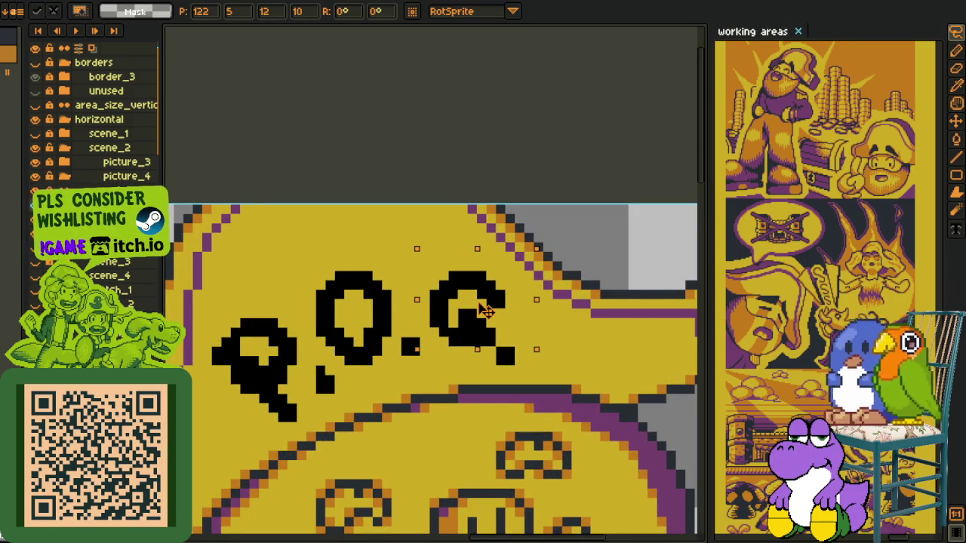
scroll(498, 317, "down", 2)
key("i")
scroll(528, 316, "up", 2)
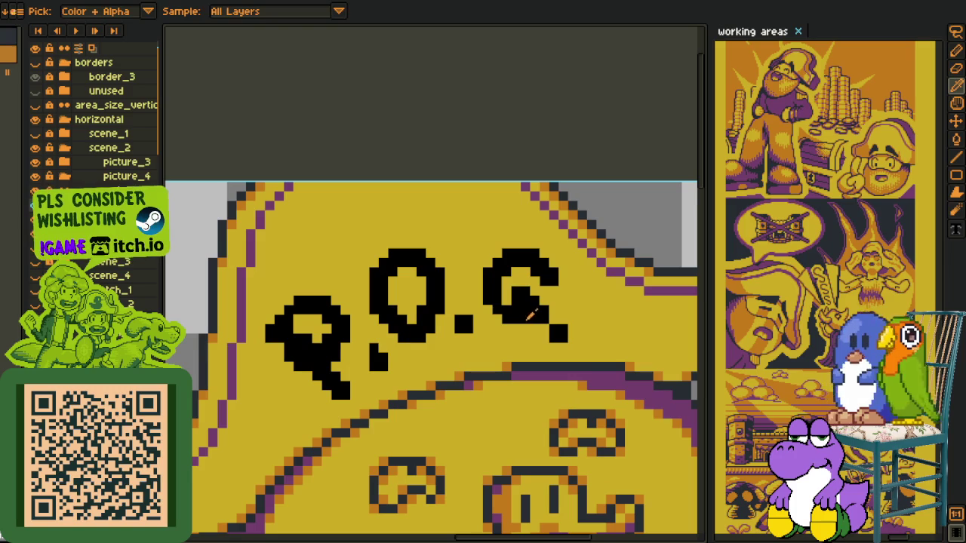
key("b")
left_click_drag(516, 326, 528, 326)
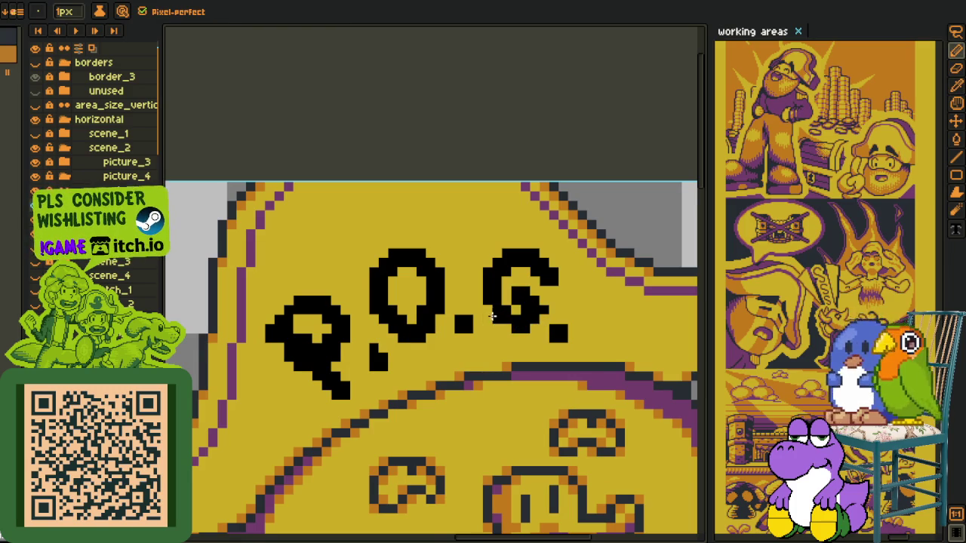
scroll(506, 327, "down", 2)
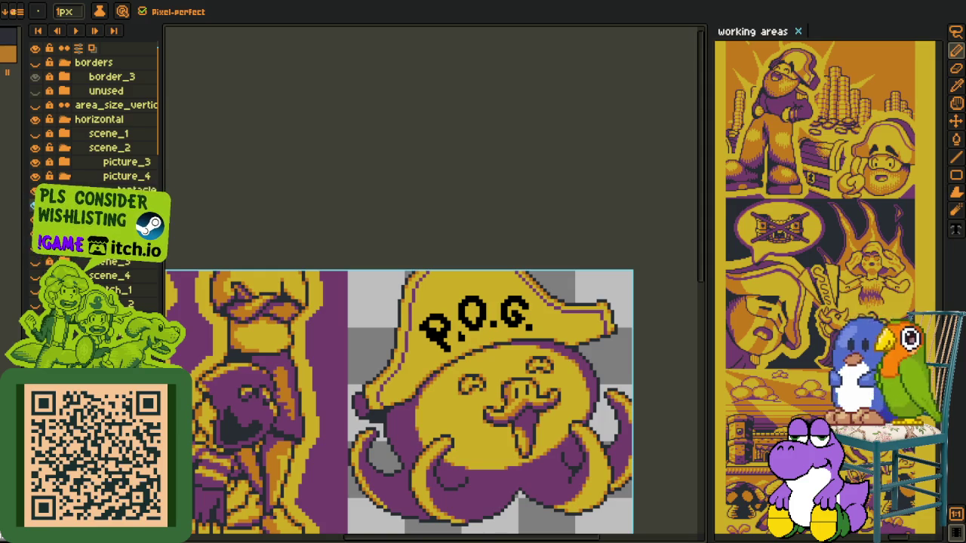
scroll(441, 332, "up", 2)
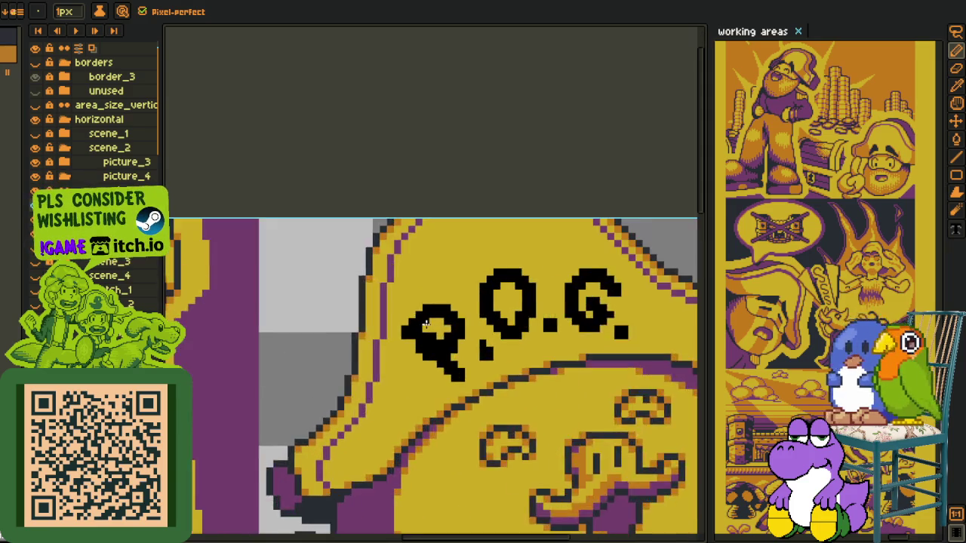
scroll(431, 334, "up", 2)
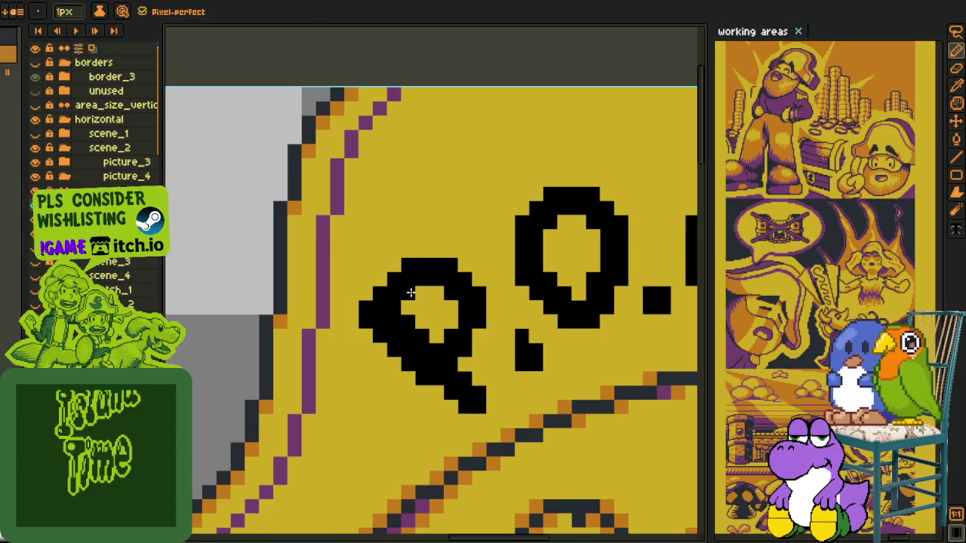
scroll(446, 302, "down", 2)
scroll(446, 302, "down", 1)
scroll(402, 326, "up", 3)
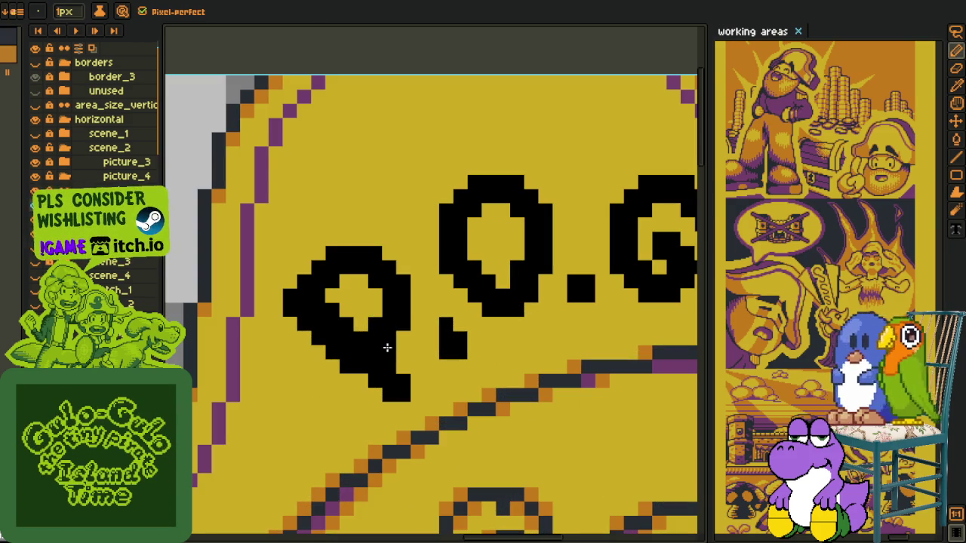
scroll(485, 298, "down", 1)
scroll(468, 318, "up", 1)
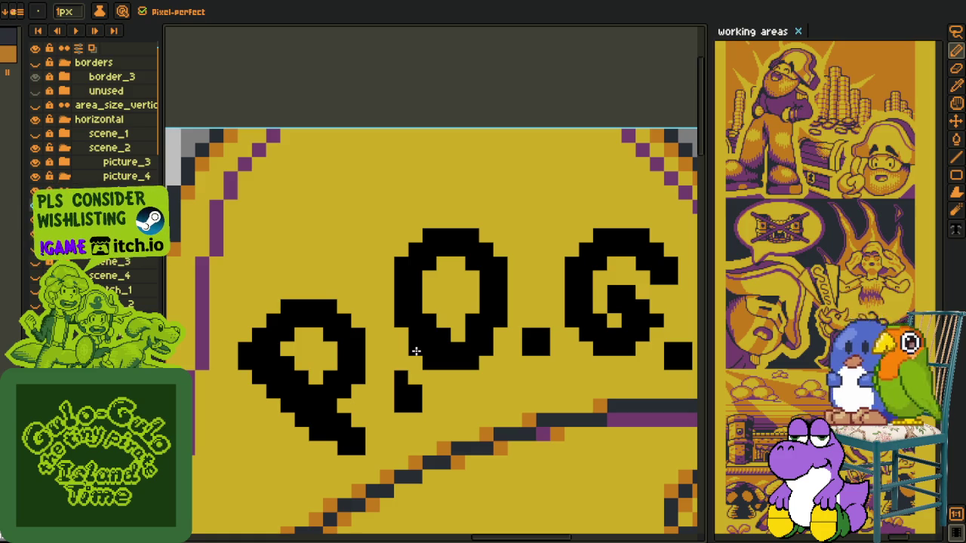
scroll(450, 345, "right", 3)
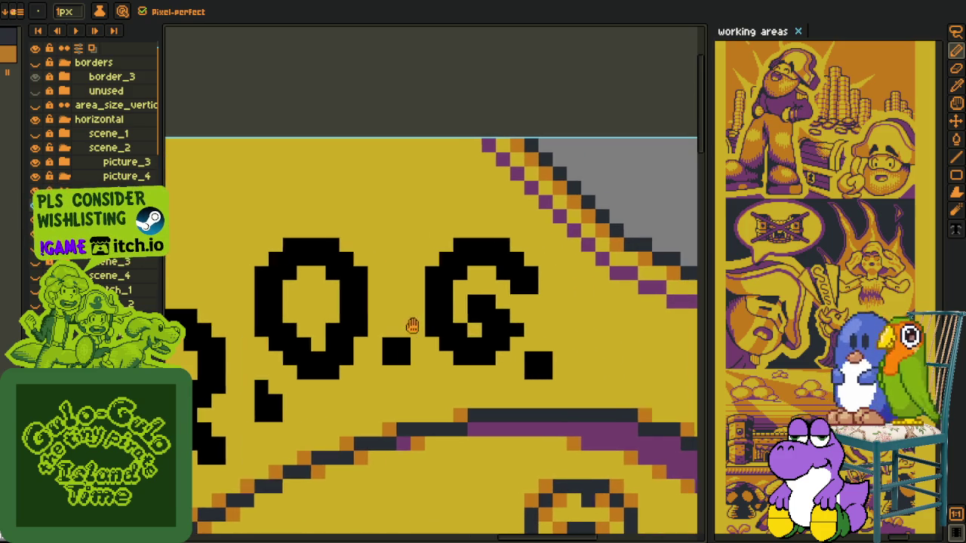
scroll(487, 299, "down", 2)
scroll(487, 299, "up", 2)
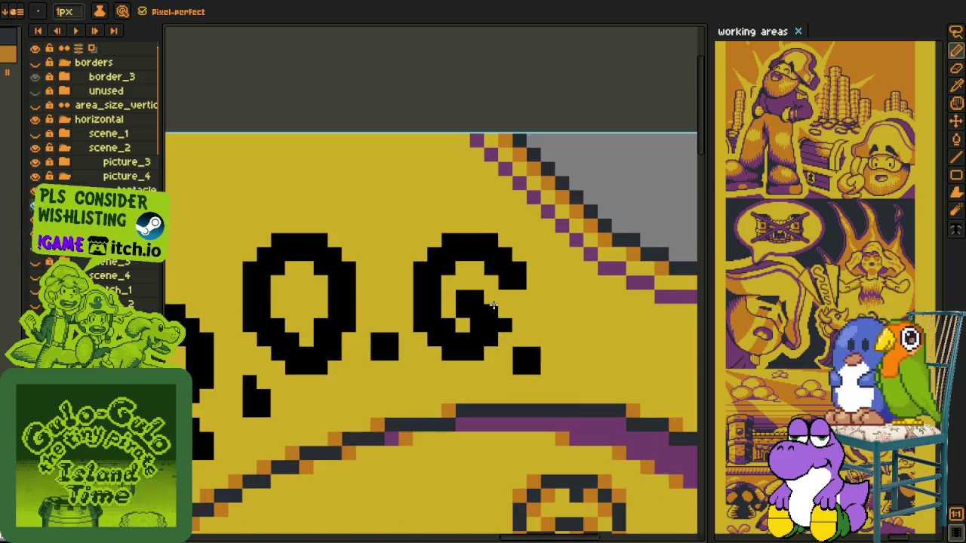
scroll(488, 299, "down", 2)
scroll(487, 299, "down", 1)
Marquee-select the dot between the P and the O
key("i")
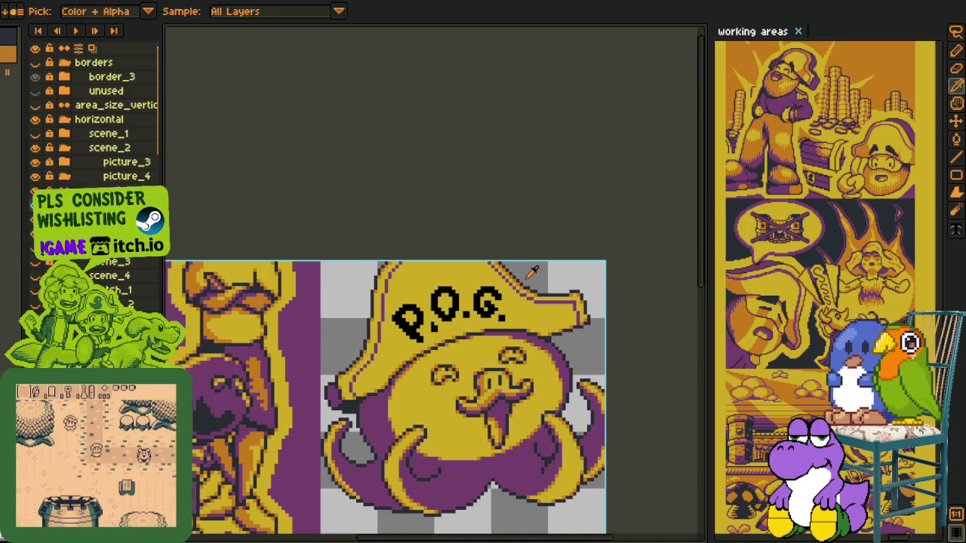
scroll(434, 320, "up", 2)
scroll(434, 317, "up", 1)
scroll(436, 306, "up", 2)
key("m")
left_click_drag(428, 315, 456, 344)
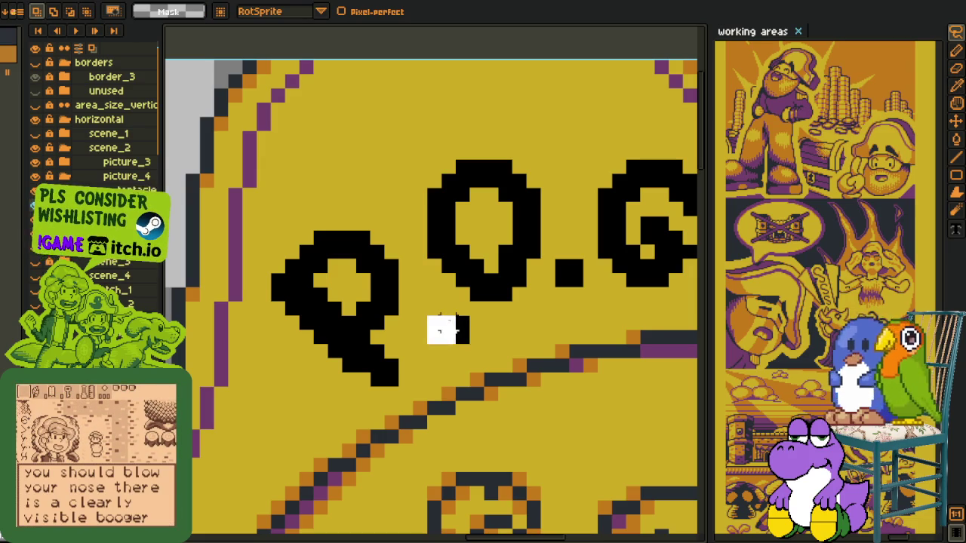
Nudge the dot after the P one pixel right and the period after the G one pixel up
mouse_move(545, 276)
left_mouse_down()
mouse_move(466, 321)
mouse_move(468, 330)
left_mouse_up()
key("Return")
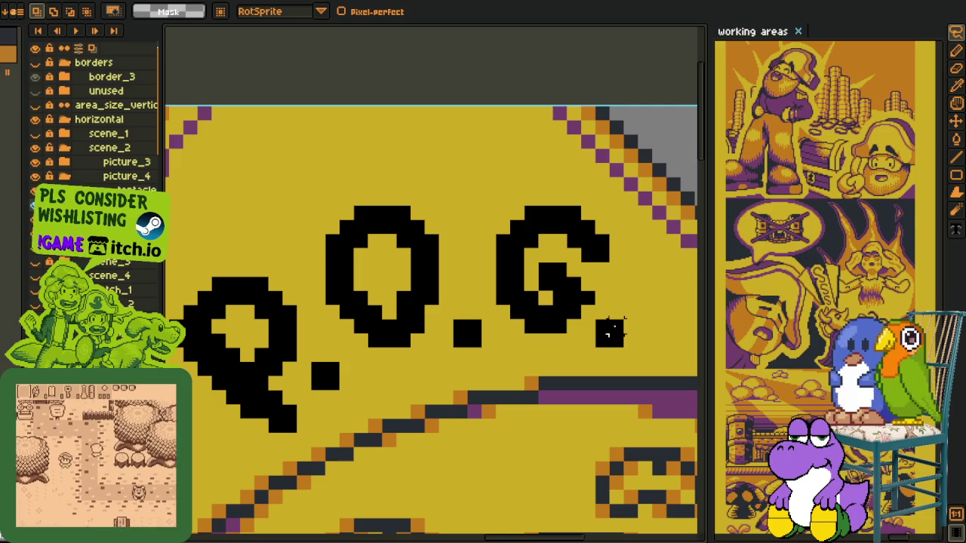
mouse_move(610, 332)
left_mouse_down()
mouse_move(613, 345)
mouse_move(613, 330)
left_mouse_up()
key("Return")
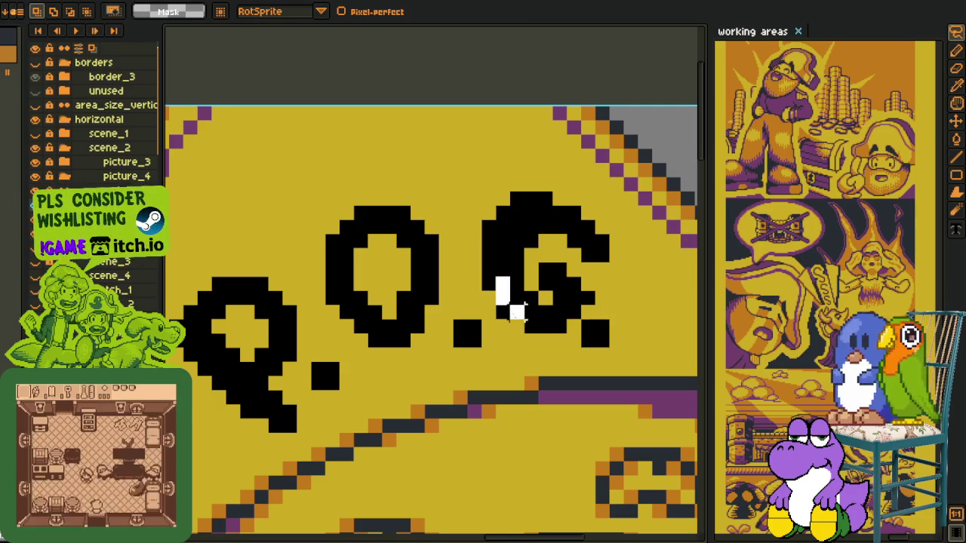
Lasso the G and nudge it one pixel up and left toward the O
left_click(566, 246)
mouse_move(539, 205)
left_mouse_down()
mouse_move(596, 219)
mouse_move(553, 233)
left_mouse_up()
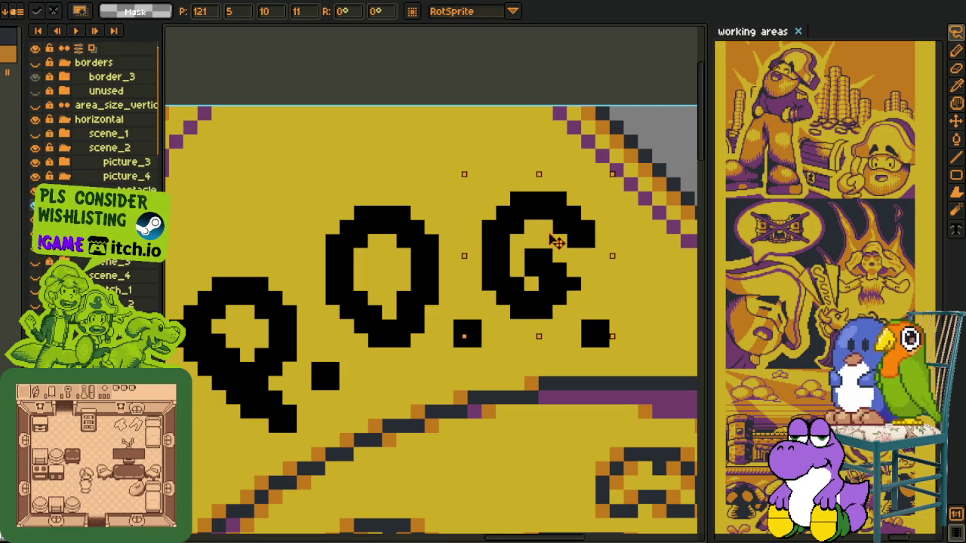
key("Return")
scroll(360, 408, "down", 1)
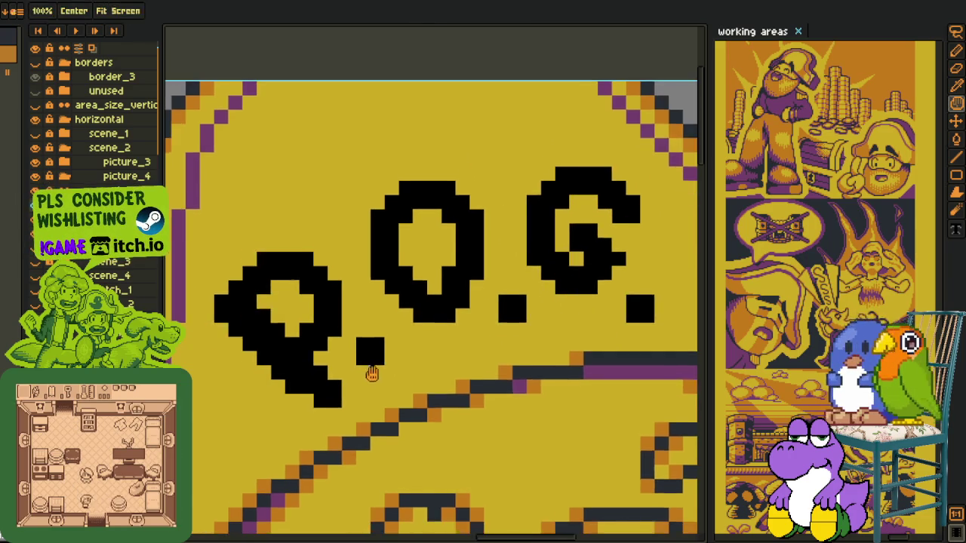
scroll(373, 363, "down", 1)
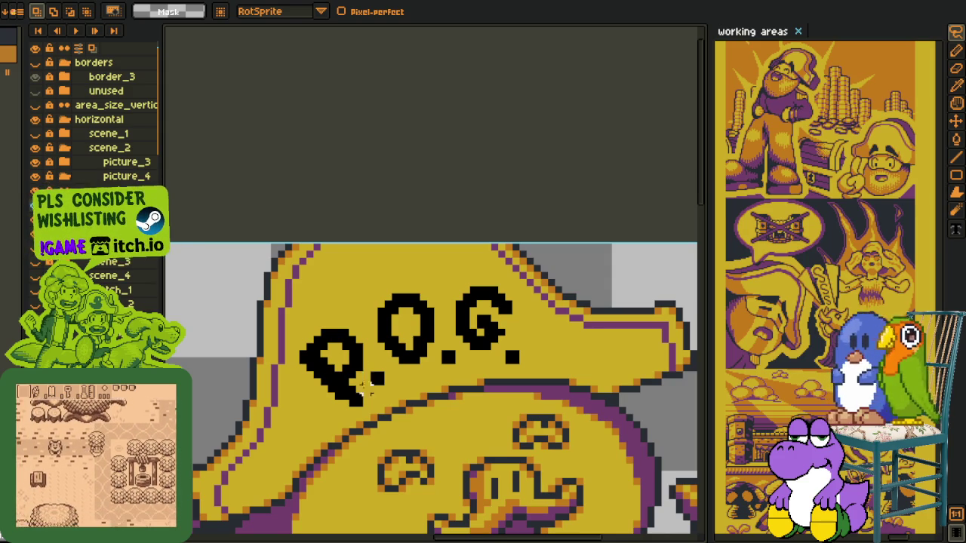
Paint black pixels inside the O and clear the selection
scroll(363, 365, "down", 2)
scroll(363, 365, "up", 3)
scroll(363, 365, "down", 1)
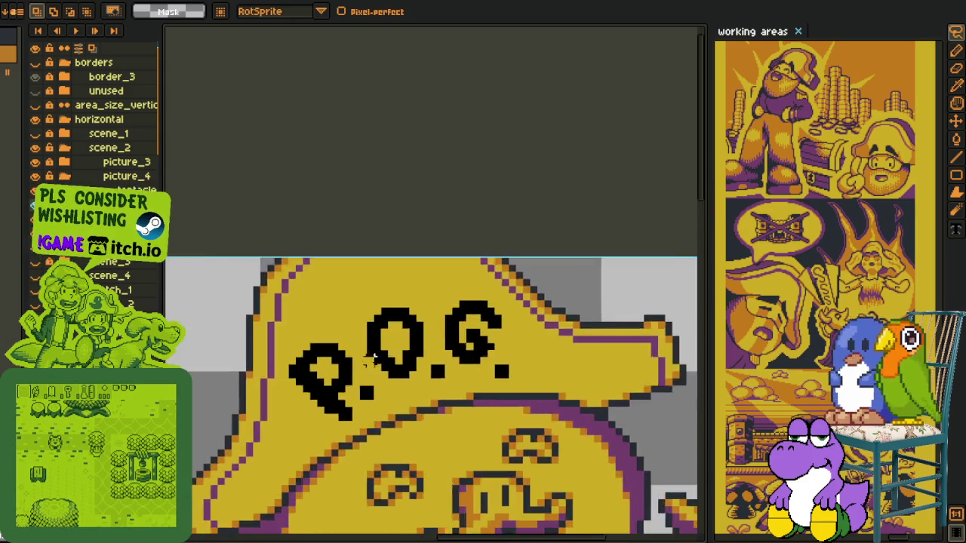
scroll(385, 361, "up", 2)
mouse_move(404, 332)
left_mouse_down()
mouse_move(385, 340)
mouse_move(410, 378)
left_mouse_up()
right_click(369, 338)
right_click(434, 389)
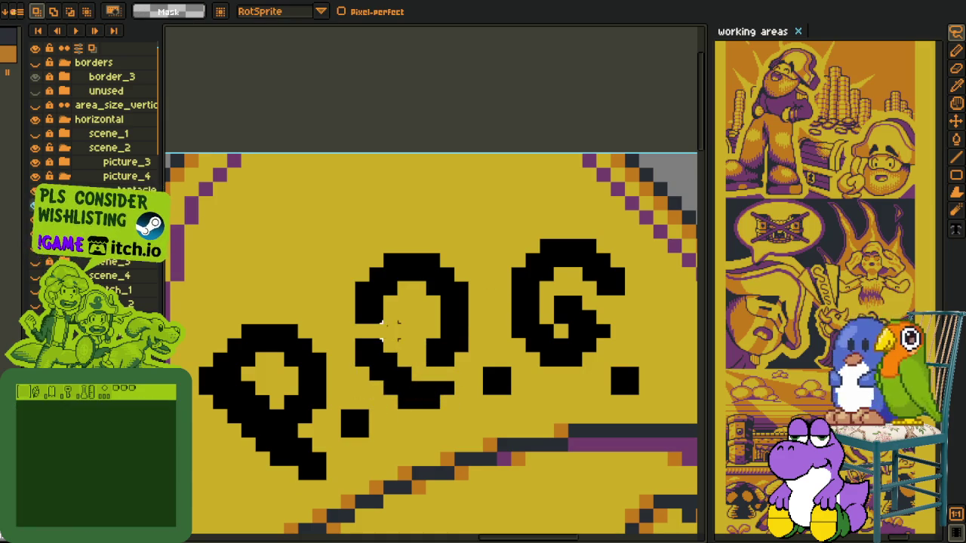
key("ctrl+d")
key("b")
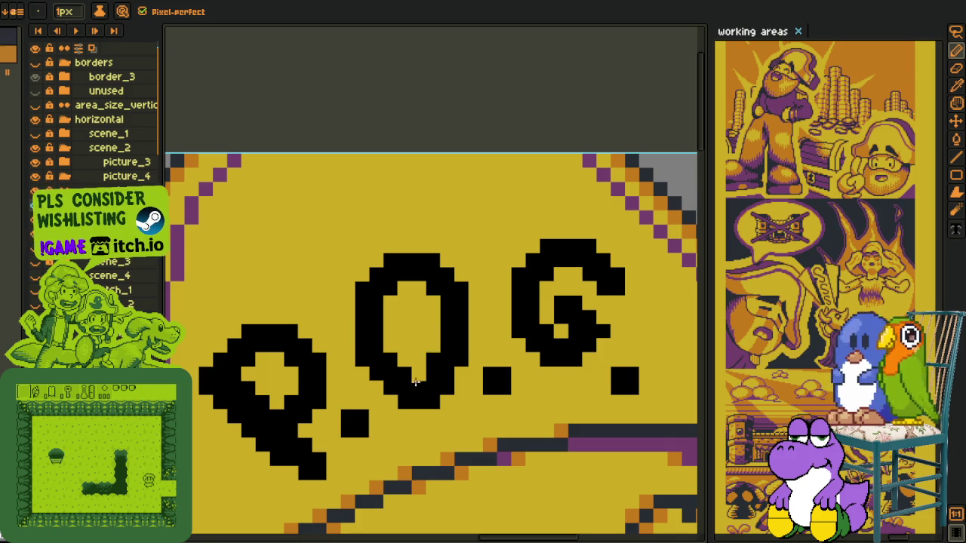
Review the lettering up close, switching between pencil, marquee and colour sampling
scroll(435, 346, "down", 1)
scroll(387, 340, "up", 2)
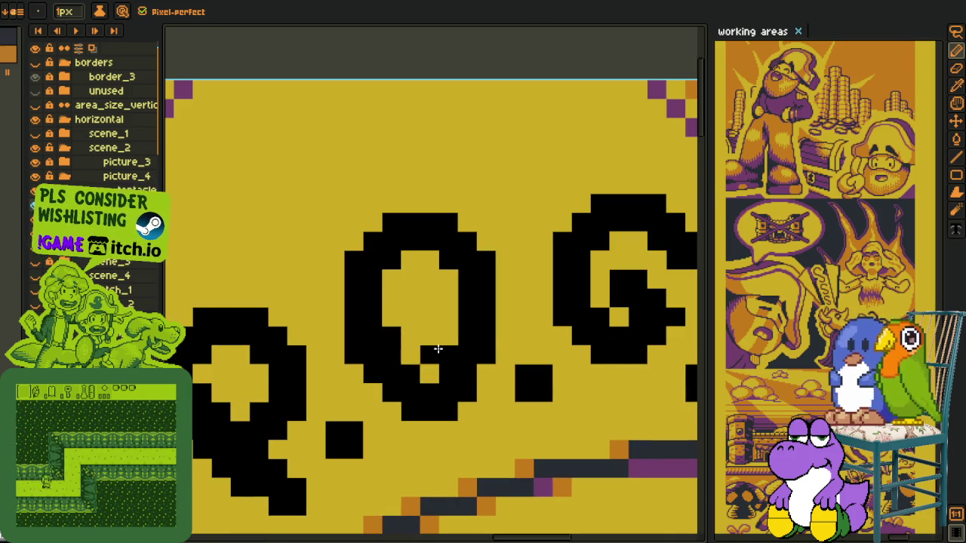
scroll(506, 337, "down", 3)
scroll(506, 338, "down", 1)
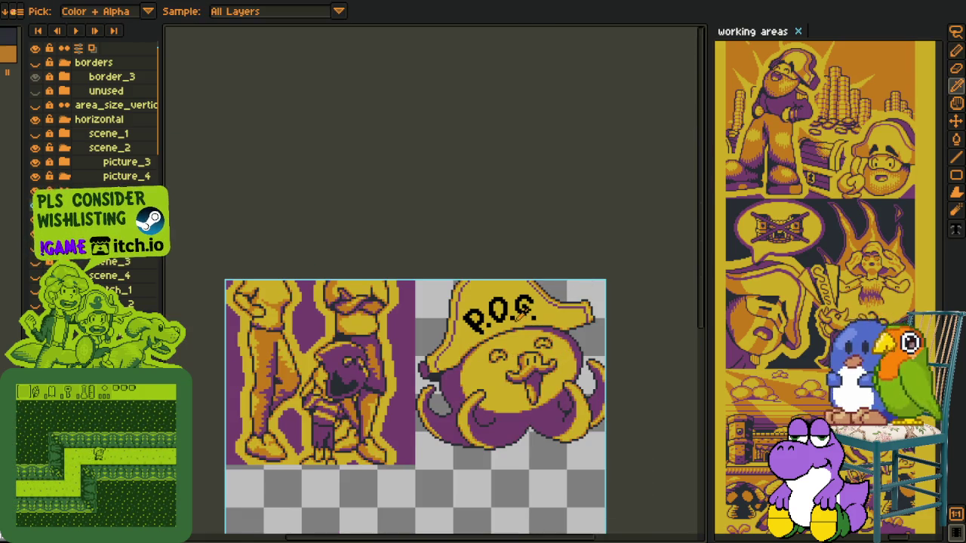
scroll(523, 311, "down", 1)
scroll(483, 362, "down", 1)
scroll(484, 363, "down", 1)
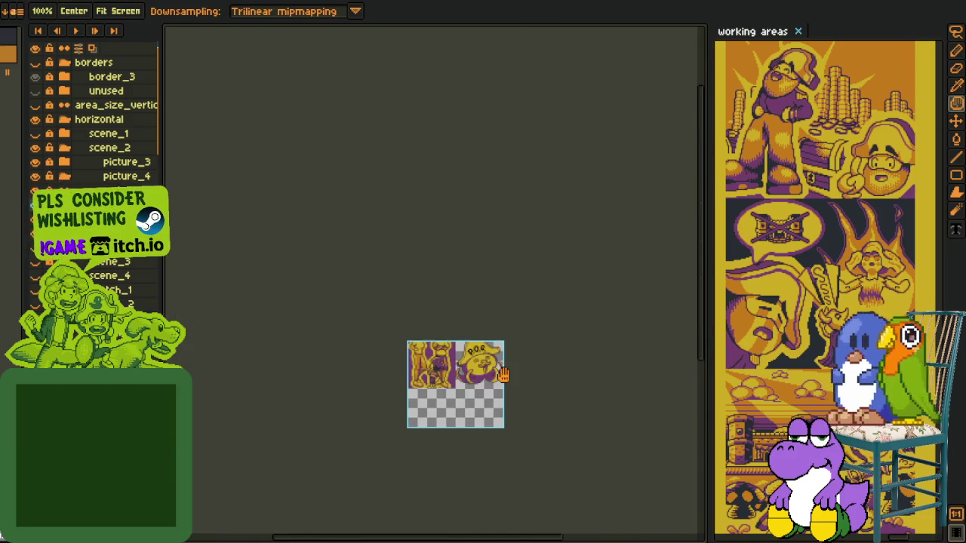
scroll(501, 371, "up", 1)
scroll(456, 308, "up", 2)
scroll(456, 307, "up", 1)
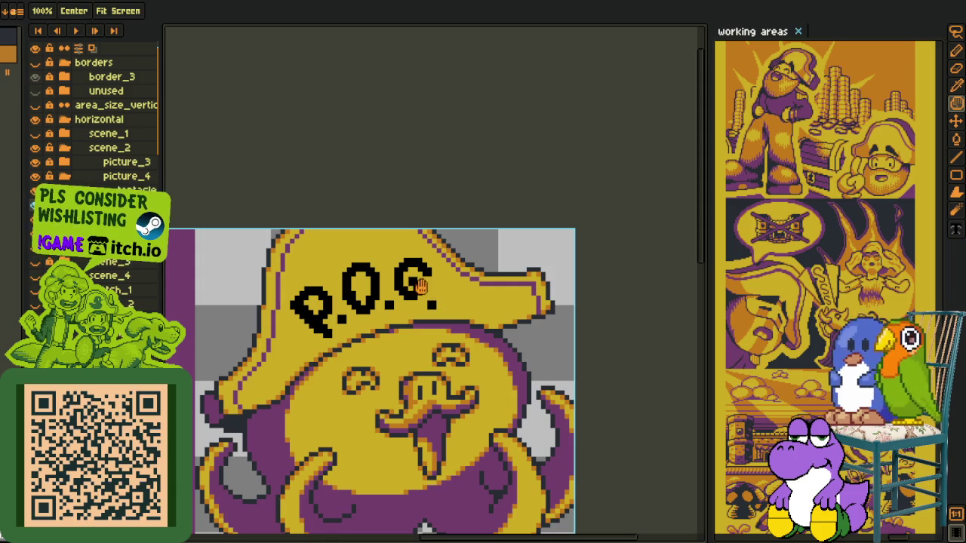
key("m")
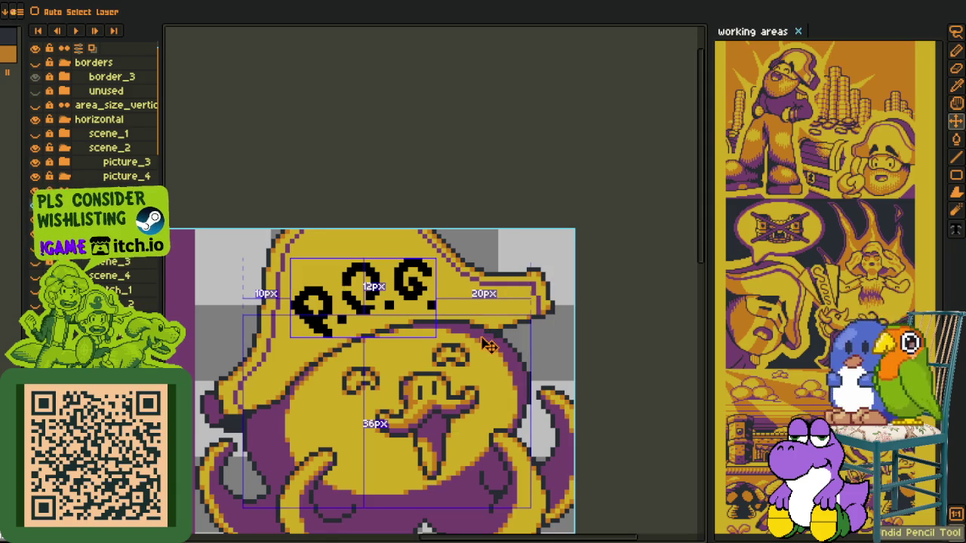
key("o")
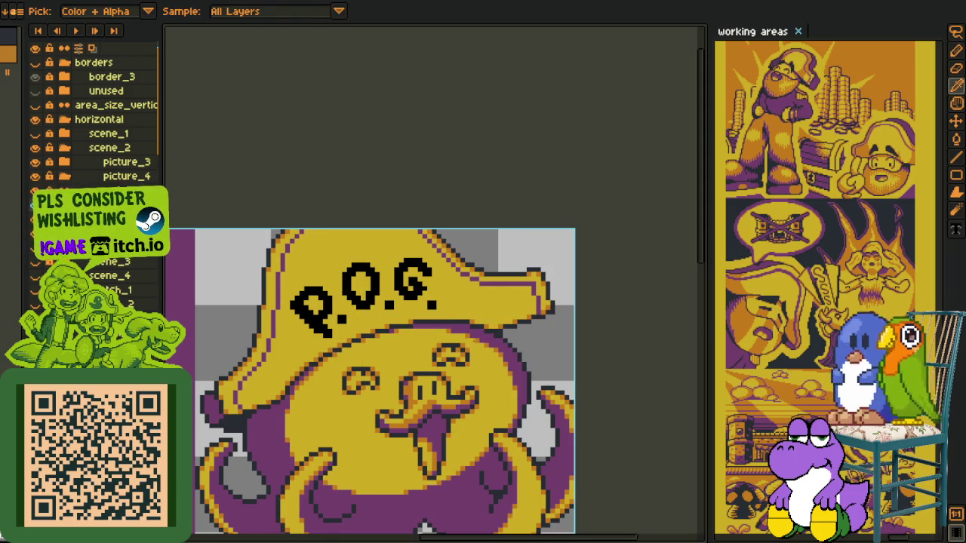
key("m")
scroll(439, 306, "down", 2)
scroll(471, 349, "down", 2)
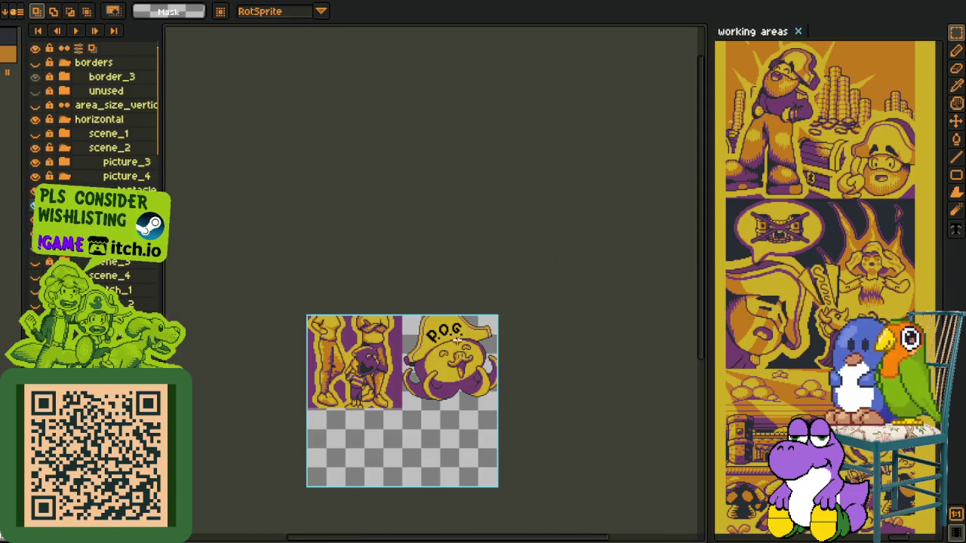
scroll(454, 338, "up", 2)
scroll(448, 323, "up", 1)
scroll(448, 324, "up", 1)
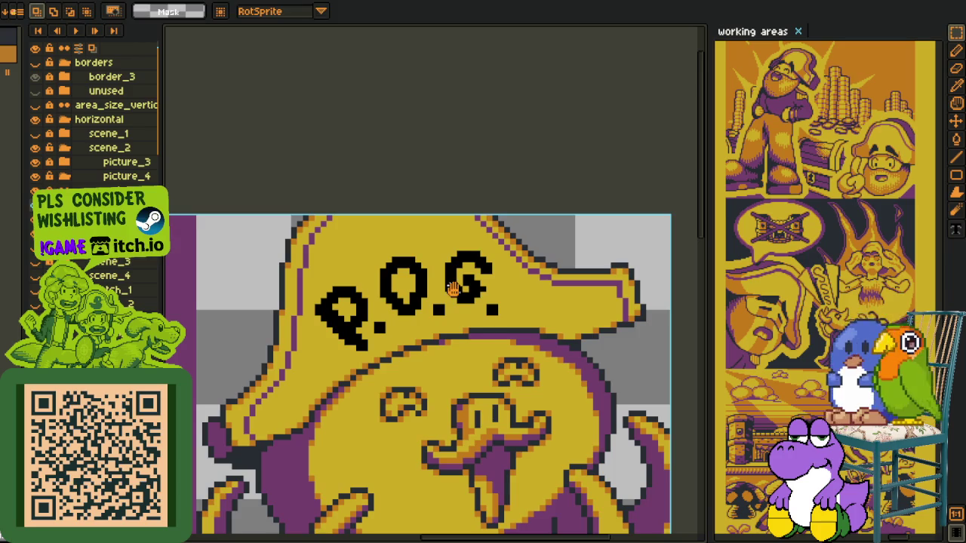
key("o")
scroll(445, 336, "up", 1)
scroll(445, 336, "up", 1)
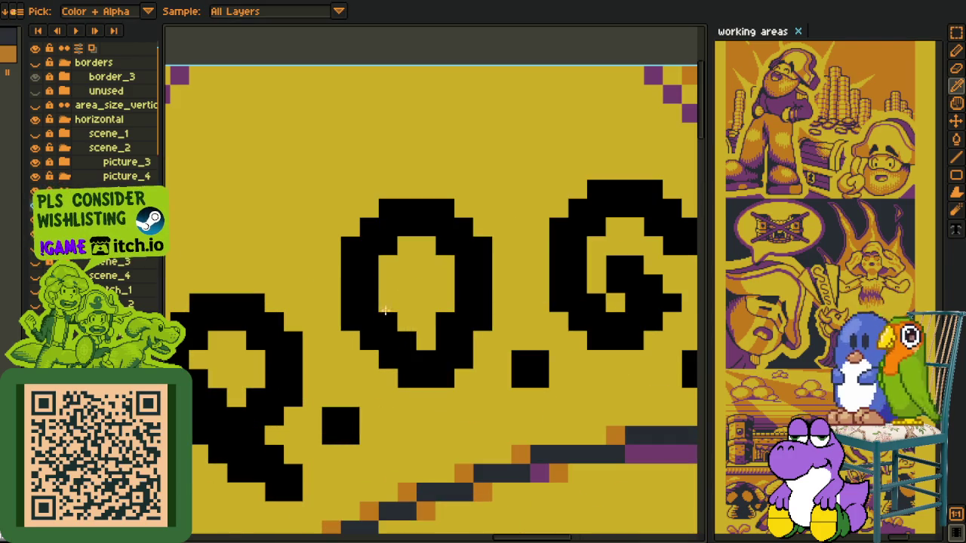
key("b")
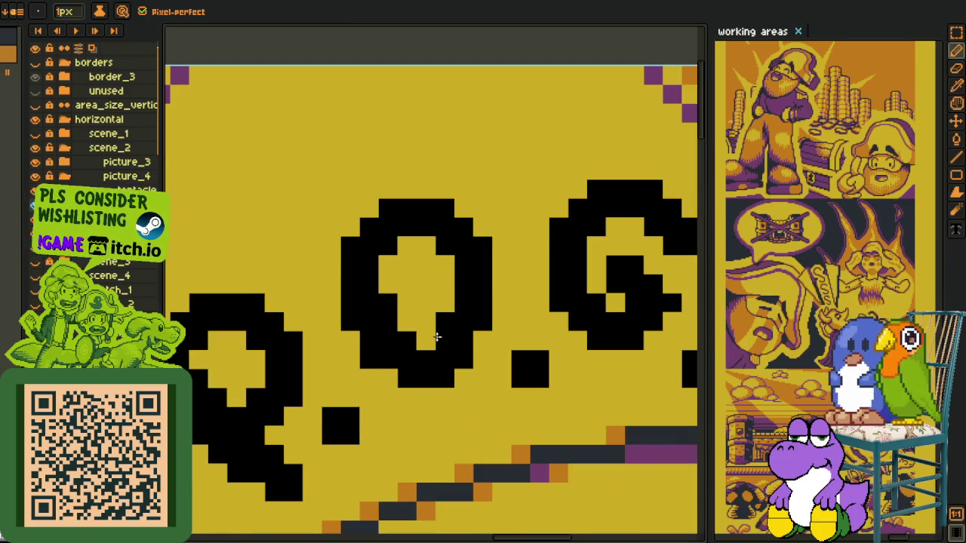
scroll(395, 369, "down", 1)
scroll(395, 370, "down", 1)
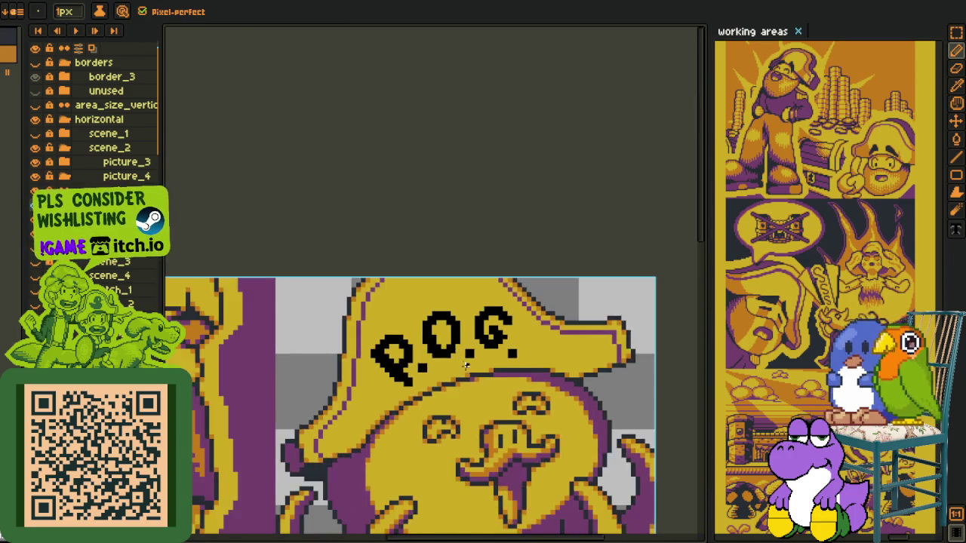
scroll(396, 370, "down", 1)
scroll(395, 370, "down", 1)
Save the octopus sprite sheet with Ctrl+S and open the Sprite menu
key("o")
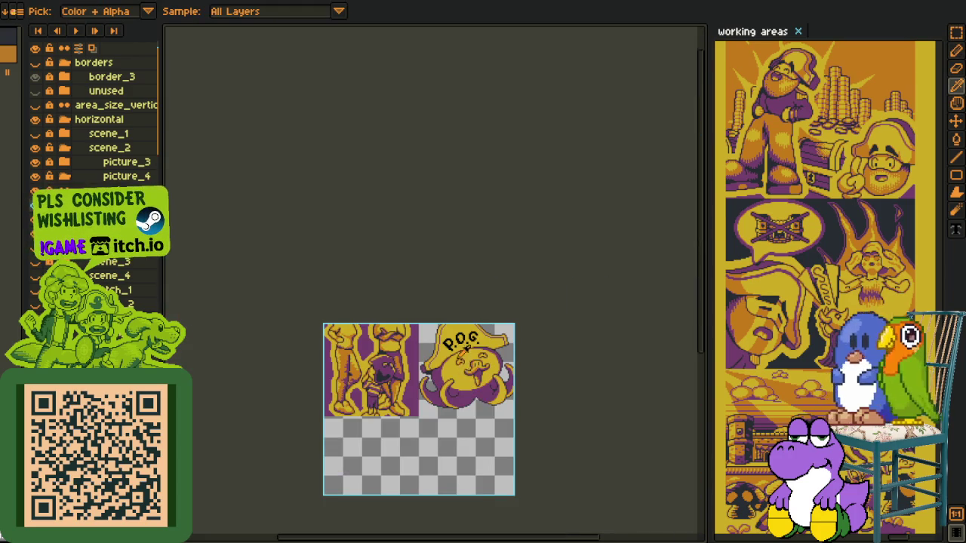
scroll(465, 347, "up", 2)
scroll(465, 288, "up", 1)
key("b")
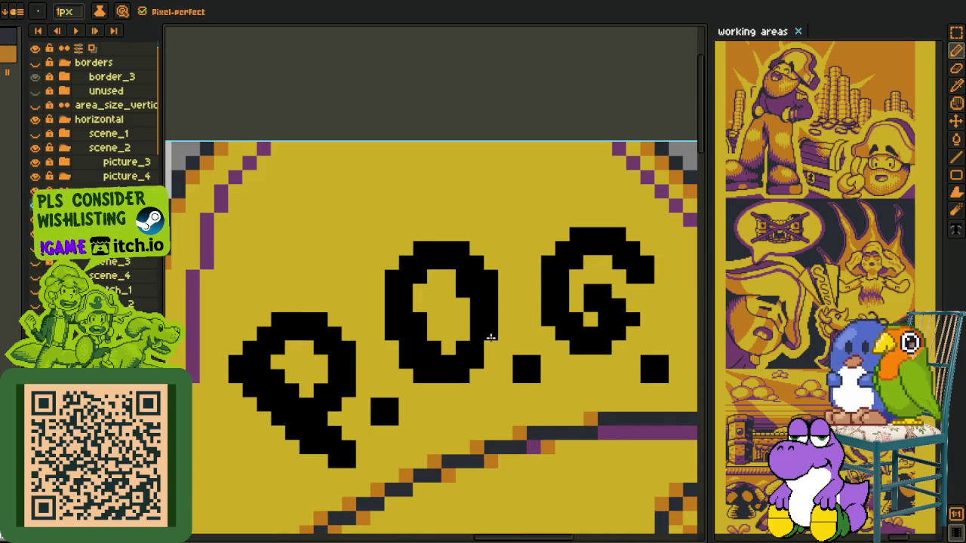
scroll(491, 337, "down", 1)
scroll(514, 332, "down", 1)
key("o")
scroll(536, 326, "down", 1)
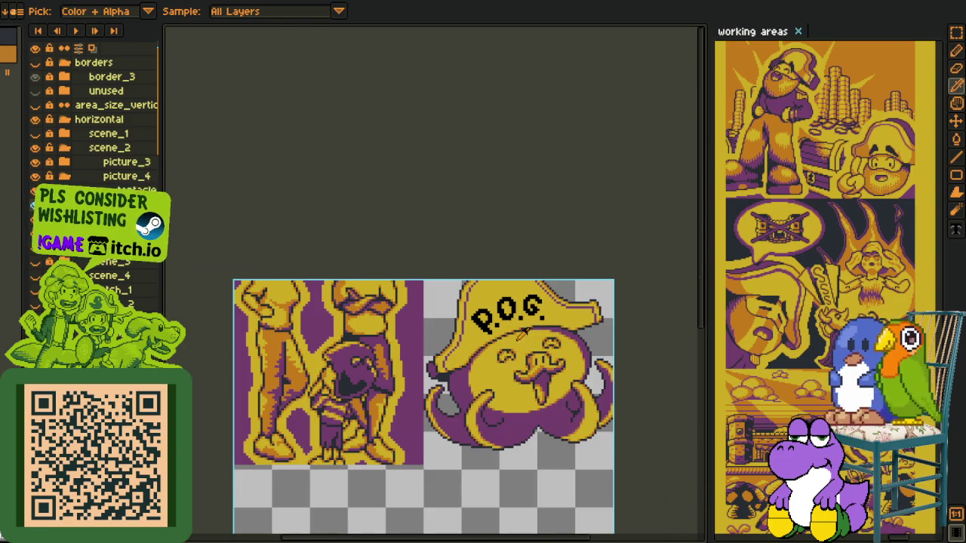
scroll(475, 274, "down", 2)
scroll(474, 274, "up", 2)
key("ctrl+s")
key("alt+s")
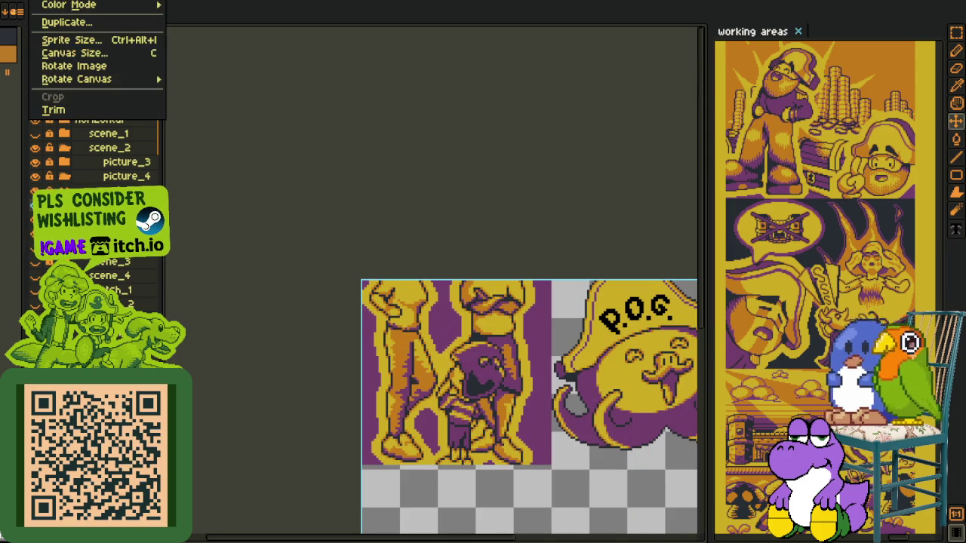
Try a horizontal flip of the sheet, undo it, and zoom in on the octopus
left_click(249, 121)
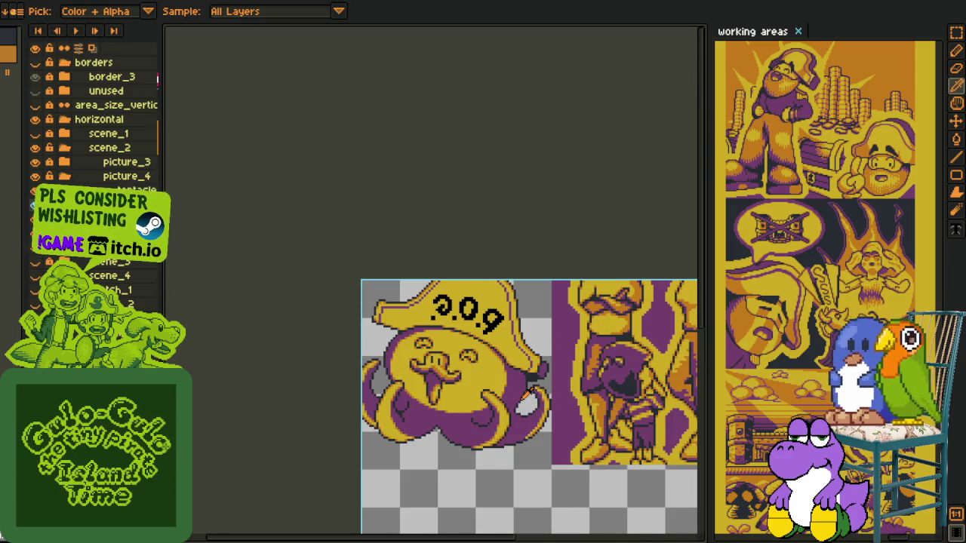
key("ctrl+z")
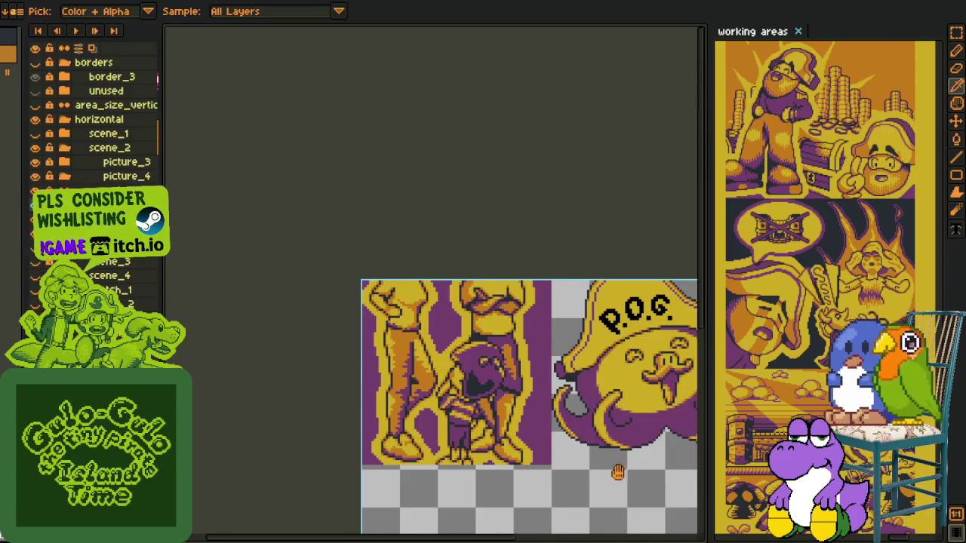
left_click_drag(619, 468, 427, 423)
scroll(447, 436, "up", 2)
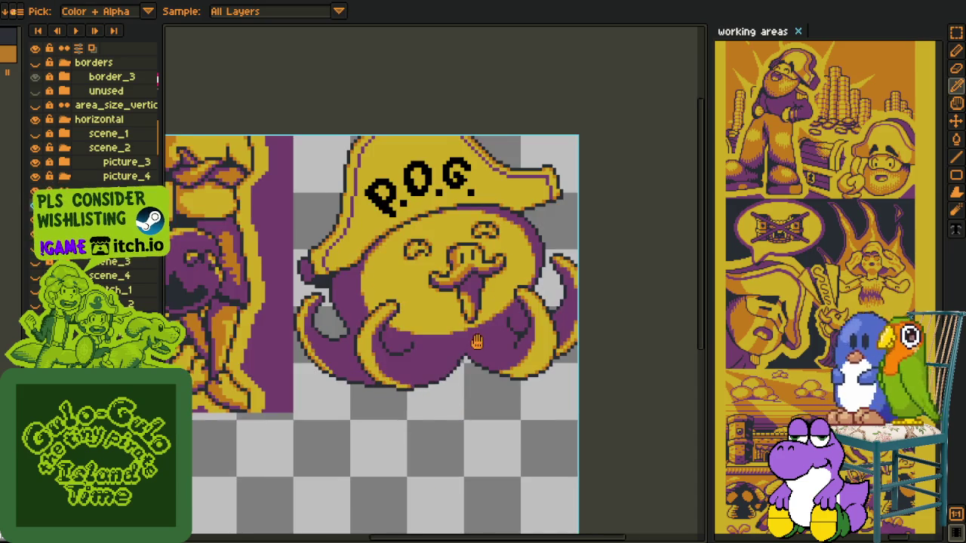
scroll(451, 444, "up", 2)
scroll(455, 451, "up", 1)
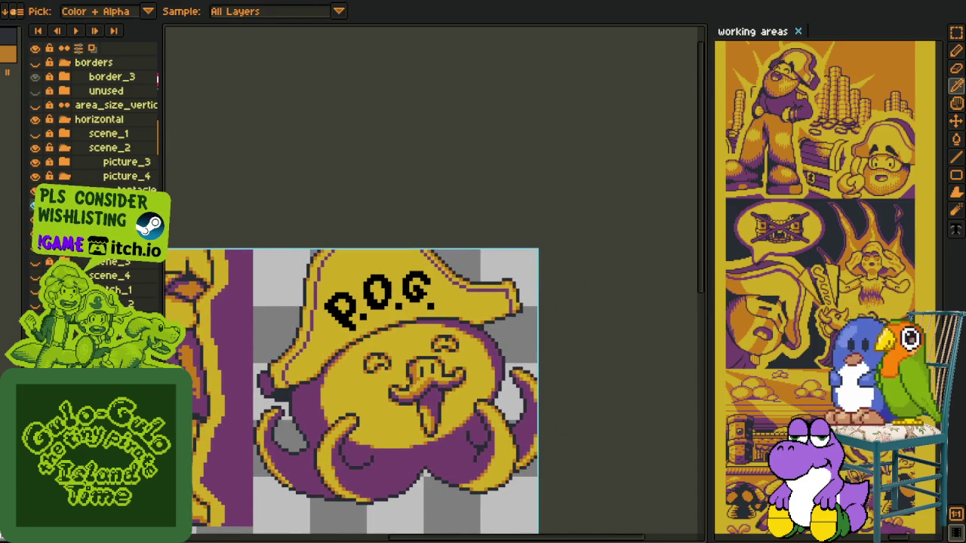
scroll(377, 301, "up", 2)
Paste copies of the period dot after the O and move one down a pixel
left_click(401, 308)
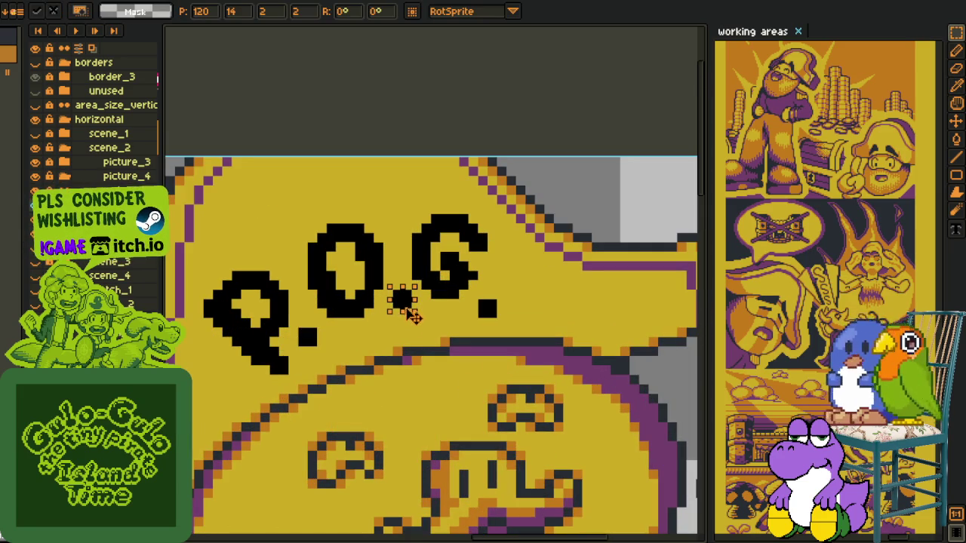
left_click(452, 323)
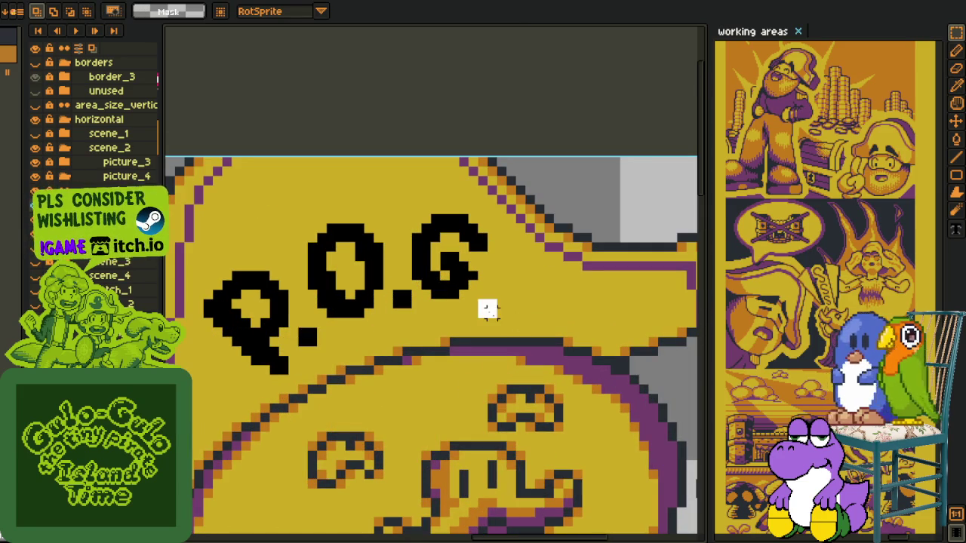
key("ctrl+v")
left_click(349, 332)
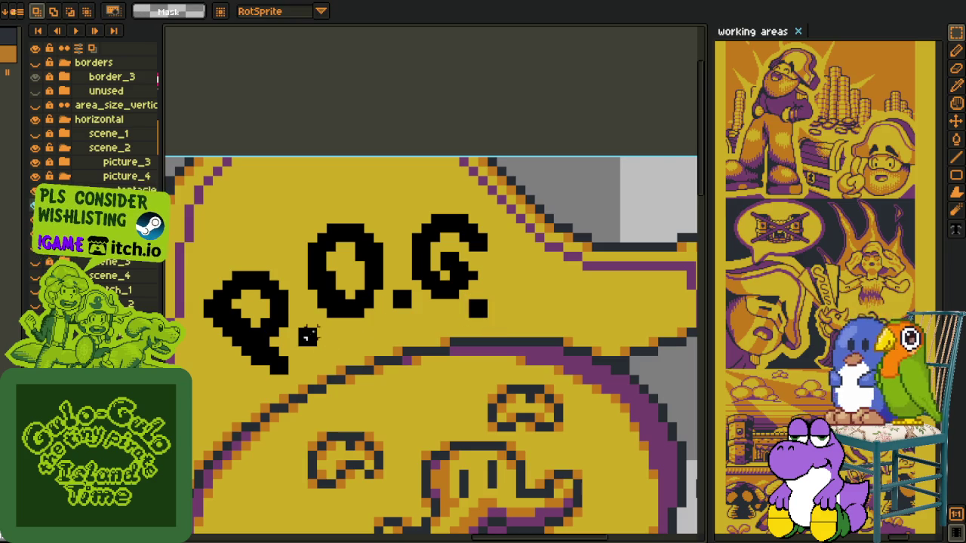
key("ctrl+v")
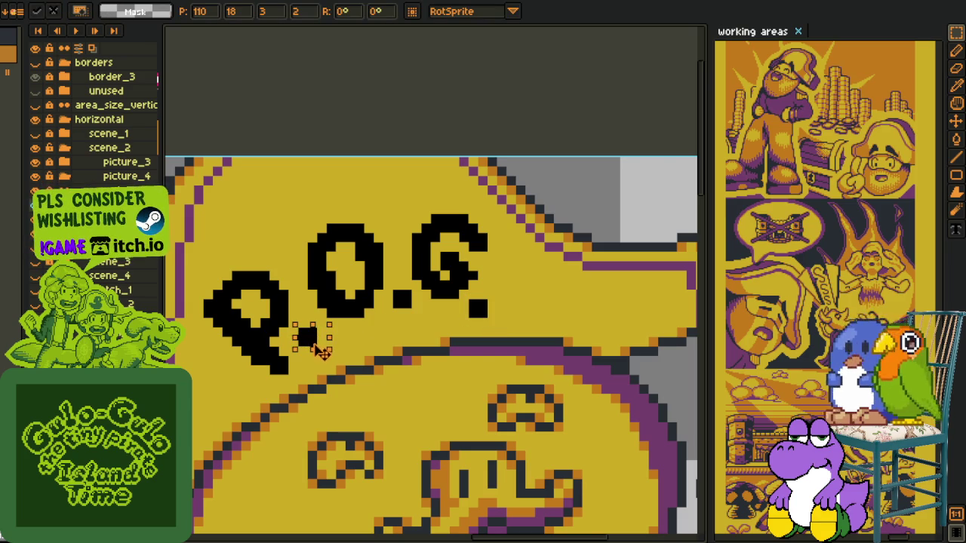
left_click_drag(323, 351, 324, 359)
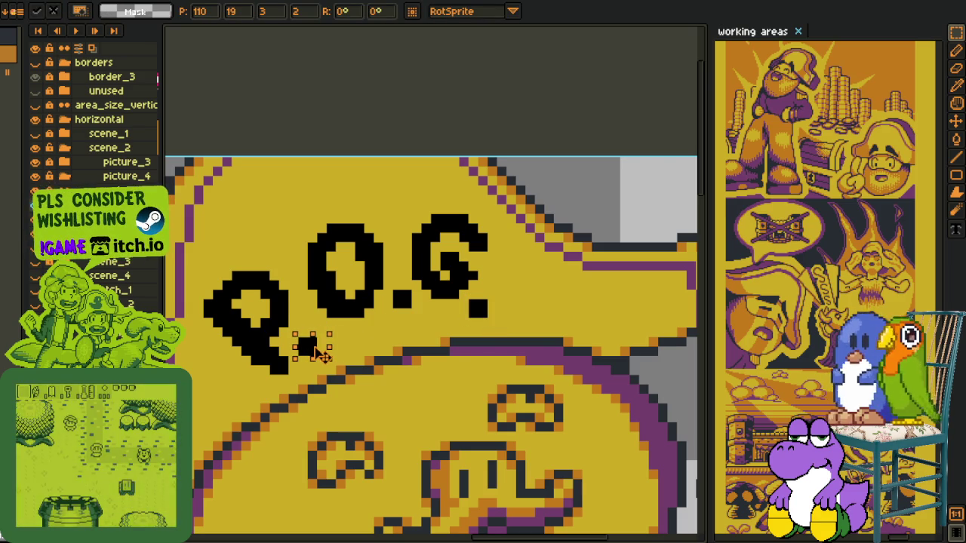
left_click(404, 311)
Mirror the sheet horizontally and nudge the black period dot up one pixel
scroll(404, 310, "down", 4)
scroll(404, 311, "down", 2)
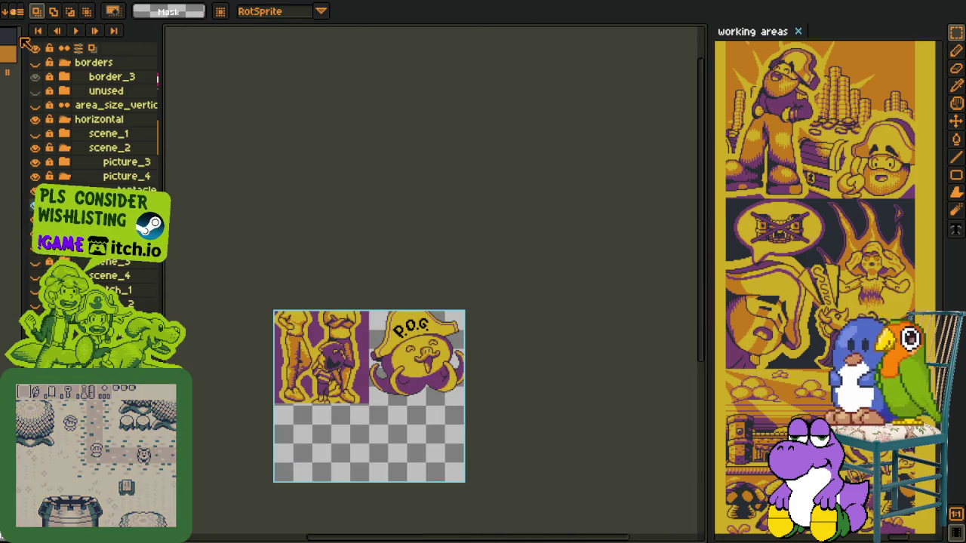
key("alt+i")
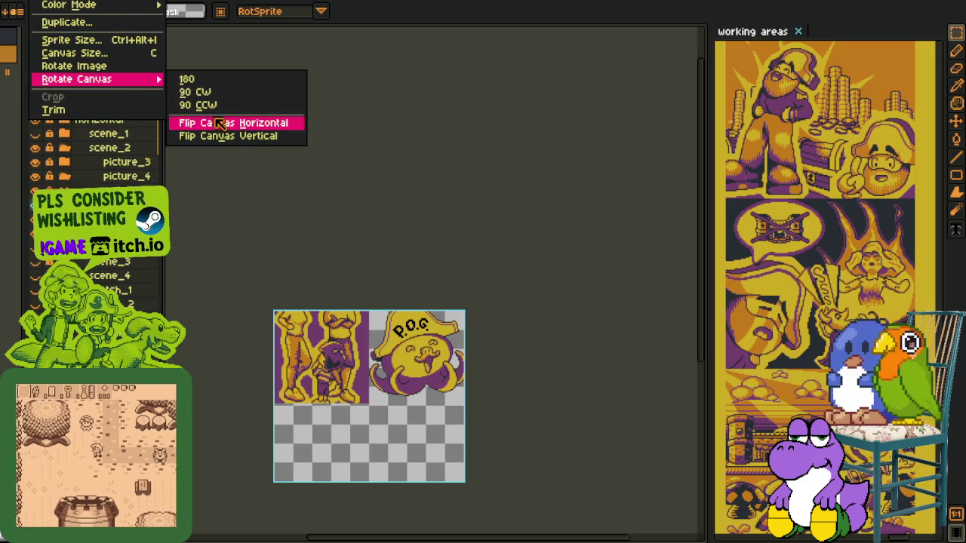
left_click(226, 120)
scroll(295, 250, "up", 1)
scroll(295, 250, "up", 2)
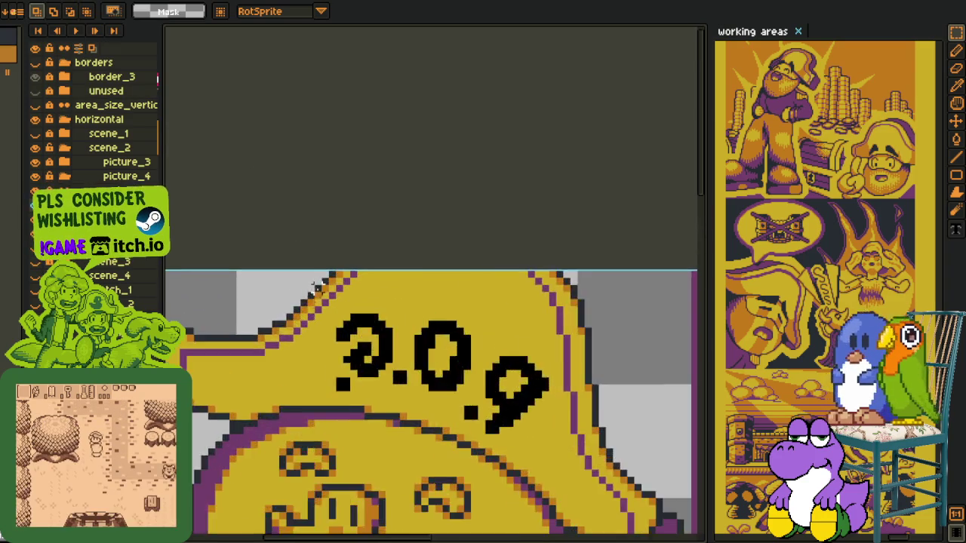
scroll(361, 390, "up", 2)
left_click_drag(361, 389, 445, 403)
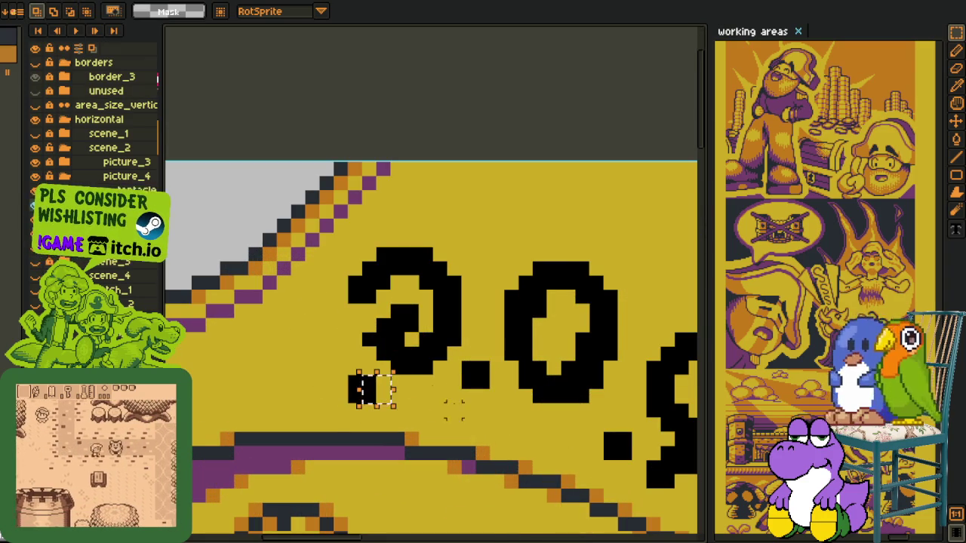
left_click_drag(346, 373, 377, 405)
key("Up")
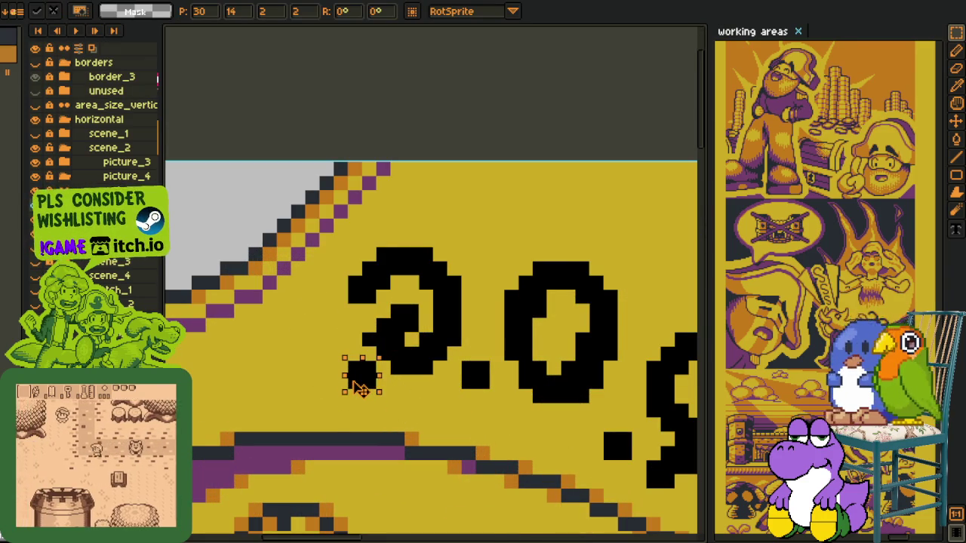
left_click(362, 372)
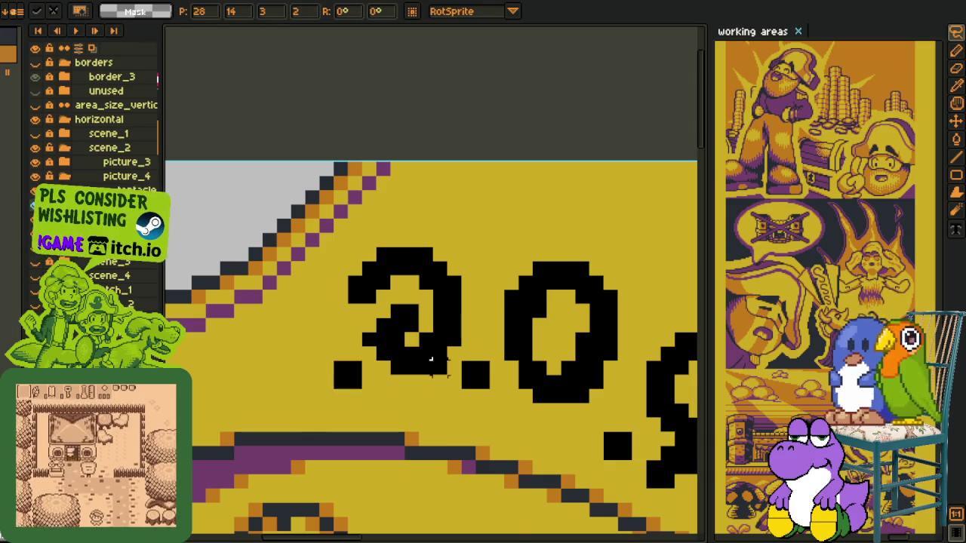
Flip the canvas horizontally back to its original orientation
scroll(440, 368, "down", 5)
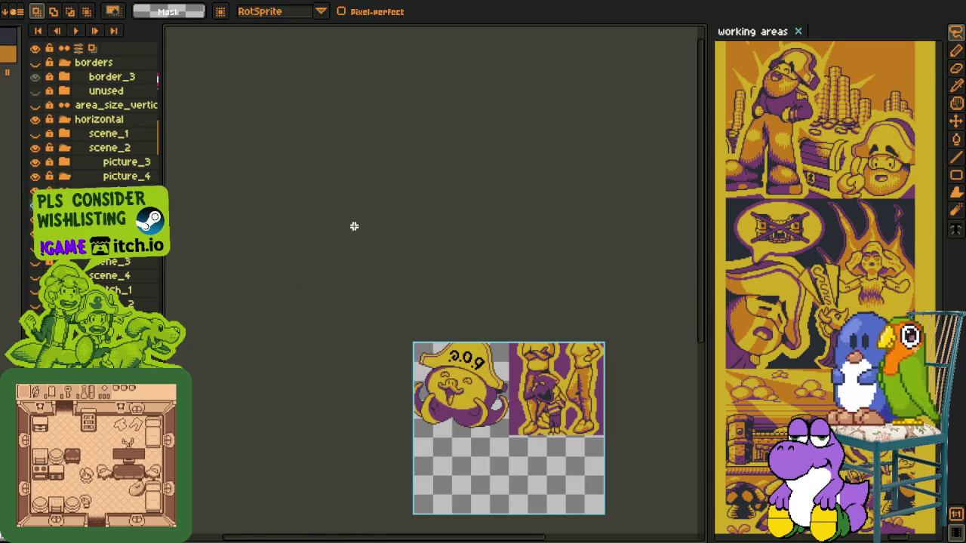
left_click(41, 0)
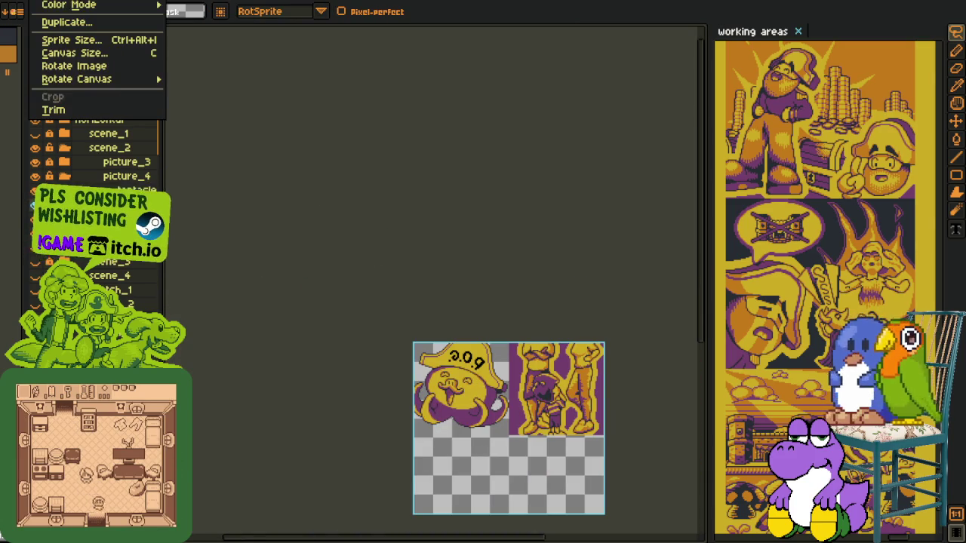
left_click(249, 123)
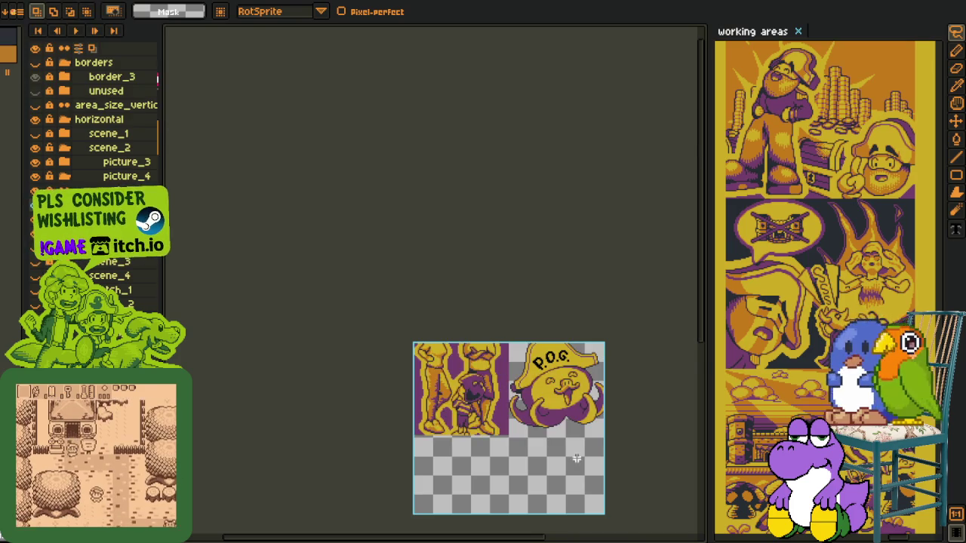
Eyedrop the orange and recolour two black pixels inside the P orange
scroll(576, 458, "up", 3)
key("i")
scroll(466, 340, "down", 3)
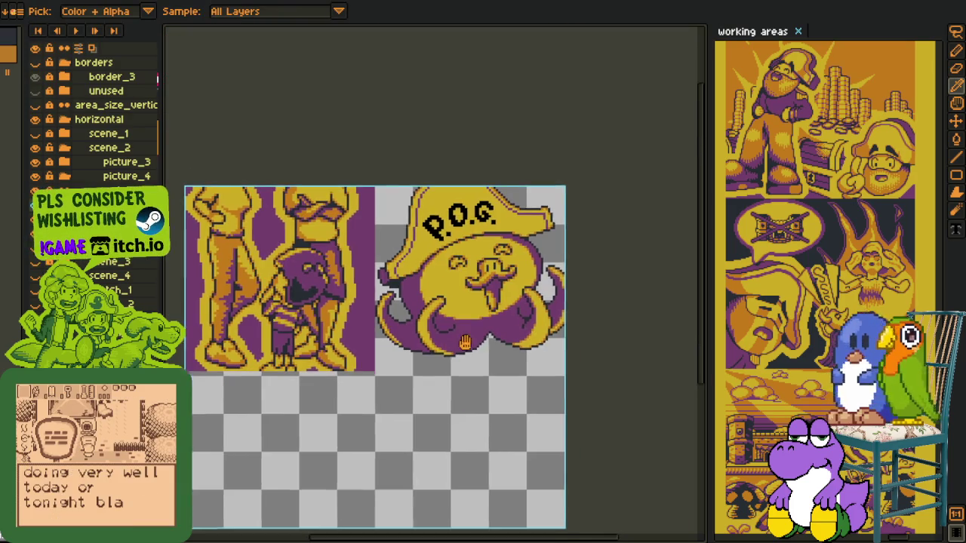
scroll(467, 354, "down", 1)
scroll(467, 389, "down", 1)
scroll(498, 421, "up", 3)
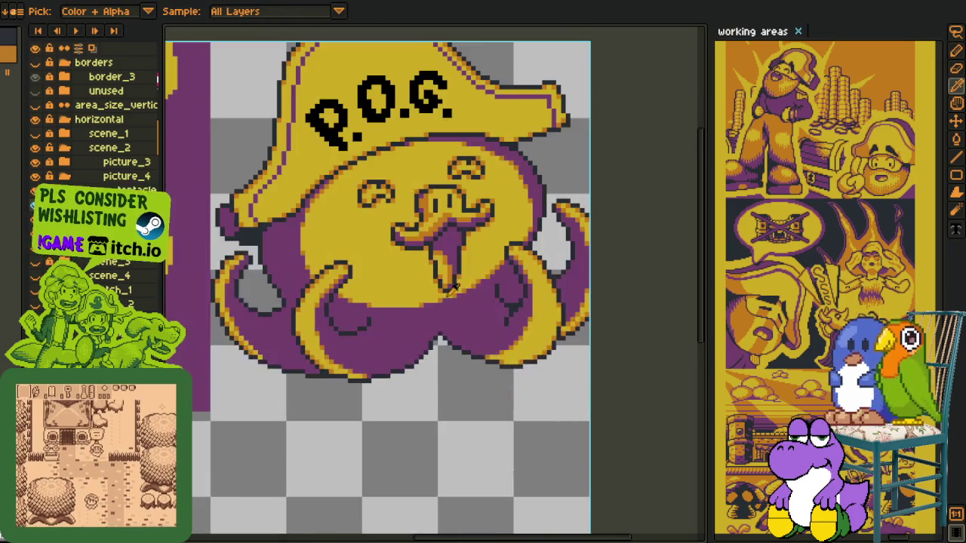
key("h")
scroll(437, 370, "up", 1)
scroll(378, 317, "up", 1)
scroll(330, 270, "up", 1)
key("i")
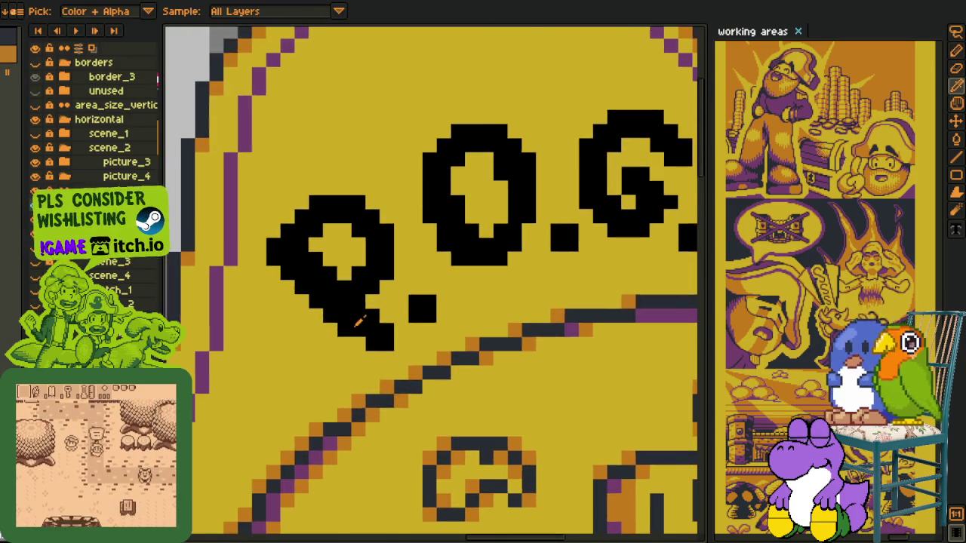
scroll(355, 316, "down", 2)
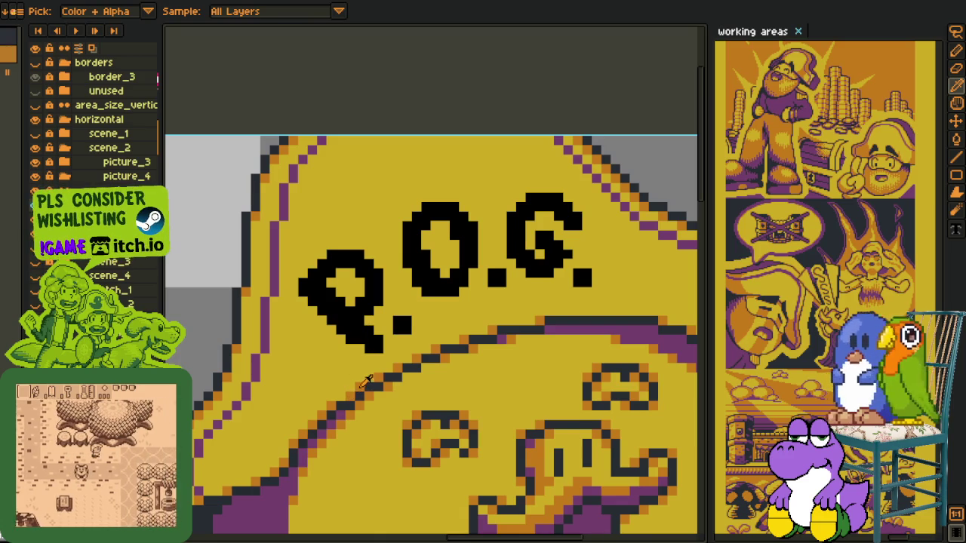
scroll(324, 308, "up", 2)
scroll(325, 308, "up", 2)
mouse_move(325, 308)
left_mouse_down()
mouse_move(298, 280)
mouse_move(344, 372)
mouse_move(310, 330)
mouse_move(256, 294)
mouse_move(255, 264)
mouse_move(316, 214)
left_mouse_up()
key("space")
key("l")
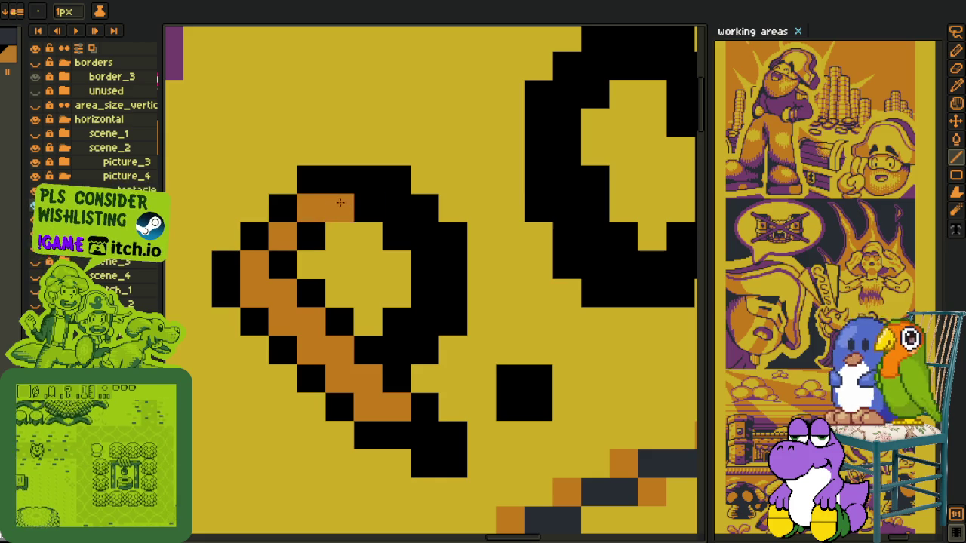
Draw orange lines along the top and right side of the P's loop
left_click_drag(395, 209, 424, 236)
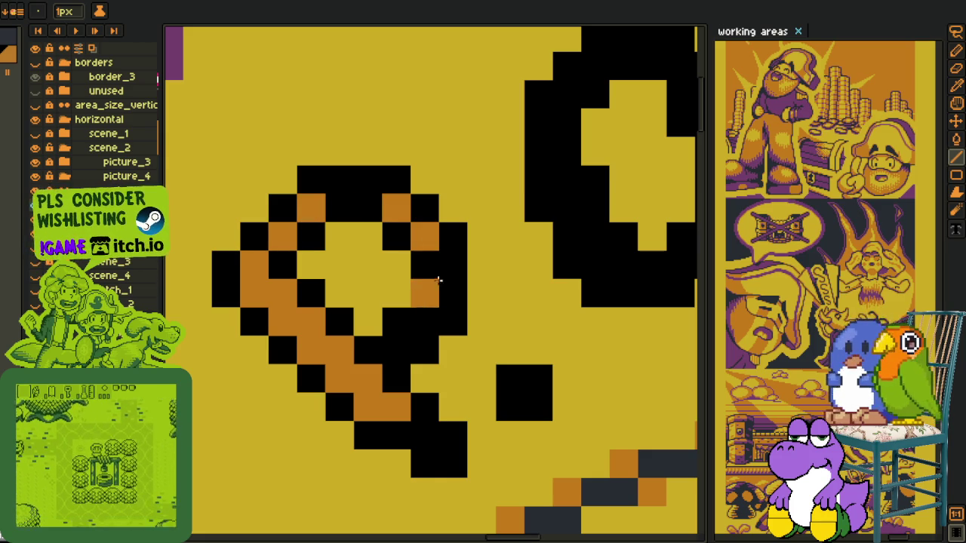
left_click_drag(424, 291, 424, 321)
scroll(400, 348, "down", 5)
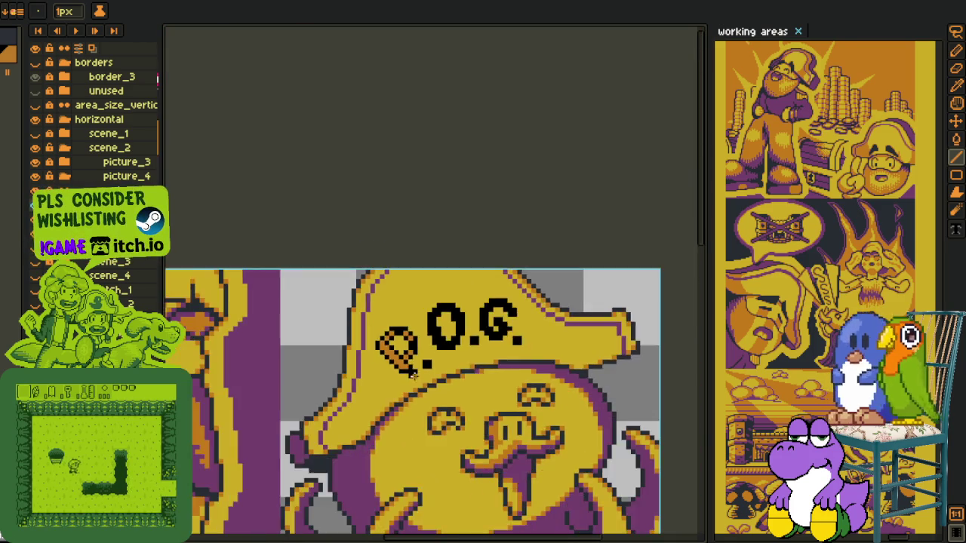
scroll(428, 387, "down", 3)
scroll(432, 382, "down", 1)
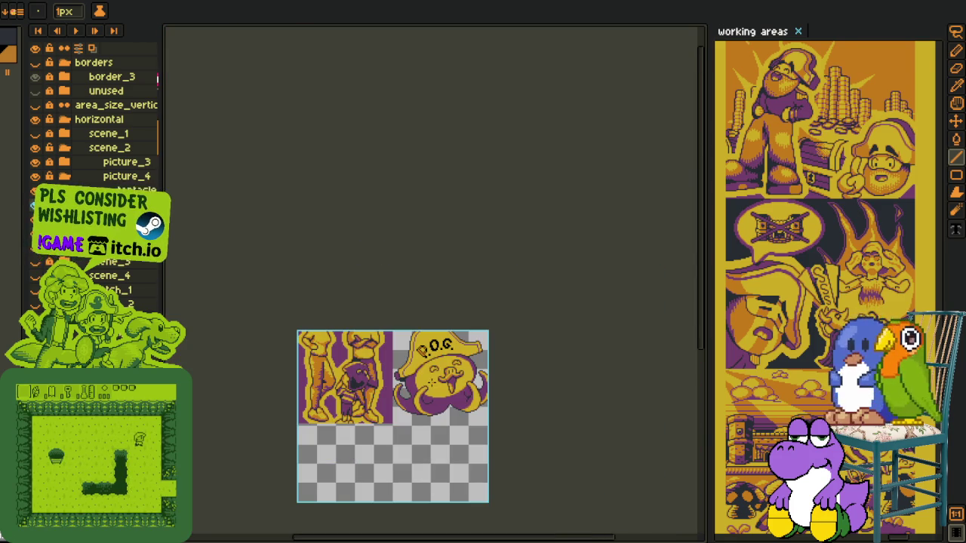
scroll(432, 345, "up", 3)
scroll(422, 351, "up", 2)
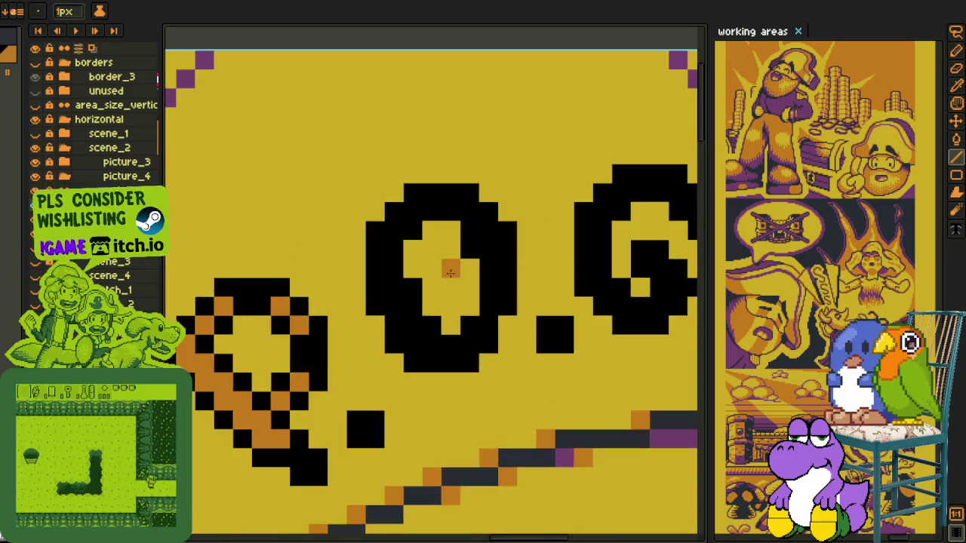
scroll(414, 356, "up", 3)
Pencil orange highlights down the left, along the top, and down the right of the O
key("b")
mouse_move(410, 358)
left_mouse_down()
mouse_move(375, 305)
mouse_move(377, 197)
mouse_move(405, 163)
left_mouse_up()
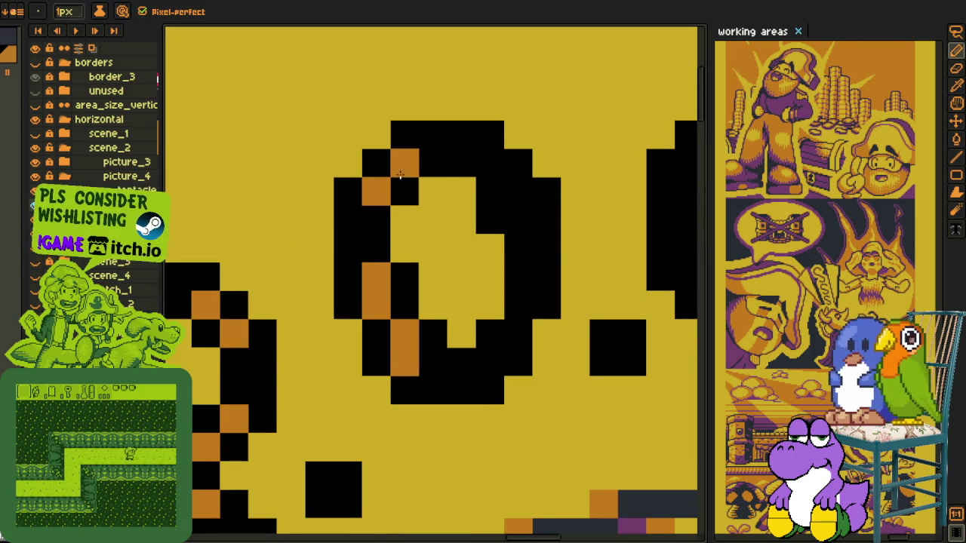
left_click(481, 166)
mouse_move(480, 166)
left_mouse_down()
mouse_move(518, 191)
mouse_move(519, 276)
mouse_move(495, 360)
mouse_move(512, 310)
left_mouse_up()
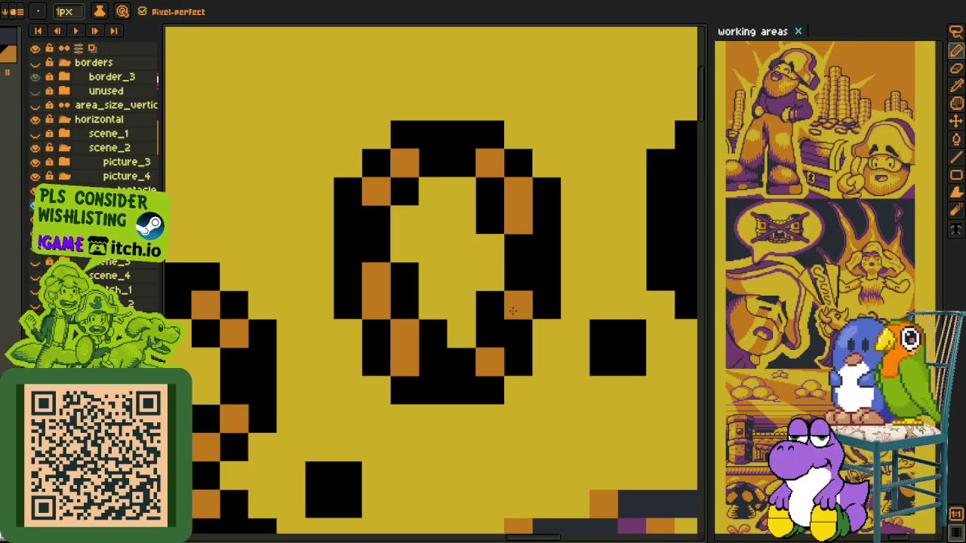
scroll(517, 310, "down", 2)
scroll(517, 310, "down", 2)
scroll(521, 320, "down", 1)
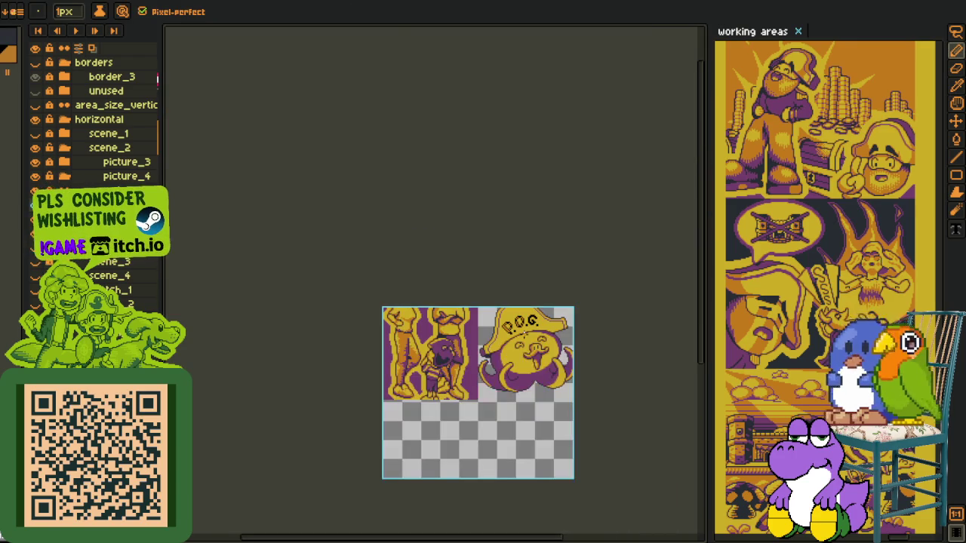
scroll(526, 326, "up", 2)
scroll(526, 326, "up", 1)
scroll(550, 288, "up", 1)
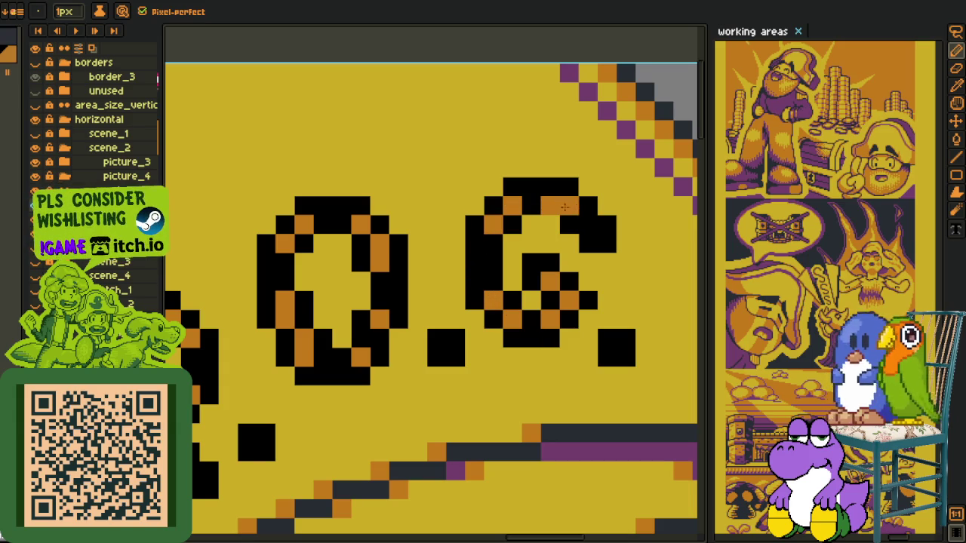
scroll(598, 265, "down", 2)
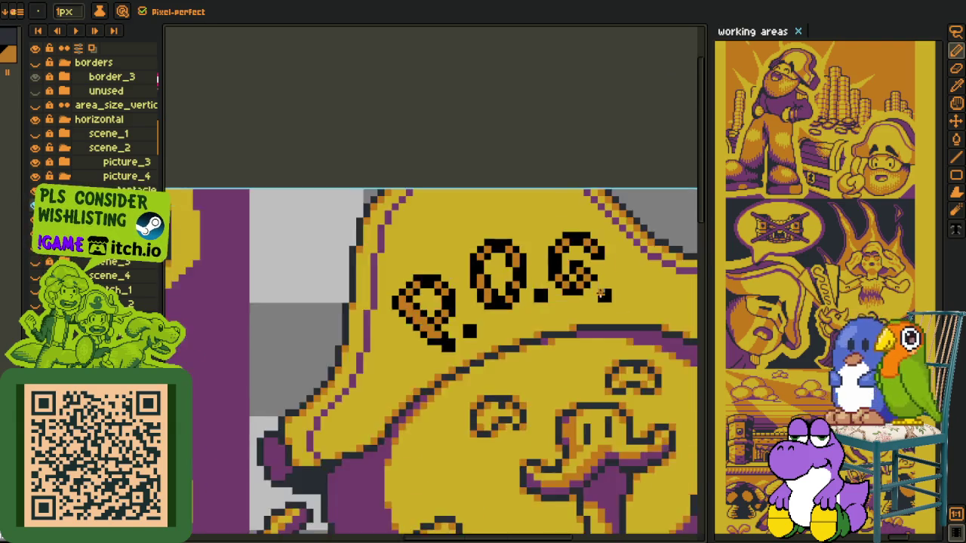
scroll(601, 294, "down", 2)
scroll(602, 294, "down", 1)
scroll(597, 313, "up", 3)
key("alt")
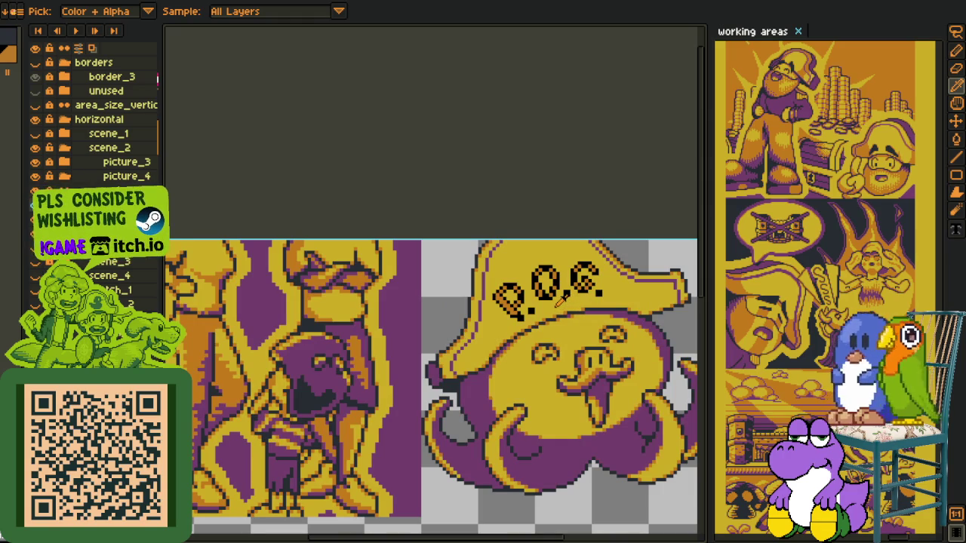
Replace the orange #c97900 highlight pixels with purple #753f6d
left_click_drag(555, 301, 453, 316)
scroll(430, 347, "up", 1)
scroll(425, 352, "up", 2)
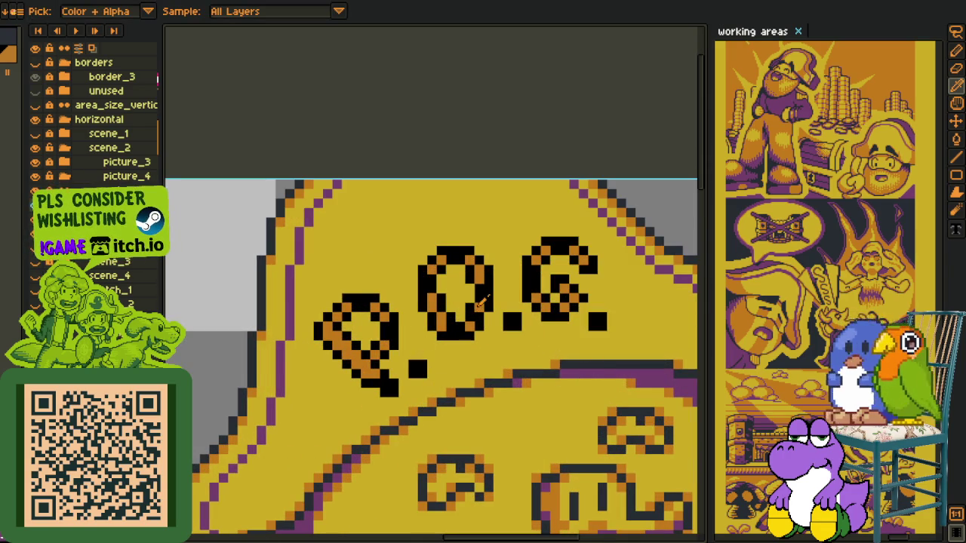
key("shift+r")
left_click(404, 424)
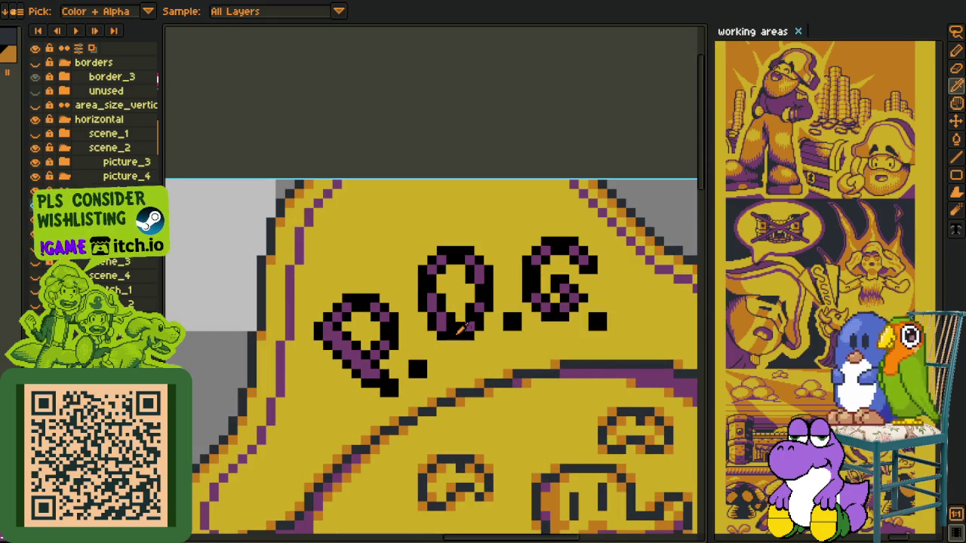
Replace the black #000000 letter pixels with purple #753f6d
left_click(466, 321)
key("shift+r")
left_click(388, 424)
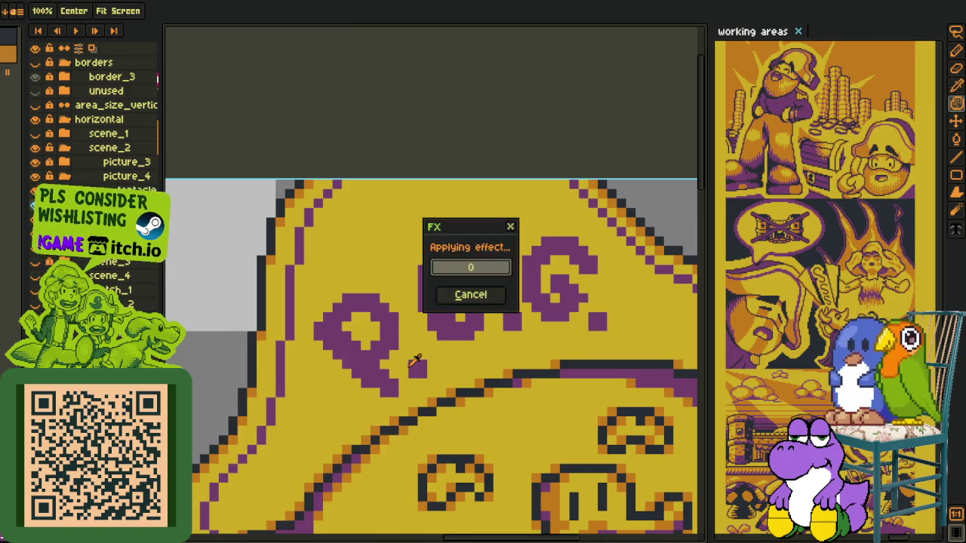
scroll(535, 274, "down", 3)
key("r")
right_click(134, 202)
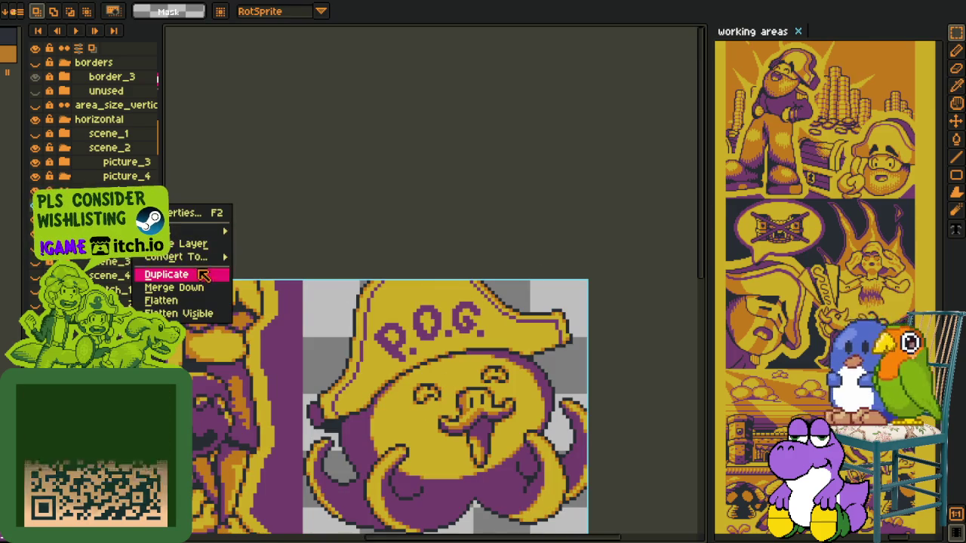
Duplicate the current layer, then try darkening the purple letters and undo it
left_click(173, 274)
scroll(405, 326, "up", 2)
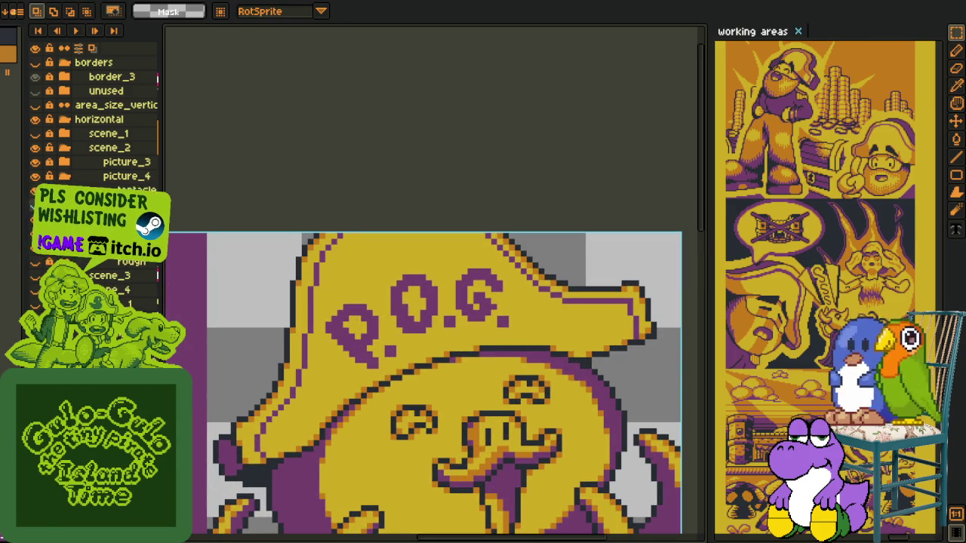
key("i")
scroll(481, 340, "up", 1)
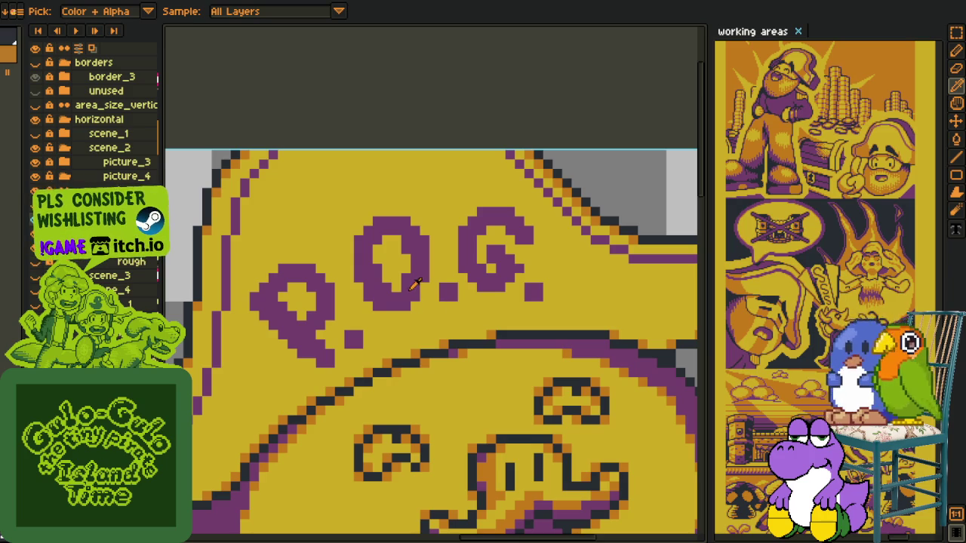
key("shift+r")
scroll(414, 283, "down", 1)
left_click(379, 425)
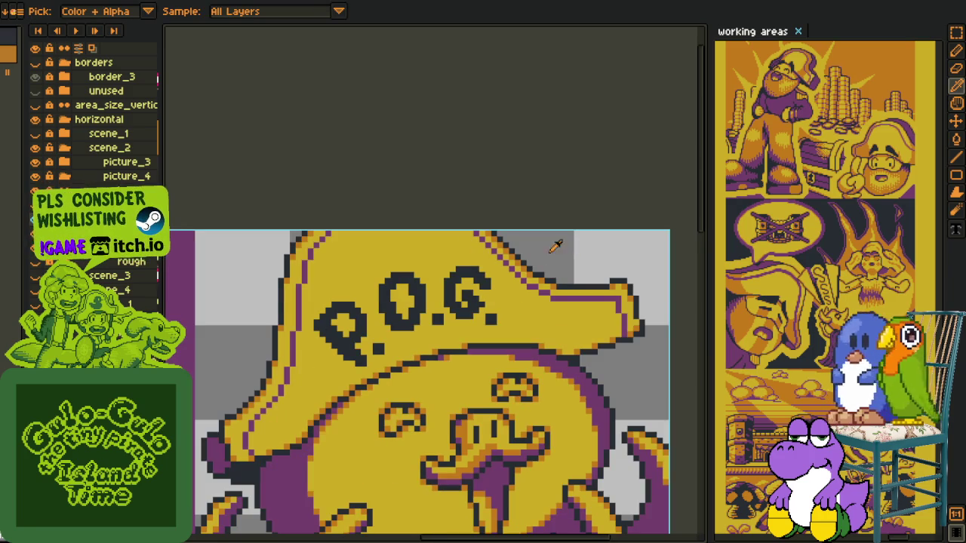
key("ctrl+z")
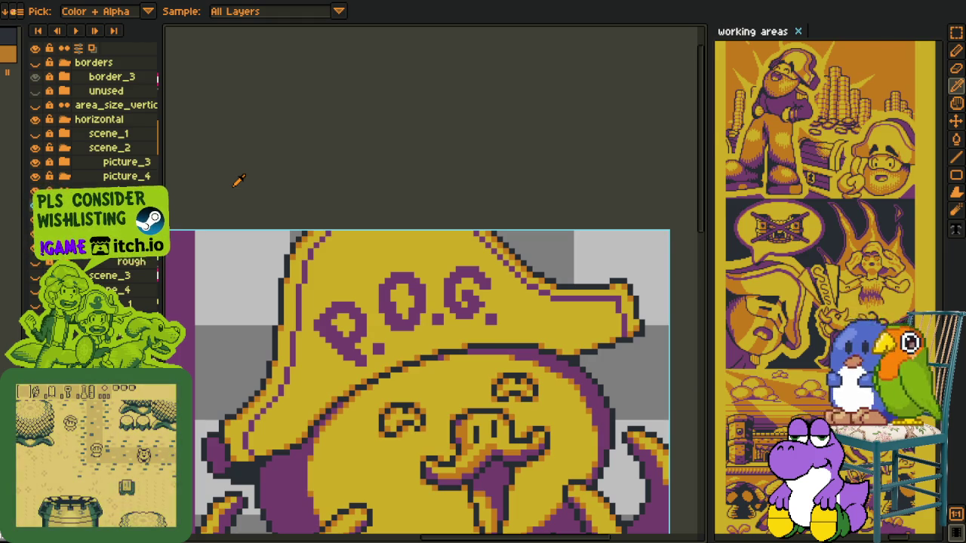
Lasso the P.O.G. hat area, shift it one pixel left, and save the sprite
key("m")
left_click_drag(235, 244, 531, 439)
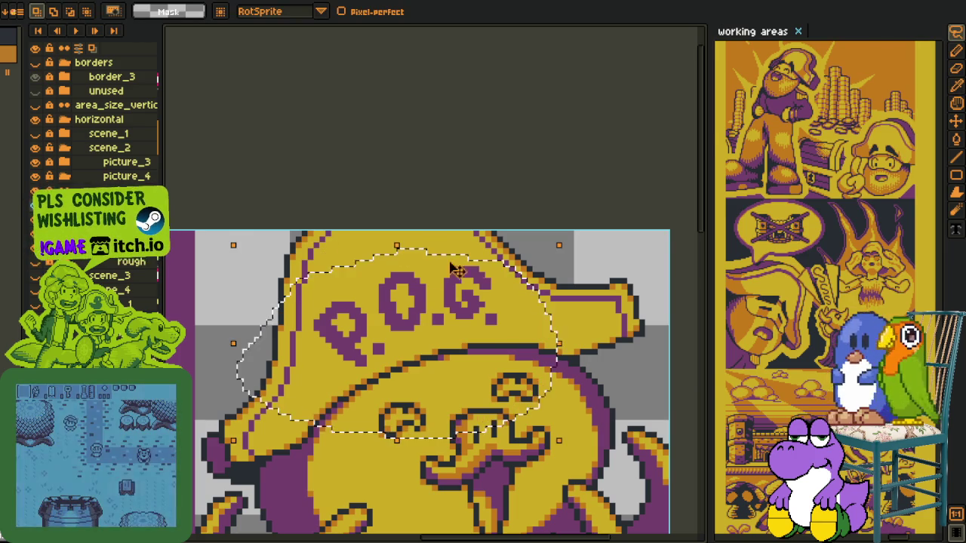
left_click_drag(407, 317, 418, 316)
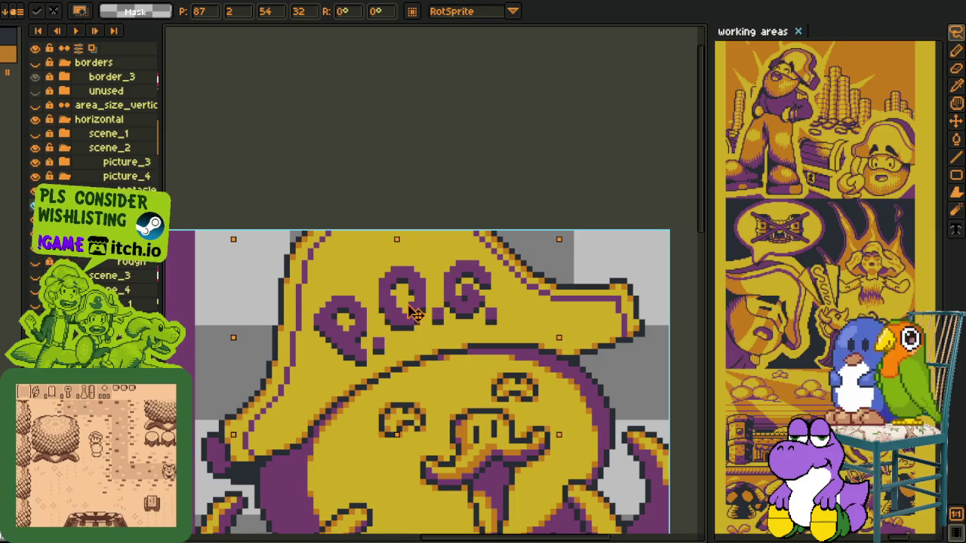
key("Left")
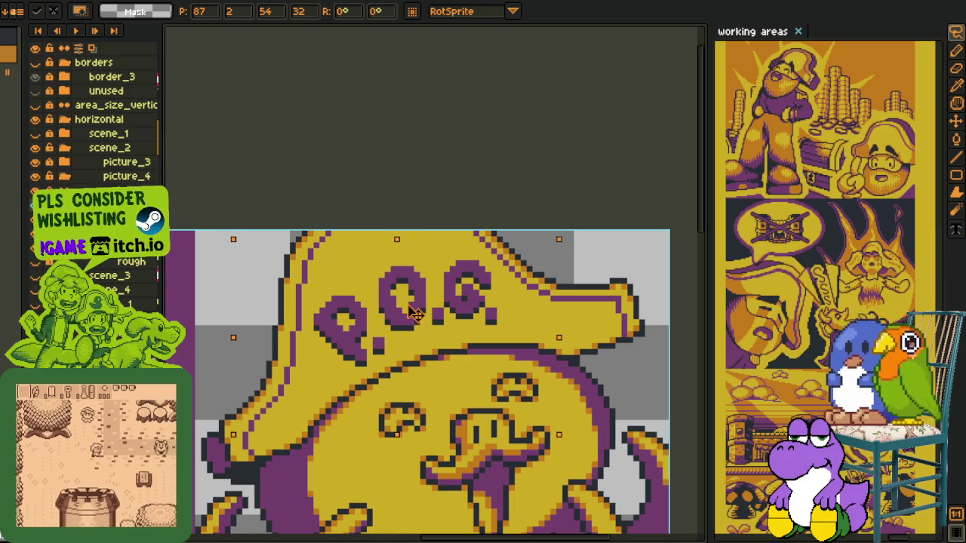
key("ctrl+d")
key("ctrl+s")
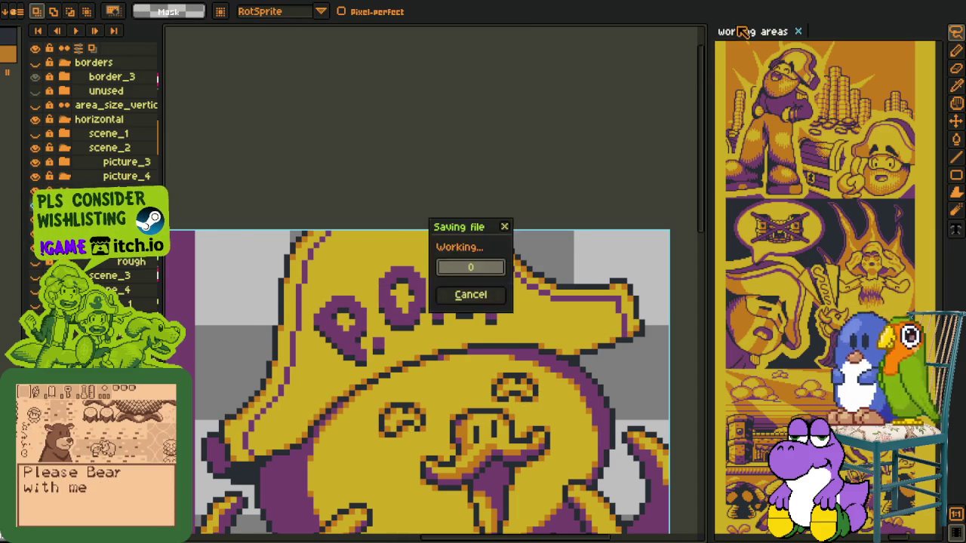
left_click_drag(764, 38, 464, 365)
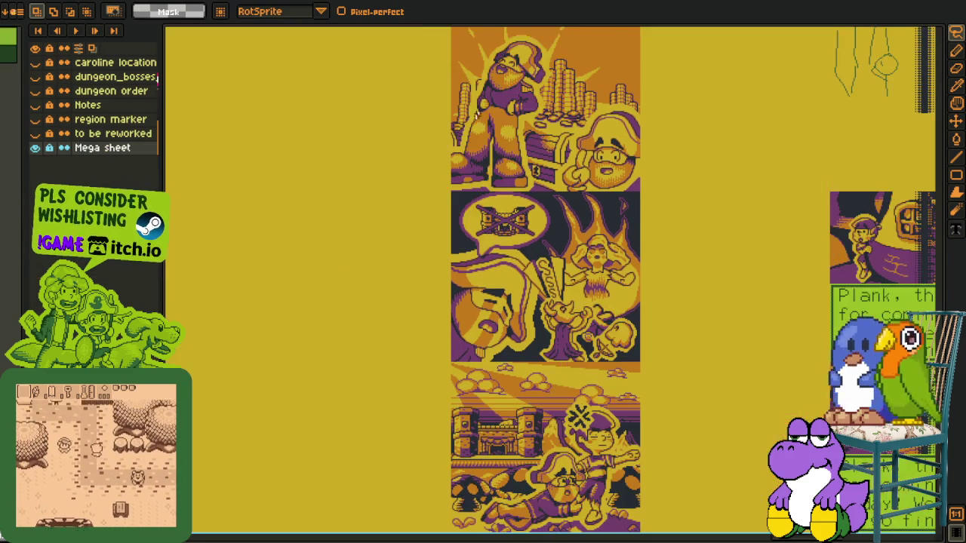
Zoom and pan across the working areas mega sheet to the sunflower field map
scroll(464, 365, "up", 2)
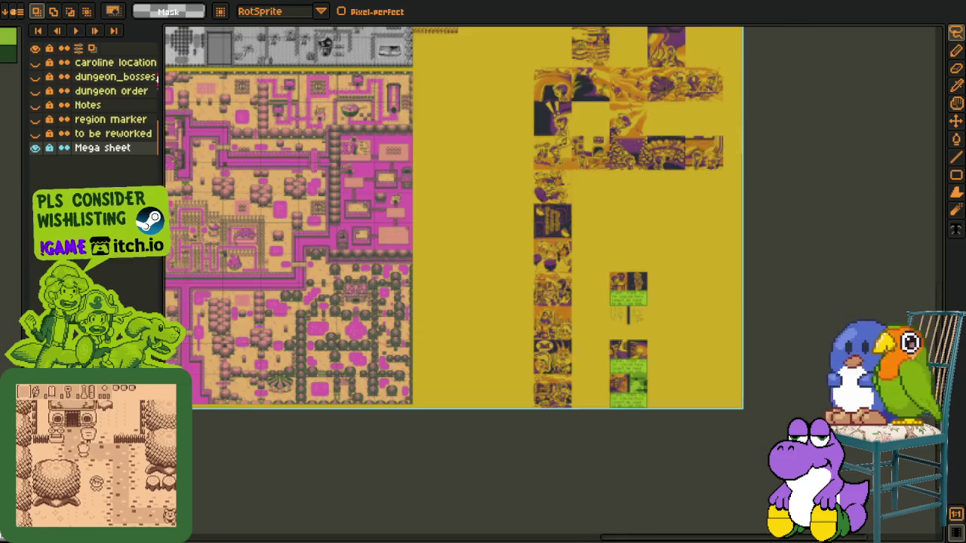
scroll(475, 249, "up", 2)
scroll(485, 128, "up", 1)
scroll(485, 129, "up", 1)
left_click_drag(485, 128, 482, 394)
scroll(452, 256, "up", 1)
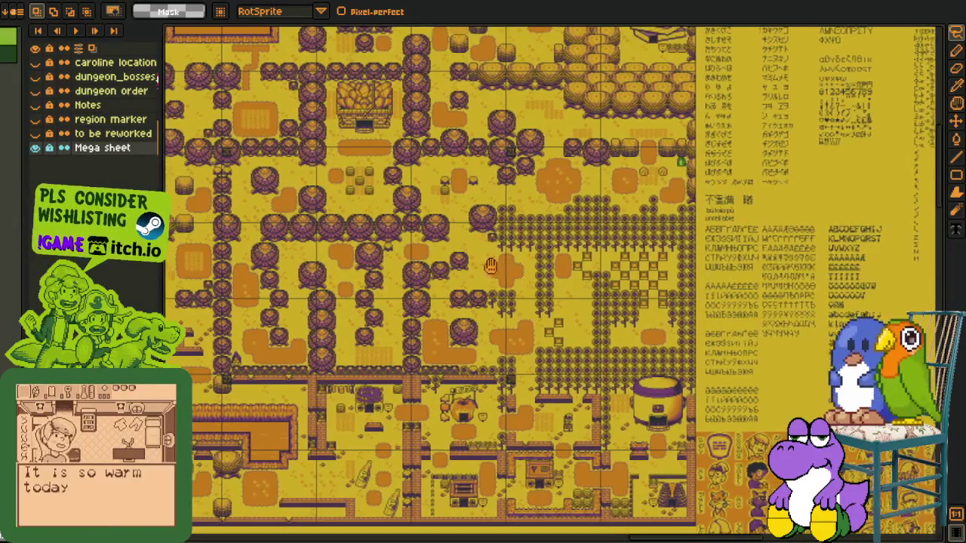
scroll(452, 256, "up", 1)
scroll(452, 255, "up", 1)
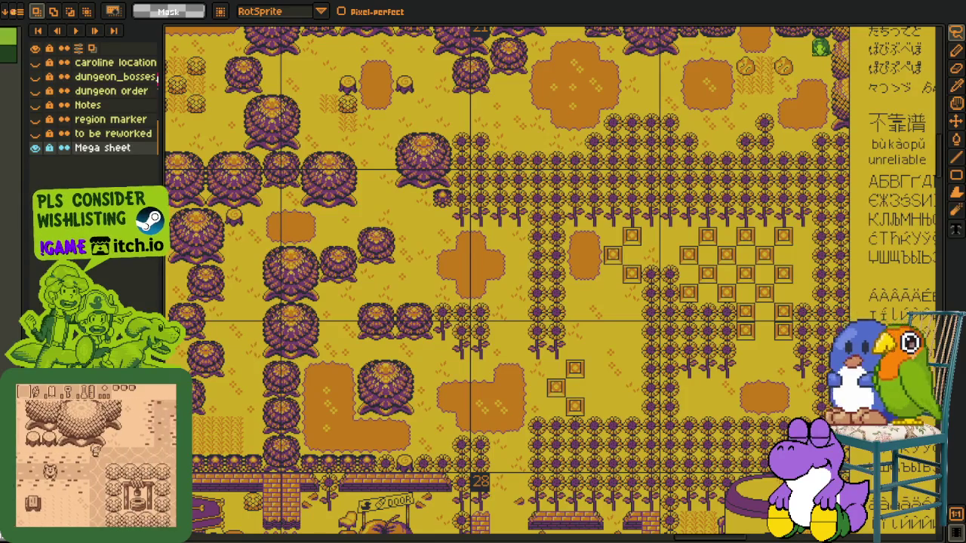
scroll(594, 222, "up", 2)
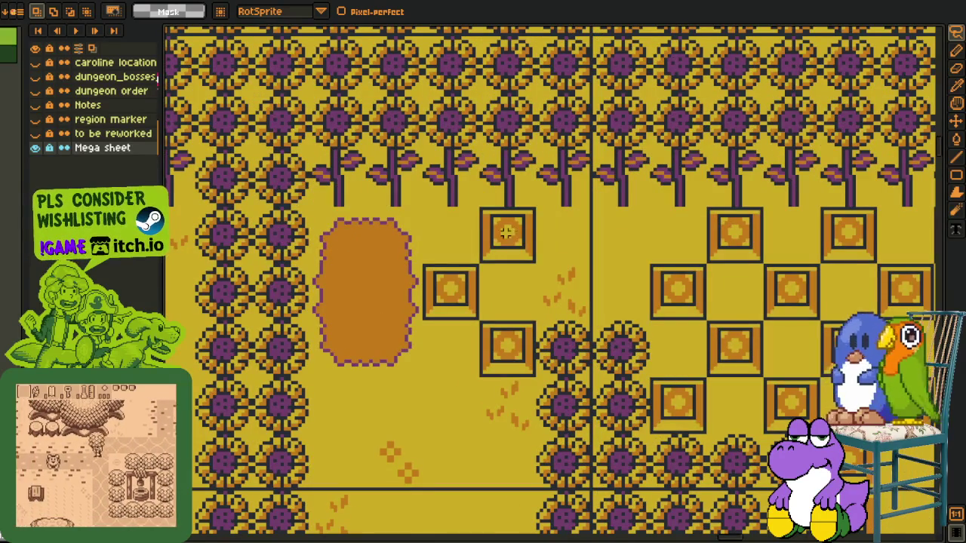
scroll(456, 230, "left", 4)
scroll(456, 230, "left", 3)
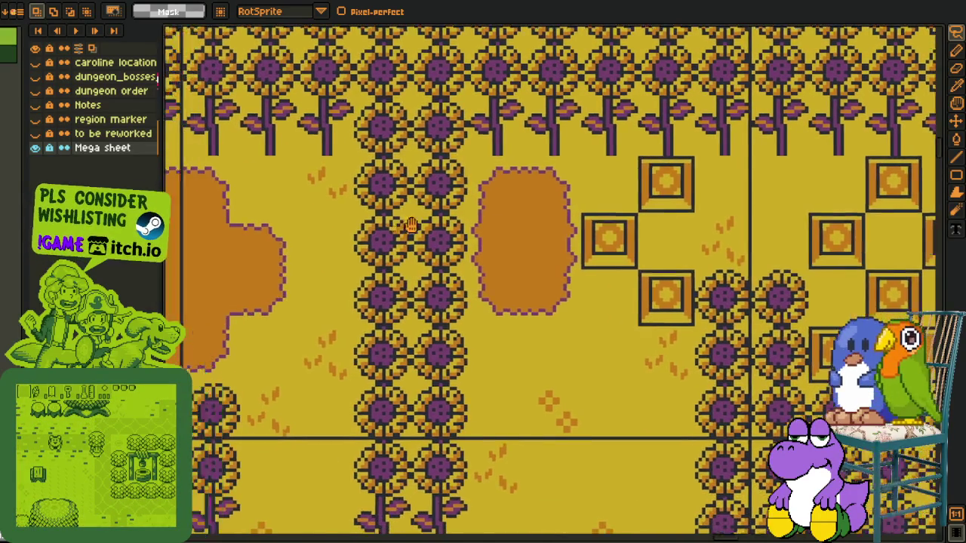
scroll(455, 231, "left", 5)
scroll(528, 228, "up", 1)
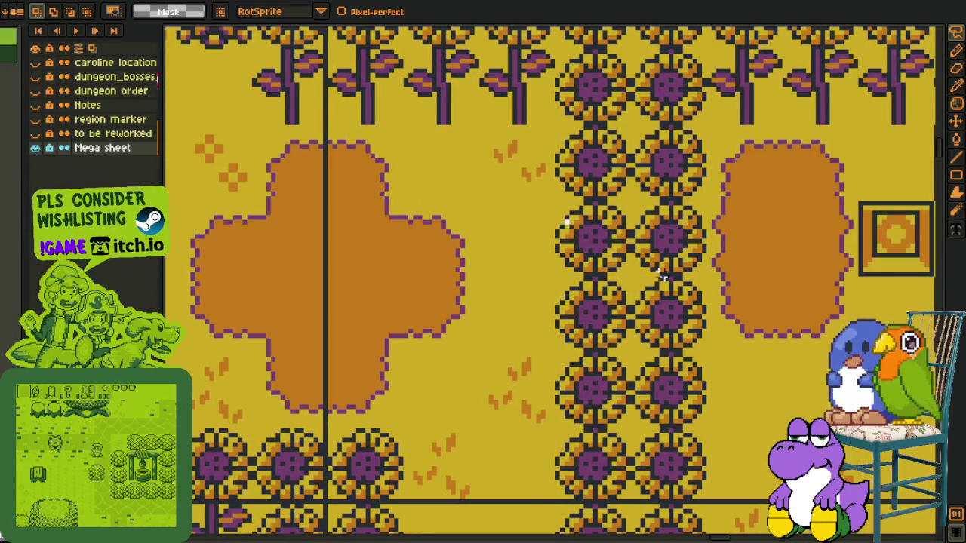
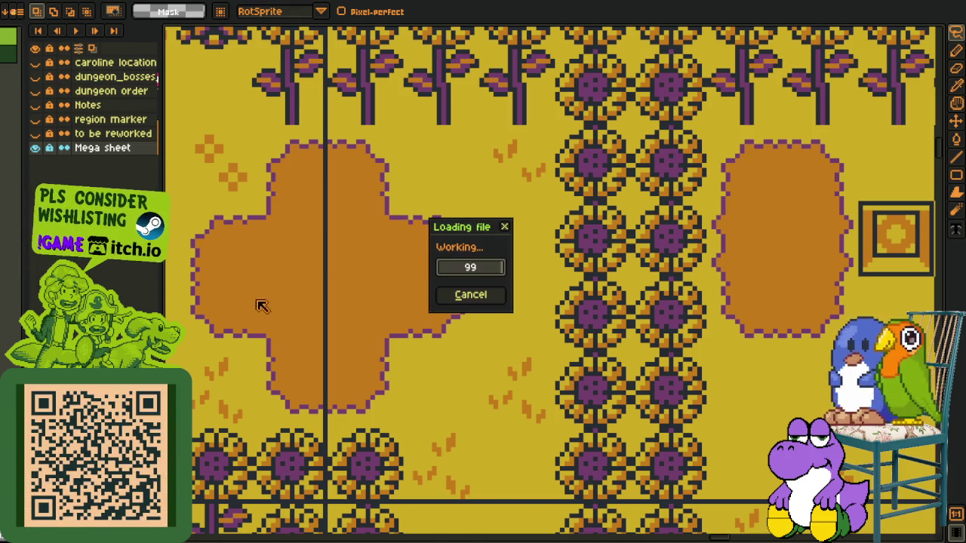
Switch to the map sheet without the pokemon_gbc layer and zoom in on the yellow tile close-up
scroll(405, 364, "down", 2)
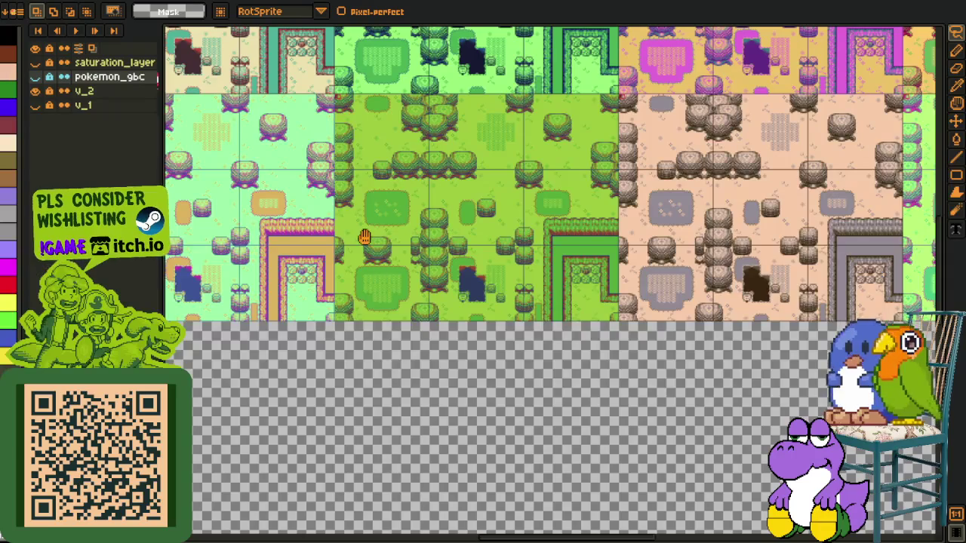
mouse_move(404, 364)
left_mouse_down()
mouse_move(541, 429)
mouse_move(388, 493)
left_mouse_up()
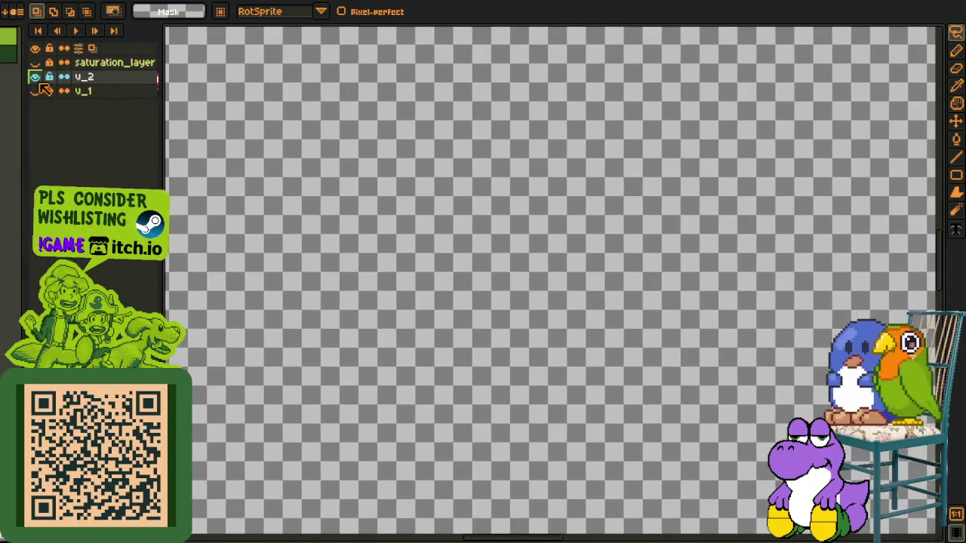
left_click(35, 77)
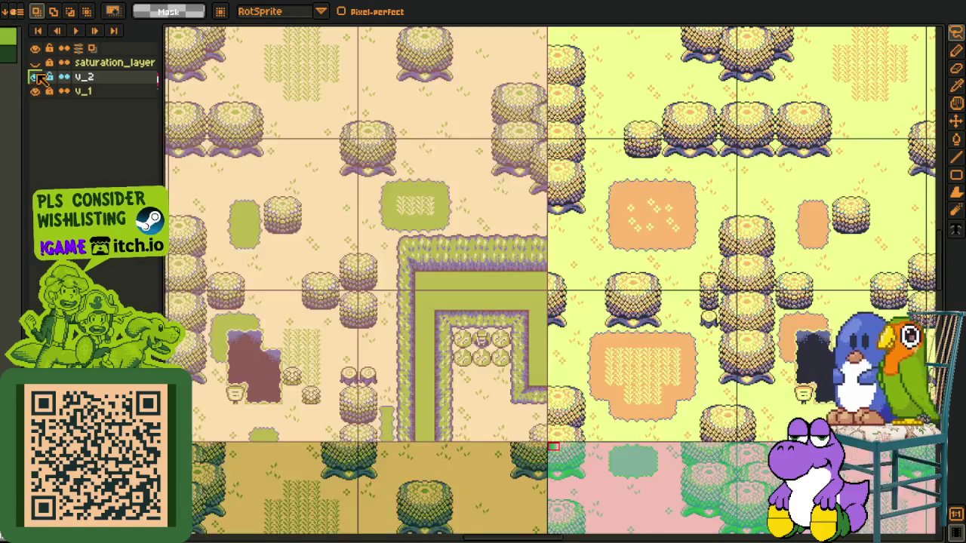
scroll(485, 162, "down", 5)
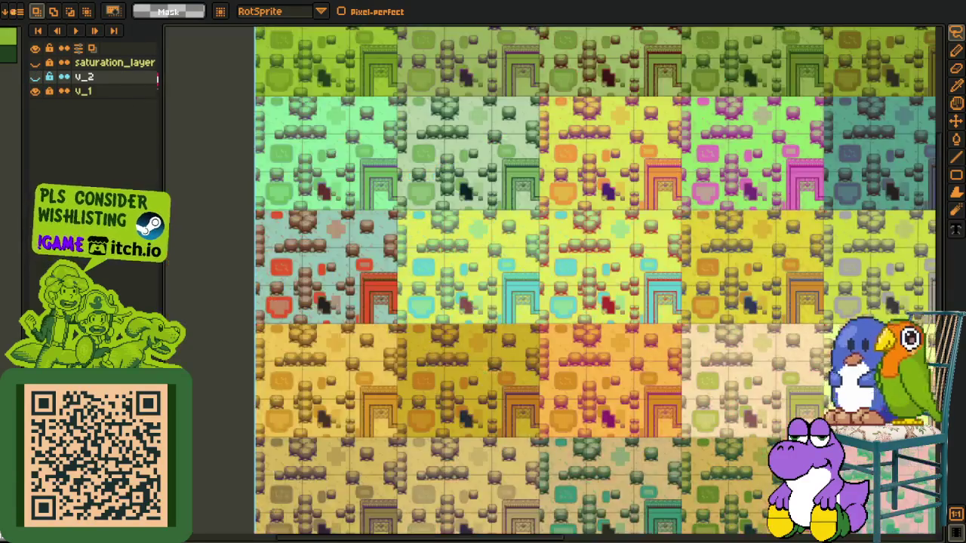
left_click_drag(296, 190, 401, 213)
scroll(401, 214, "up", 5)
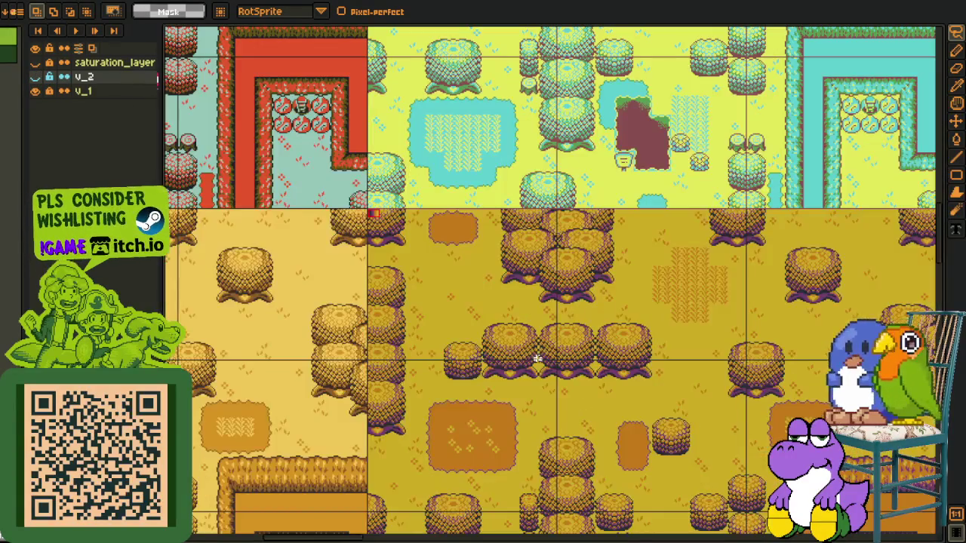
left_click_drag(621, 347, 621, 198)
scroll(383, 198, "up", 2)
scroll(431, 183, "up", 2)
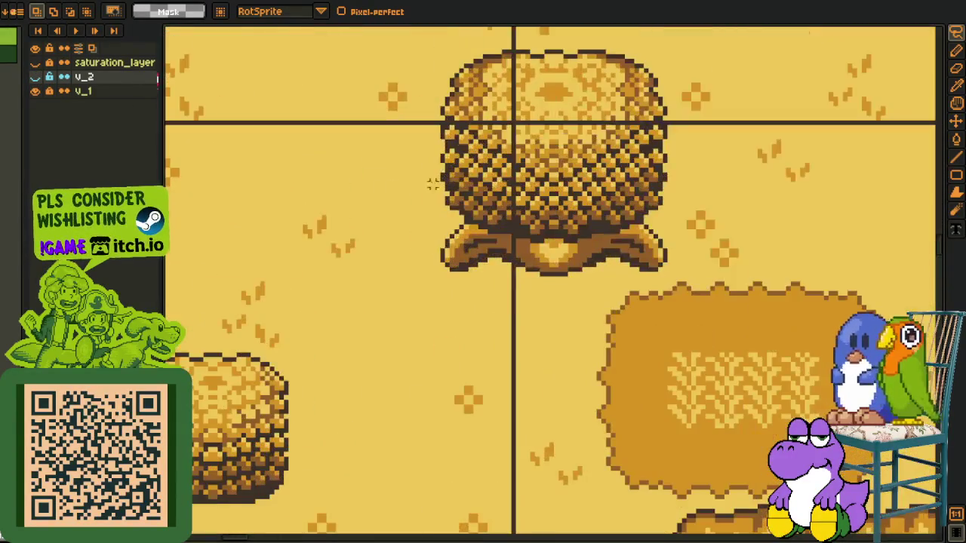
scroll(337, 118, "up", 1)
scroll(681, 290, "down", 1)
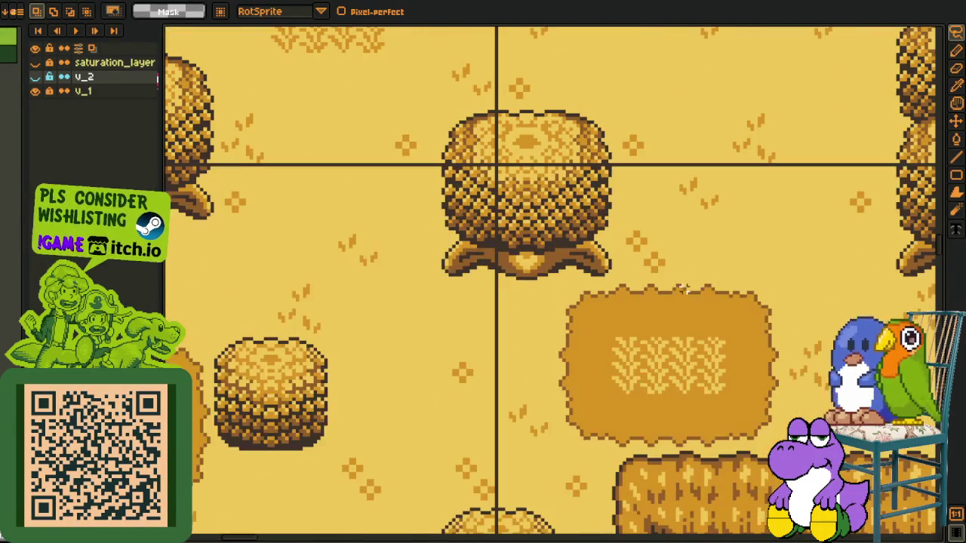
Marquee-select the tree with its adjacent field and another map block, then browse the tinted tiles
left_click_drag(416, 112, 765, 464)
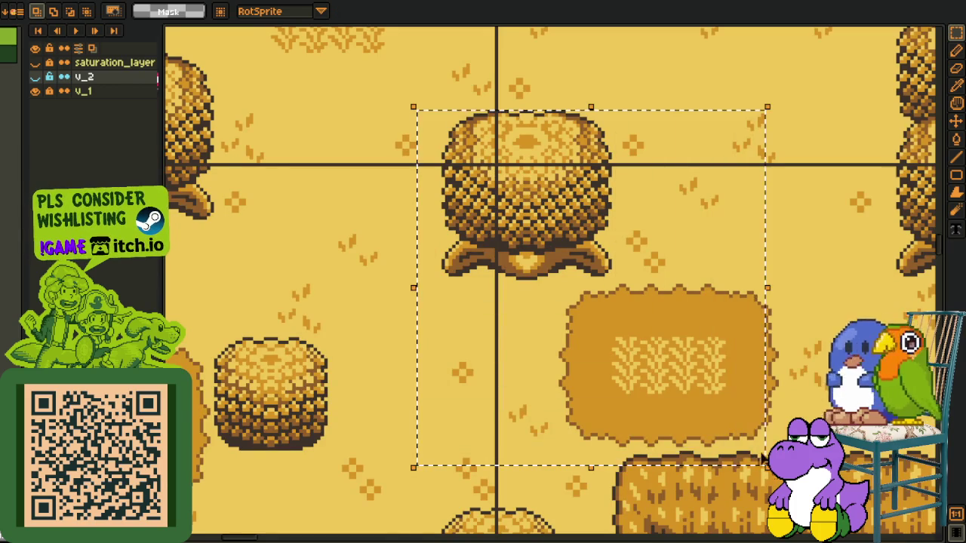
scroll(773, 344, "right", 5)
scroll(773, 344, "left", 5)
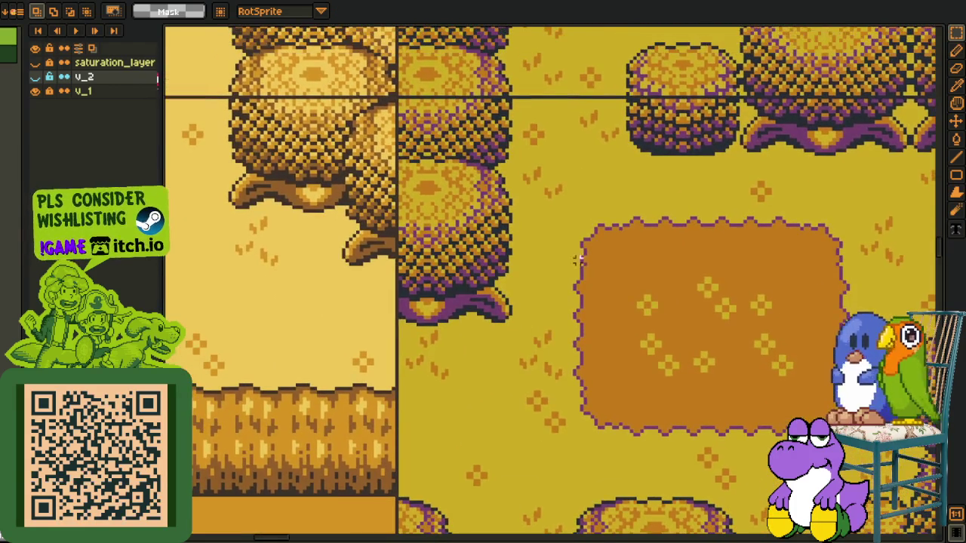
left_click_drag(411, 123, 762, 421)
scroll(374, 322, "down", 2)
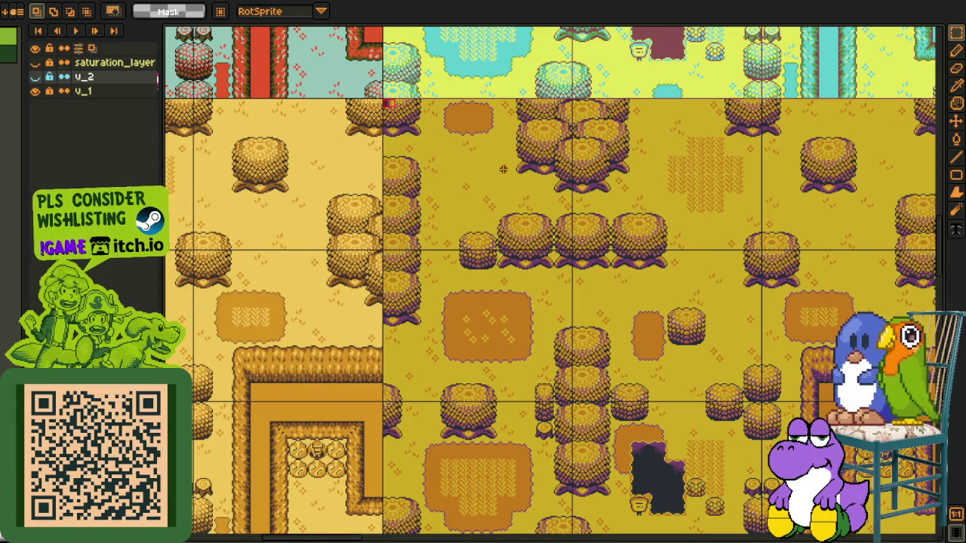
scroll(453, 249, "up", 10)
scroll(422, 284, "left", 5)
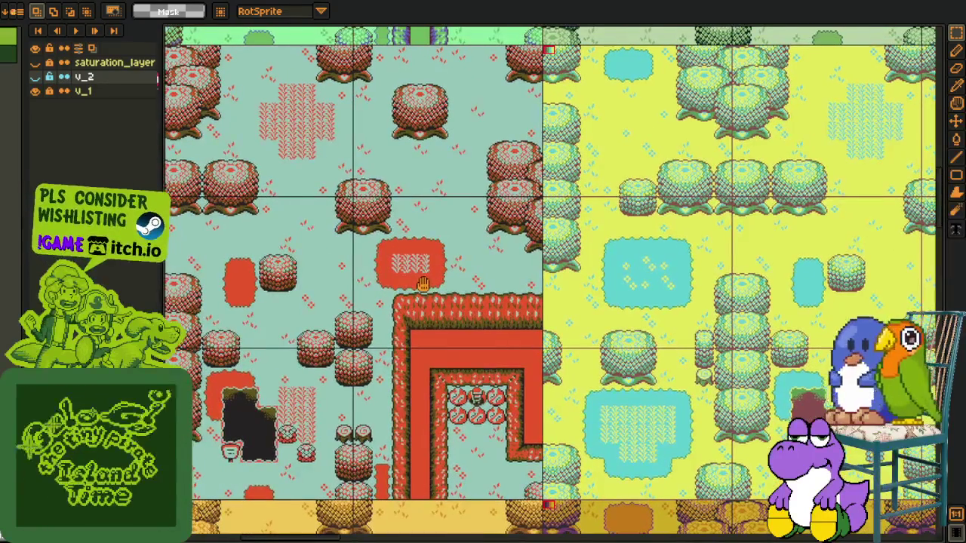
scroll(423, 284, "down", 5)
scroll(509, 332, "down", 1)
scroll(530, 386, "up", 2)
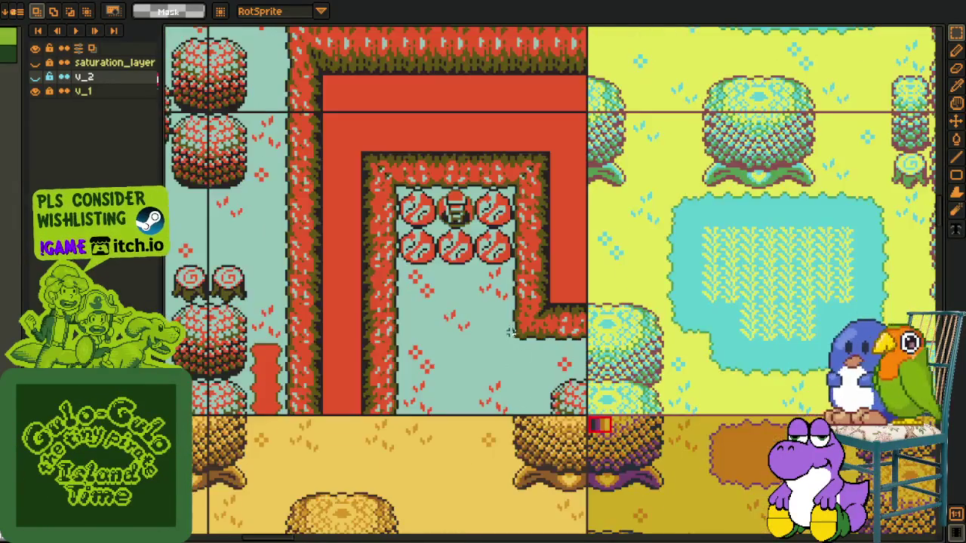
scroll(467, 301, "left", 2)
scroll(424, 219, "down", 2)
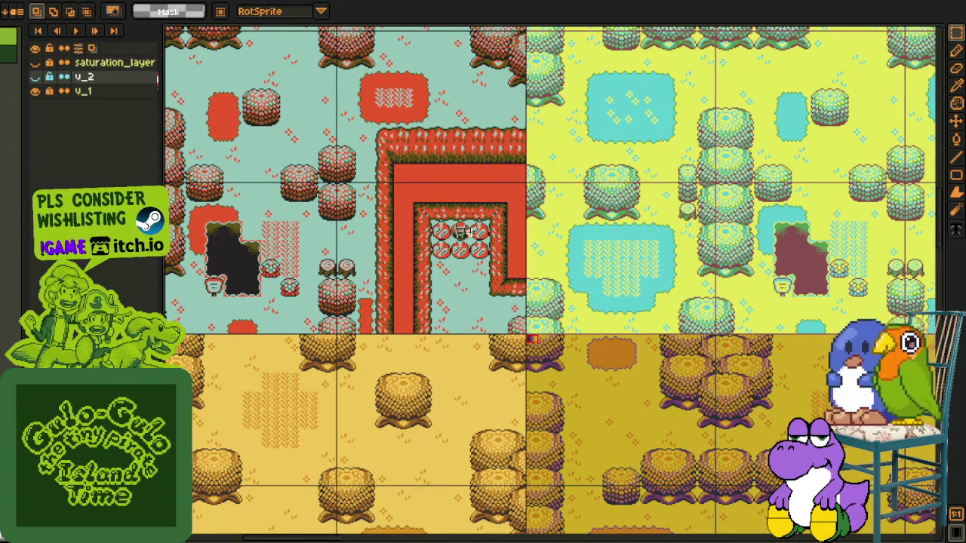
scroll(461, 231, "up", 2)
scroll(592, 139, "down", 3)
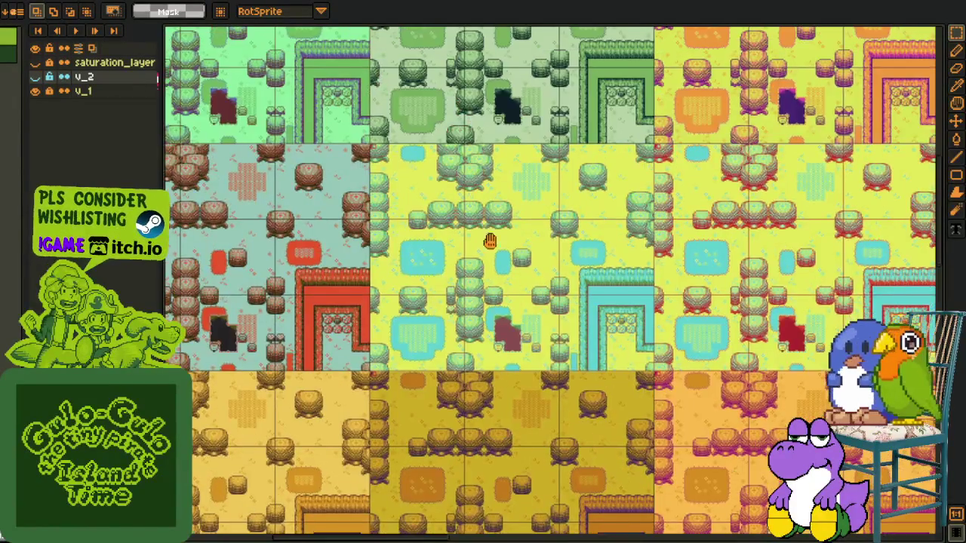
left_click_drag(552, 234, 423, 335)
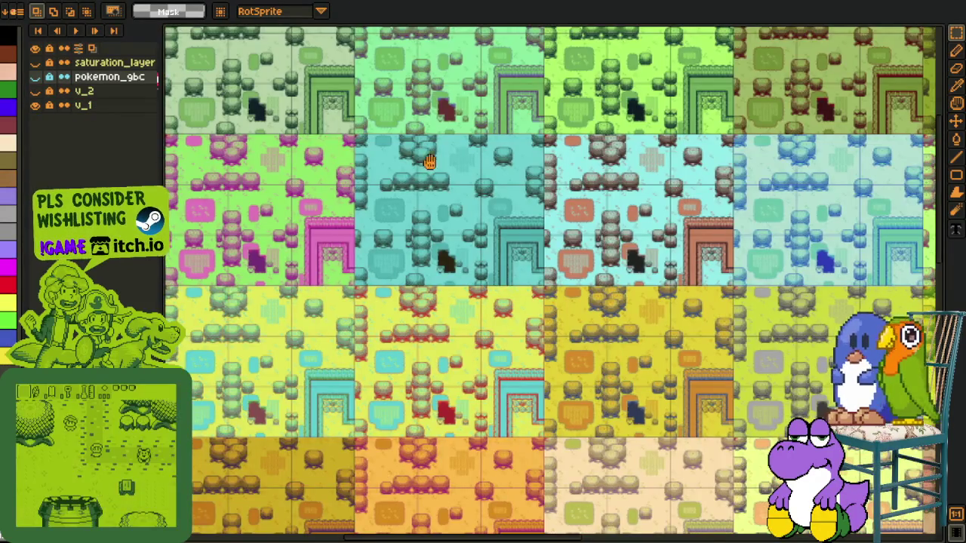
Pan the view right across the tinted map tile variants
scroll(547, 295, "up", 5)
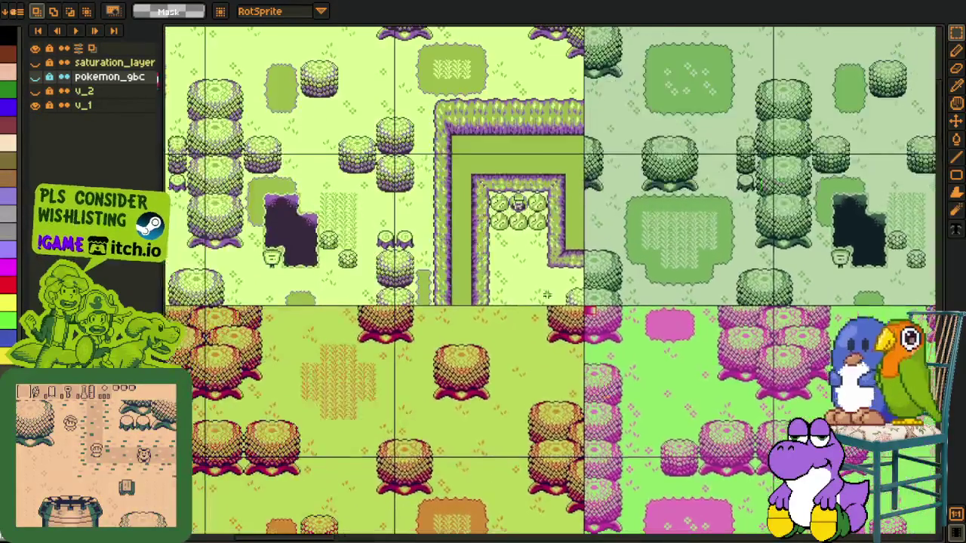
scroll(547, 295, "down", 2)
left_click_drag(380, 53, 445, 150)
scroll(445, 150, "up", 2)
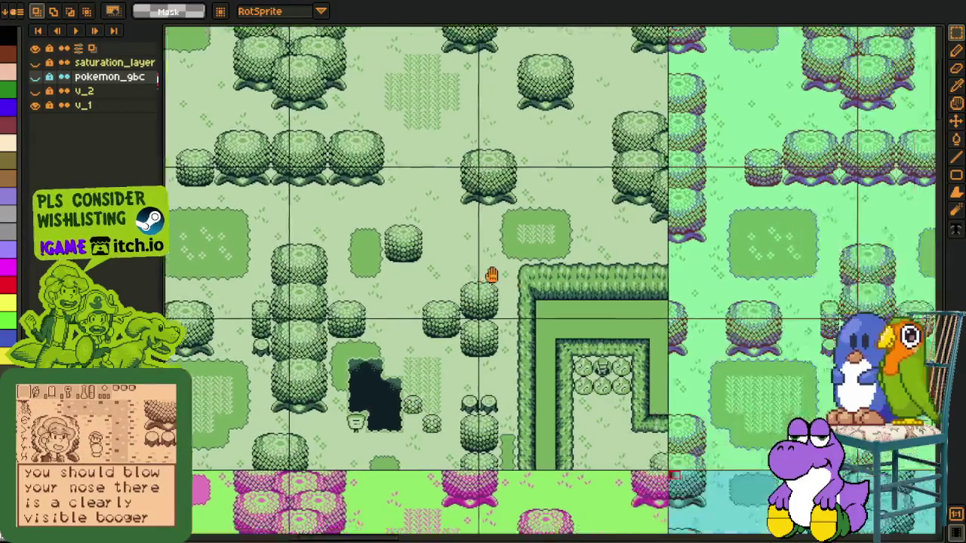
left_click_drag(491, 275, 306, 244)
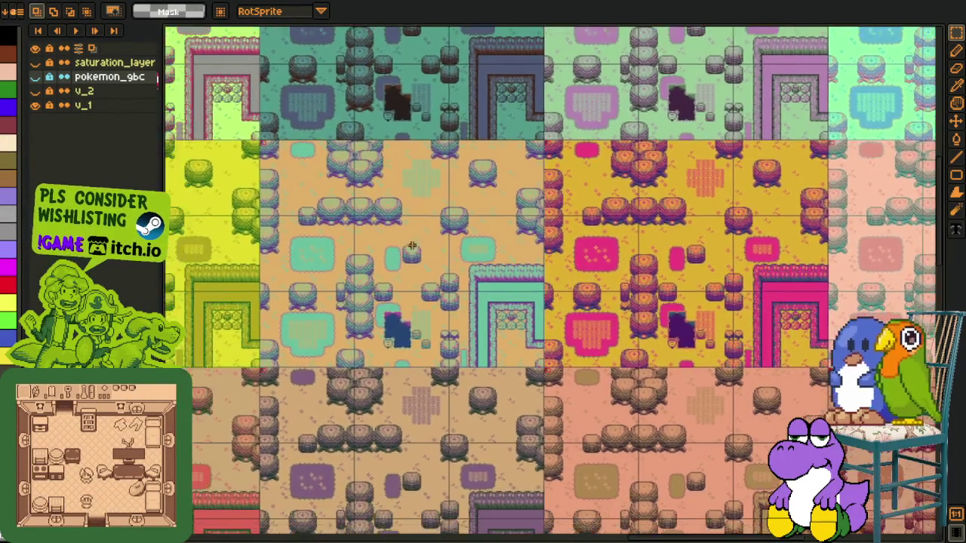
scroll(453, 337, "up", 2)
left_click_drag(424, 238, 564, 258)
Marquee-select a block of the orange tile, clear it, then select another rectangle
left_click_drag(302, 91, 730, 437)
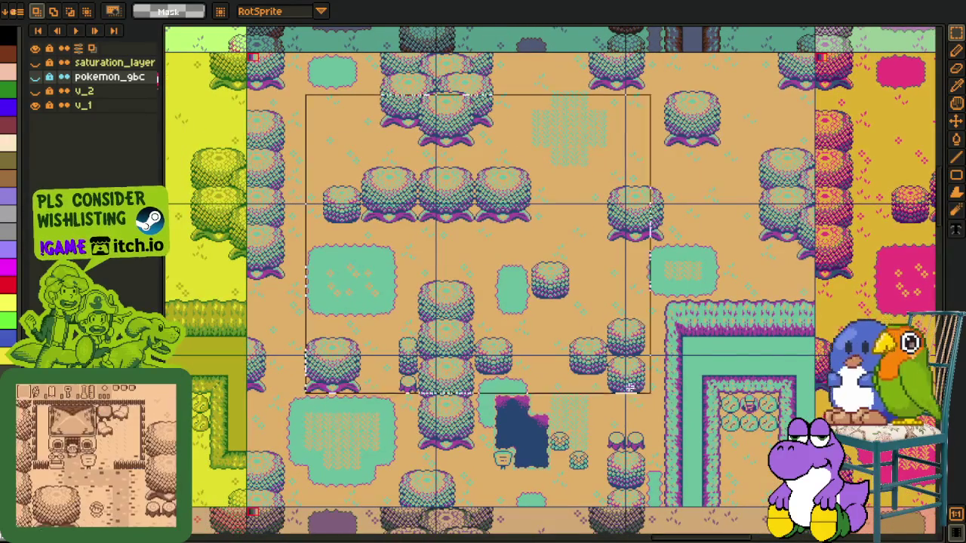
left_click(804, 392)
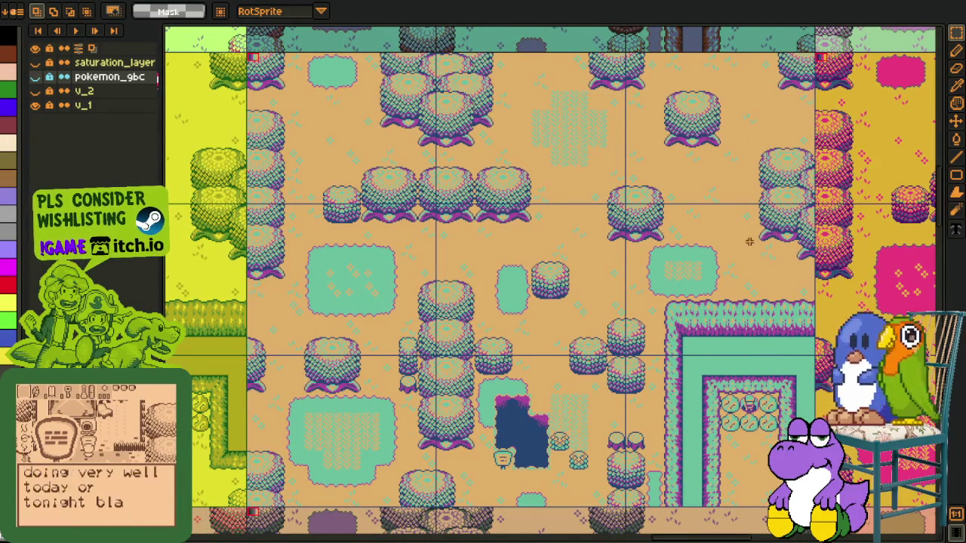
left_click_drag(750, 242, 442, 453)
scroll(564, 465, "down", 3)
left_click_drag(565, 466, 489, 371)
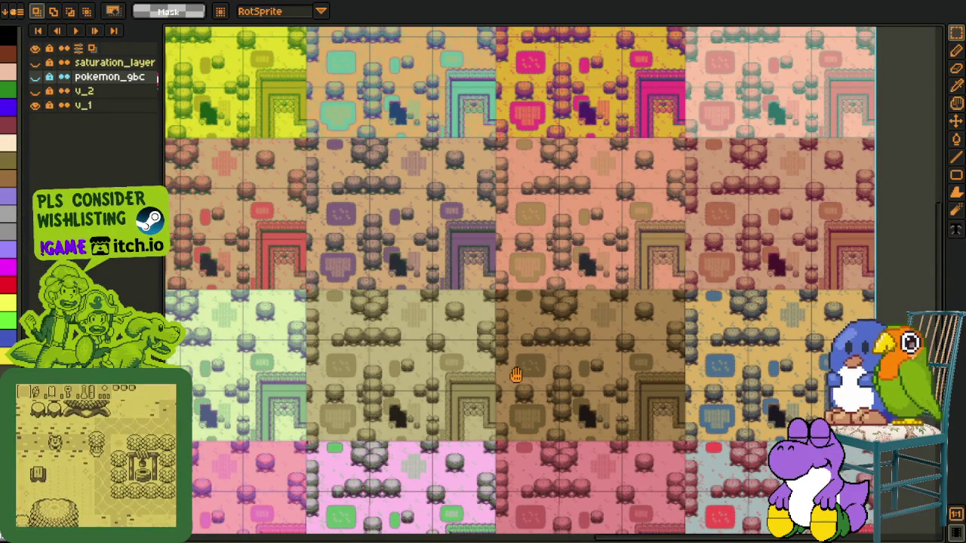
Scroll around the tile grid to inspect the lower and side rows
scroll(559, 357, "down", 5)
scroll(596, 408, "left", 5)
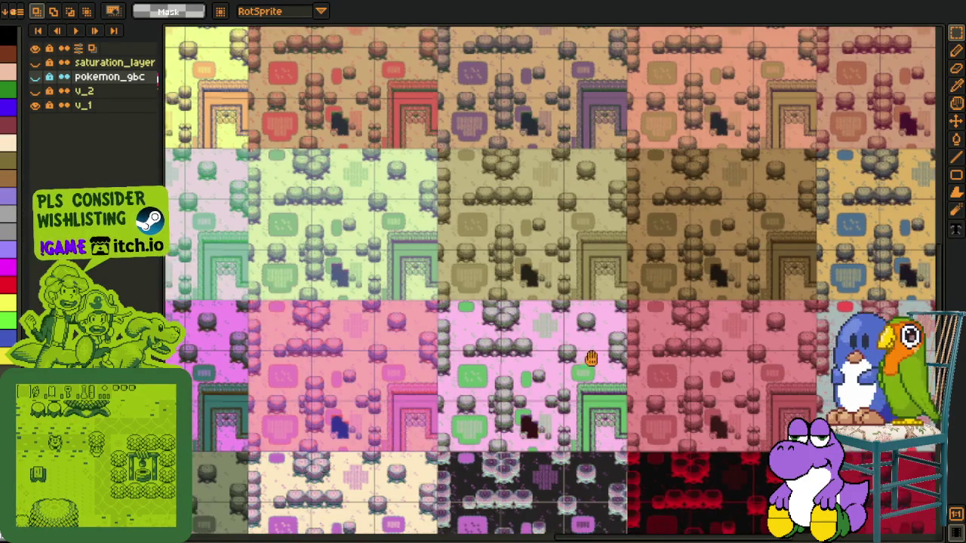
scroll(632, 453, "down", 1)
scroll(544, 369, "up", 2)
scroll(566, 373, "up", 2)
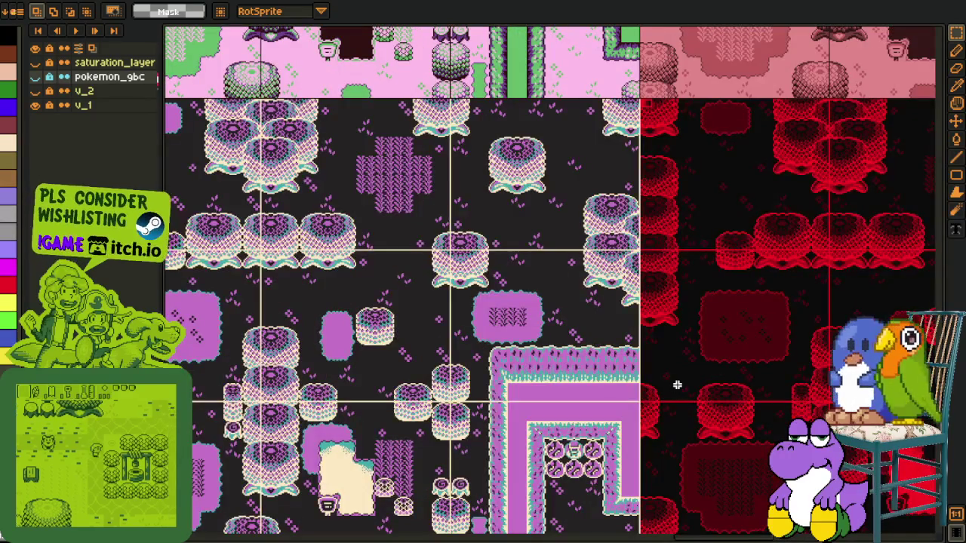
scroll(573, 367, "up", 1)
scroll(573, 366, "right", 6)
scroll(524, 347, "right", 2)
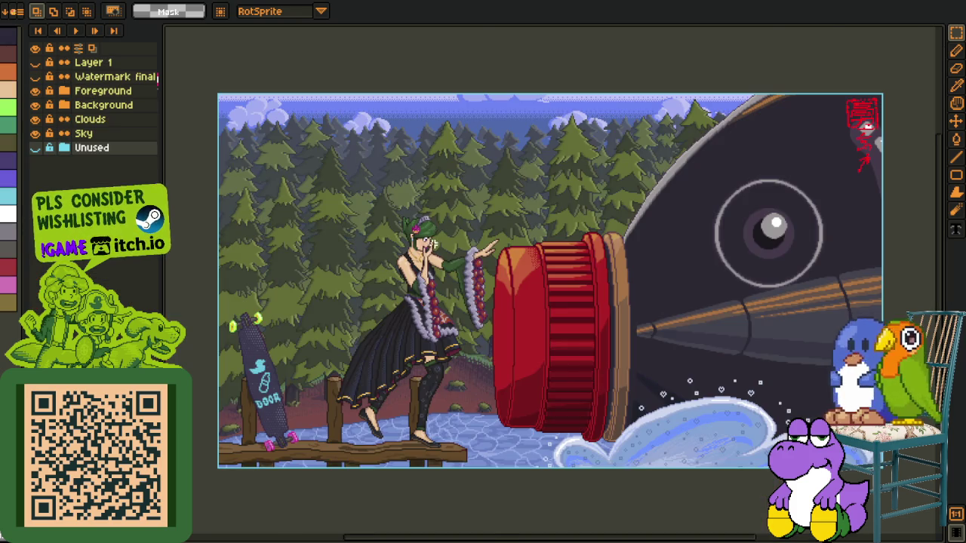
Marquee-select the forest background and the trees left of the woman, then deselect with Ctrl+D
scroll(332, 164, "up", 2)
scroll(371, 158, "up", 2)
mouse_move(291, 95)
left_mouse_down()
mouse_move(470, 452)
mouse_move(759, 512)
left_mouse_up()
scroll(528, 302, "right", 5)
scroll(528, 302, "right", 2)
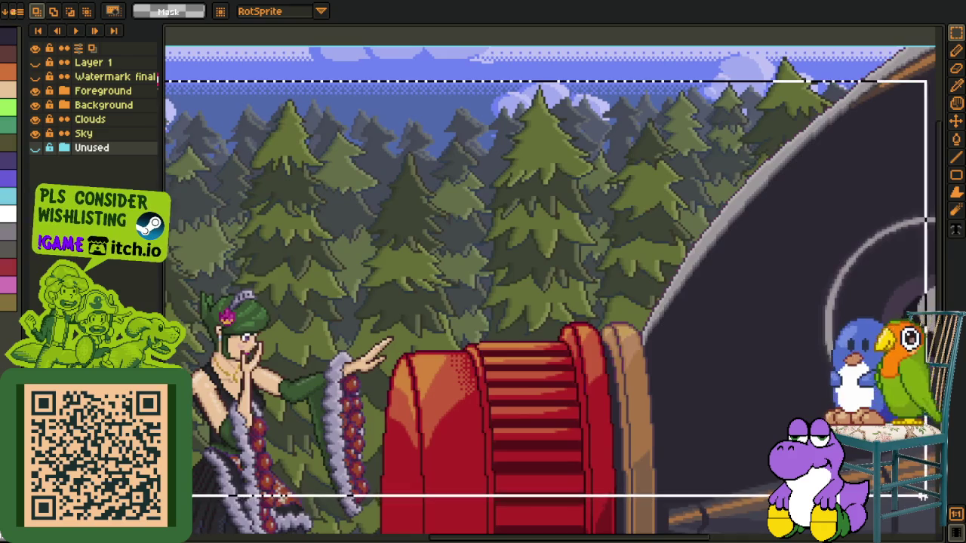
scroll(456, 313, "down", 2)
scroll(455, 313, "down", 1)
left_click_drag(289, 179, 356, 433)
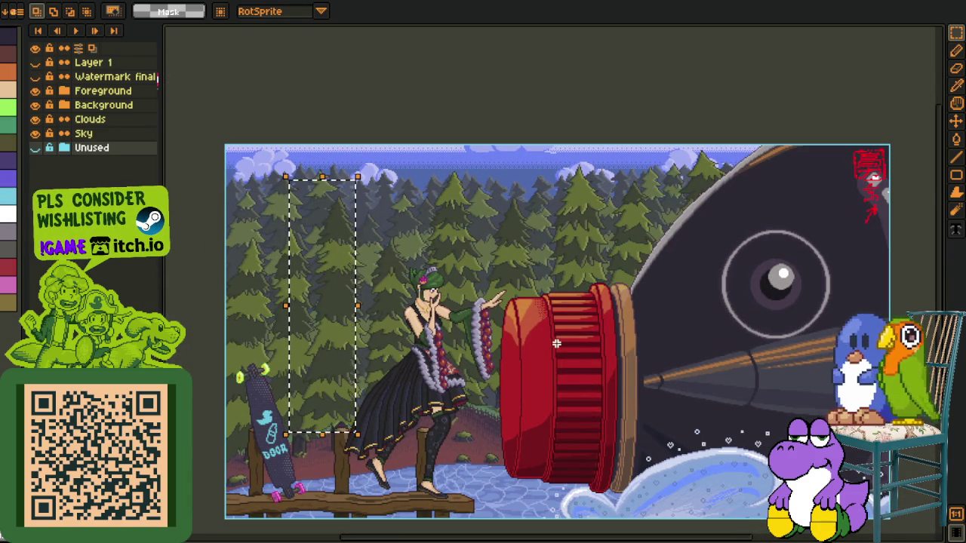
key("ctrl+d")
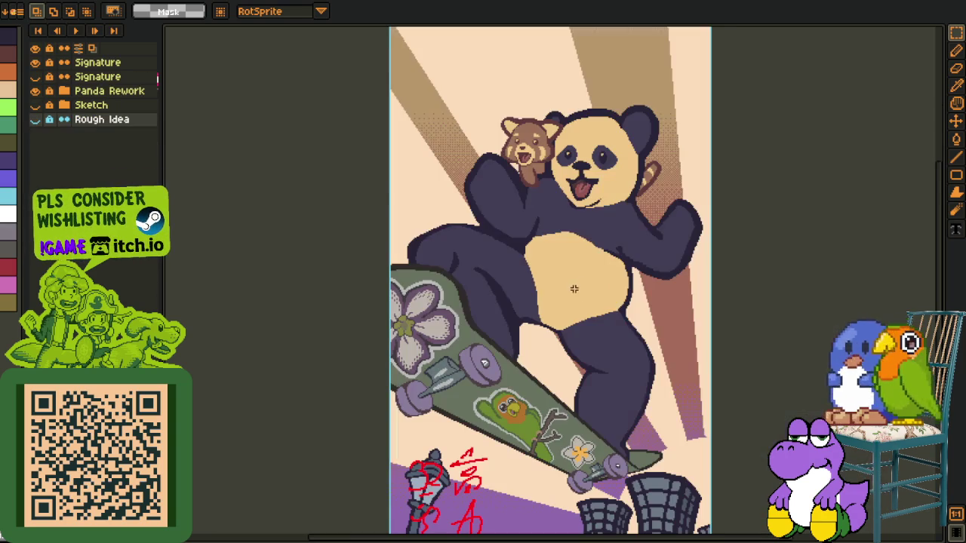
Cycle through the open documents with Ctrl+Tab until the P.O.G. octopus sprite is shown
left_click_drag(587, 300, 454, 343)
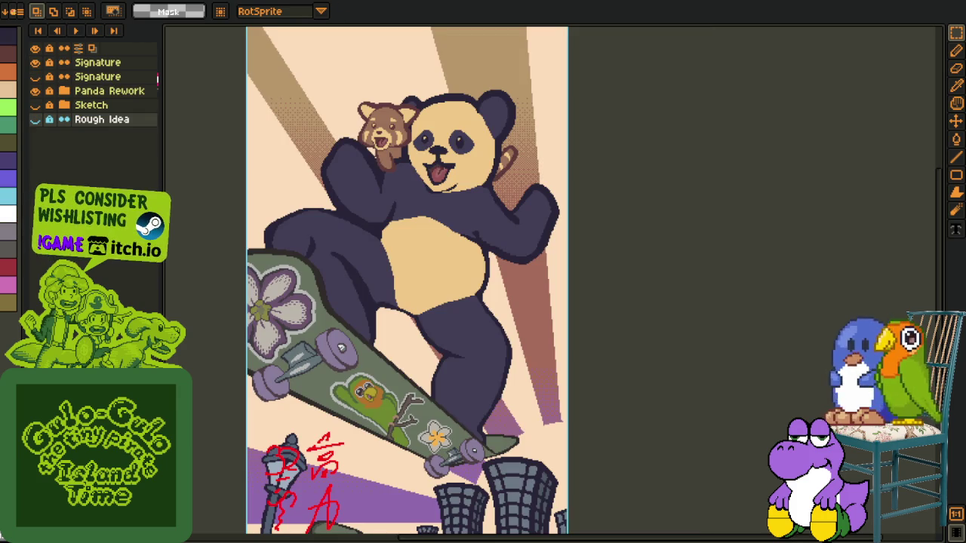
scroll(606, 269, "up", 1)
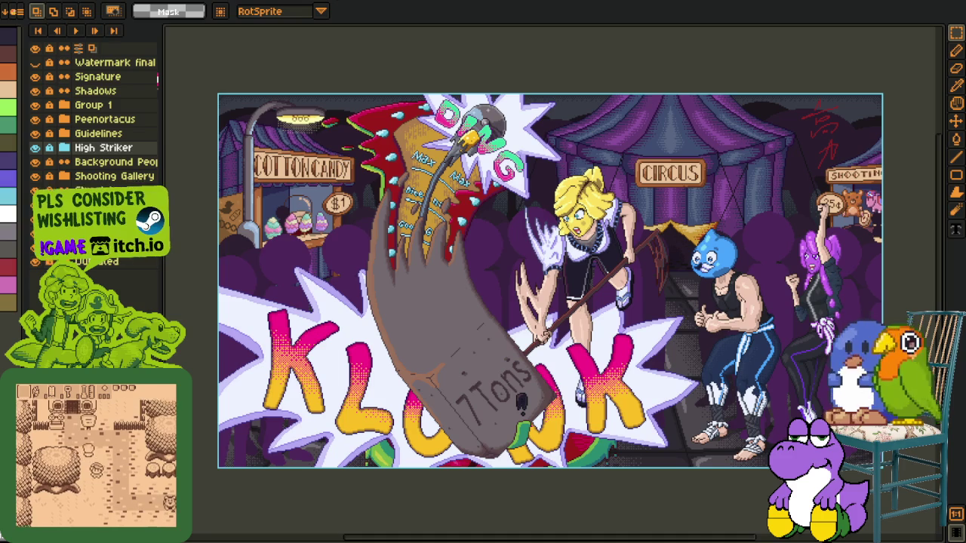
left_click(347, 2)
key("ctrl+Tab")
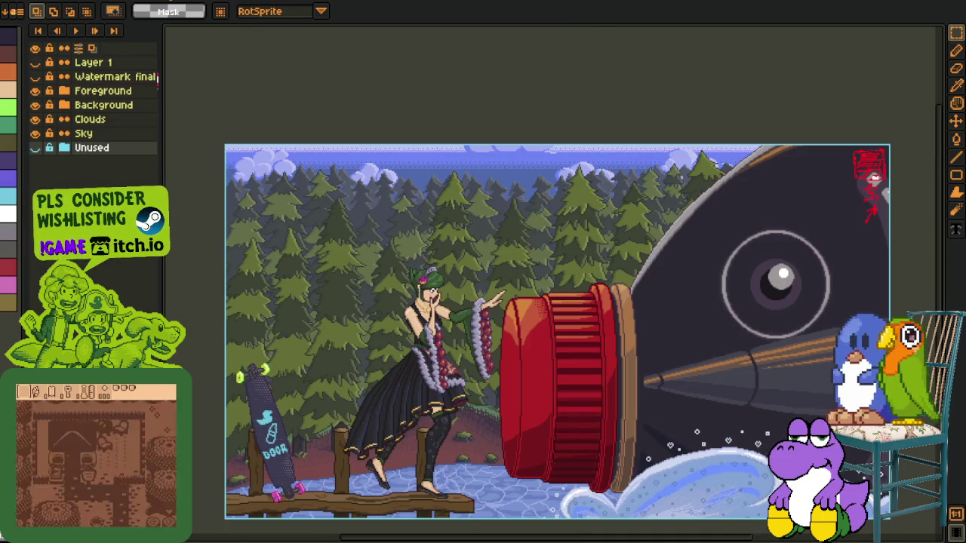
key("ctrl+Tab")
left_click_drag(485, 417, 541, 241)
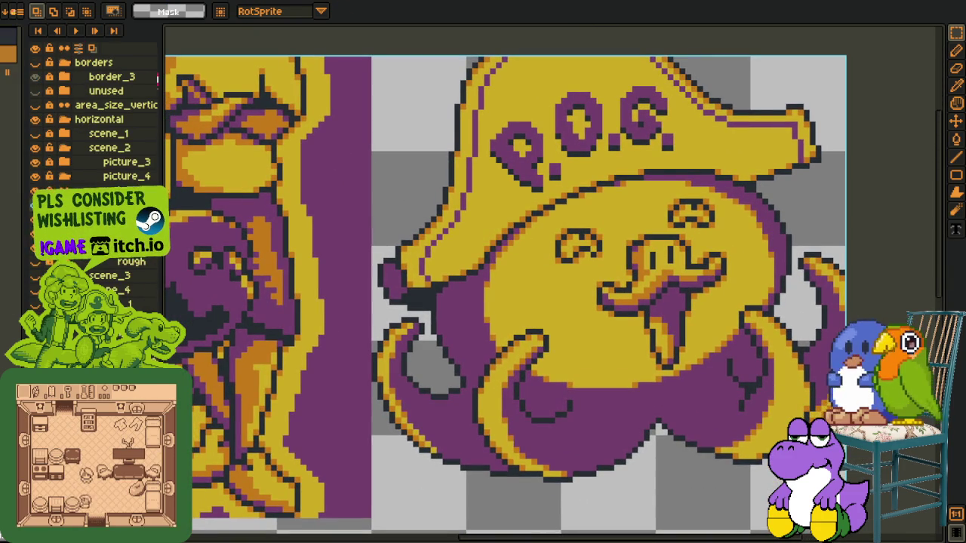
Create a new empty layer from the Layers panel's context menu (New Layer)
scroll(468, 281, "down", 2)
scroll(467, 282, "up", 1)
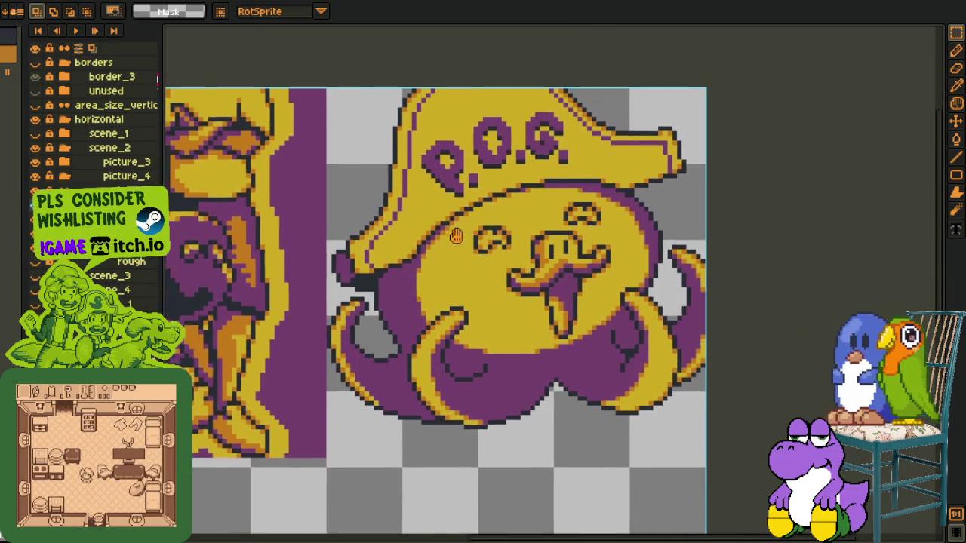
left_click_drag(467, 282, 445, 279)
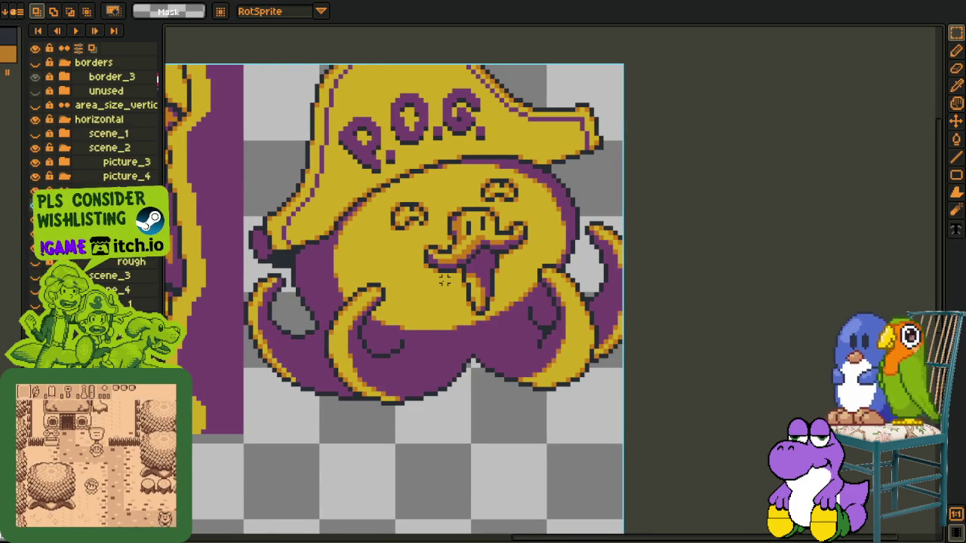
scroll(575, 289, "up", 1)
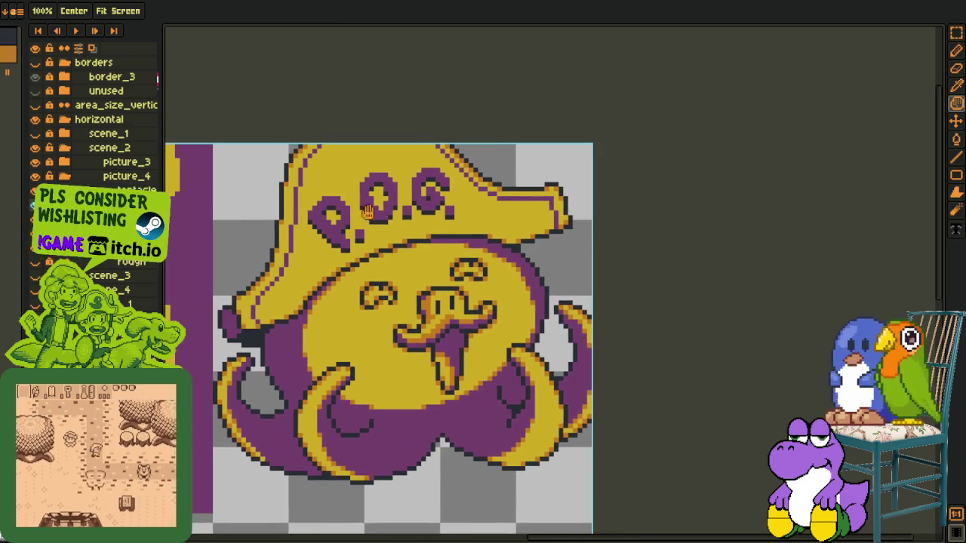
scroll(575, 289, "up", 1)
scroll(148, 298, "down", 1)
scroll(547, 167, "down", 1)
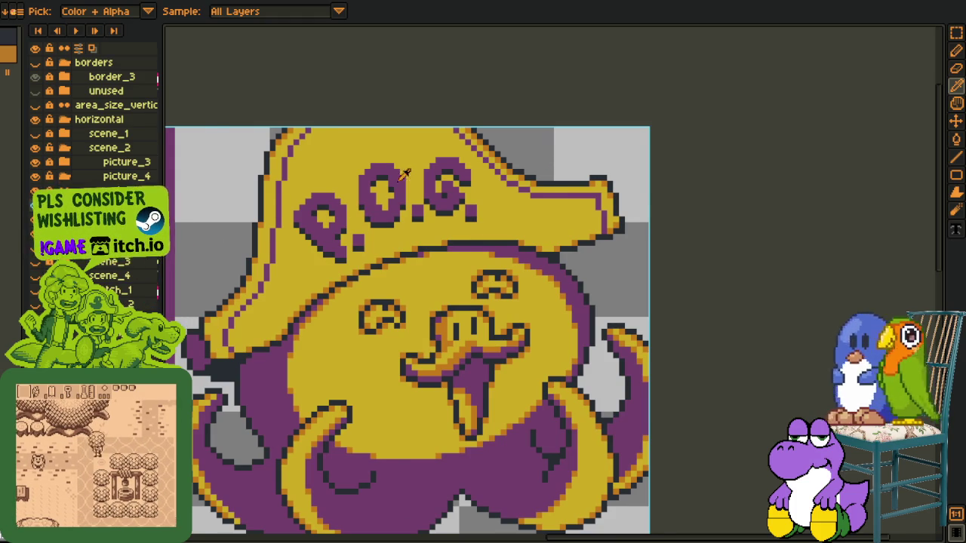
right_click(132, 213)
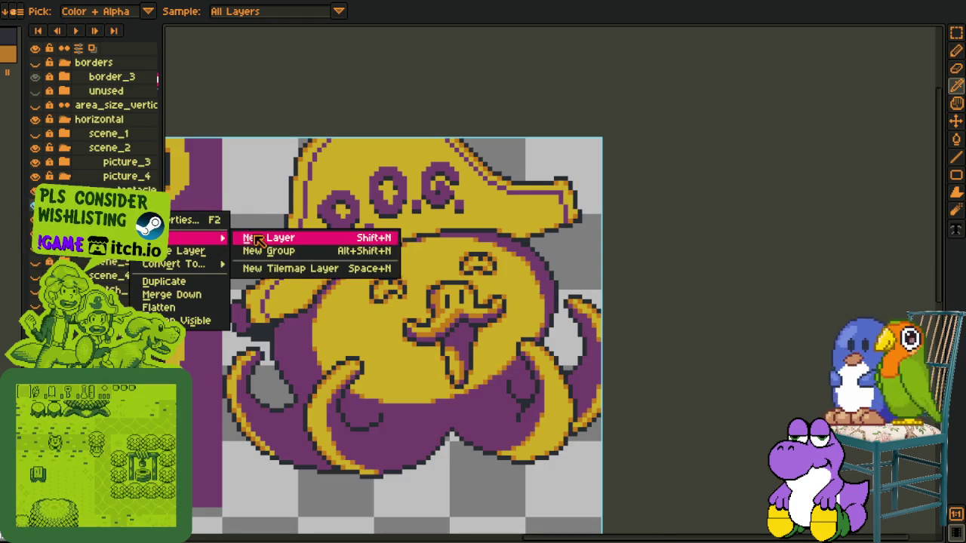
mouse_move(188, 238)
left_click(257, 239)
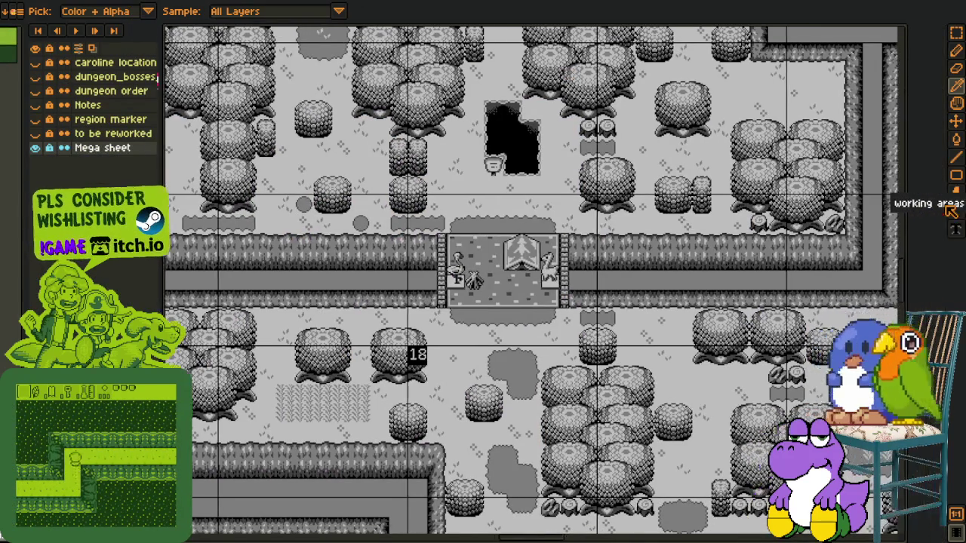
Open the working areas reference document and zoom into its comic character sheet
left_click(950, 212)
scroll(719, 321, "down", 3)
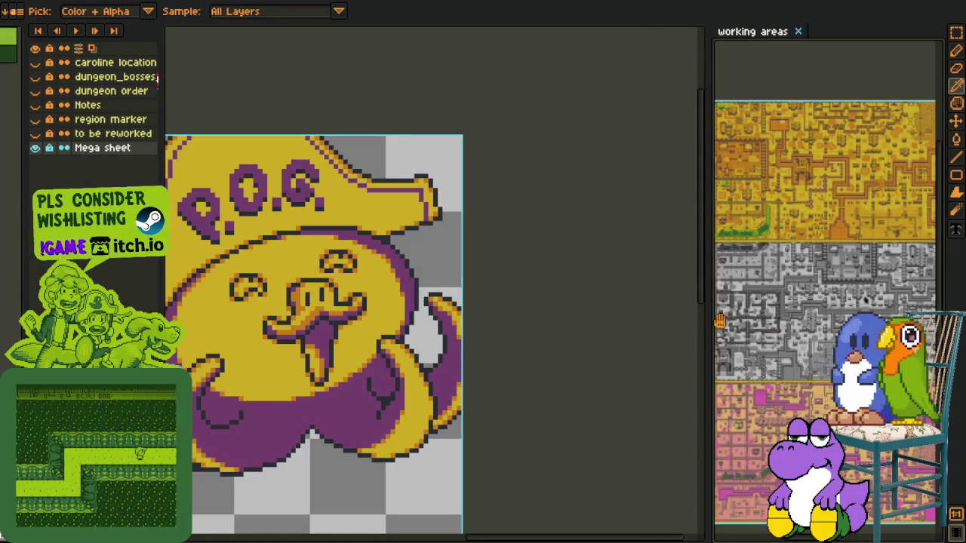
left_click_drag(719, 321, 787, 396)
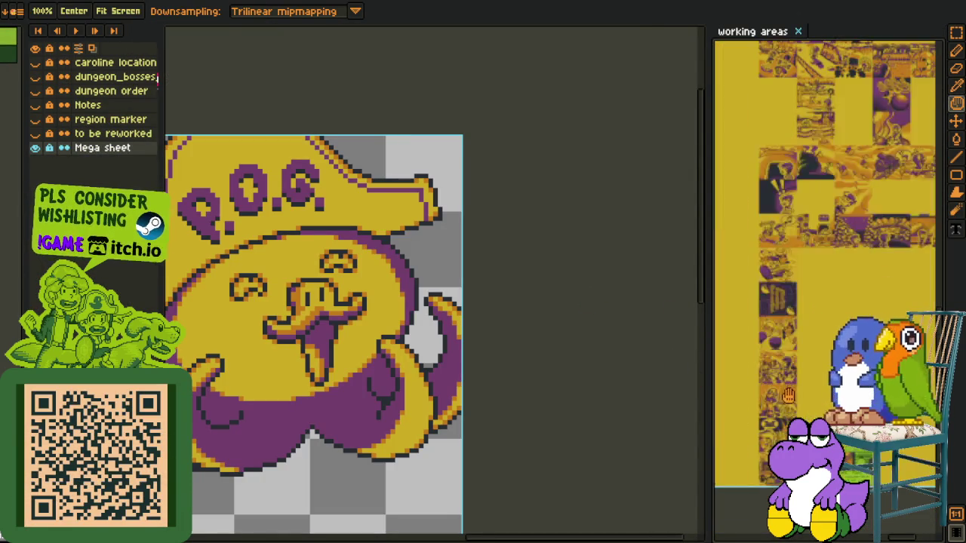
scroll(836, 271, "up", 2)
scroll(836, 270, "up", 2)
scroll(836, 270, "up", 2)
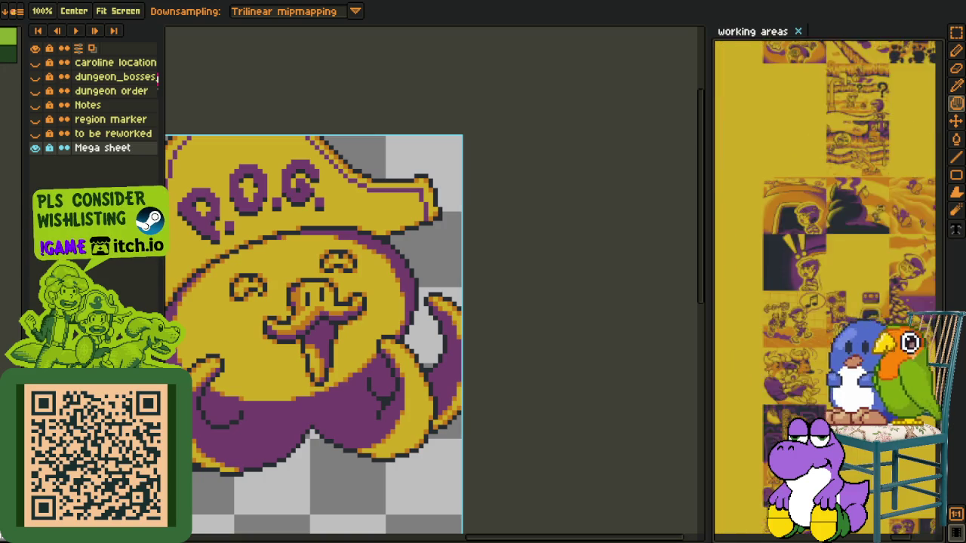
scroll(836, 270, "up", 2)
scroll(837, 270, "up", 2)
scroll(836, 270, "up", 1)
scroll(836, 270, "up", 2)
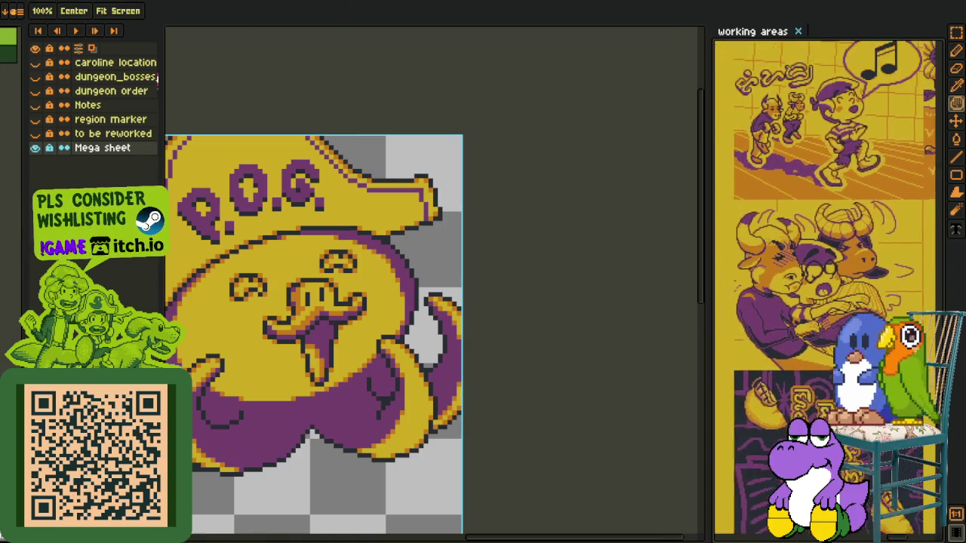
scroll(836, 270, "up", 2)
scroll(836, 270, "up", 2)
scroll(836, 270, "up", 2)
scroll(836, 271, "up", 2)
scroll(836, 270, "up", 2)
scroll(837, 270, "up", 2)
scroll(836, 270, "up", 2)
scroll(836, 270, "up", 2)
scroll(836, 270, "up", 2)
scroll(837, 270, "up", 2)
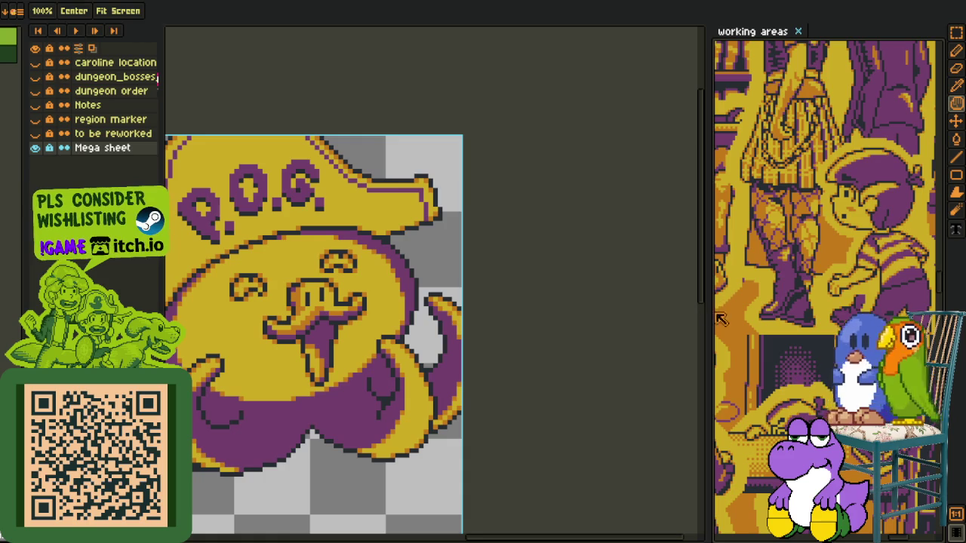
Widen the working areas panel by dragging its divider left, then nudge the artwork up
left_click_drag(707, 312, 629, 312)
scroll(789, 308, "up", 2)
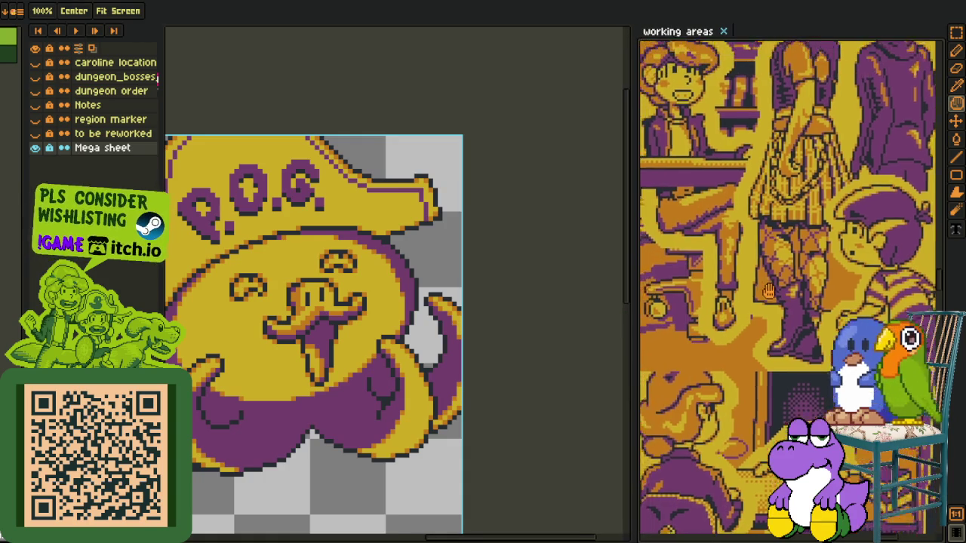
scroll(789, 308, "up", 2)
left_click_drag(789, 307, 786, 302)
Sample a colour and draw a straight 1px red pencil line down the hat's left edge
key("i")
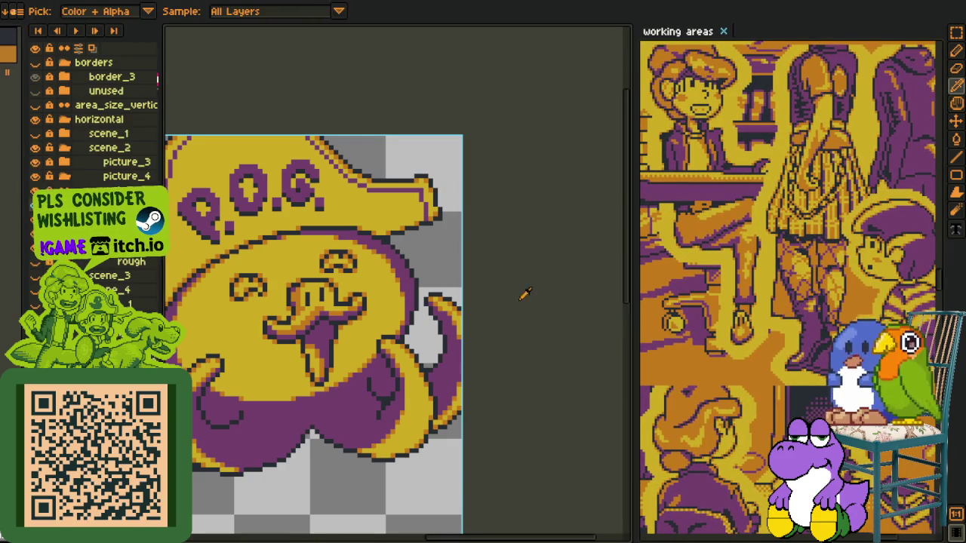
scroll(347, 333, "up", 2)
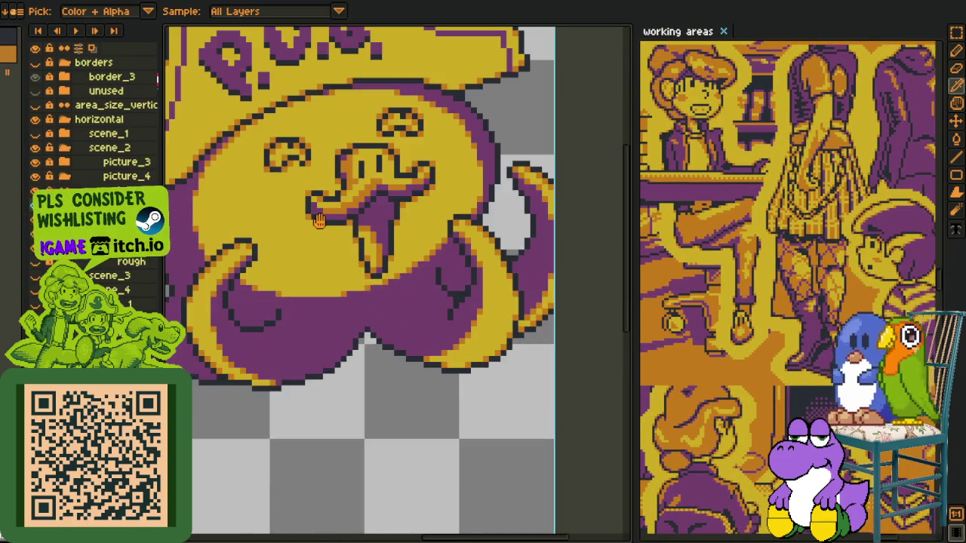
scroll(340, 302, "down", 1)
left_click_drag(332, 219, 336, 249)
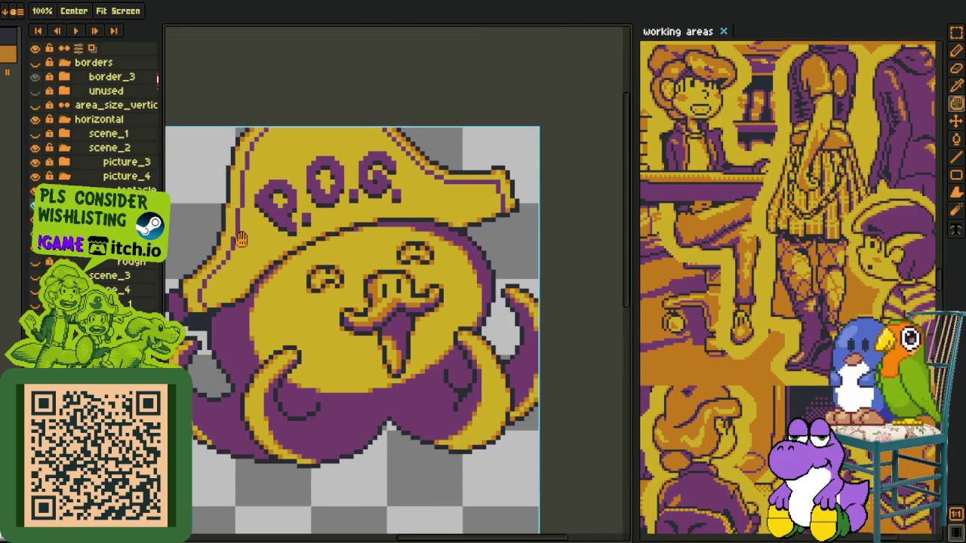
scroll(242, 189, "up", 1)
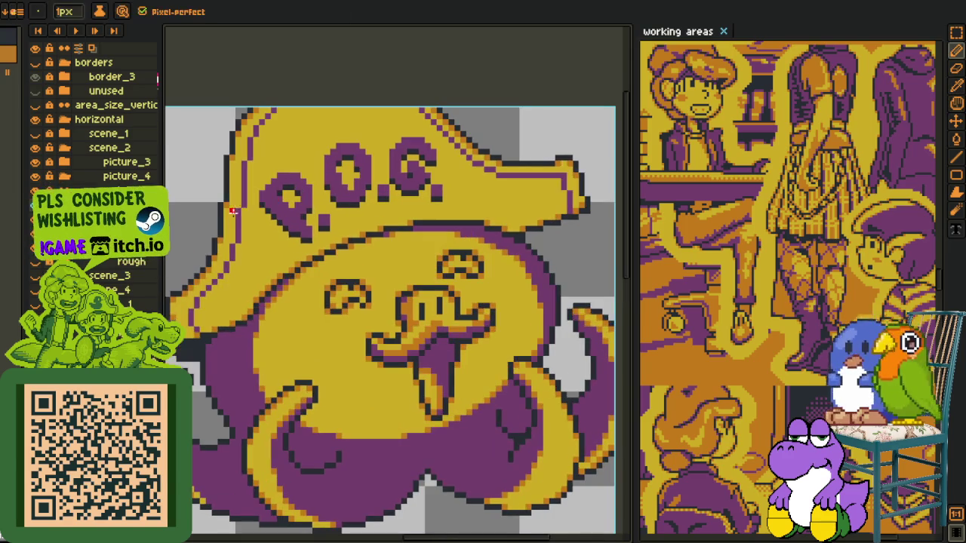
scroll(246, 185, "up", 1)
key("b")
scroll(247, 183, "up", 1)
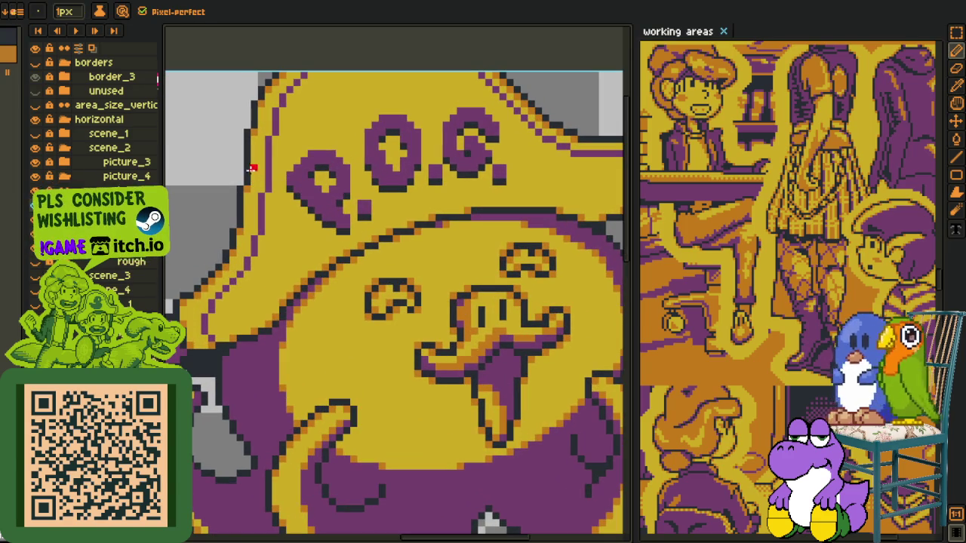
left_click_drag(249, 138, 259, 172)
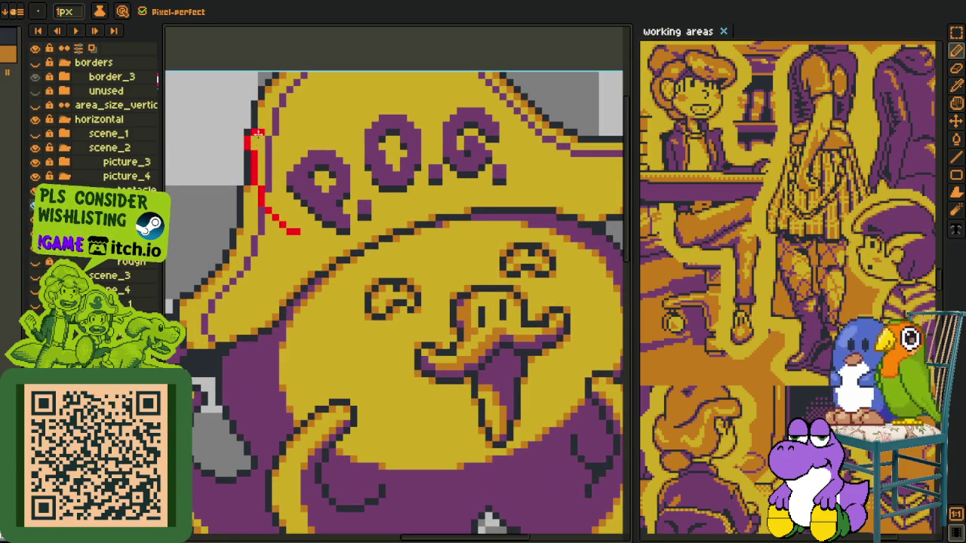
key("ctrl+z")
mouse_move(260, 102)
left_mouse_down()
mouse_move(260, 237)
mouse_move(383, 270)
left_mouse_up()
Extend red strokes along the brim under the P.O.G. lettering and flood-fill the region red
scroll(261, 232, "up", 1)
scroll(308, 281, "up", 1)
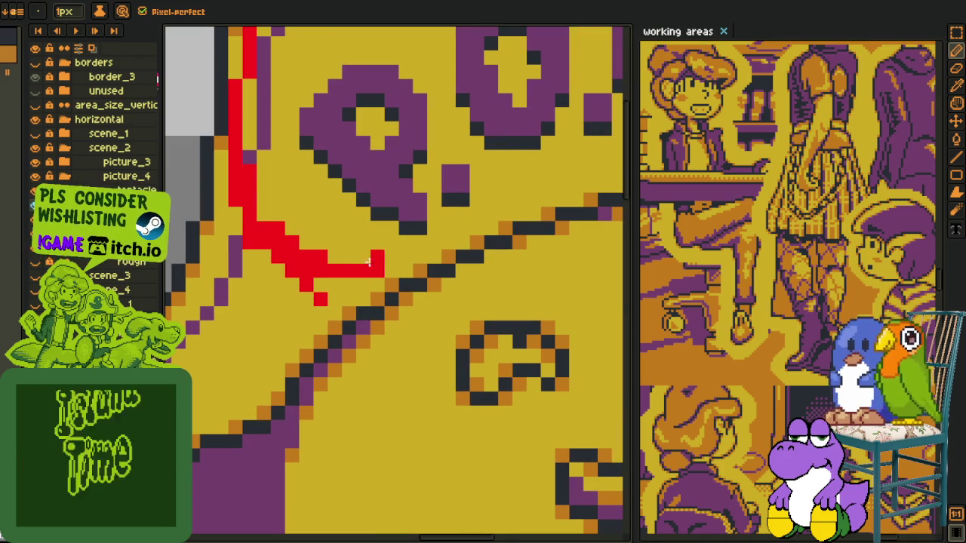
left_click_drag(286, 250, 383, 262)
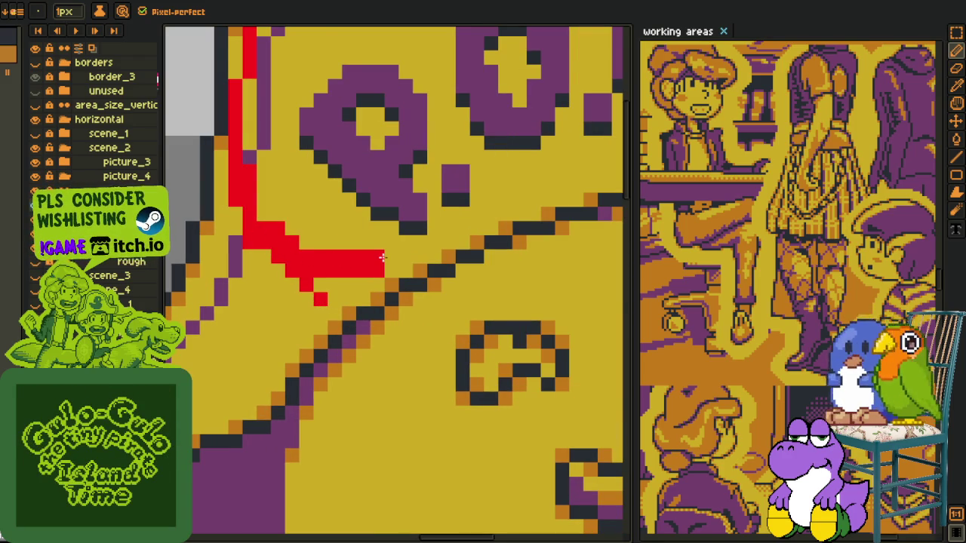
mouse_move(451, 249)
left_mouse_down()
mouse_move(463, 229)
mouse_move(551, 215)
mouse_move(436, 248)
mouse_move(513, 217)
mouse_move(400, 270)
mouse_move(376, 257)
mouse_move(340, 257)
left_mouse_up()
left_click_drag(423, 268, 477, 246)
key("g")
left_click(347, 353)
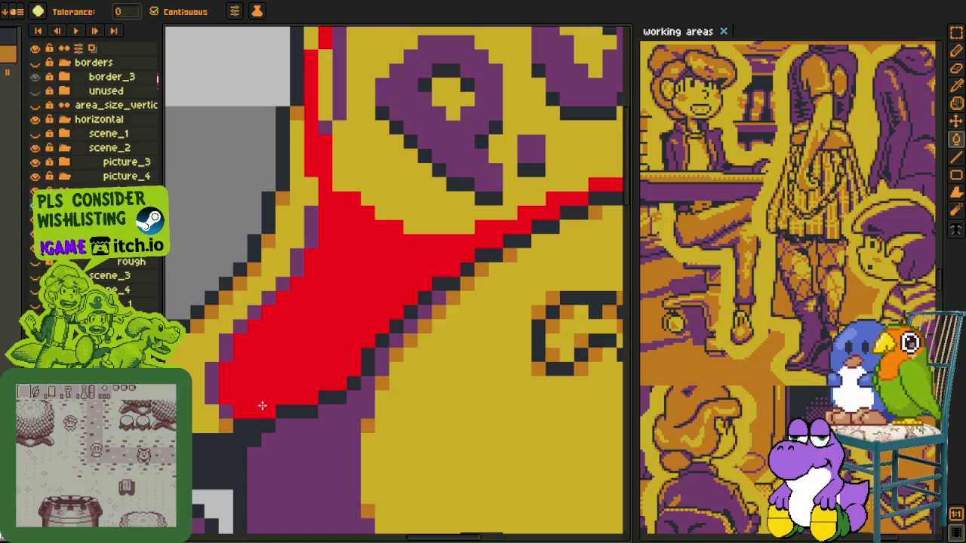
Sample the red shading colour and flood-fill the yellow and dark strips beside the red shape red
key("p")
left_click_drag(267, 397, 354, 397)
key("b")
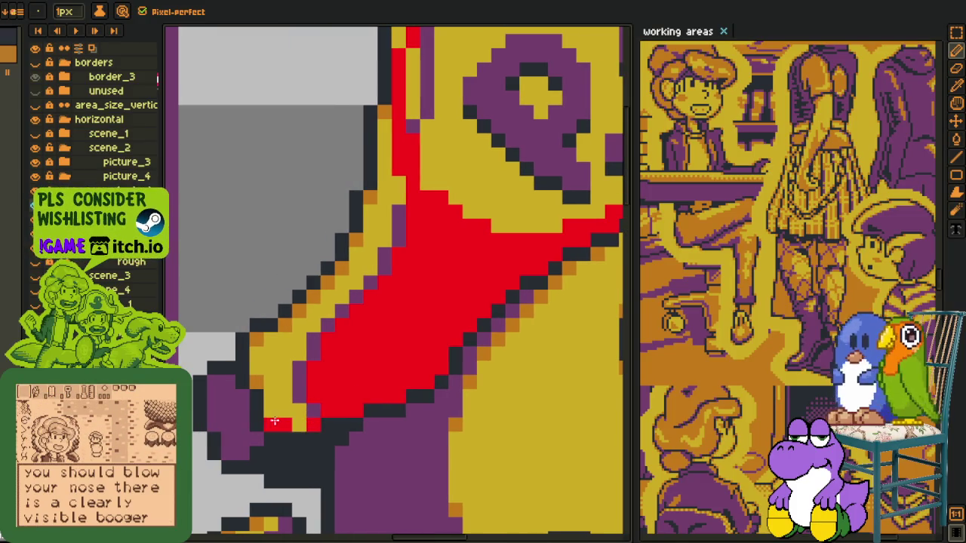
key("g")
left_click(257, 378)
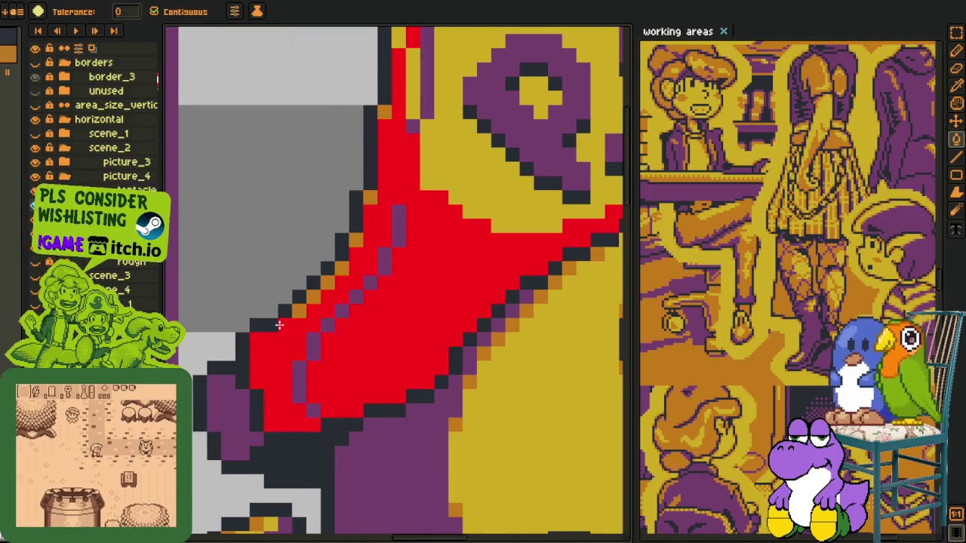
key("l")
key("p")
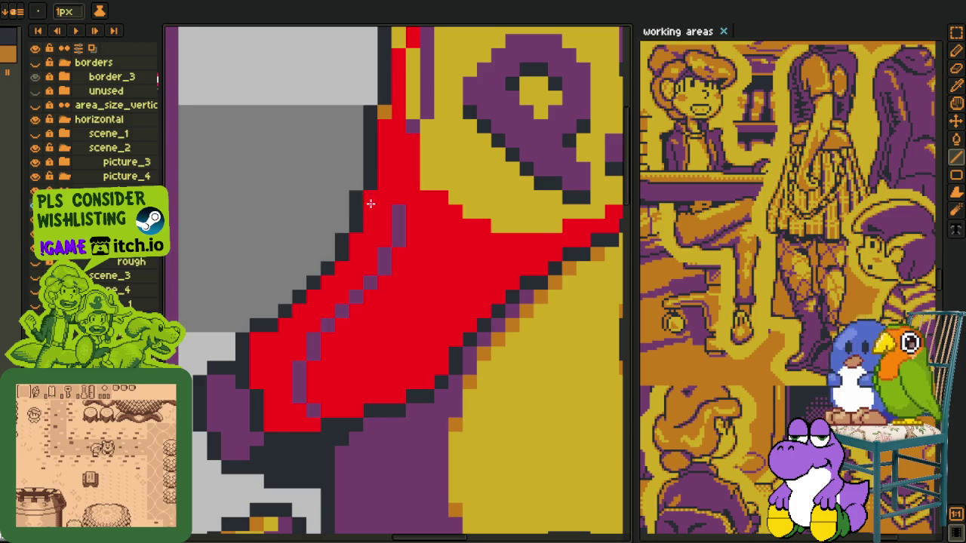
mouse_move(394, 179)
left_mouse_down()
mouse_move(370, 323)
mouse_move(385, 294)
left_mouse_up()
key("e")
key("o")
left_click(368, 249)
key("f")
left_click(371, 295)
key("p")
left_click_drag(385, 167, 355, 317)
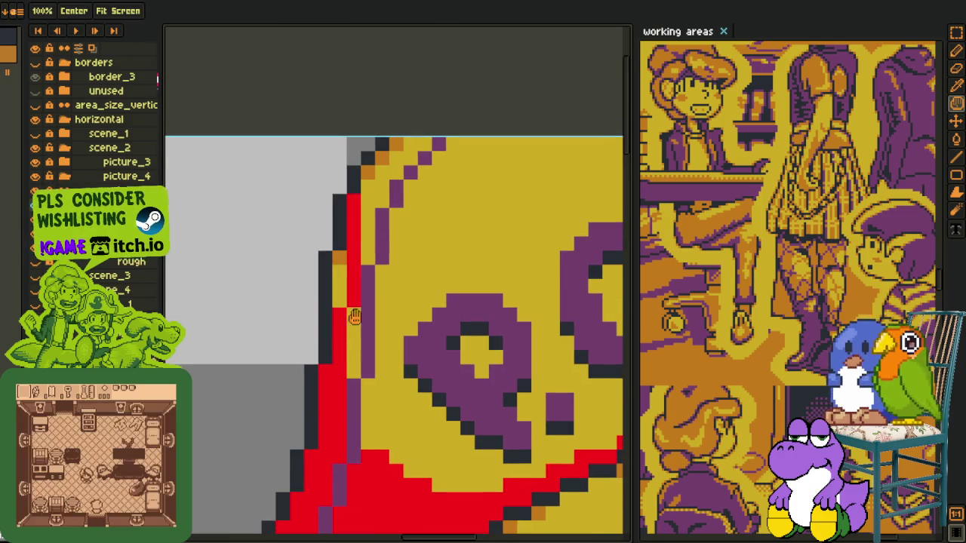
key("f")
left_click(330, 291)
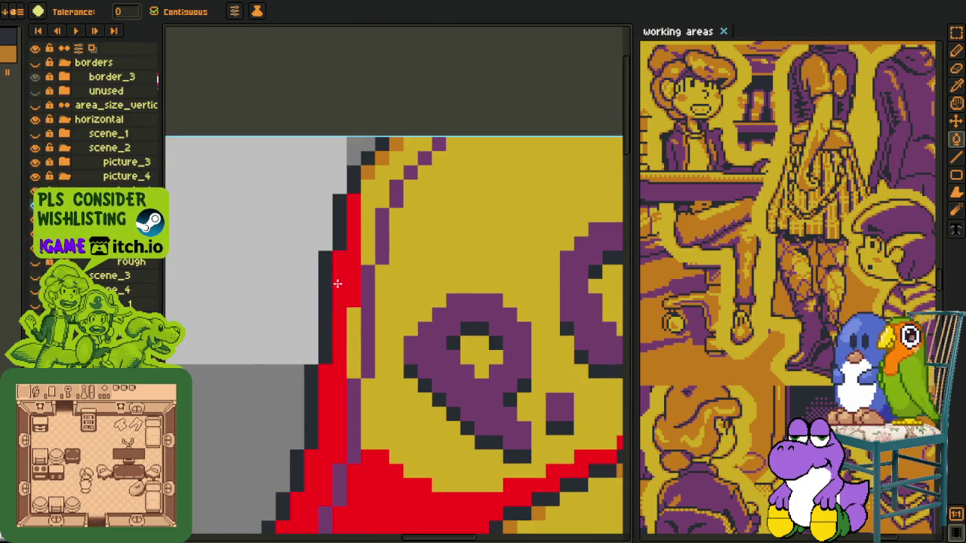
Pencil the left side of the hat brim red beside the P.O.G. letters
scroll(334, 280, "down", 5)
key("p")
key("f")
scroll(400, 219, "up", 3)
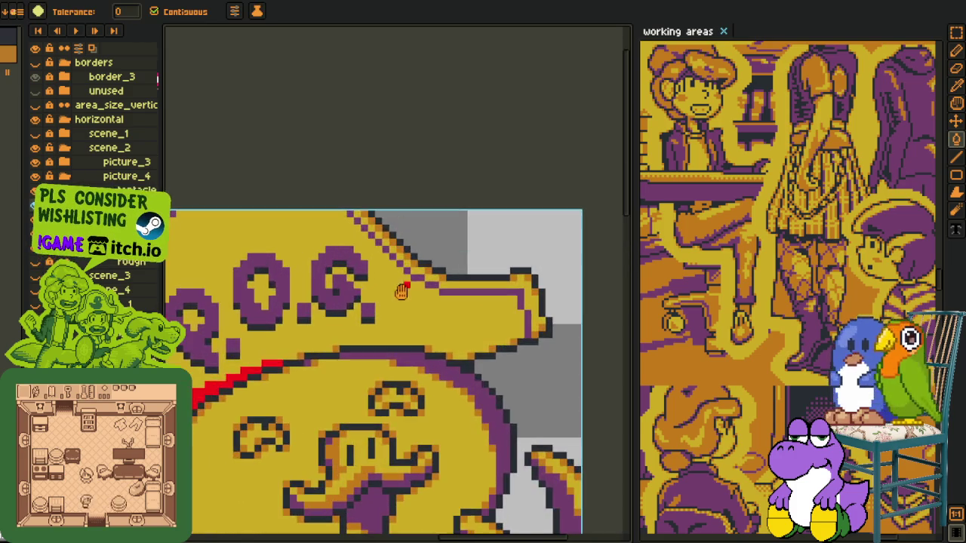
key("p")
scroll(333, 227, "down", 2)
scroll(332, 227, "down", 1)
scroll(333, 227, "up", 1)
key("b")
scroll(269, 225, "up", 1)
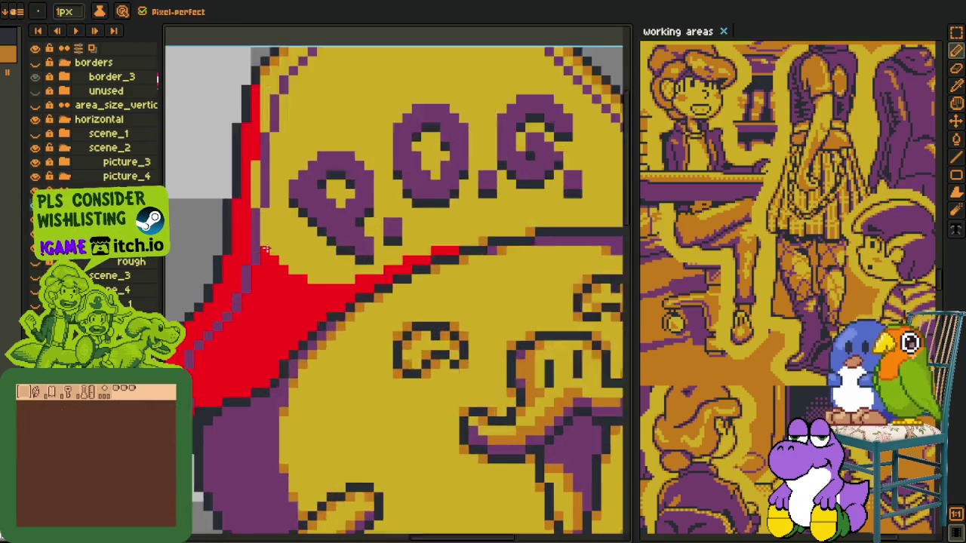
scroll(269, 227, "up", 1)
mouse_move(249, 175)
left_mouse_down()
mouse_move(250, 125)
mouse_move(242, 170)
left_mouse_up()
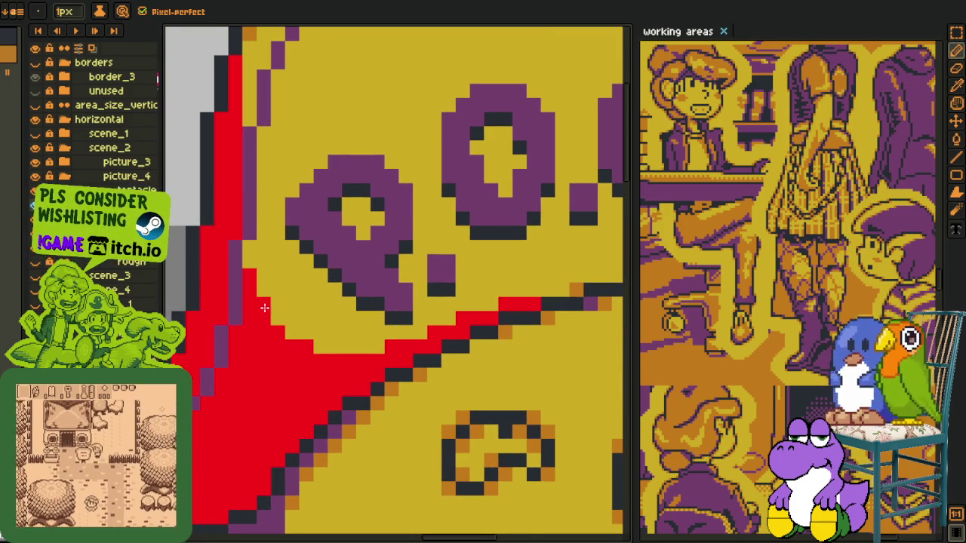
Draw a red pencil outline down the right brim flap
scroll(262, 305, "down", 3)
scroll(488, 267, "up", 1)
scroll(488, 267, "up", 1)
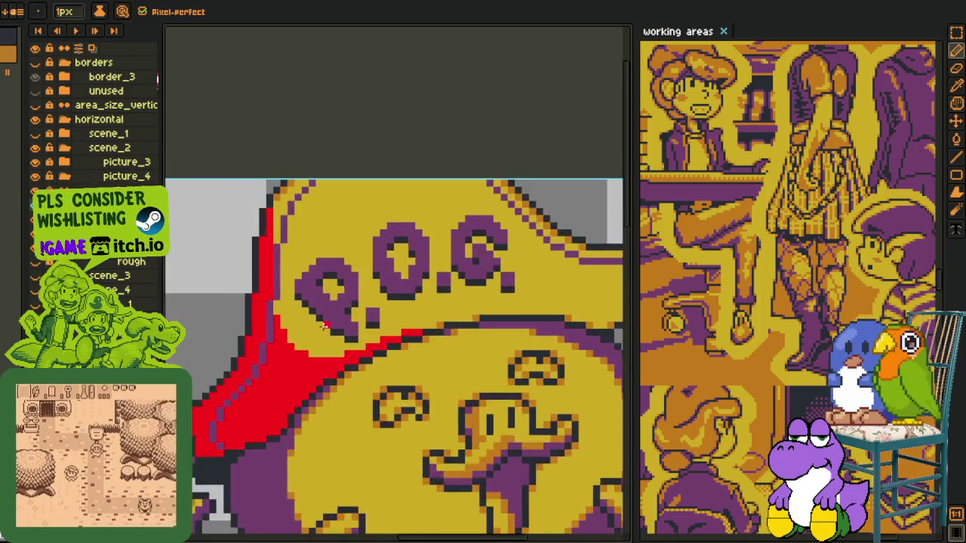
scroll(488, 267, "up", 1)
scroll(488, 267, "down", 1)
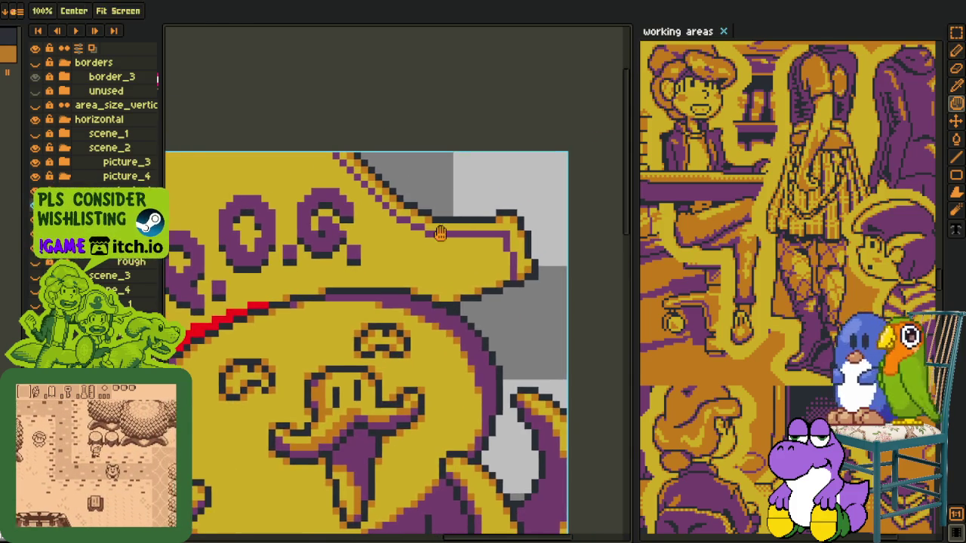
scroll(423, 234, "up", 1)
scroll(377, 223, "up", 1)
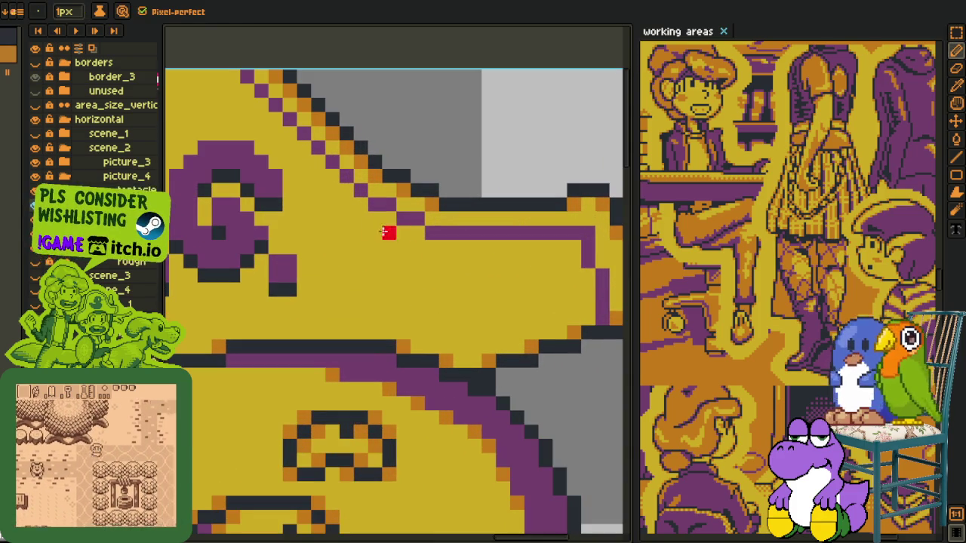
mouse_move(375, 217)
left_mouse_down()
mouse_move(392, 227)
mouse_move(401, 268)
mouse_move(390, 266)
mouse_move(392, 332)
mouse_move(351, 342)
mouse_move(376, 319)
left_mouse_up()
Remove the outline's stray pixel, then fill the right brim flap and its rim pixels red
right_click(385, 275)
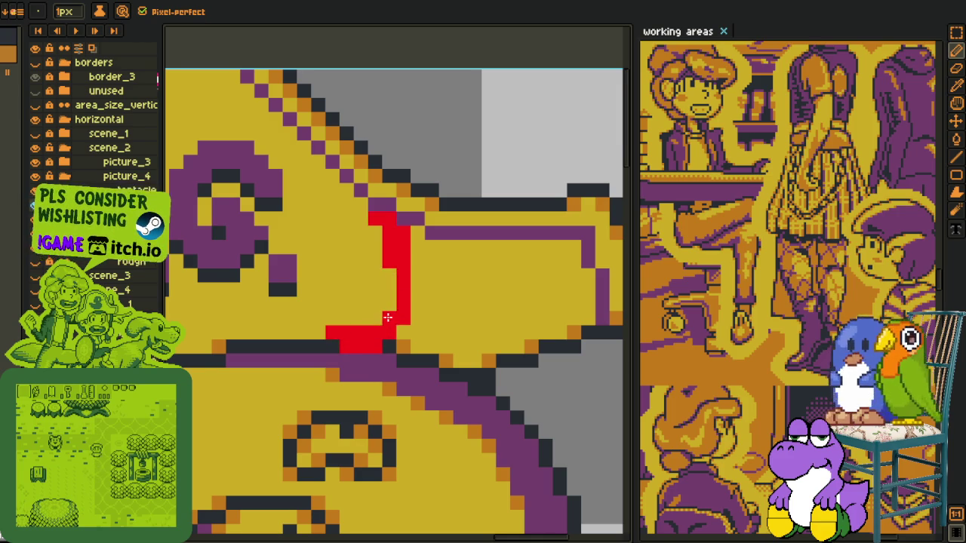
key("g")
left_click(453, 332)
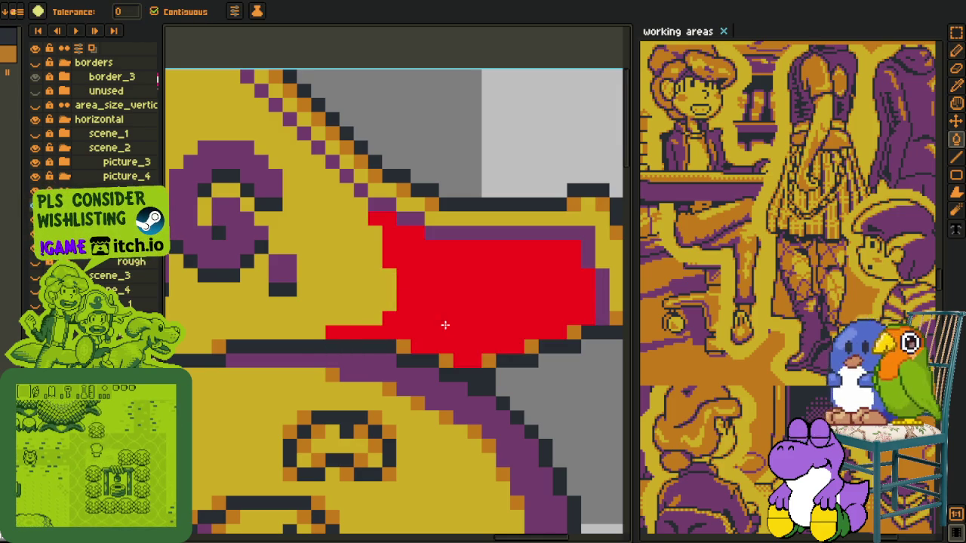
scroll(453, 324, "down", 1)
scroll(496, 320, "up", 1)
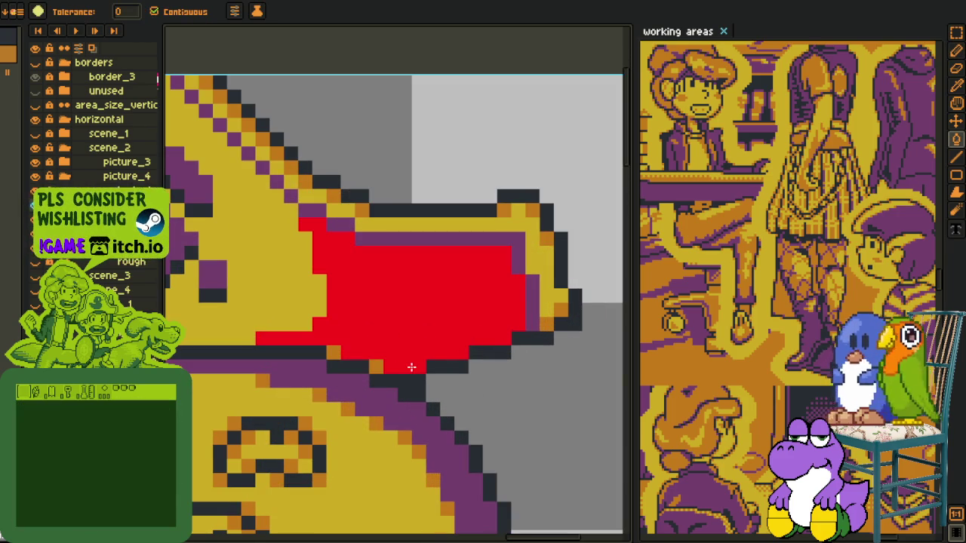
left_click(453, 224)
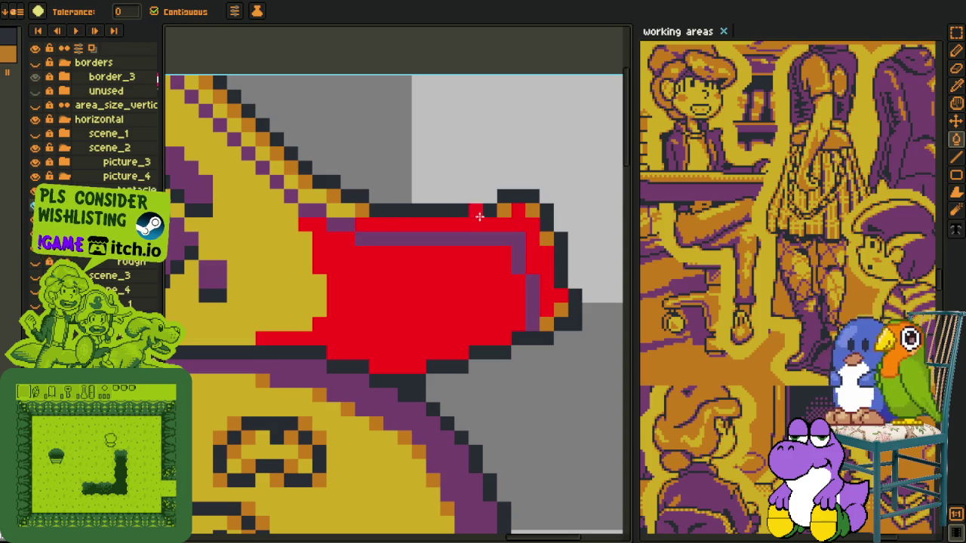
left_click(546, 238)
left_click(553, 304)
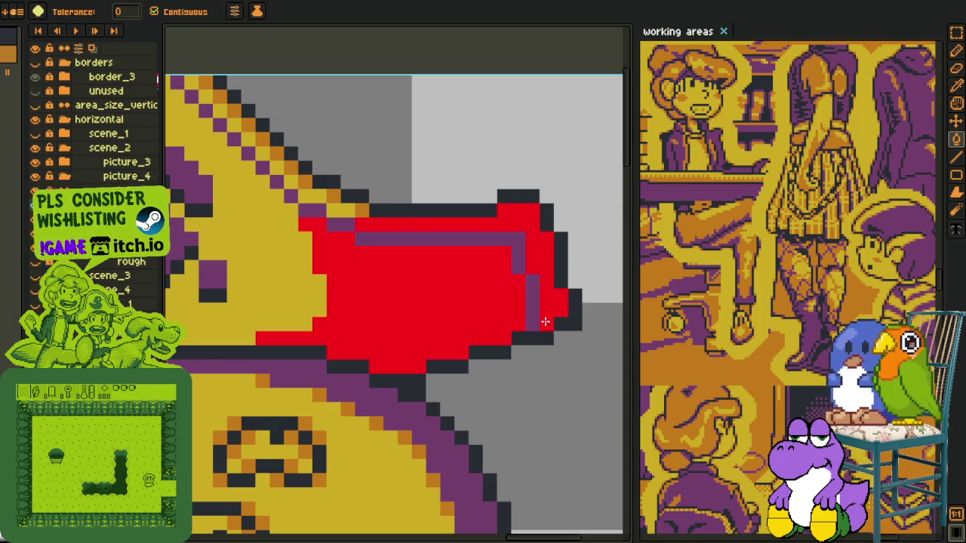
Fill the rim pixels along the diagonal upper brim edge red
left_click_drag(383, 228, 477, 308)
left_click(401, 279)
left_click(383, 252)
left_click(362, 237)
left_click(354, 223)
left_click(344, 207)
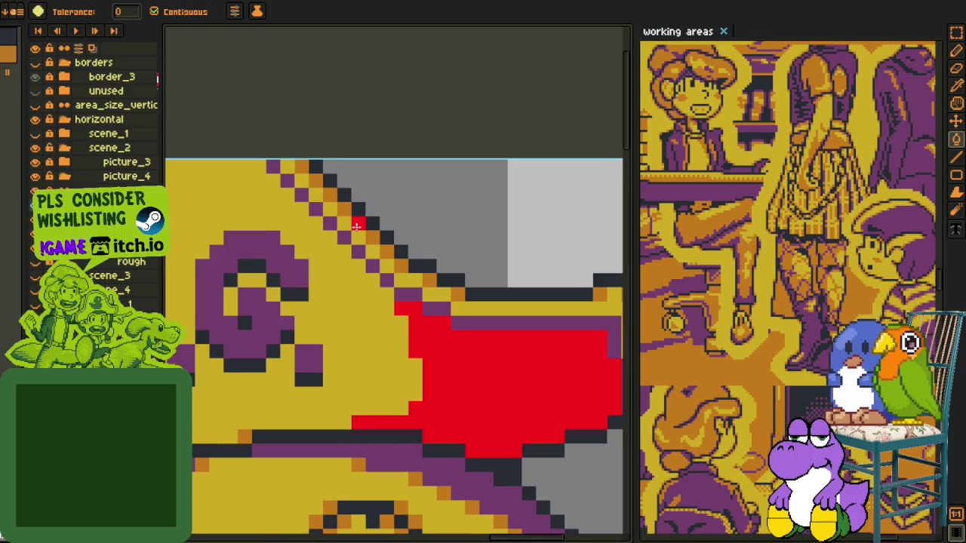
scroll(355, 216, "down", 2)
scroll(358, 228, "up", 3)
Extend the red along the brim's edge with the pencil
key("b")
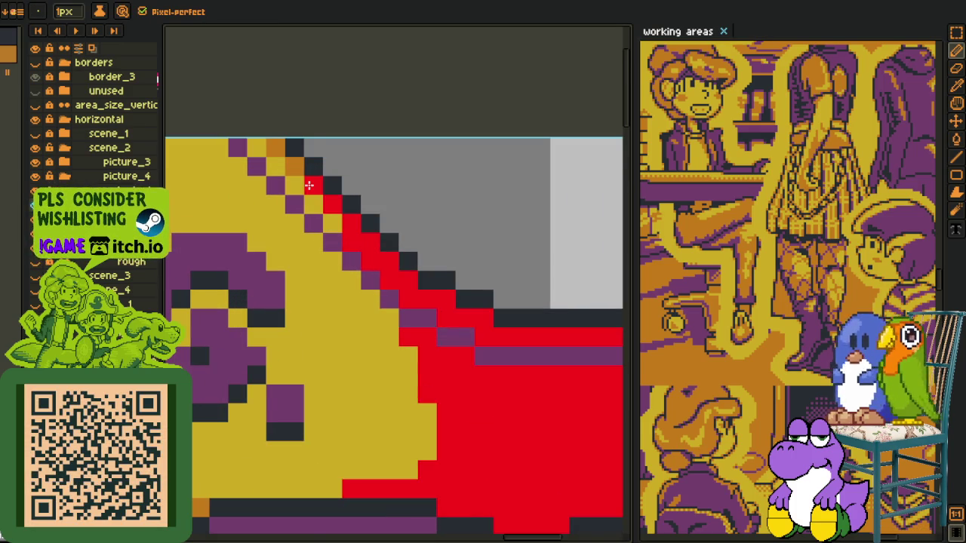
scroll(357, 234, "down", 3)
scroll(356, 235, "down", 3)
key("m")
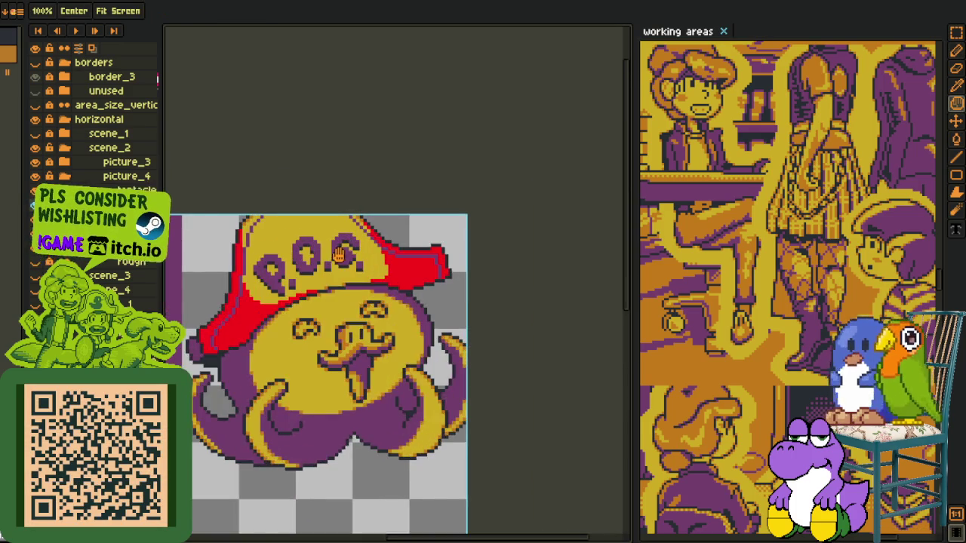
scroll(390, 236, "up", 2)
scroll(388, 223, "up", 1)
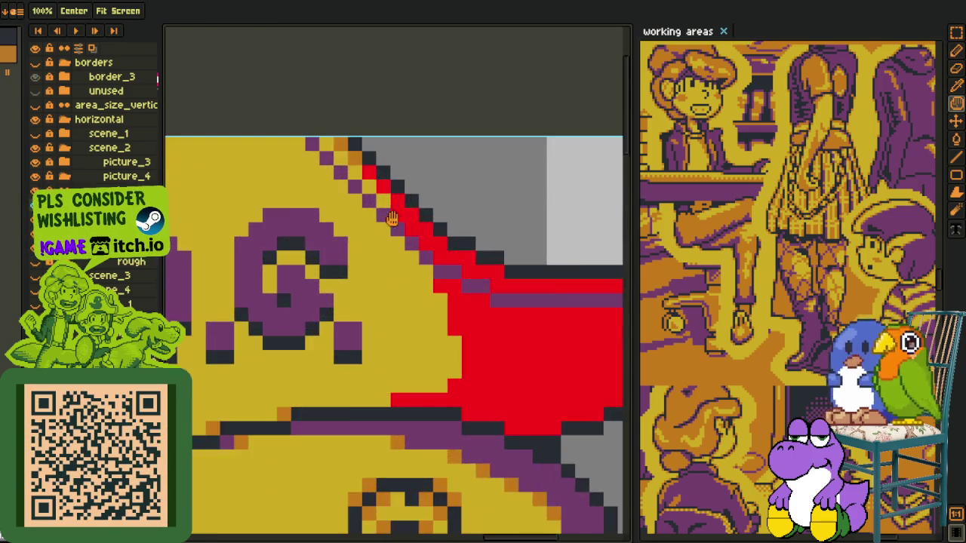
scroll(393, 242, "up", 1)
scroll(404, 279, "up", 1)
key("b")
left_click_drag(324, 322, 401, 292)
scroll(391, 294, "down", 3)
key("o")
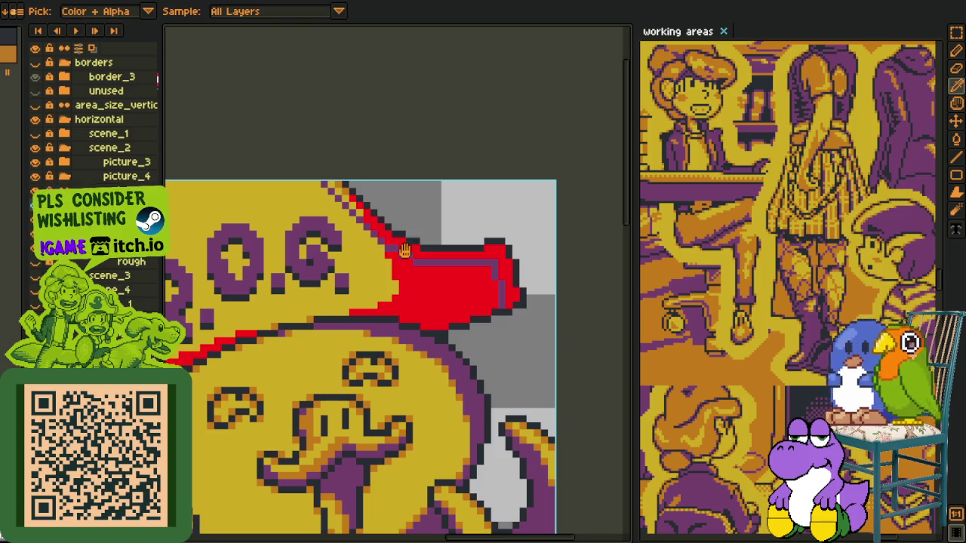
Paint red up the diagonal brim edge and recolour two leftover yellow pixels red
scroll(437, 304, "up", 3)
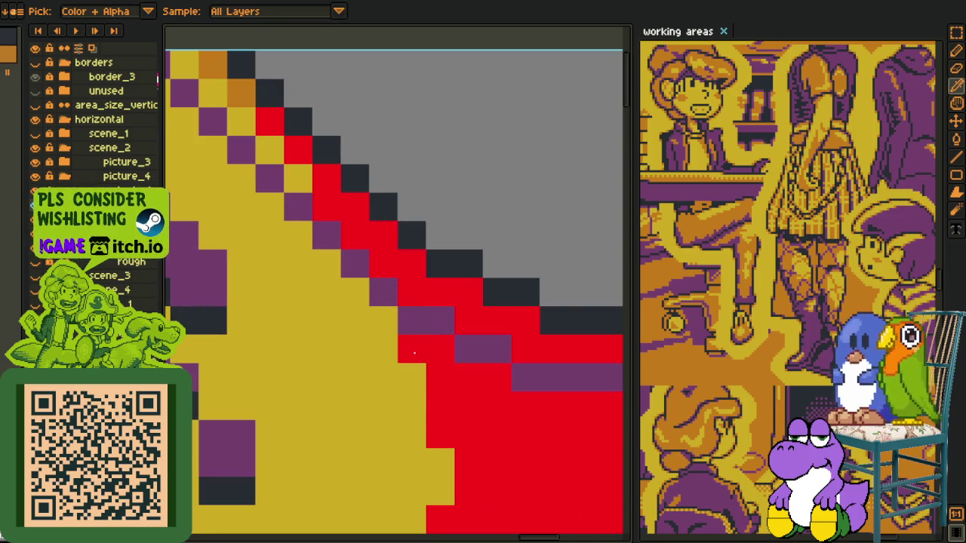
scroll(438, 407, "down", 2)
scroll(441, 404, "down", 1)
scroll(447, 382, "up", 3)
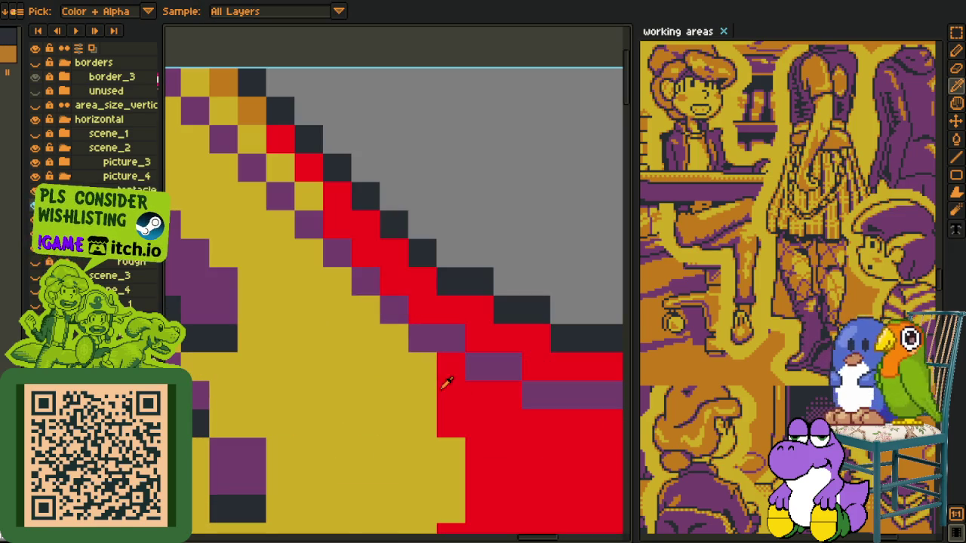
left_click_drag(422, 366, 327, 248)
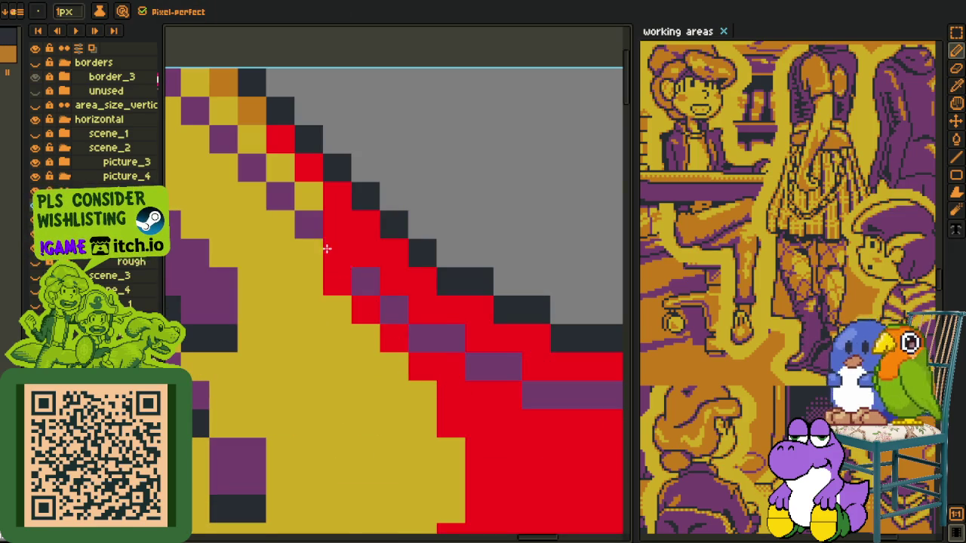
left_click(321, 194)
left_click(312, 240)
Add a red edge pixel and another red diagonal line up the brim edge
scroll(312, 251, "down", 3)
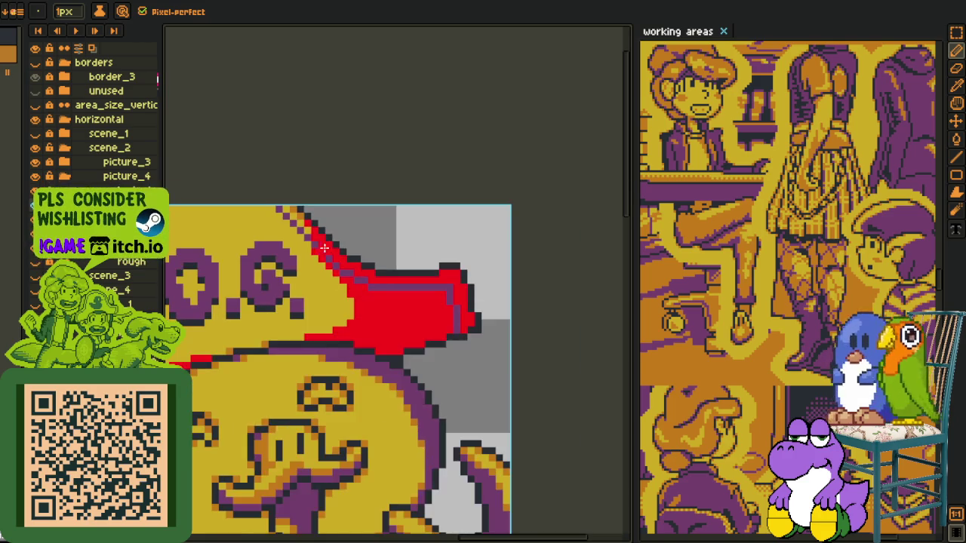
scroll(312, 250, "up", 1)
scroll(312, 251, "down", 1)
key("space")
scroll(344, 316, "up", 2)
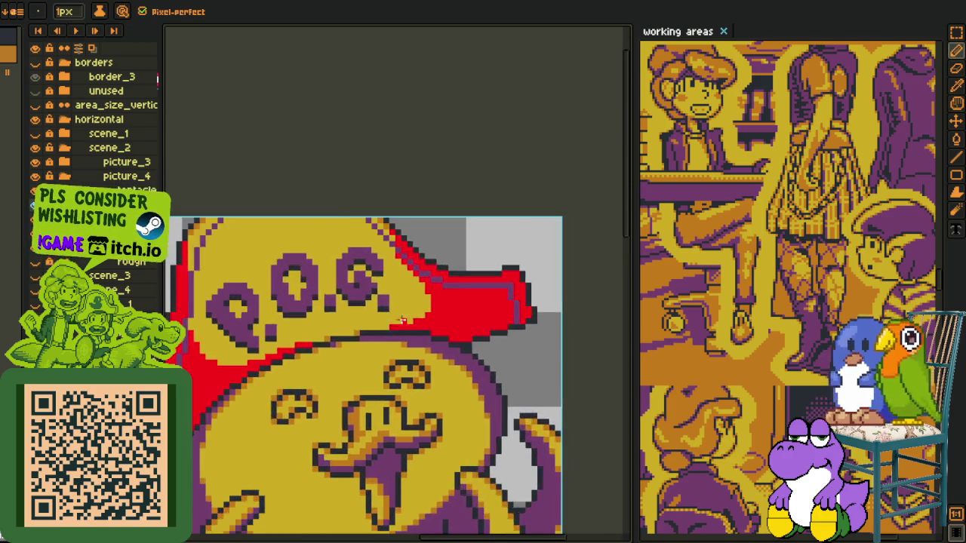
scroll(383, 327, "up", 3)
left_click(331, 353)
left_click_drag(445, 338, 532, 274)
scroll(532, 274, "down", 2)
scroll(518, 290, "down", 1)
scroll(521, 272, "down", 1)
Pick orange and fill the right brim tip's red outline orange
key("i")
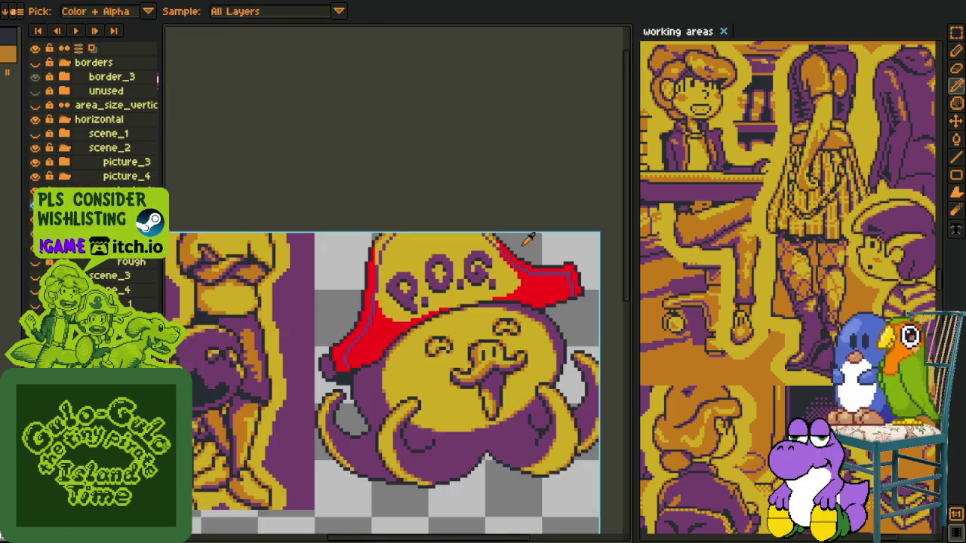
left_click_drag(370, 205, 314, 229)
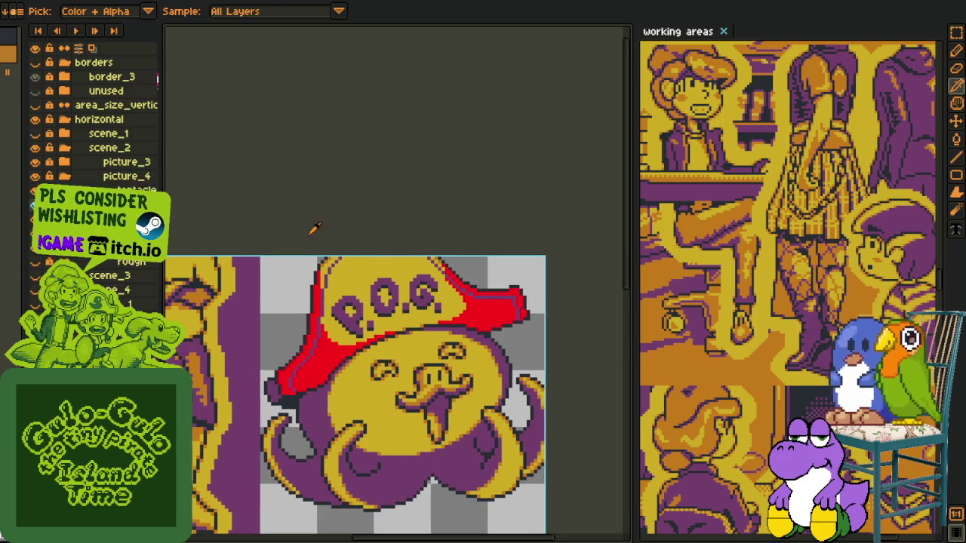
left_click_drag(456, 302, 374, 305)
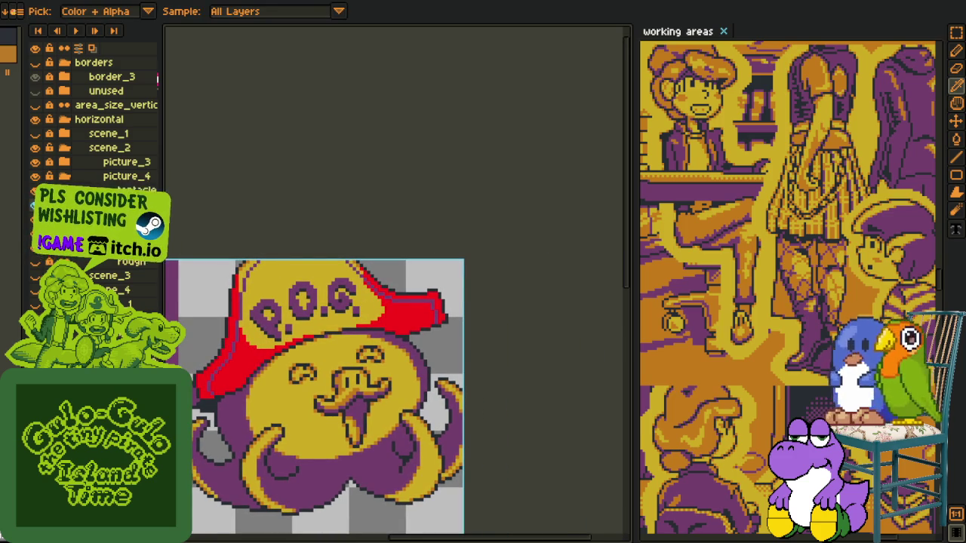
key("g")
scroll(401, 302, "up", 1)
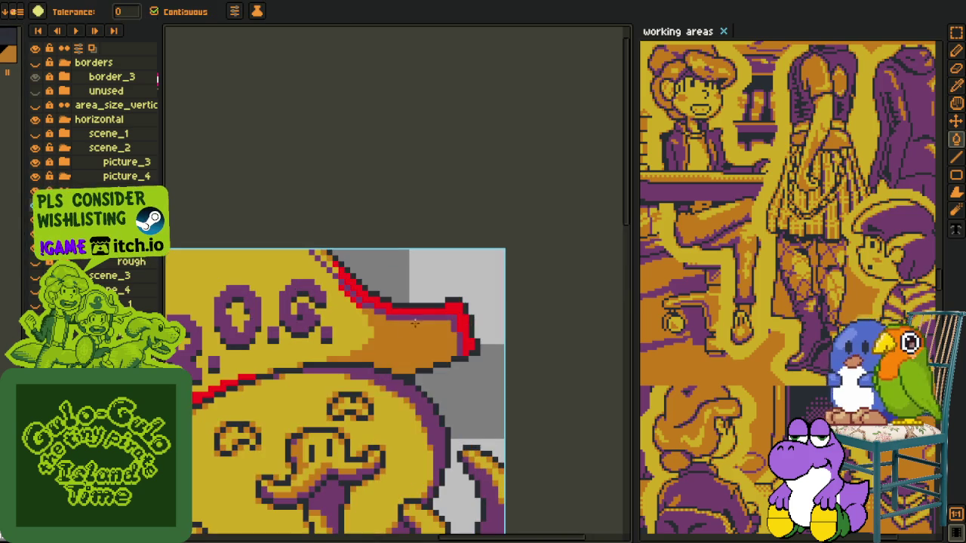
scroll(401, 302, "up", 1)
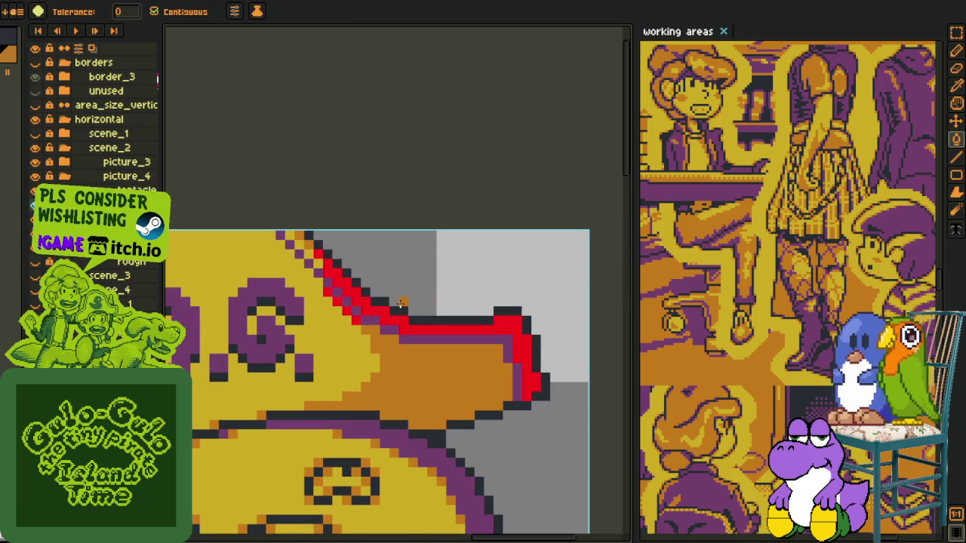
left_click(349, 287)
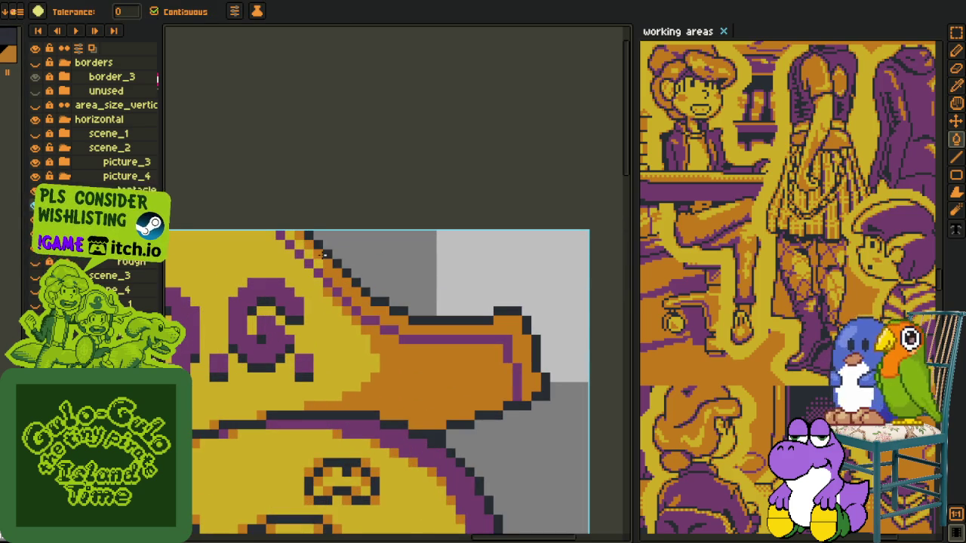
Draw an orange line along the red brim and under the P.O.G. letters
scroll(323, 255, "down", 2)
key("m")
left_click_drag(317, 287, 331, 353)
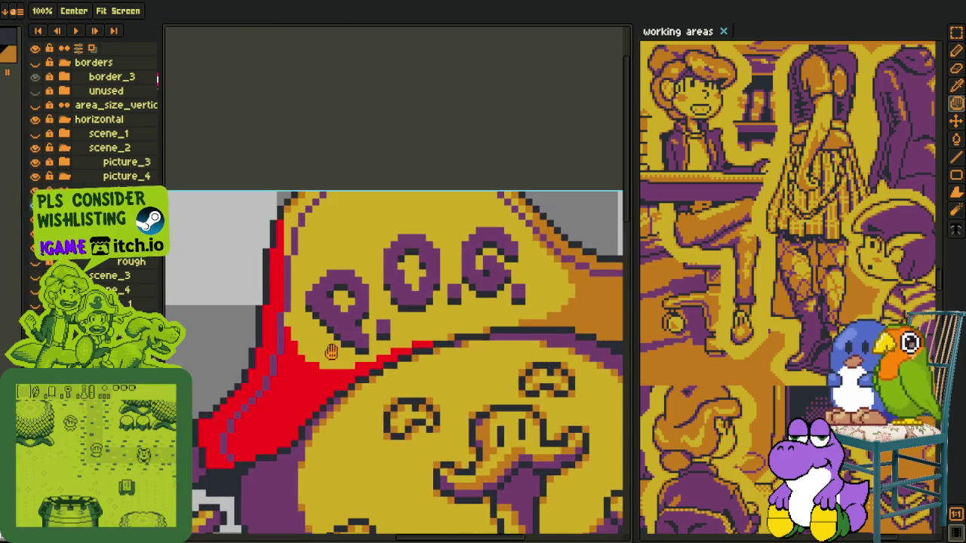
key("b")
scroll(281, 299, "up", 2)
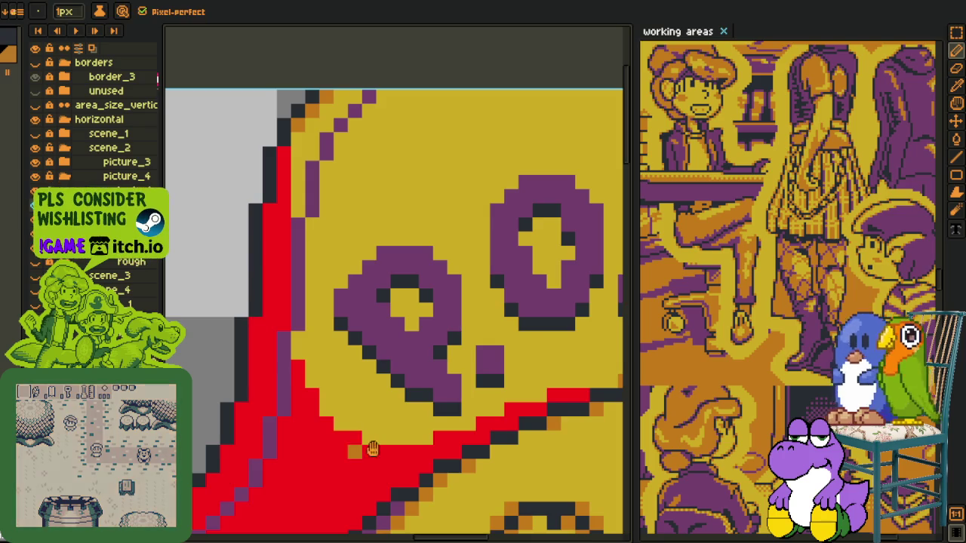
left_click_drag(373, 449, 397, 380)
mouse_move(442, 411)
left_mouse_down()
mouse_move(319, 377)
mouse_move(293, 341)
left_mouse_up()
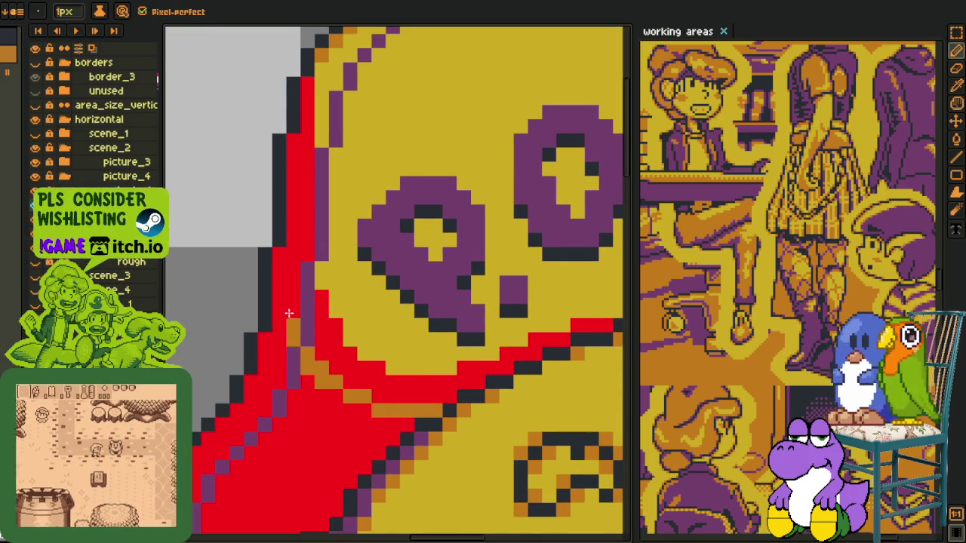
Shade the edge beside the red shape orange and fill the band below the mouth orange
left_click_drag(280, 311, 308, 79)
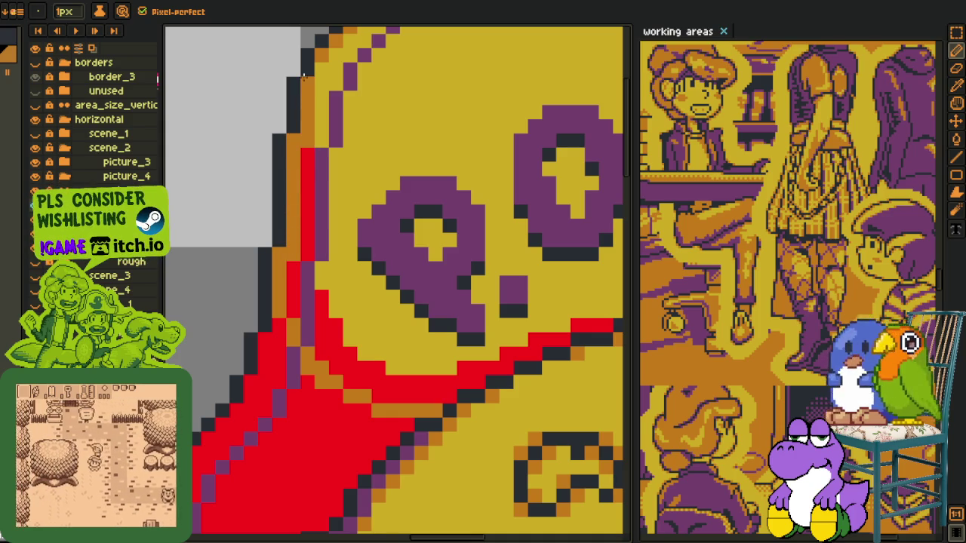
left_click(310, 110, "alt")
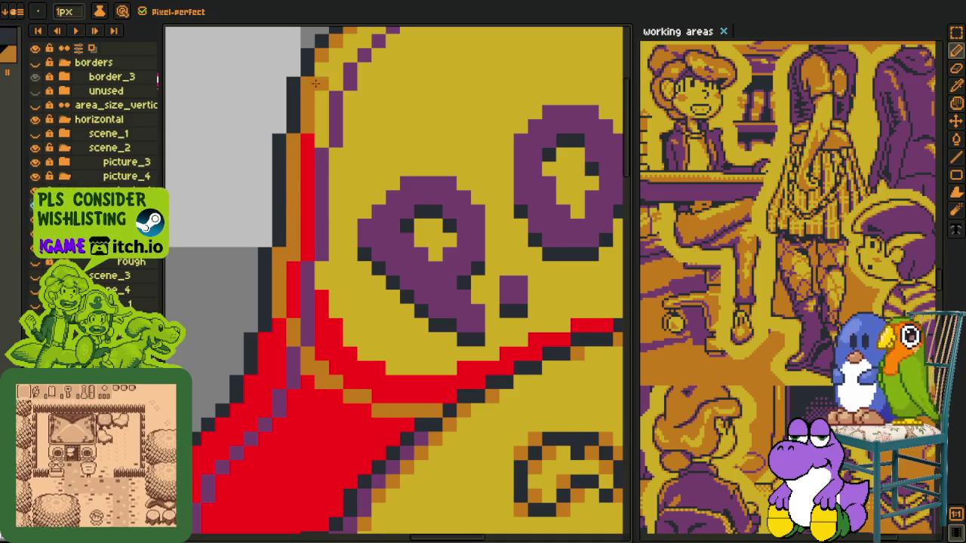
scroll(320, 66, "down", 2)
scroll(408, 226, "up", 2)
key("g")
left_click(334, 251)
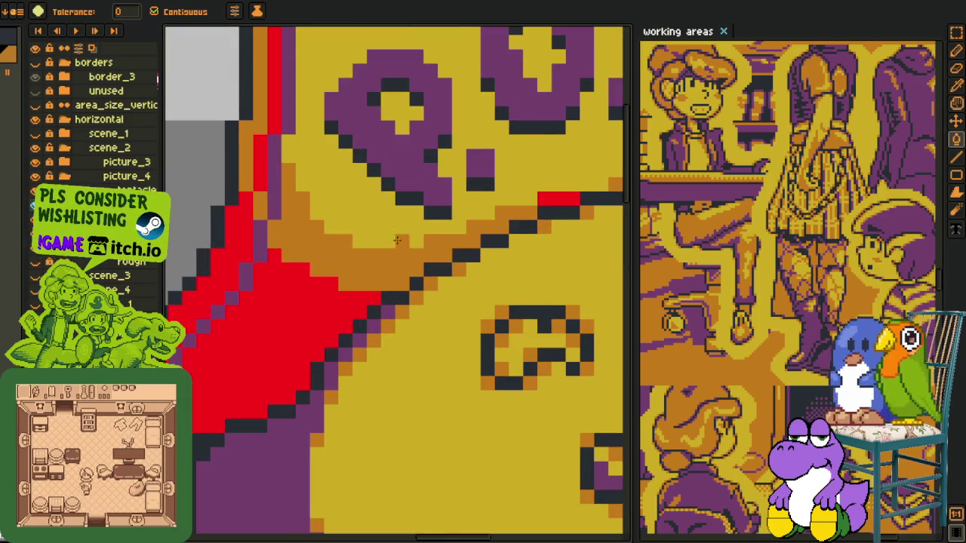
Fill the small red block and stripe orange, then sample the dark outline colour
left_click(566, 202)
mouse_move(260, 185)
left_mouse_down()
mouse_move(275, 30)
mouse_move(238, 187)
left_mouse_up()
scroll(240, 196, "down", 2)
scroll(242, 207, "up", 2)
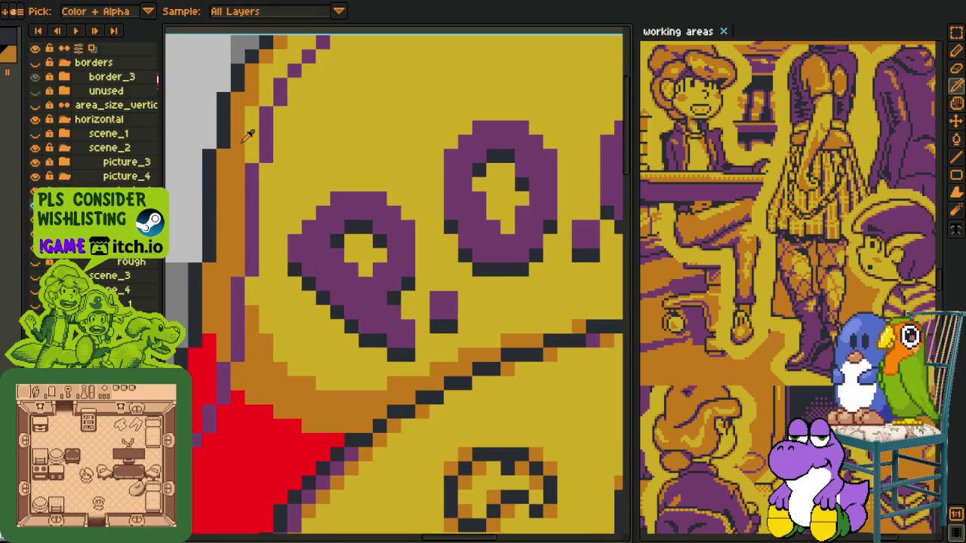
left_click(246, 109, "alt")
scroll(270, 55, "down", 2)
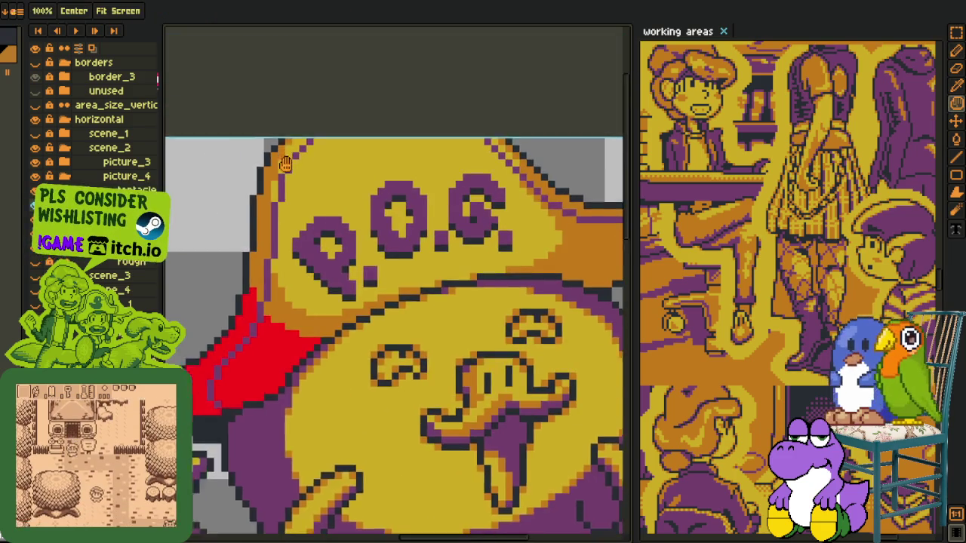
scroll(270, 55, "down", 2)
key("alt")
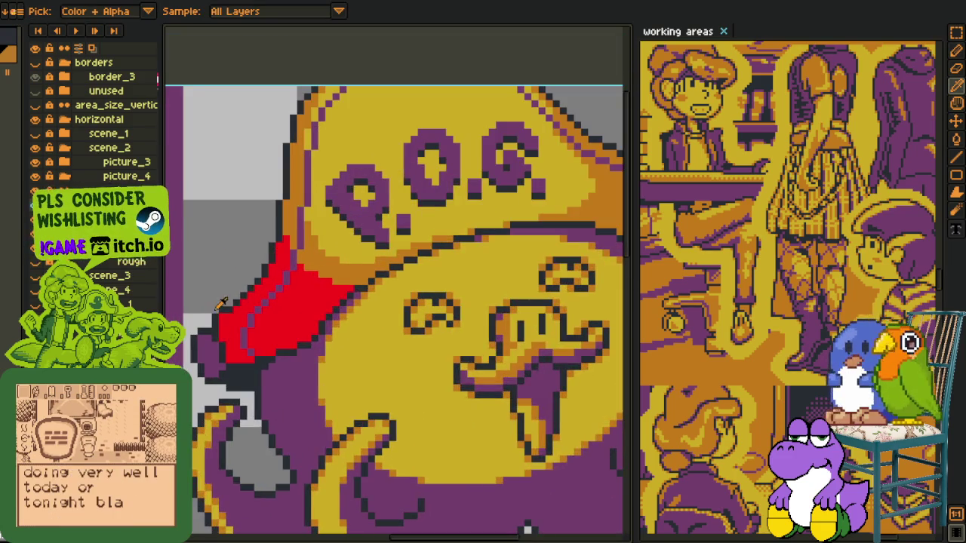
scroll(220, 348, "up", 3)
Darken the red shape's inner and upper-right edges into dark outline
mouse_move(281, 350)
left_mouse_down()
mouse_move(269, 308)
mouse_move(274, 252)
mouse_move(305, 224)
left_mouse_up()
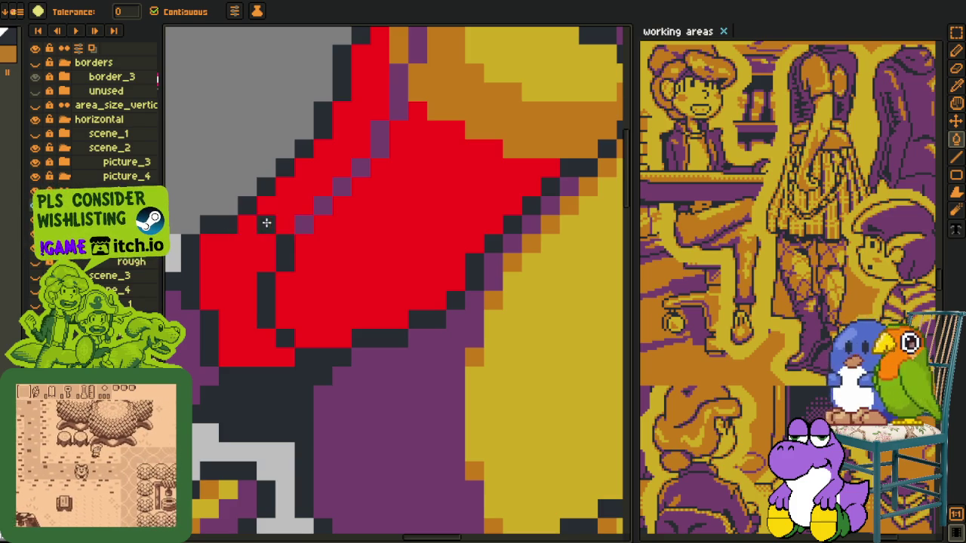
left_click(304, 224)
mouse_move(323, 206)
left_mouse_down()
mouse_move(381, 141)
mouse_move(391, 113)
mouse_move(375, 234)
left_mouse_up()
key("i")
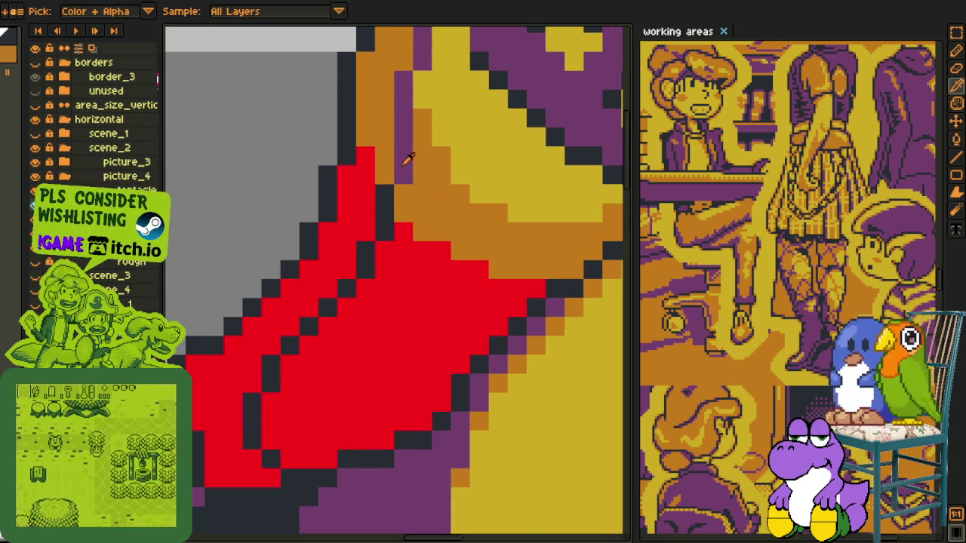
key("g")
scroll(373, 319, "down", 3)
scroll(336, 383, "up", 1)
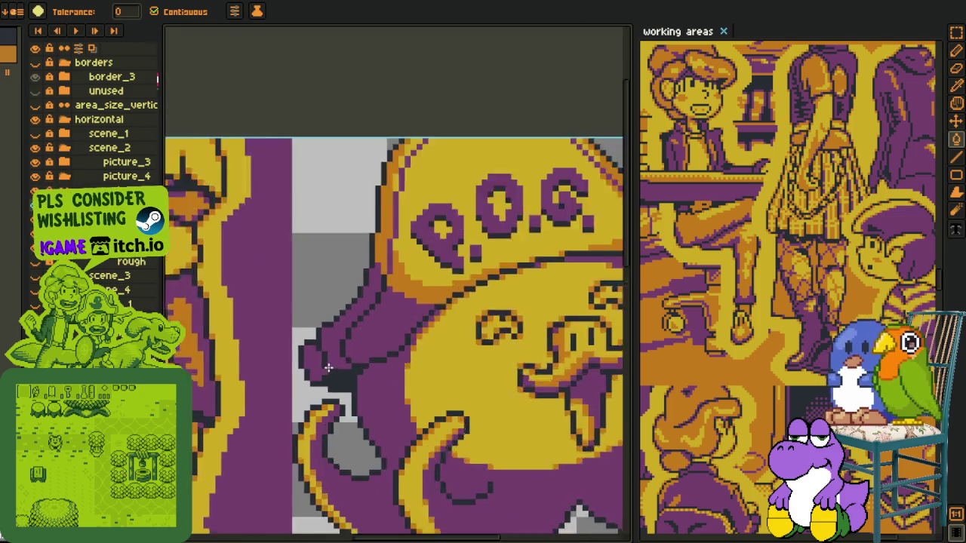
scroll(336, 384, "up", 1)
key("i")
key("g")
scroll(336, 383, "up", 1)
Undo the stray dark fill near the octopus's edge
left_click(306, 373)
scroll(313, 367, "down", 3)
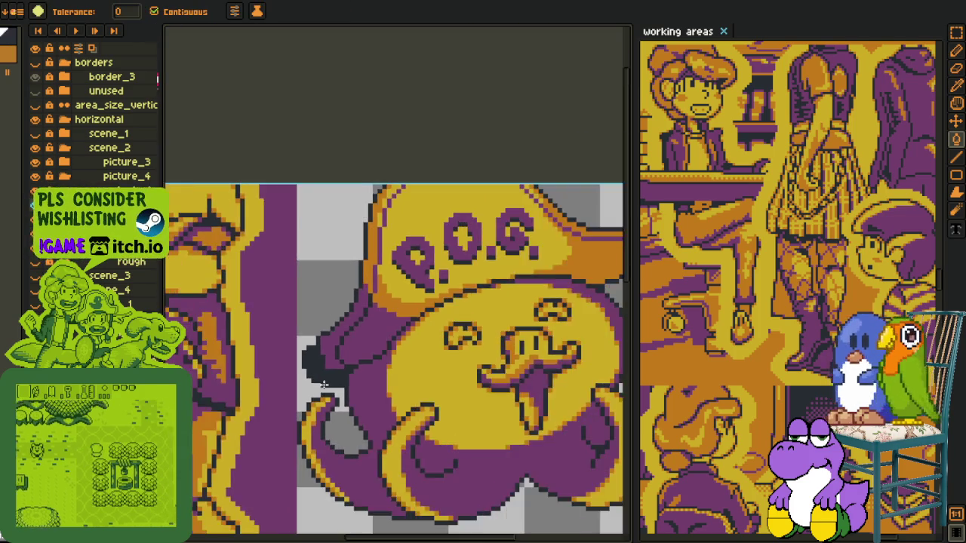
scroll(328, 378, "down", 1)
key("i")
key("ctrl+z")
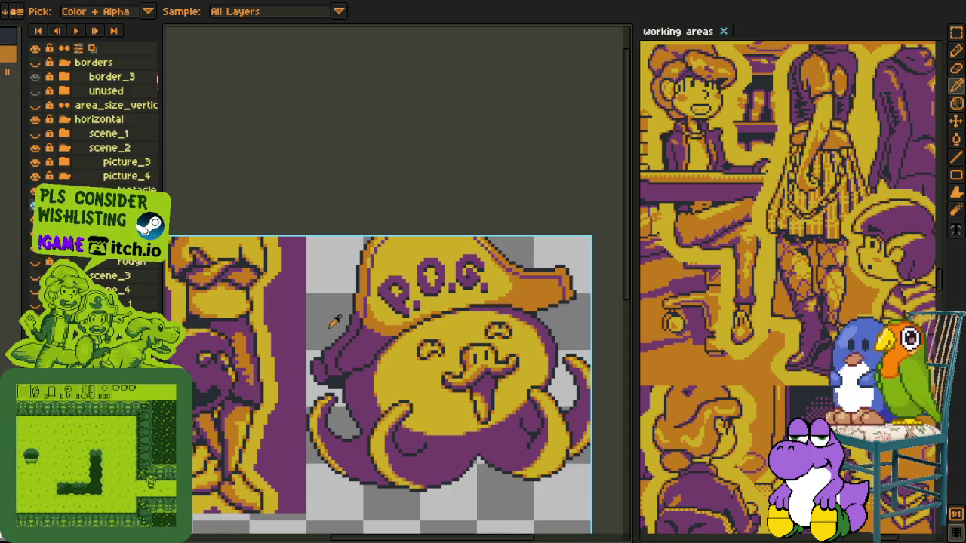
scroll(336, 340, "up", 1)
scroll(369, 311, "up", 3)
Merge the current layer down and add a new empty layer
key("b")
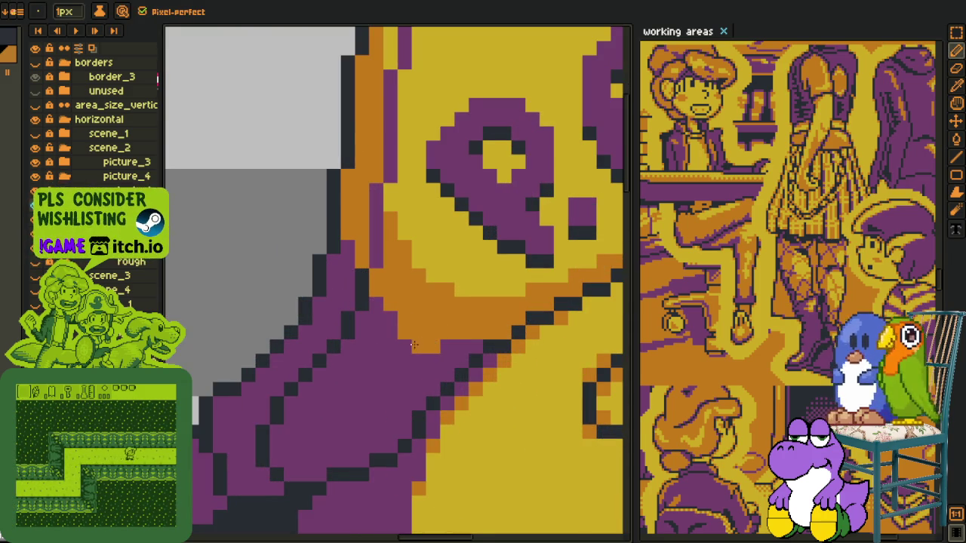
key("i")
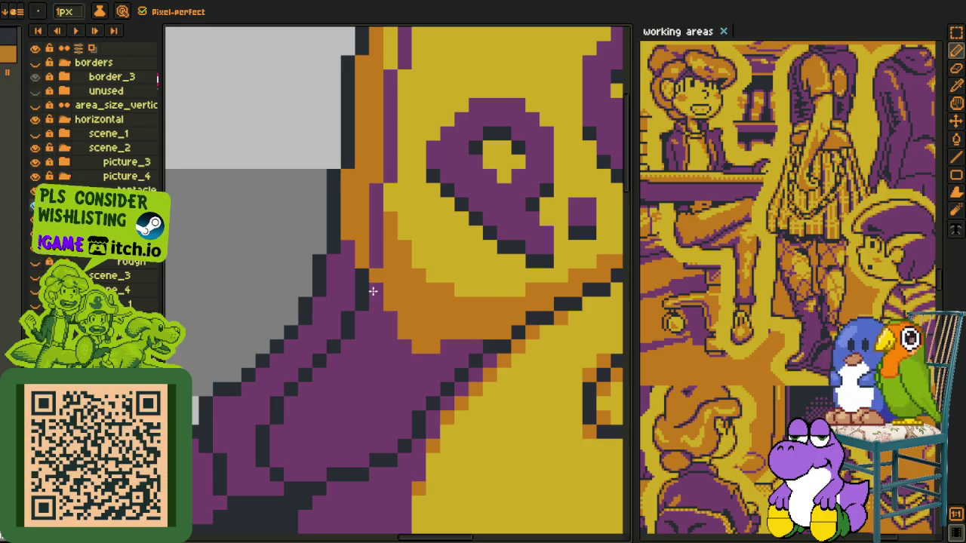
scroll(306, 370, "down", 3)
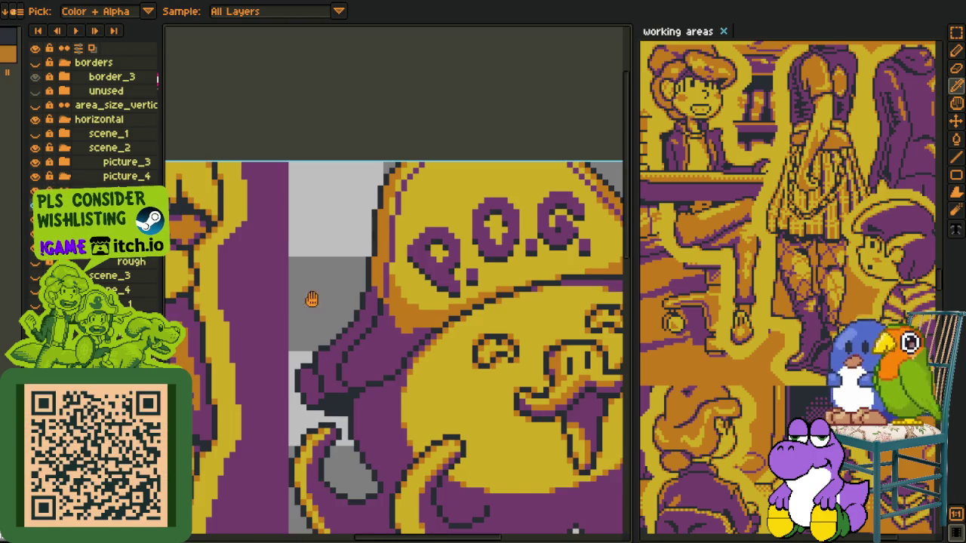
left_click_drag(312, 299, 248, 254)
right_click(169, 205)
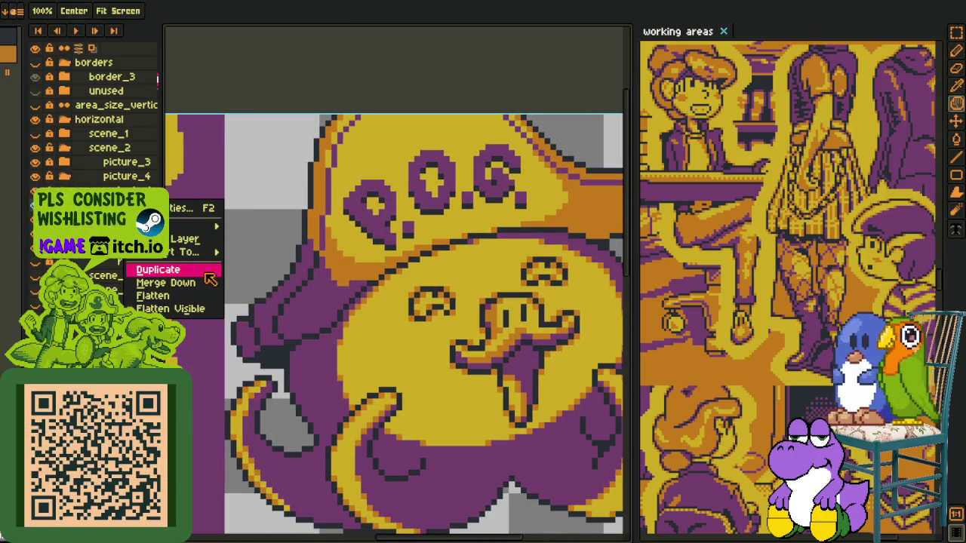
left_click(219, 282)
right_click(168, 202)
mouse_move(200, 233)
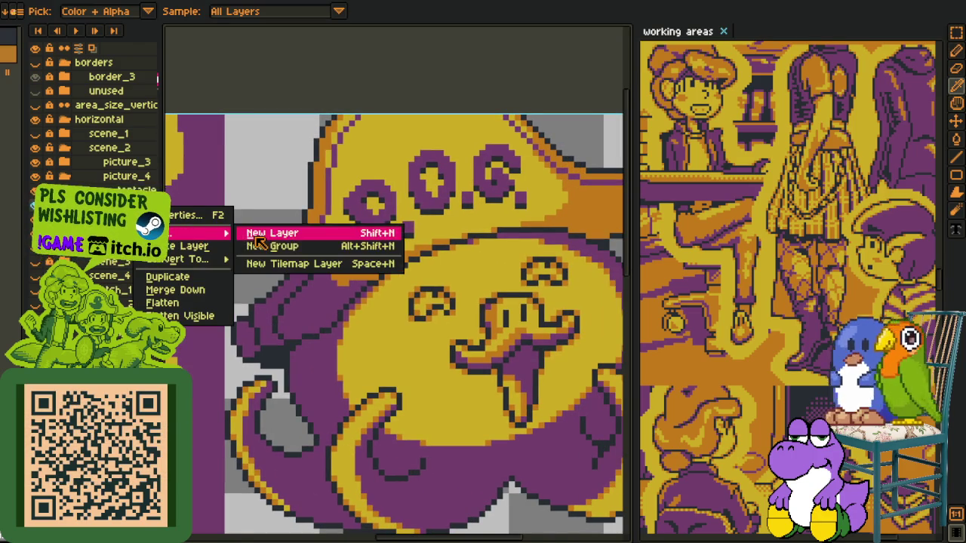
left_click(325, 172)
scroll(368, 272, "up", 2)
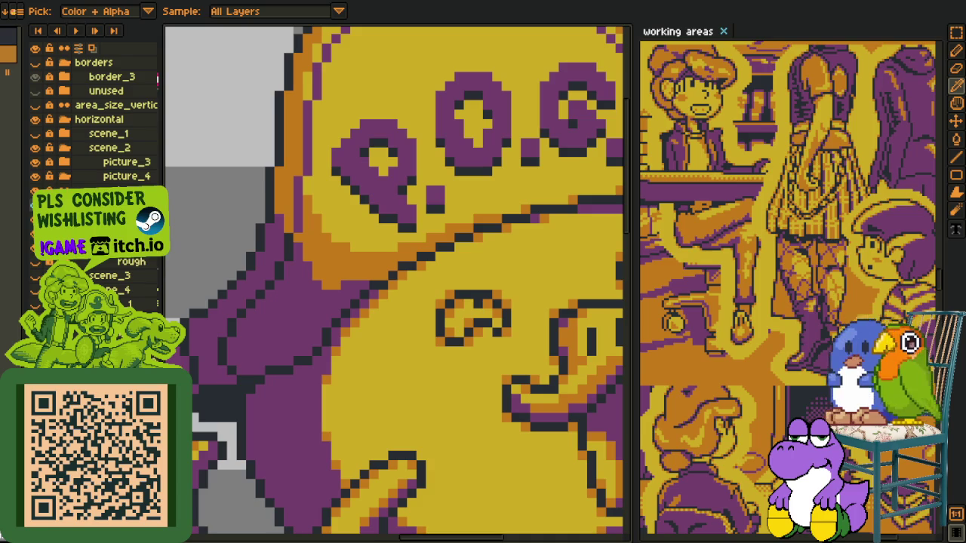
Eyedrop the tentacle's purple and paint the first purple pixel at the tentacle edge
scroll(403, 268, "up", 3)
key("b")
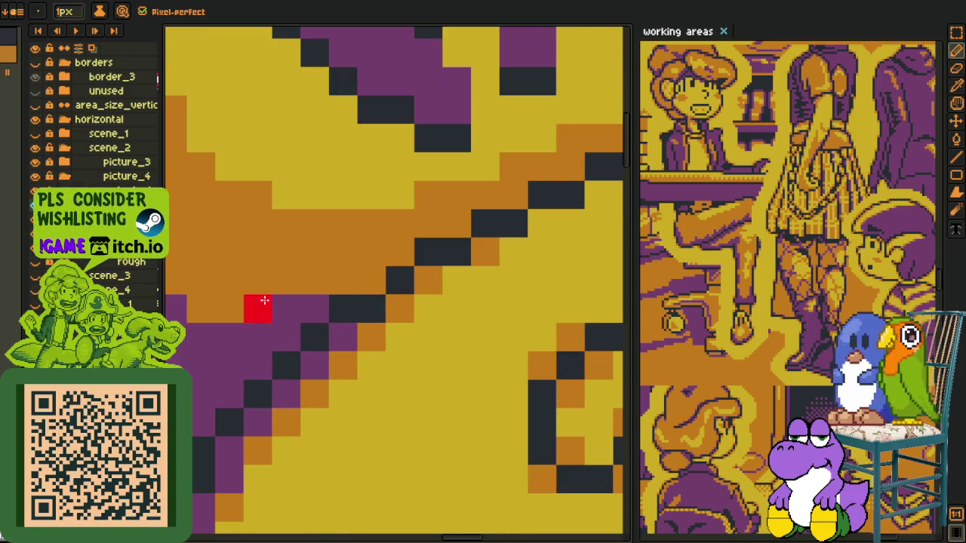
left_click(276, 276)
key("o")
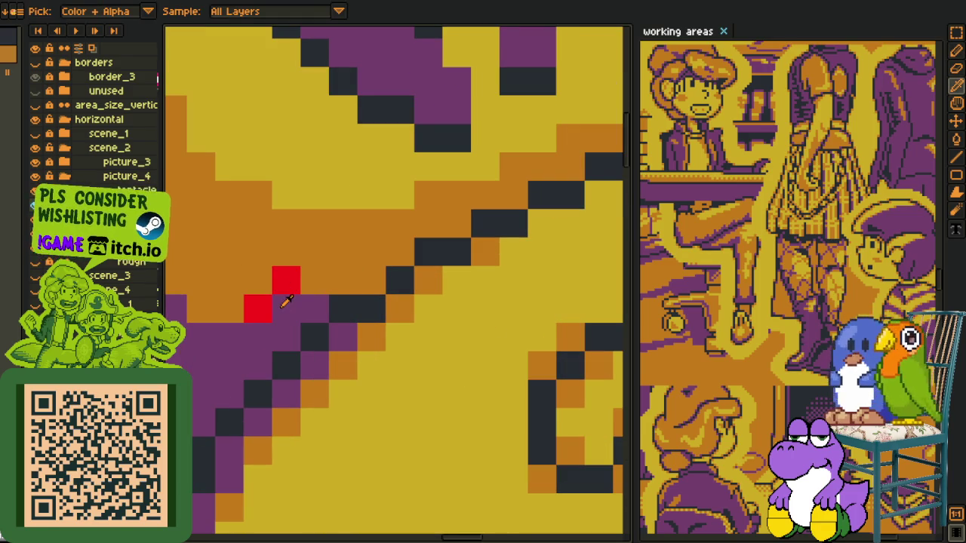
left_click(279, 299)
left_click(283, 284)
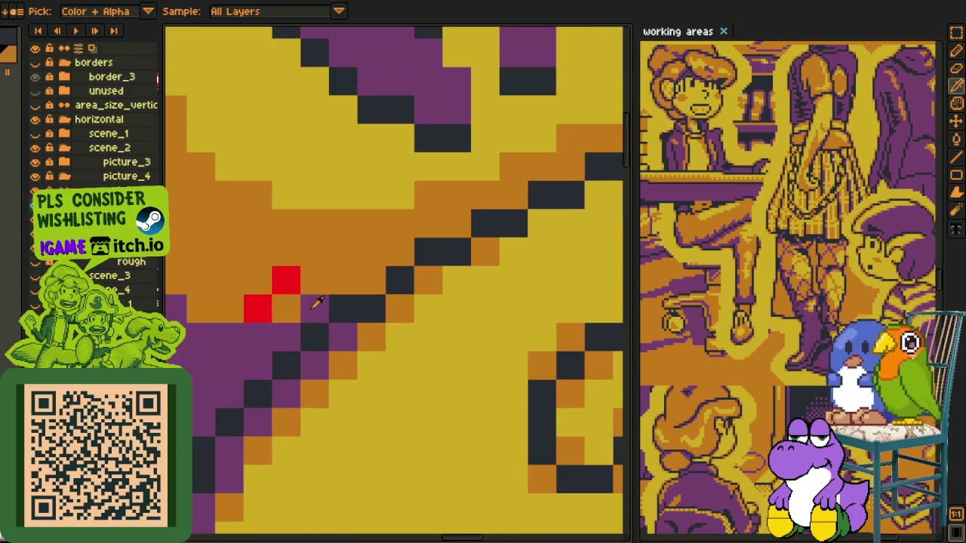
Check a 2x2 block, then lay alternating purple and orange dither pixels along the tentacle edge
key("m")
left_click_drag(249, 271, 289, 315)
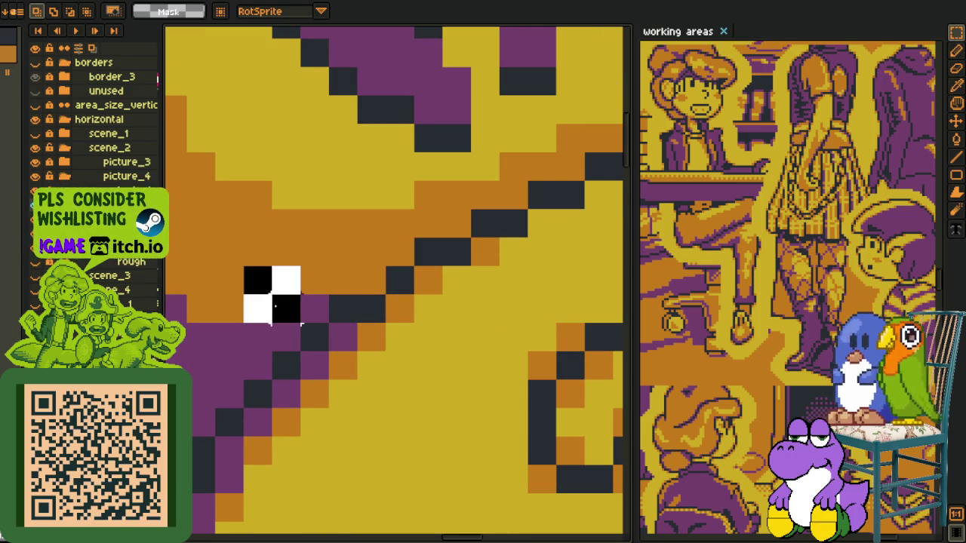
key("ctrl+d")
key("b")
left_click(228, 280)
left_click(200, 309)
left_click_drag(202, 327, 410, 367)
left_click(380, 320)
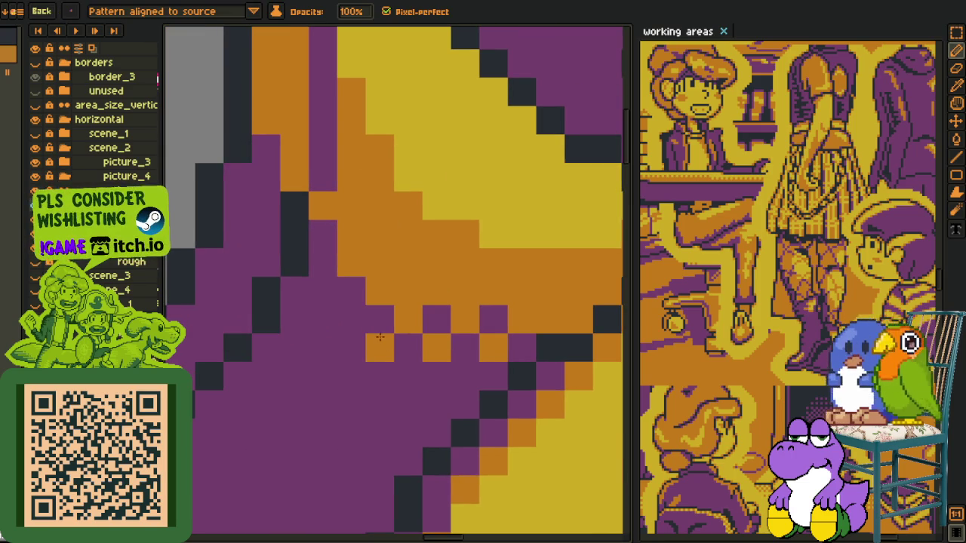
left_click(379, 263)
left_click_drag(351, 234, 323, 234)
Pan to the face's left edge and marquee a 2x2 block to check the dither spacing
scroll(355, 272, "down", 3)
scroll(356, 272, "down", 1)
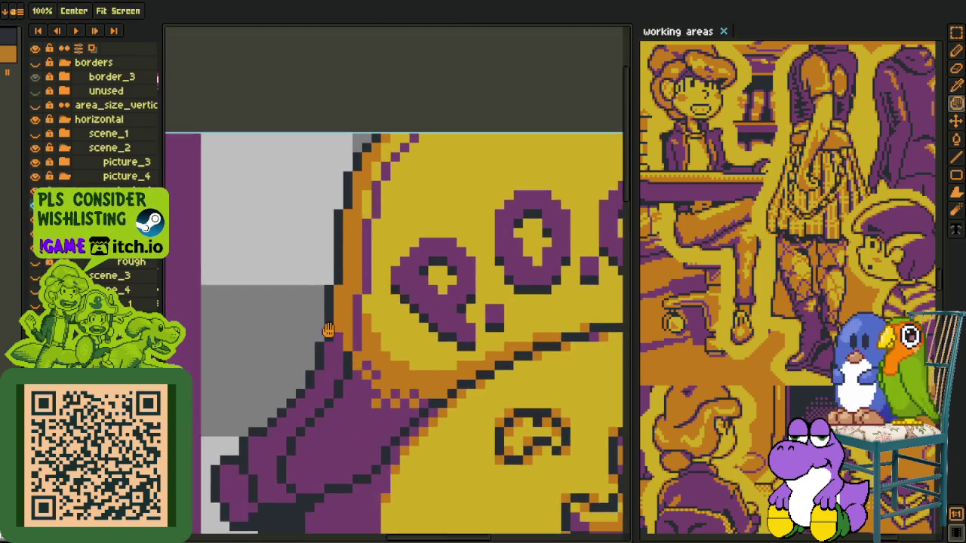
scroll(336, 364, "up", 2)
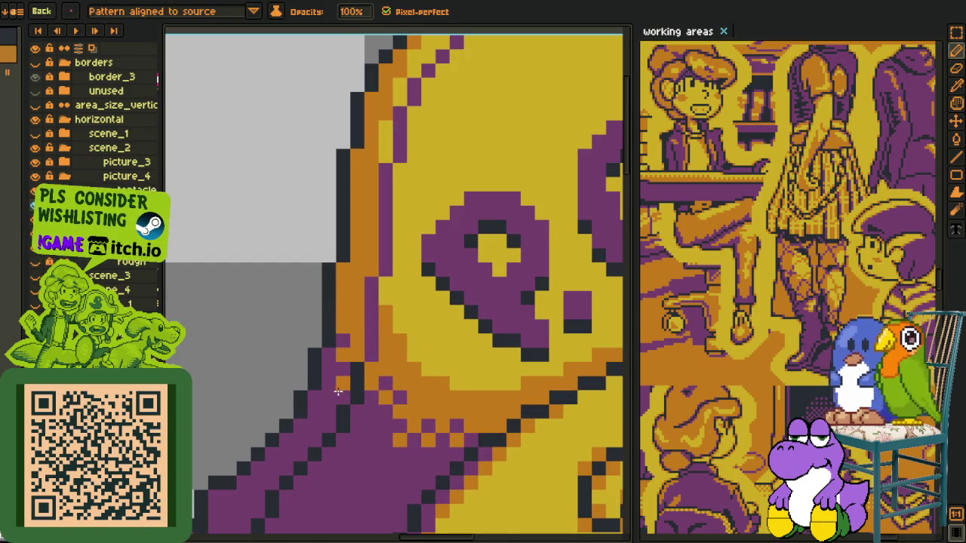
key("h")
left_click_drag(333, 373, 326, 319)
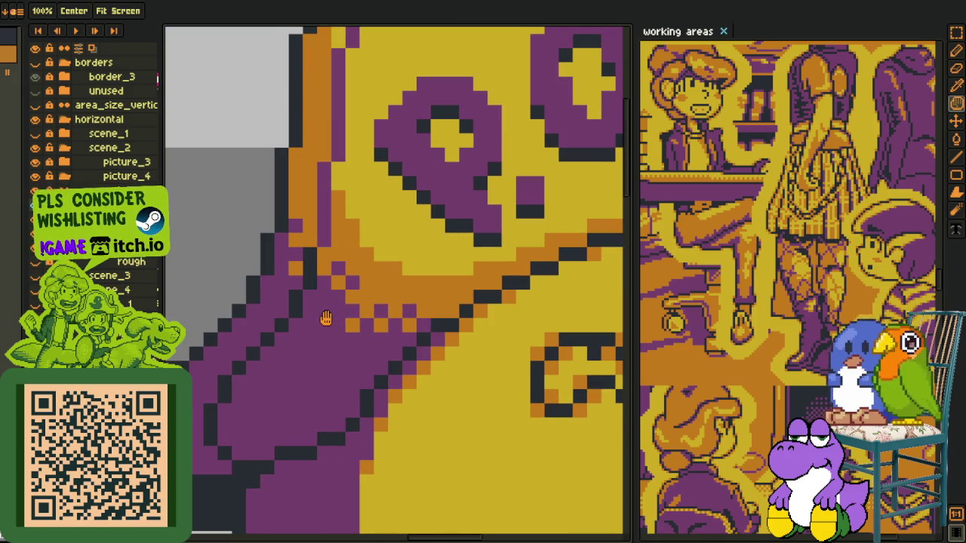
key("b")
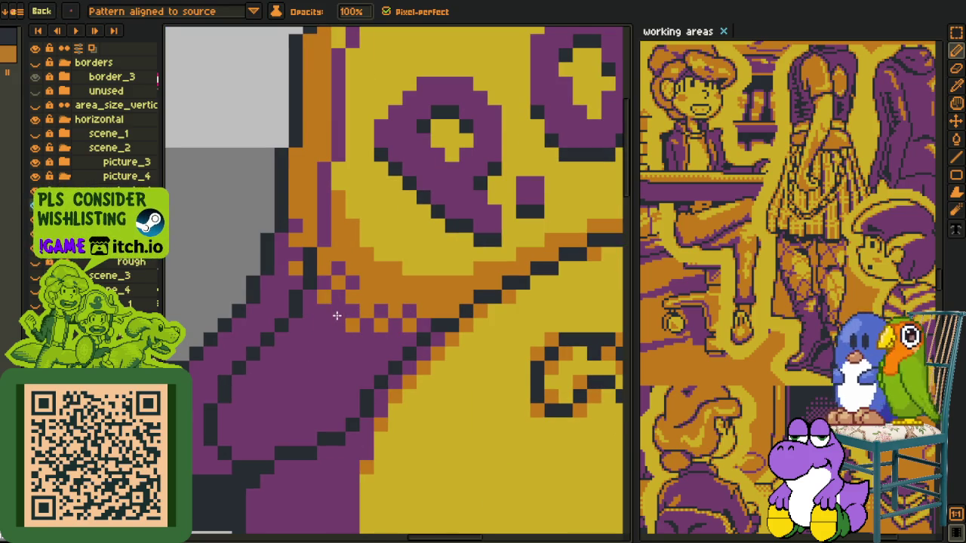
scroll(381, 314, "up", 2)
key("r")
left_click_drag(367, 289, 428, 350)
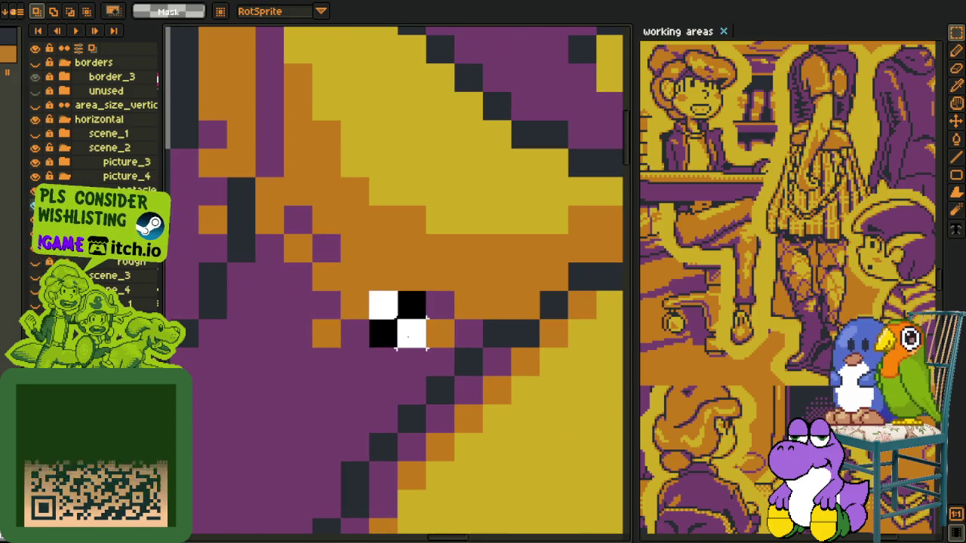
Sample a colour from the artwork and ready the Pencil, glancing at the saved brush slots
key("b")
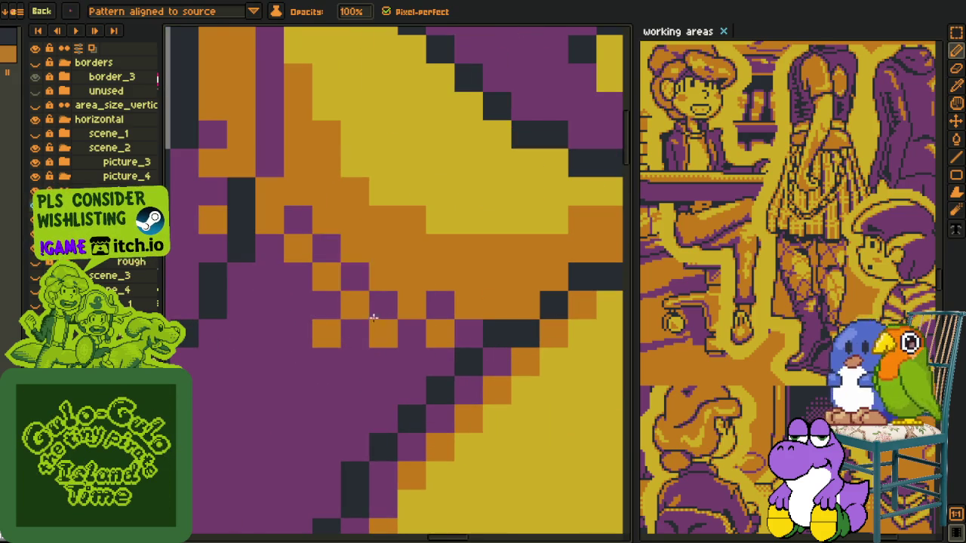
key("i")
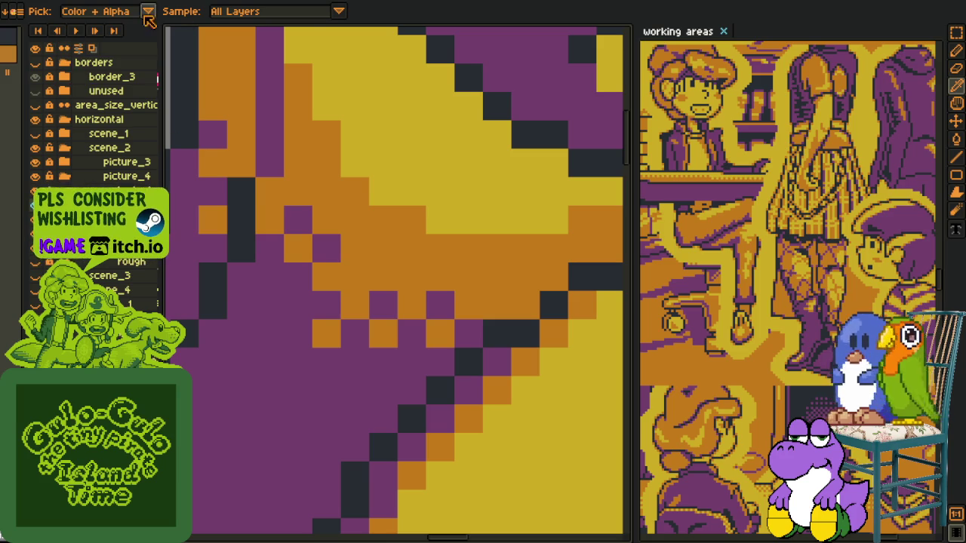
key("b")
left_click(77, 15)
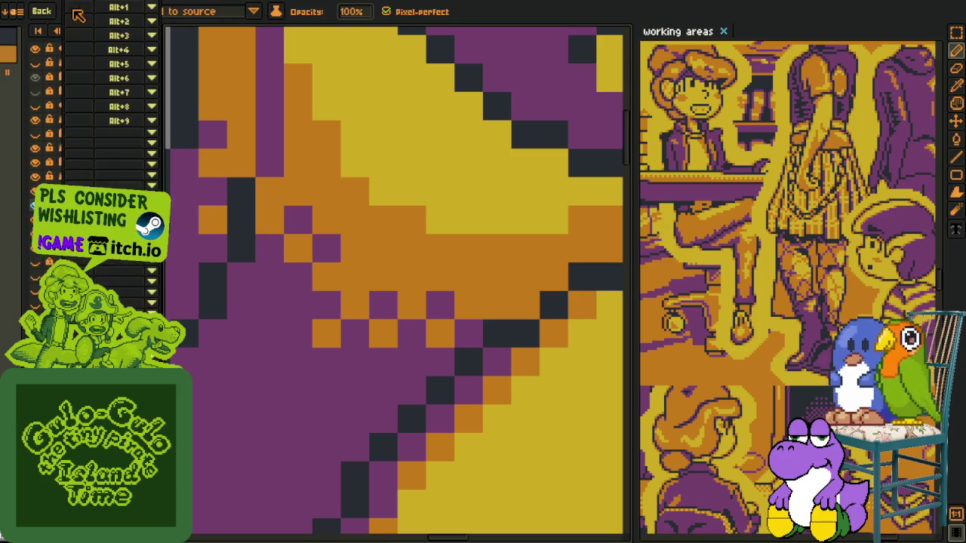
key("Escape")
key("i")
key("b")
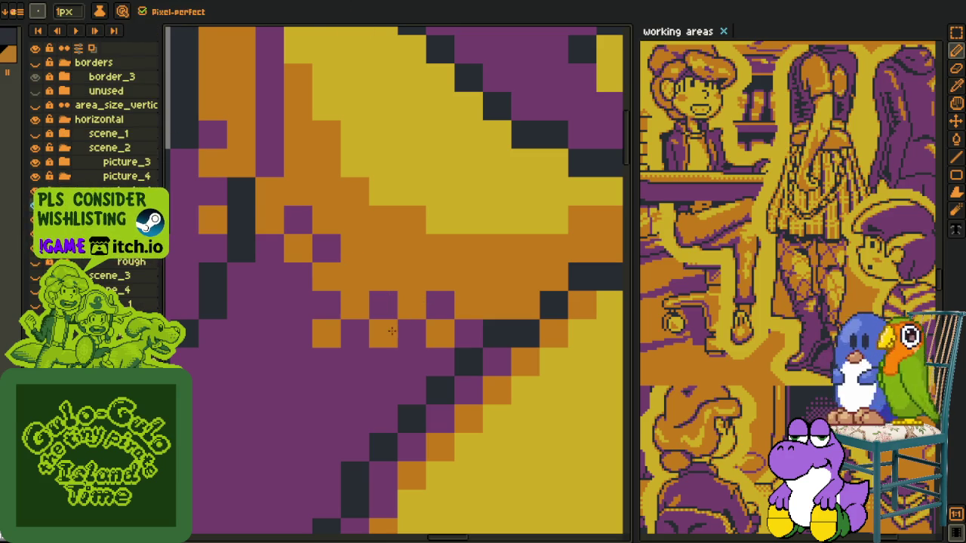
Check a 2x2 block, then paint orange dither pixels into the shading below the P
key("m")
left_click_drag(370, 293, 427, 348)
key("b")
key("ctrl+d")
left_click(332, 387)
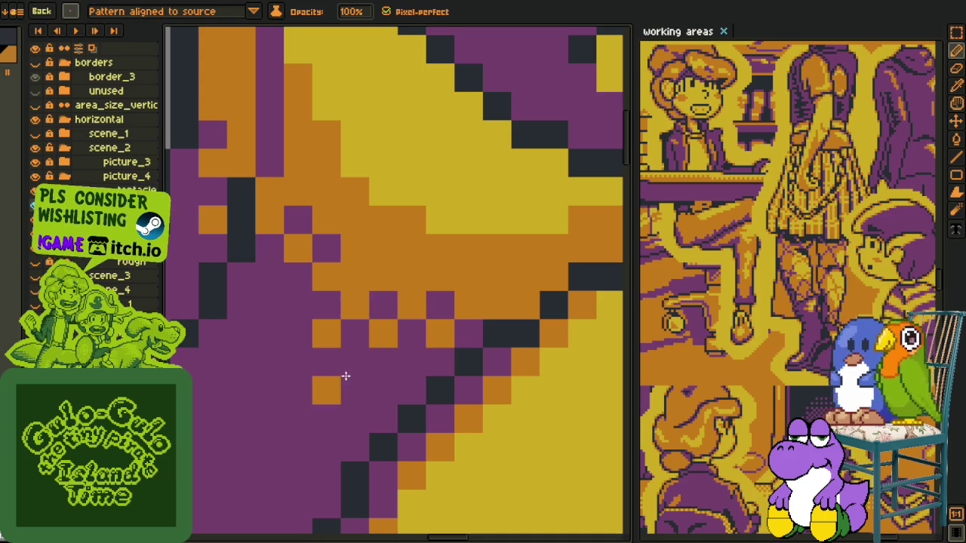
left_click(386, 388)
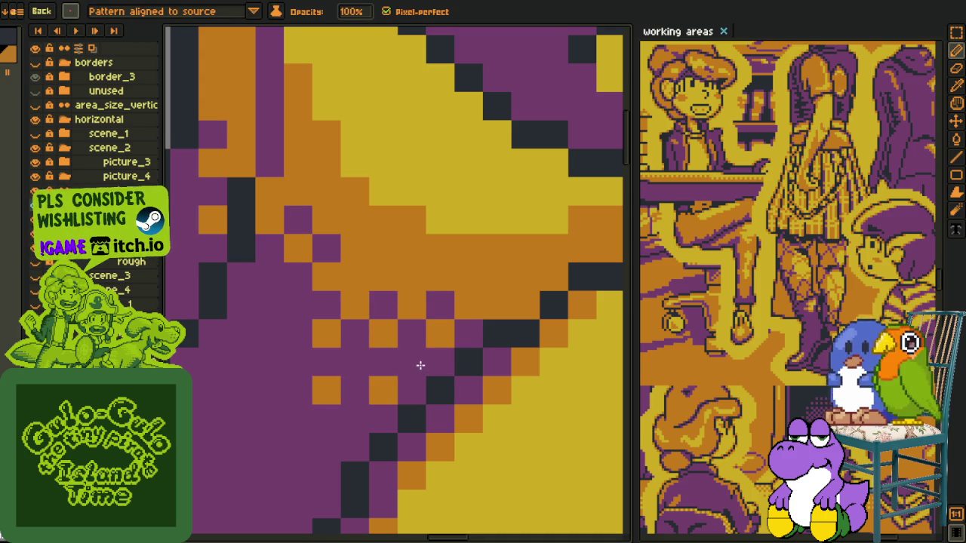
left_click(270, 333)
Add more orange checker pixels along the purple edge and zoom out to check
scroll(297, 327, "down", 2)
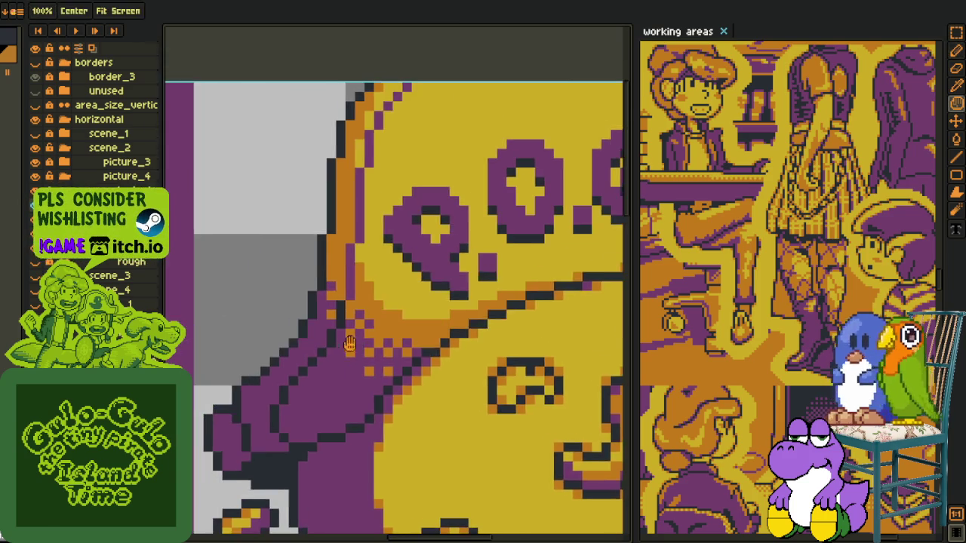
scroll(316, 327, "up", 1)
left_click(330, 367)
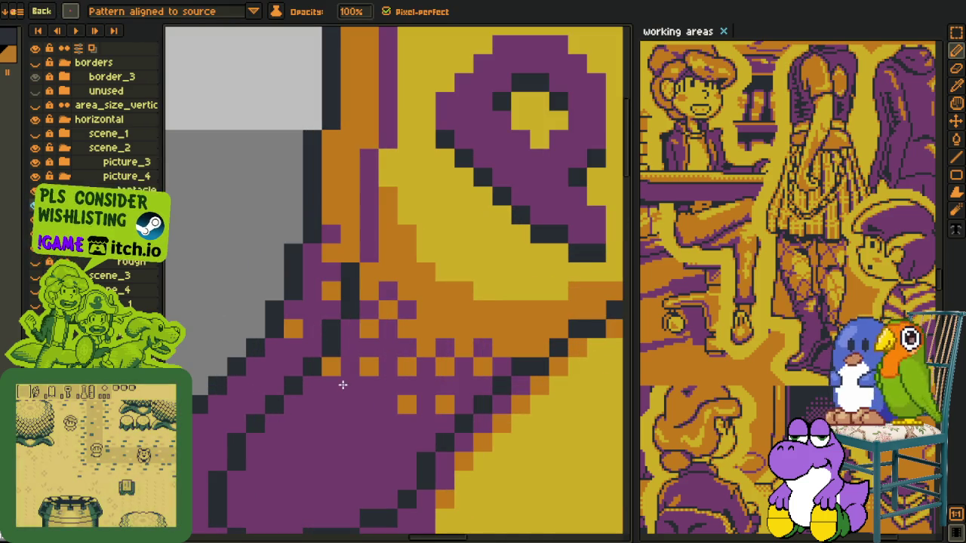
left_click_drag(369, 443, 407, 443)
scroll(381, 421, "down", 2)
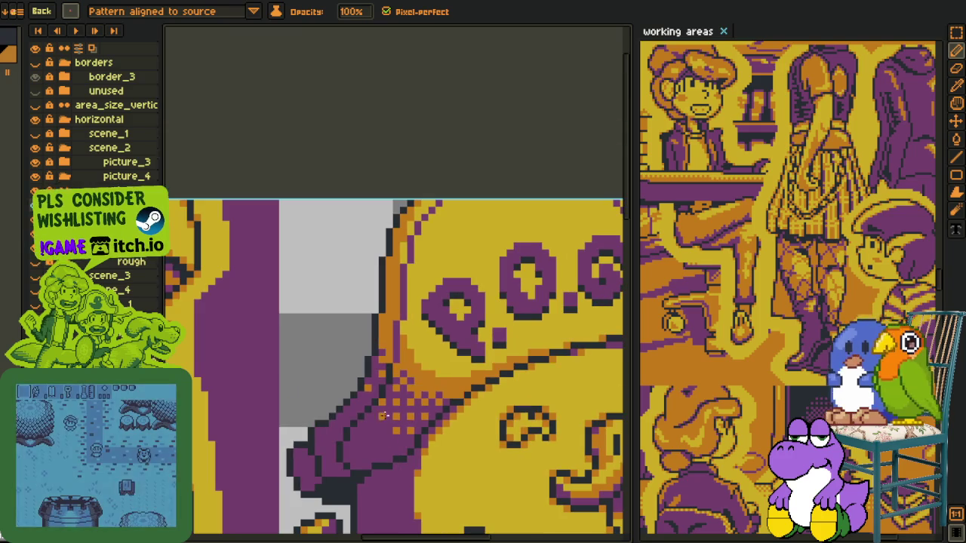
scroll(381, 420, "down", 2)
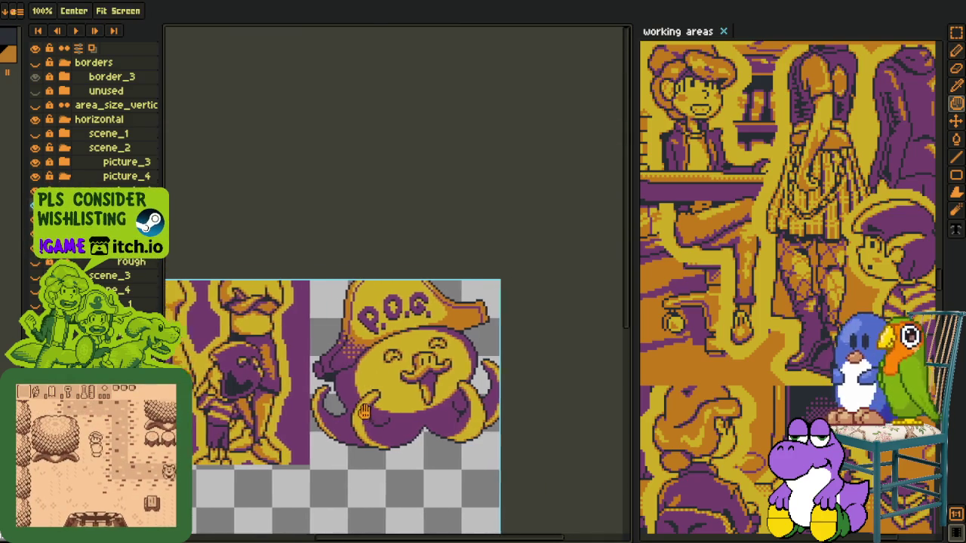
scroll(313, 347, "down", 1)
scroll(317, 325, "up", 3)
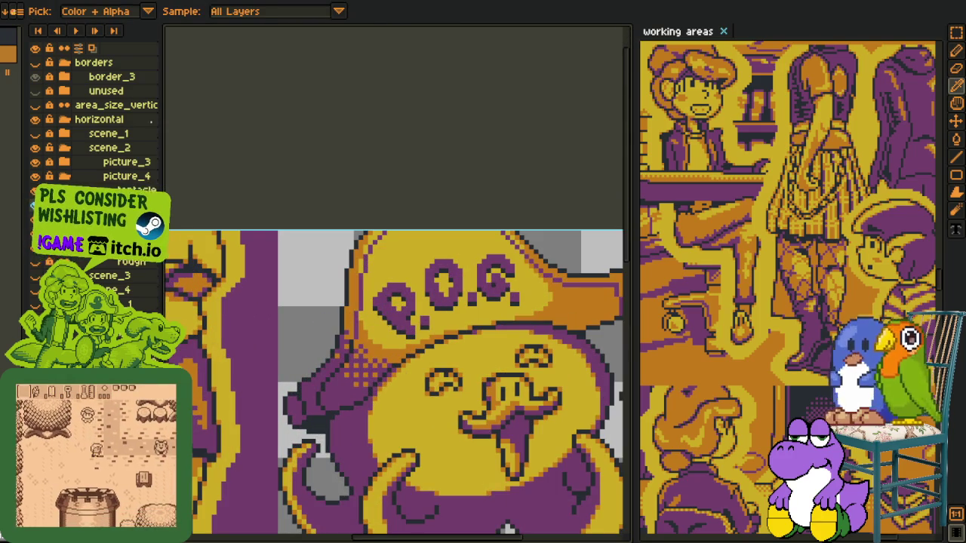
right_click(135, 210)
Merge the shading layer down and add a fresh empty layer
left_click(174, 289)
key("i")
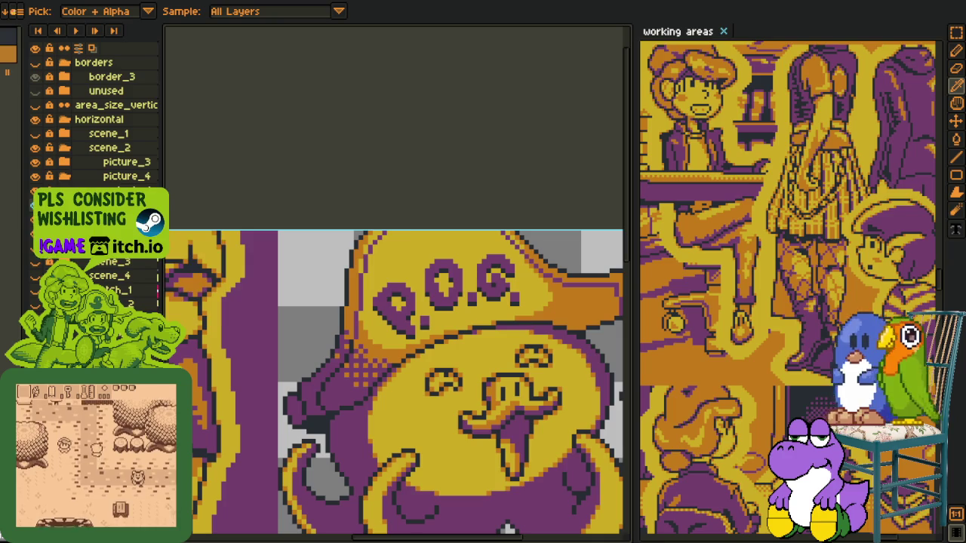
right_click(148, 209)
left_click(276, 231)
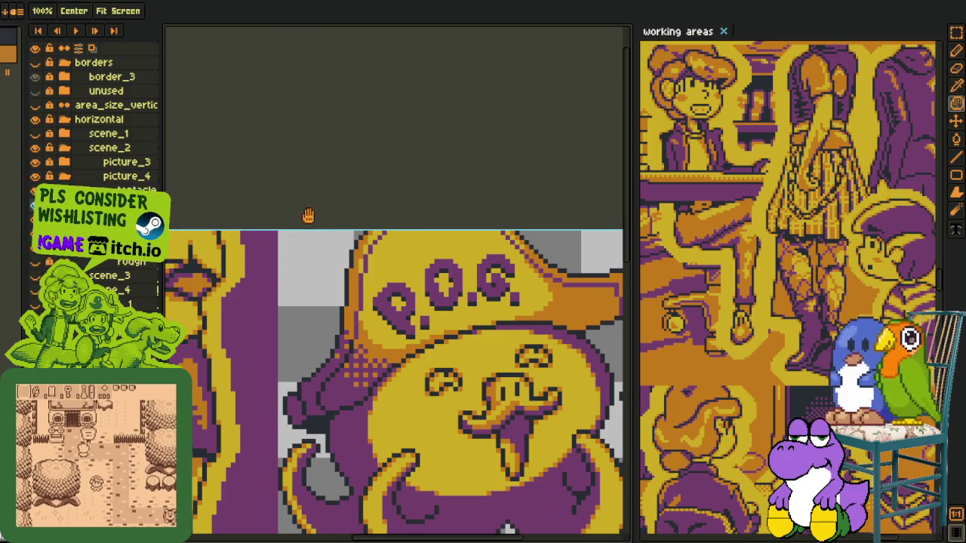
Zoom in and turn one orange pixel purple and a yellow pixel orange below the P
scroll(344, 277, "up", 1)
scroll(341, 266, "up", 1)
scroll(317, 302, "up", 1)
scroll(293, 334, "up", 1)
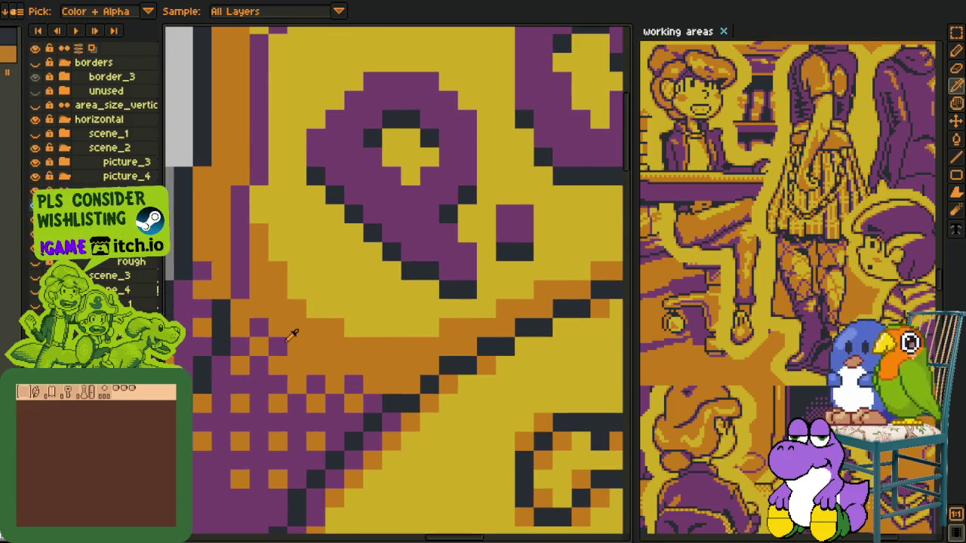
key("b")
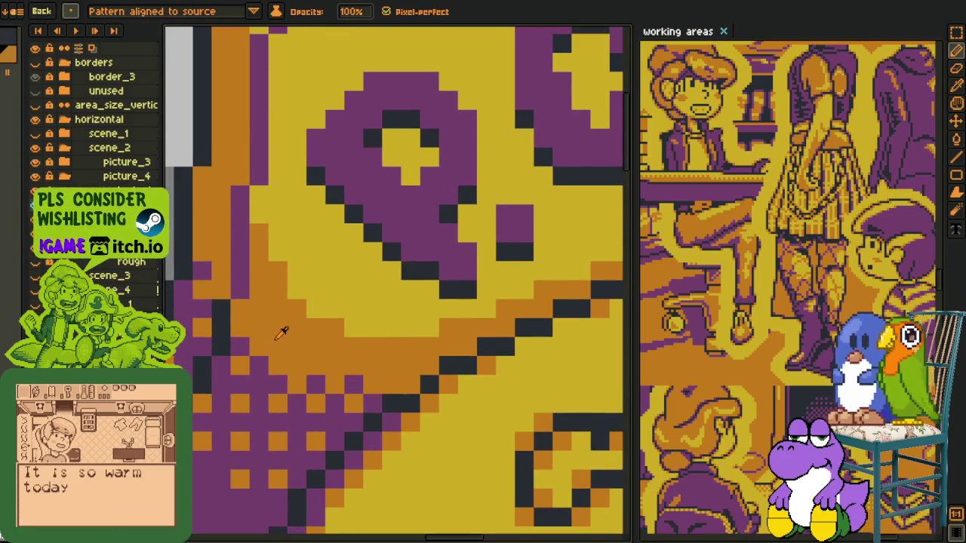
left_click(278, 346)
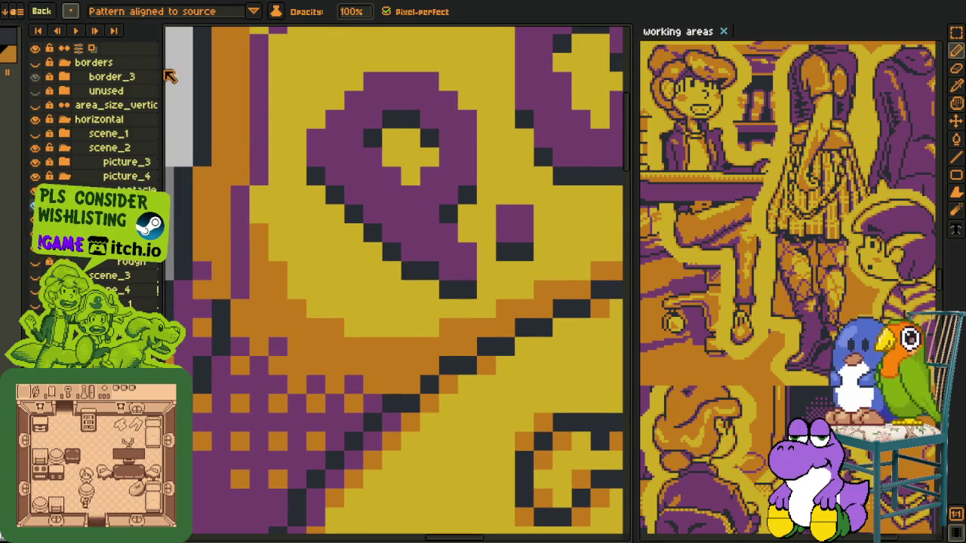
left_click(277, 232)
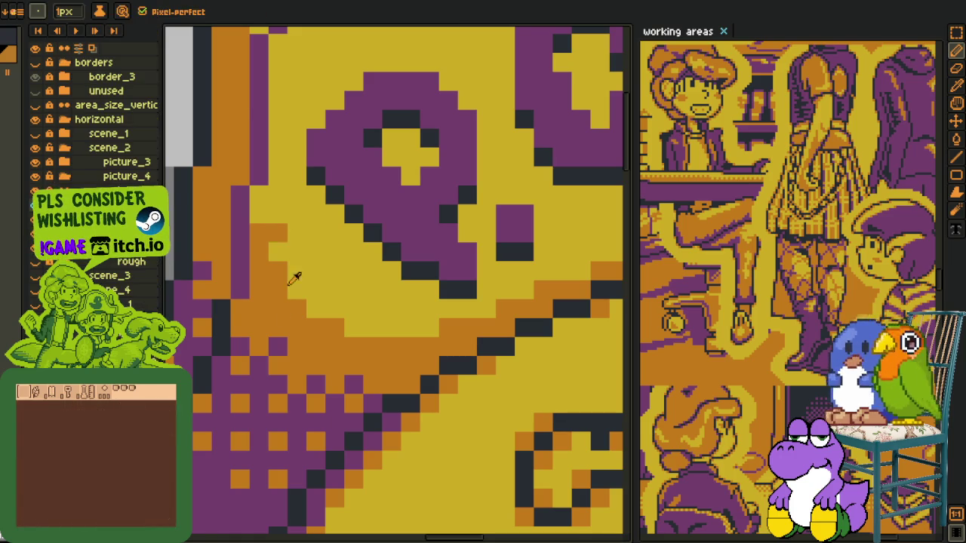
Sample a colour from the artwork and paint three light cream test pixels below the P
key("alt")
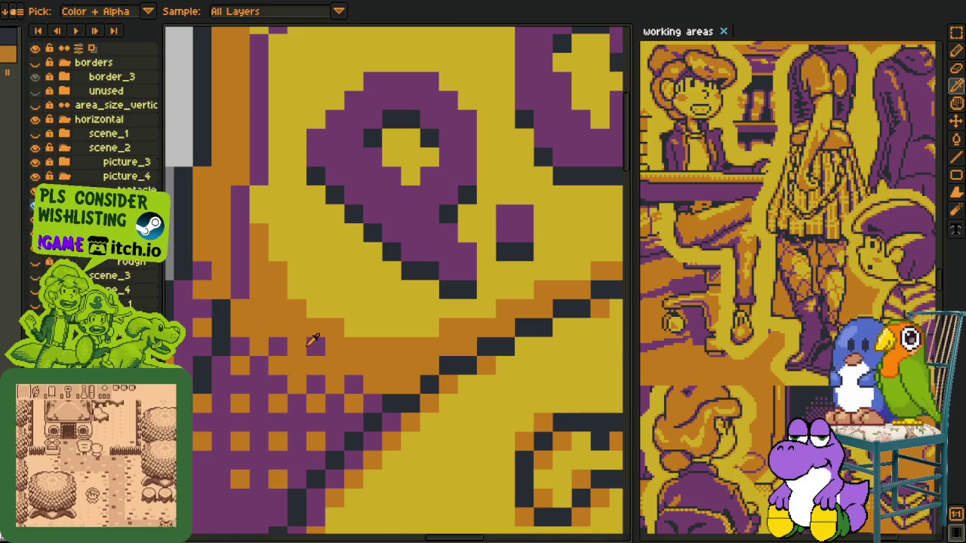
scroll(332, 318, "down", 3)
scroll(324, 323, "up", 3)
left_click(318, 347, "alt")
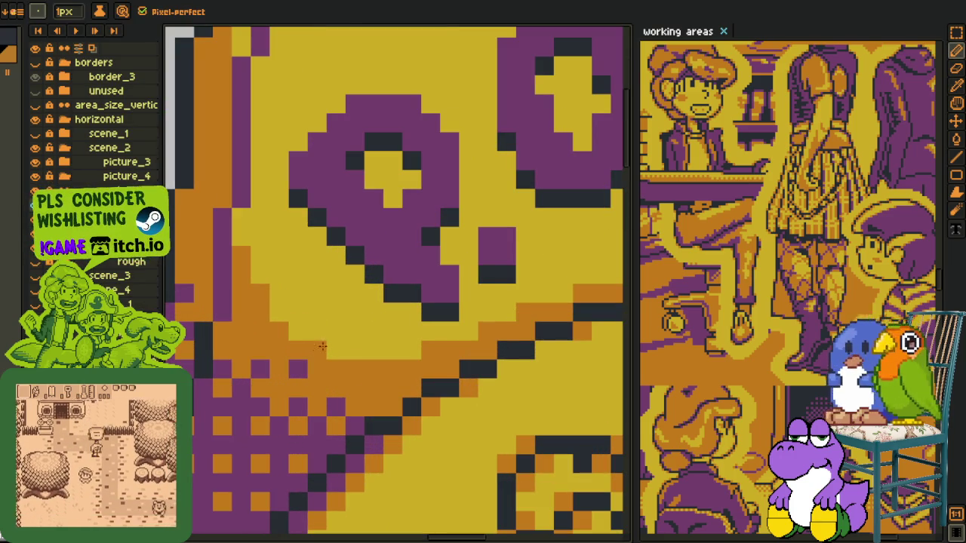
scroll(318, 333, "up", 1)
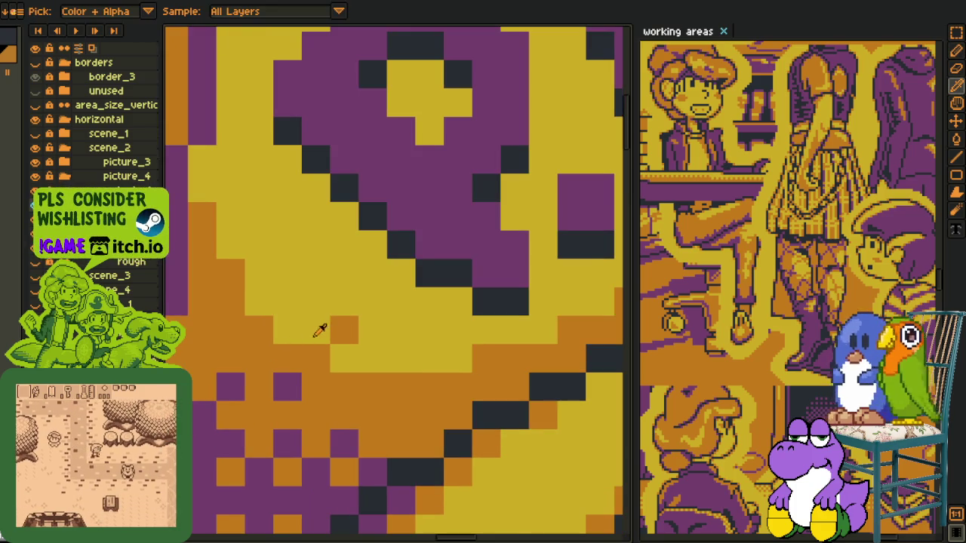
left_click(344, 329)
left_click(316, 330)
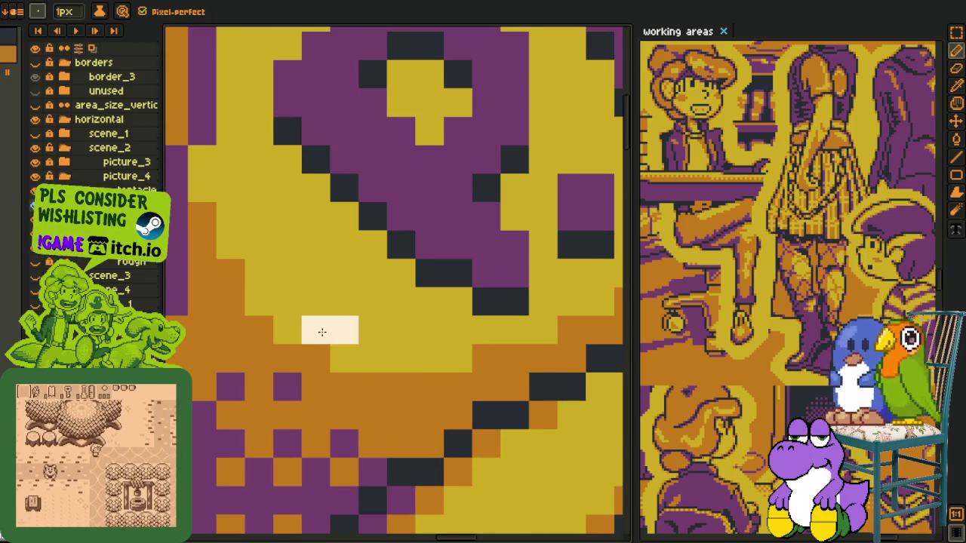
left_click(344, 358)
Paint black checkerboard test pixels, then repaint the test pixels in the sampled orange and yellow
key("alt")
left_click(316, 359)
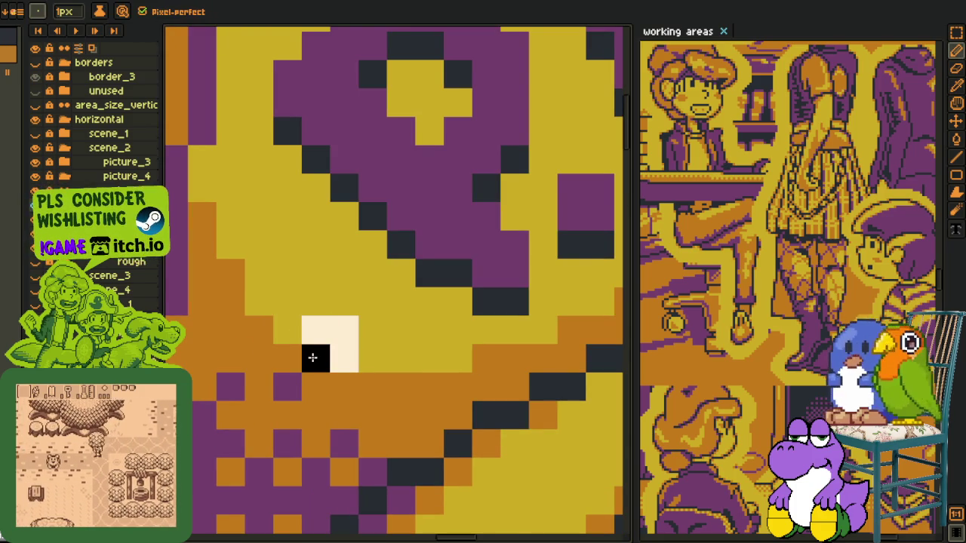
left_click(344, 329)
left_click(286, 358, "alt")
left_click(316, 359)
left_click(344, 330)
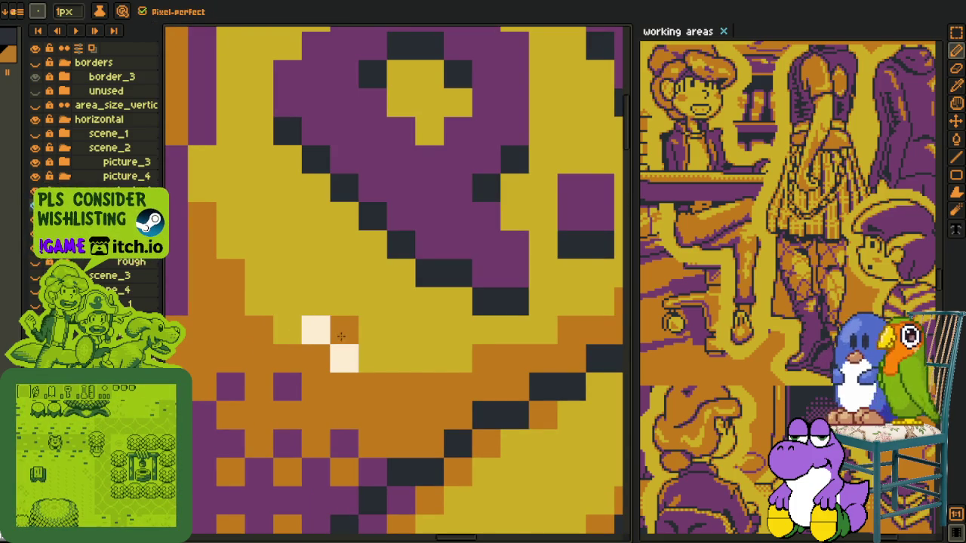
left_click(319, 302, "alt")
left_click(315, 330)
left_click(344, 359)
Check the repainted 2x2 block with the marquee and extend the diagonal orange dither
key("m")
left_click_drag(300, 374, 361, 314)
key("ctrl+d")
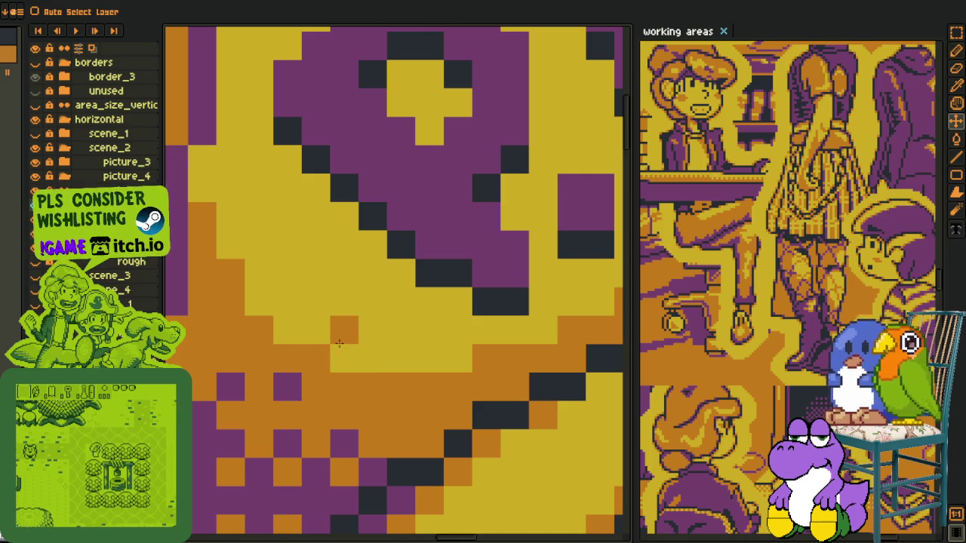
key("b")
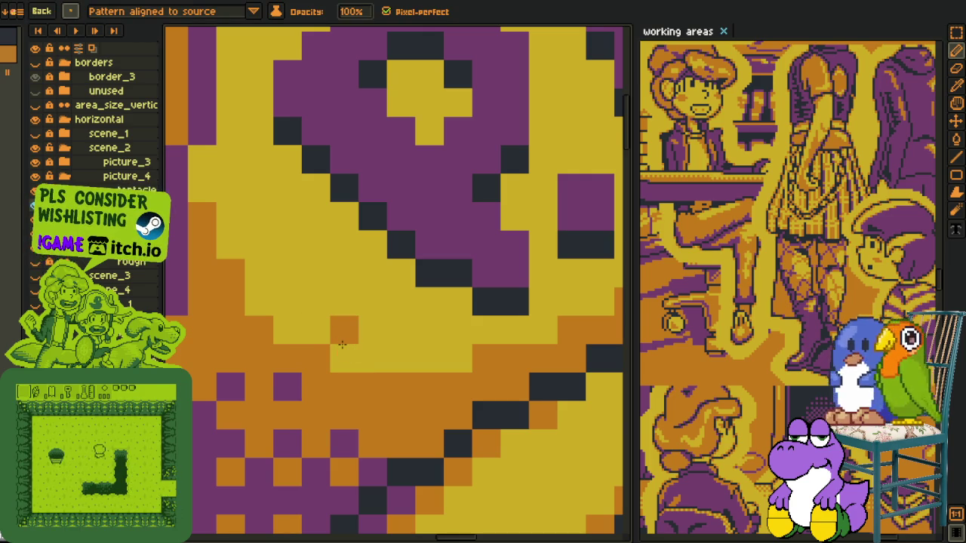
scroll(342, 344, "down", 2)
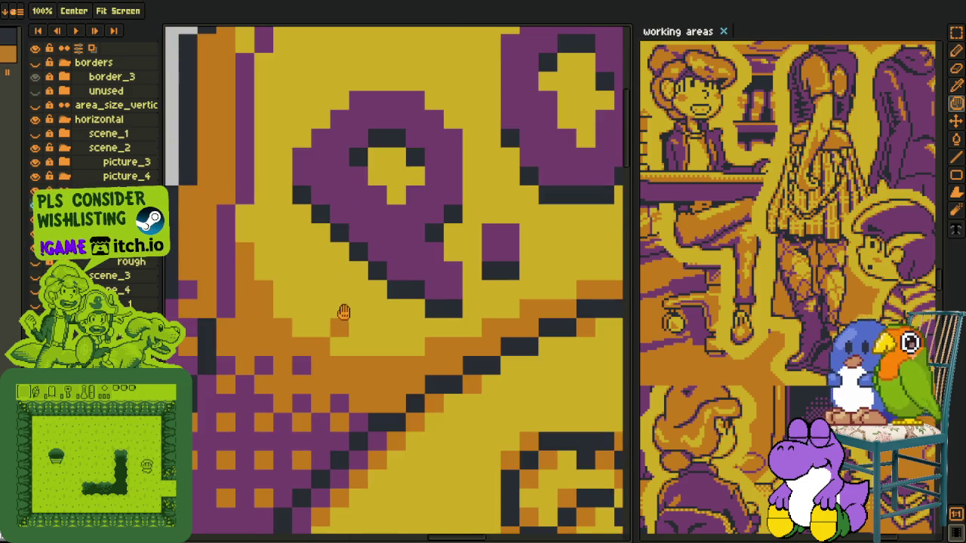
scroll(334, 315, "up", 1)
scroll(382, 379, "up", 1)
left_click(368, 393)
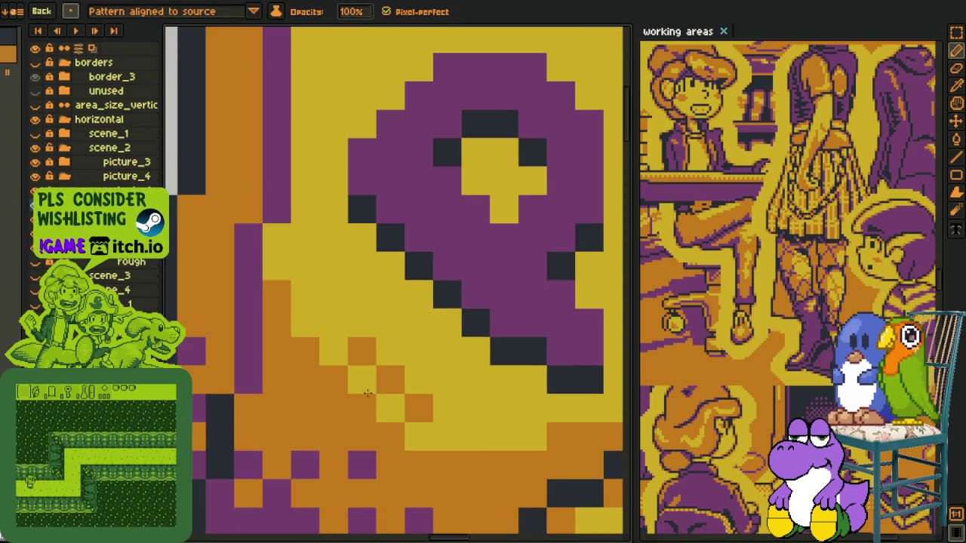
Add orange pixels to the diagonal checker pattern, spreading it down-right across the hat
left_click(334, 323)
left_click(304, 294)
left_click(277, 294)
left_click(305, 238)
left_click(447, 380)
left_click(477, 408)
left_click(446, 436)
left_click(419, 351)
left_click(390, 323)
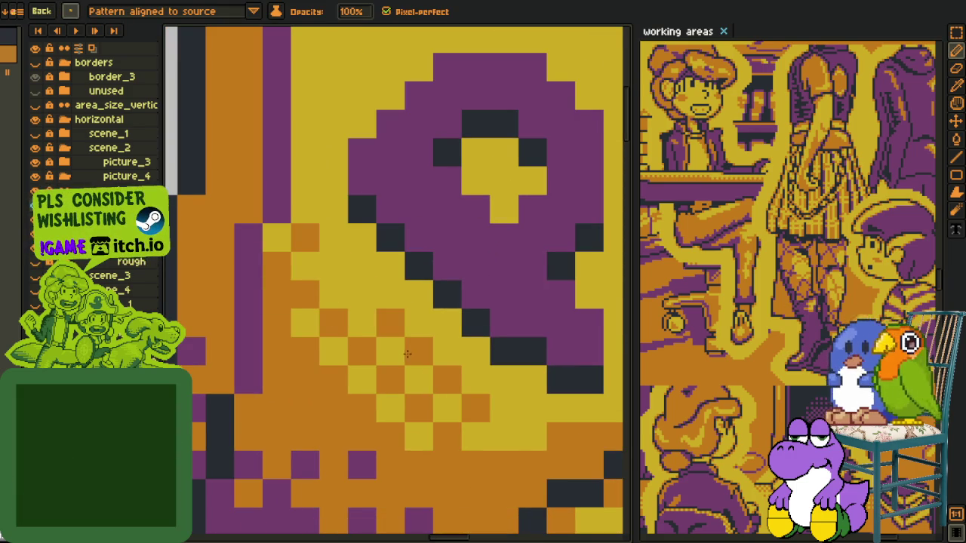
left_click(505, 437)
Paint orange checker pixels over the purple column and more dither shading onto the hat
scroll(514, 445, "down", 3)
scroll(235, 308, "up", 2)
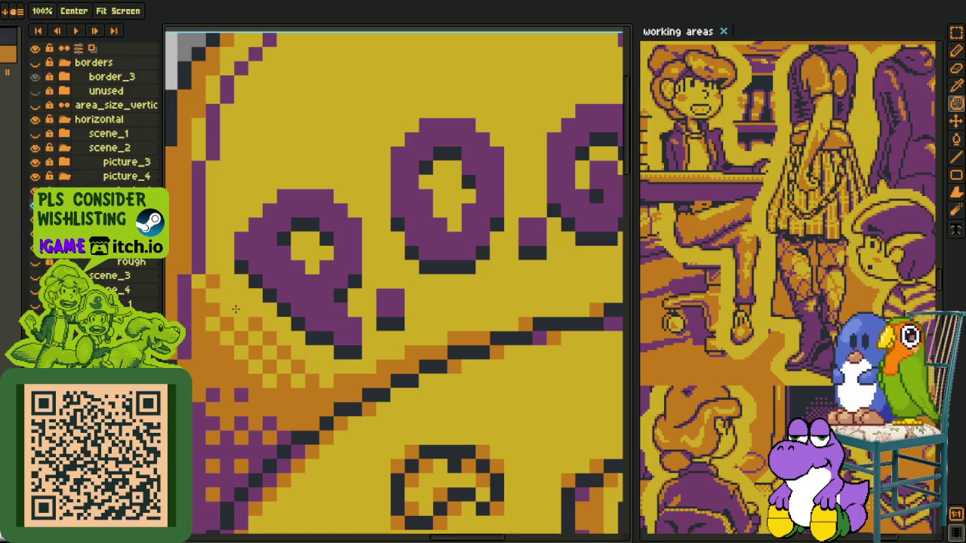
scroll(235, 308, "down", 2)
scroll(375, 331, "up", 1)
scroll(375, 330, "up", 1)
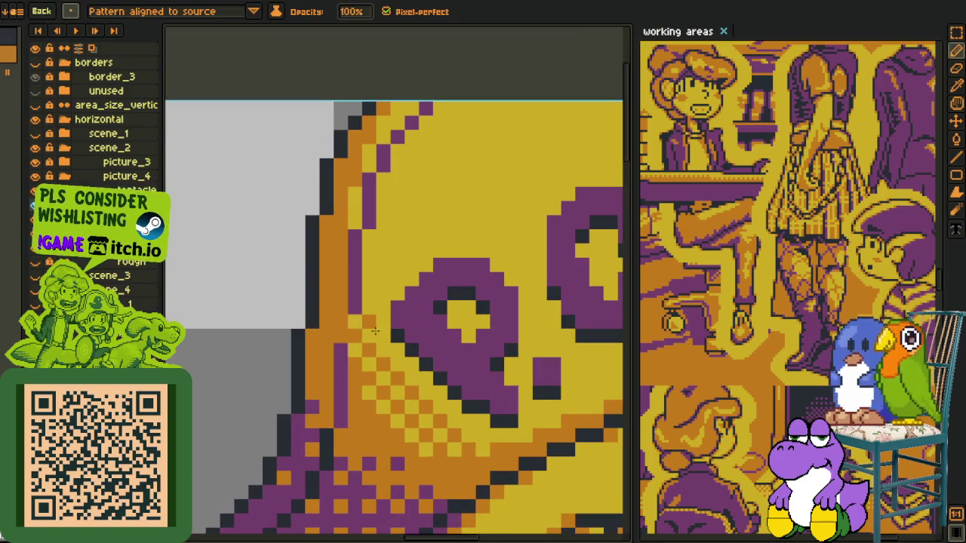
left_click_drag(375, 332, 369, 293)
scroll(372, 288, "down", 2)
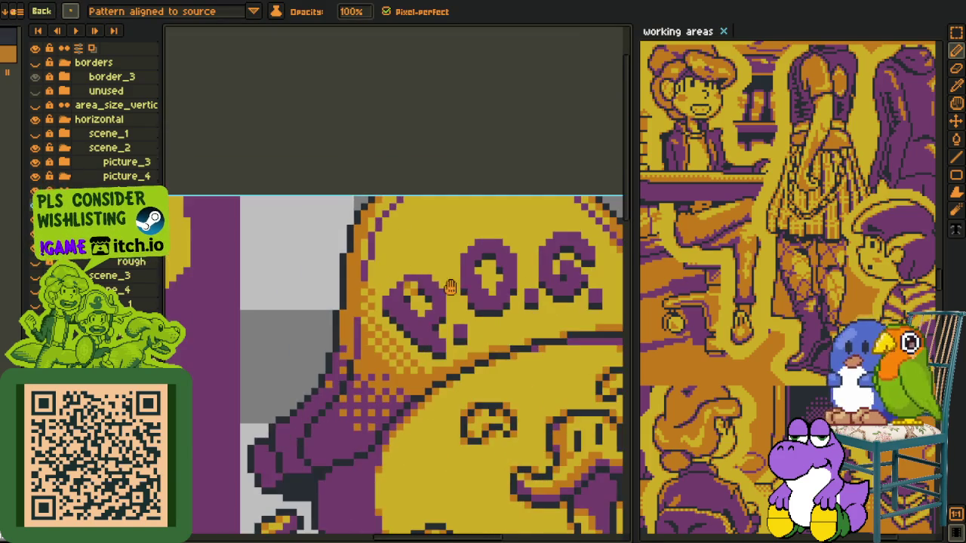
scroll(362, 421, "up", 1)
scroll(361, 421, "up", 2)
mouse_move(361, 421)
left_mouse_down()
mouse_move(302, 425)
mouse_move(453, 355)
mouse_move(513, 298)
mouse_move(427, 205)
mouse_move(495, 391)
mouse_move(429, 290)
left_mouse_up()
Zoom out to review the hat, cancelling the accidental close so the sprite stays open
key("space")
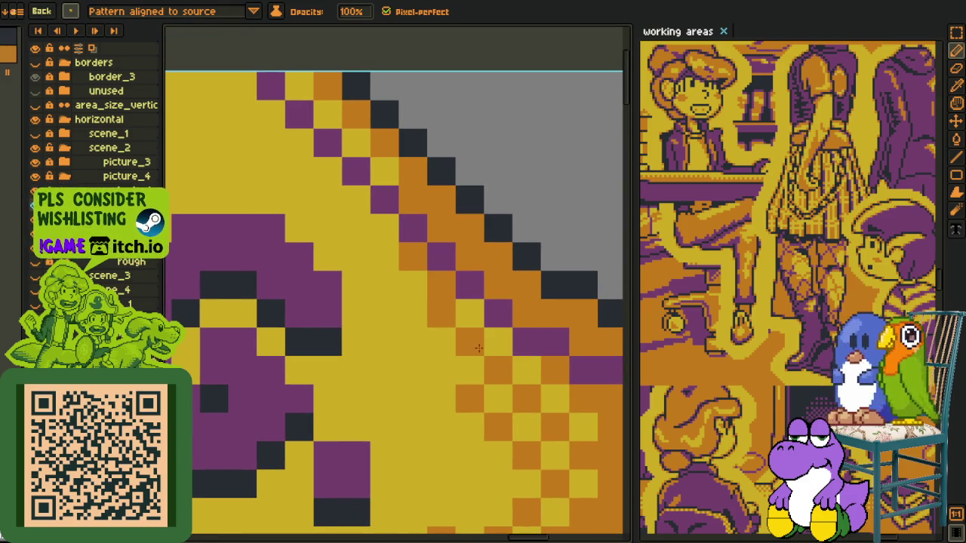
scroll(429, 291, "down", 2)
scroll(419, 271, "up", 1)
scroll(415, 268, "down", 1)
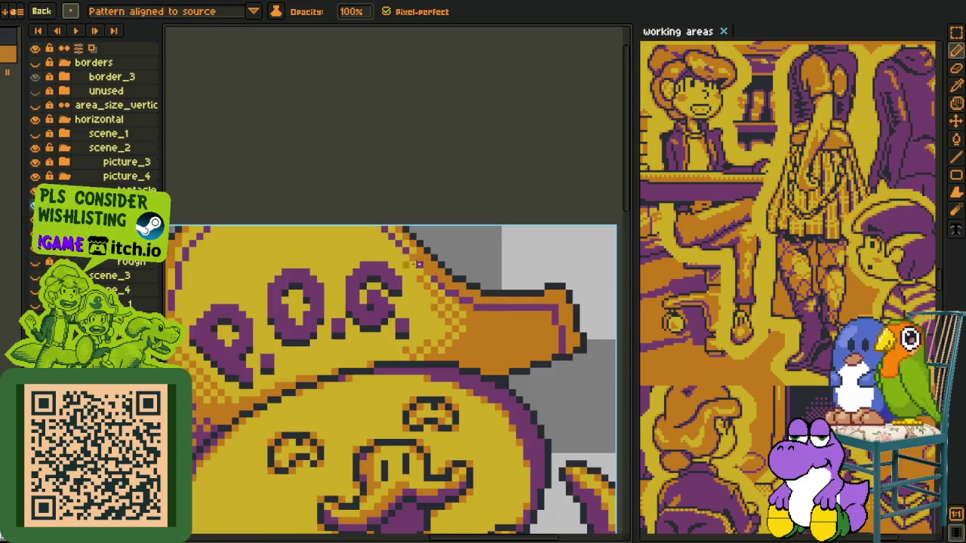
scroll(414, 266, "down", 1)
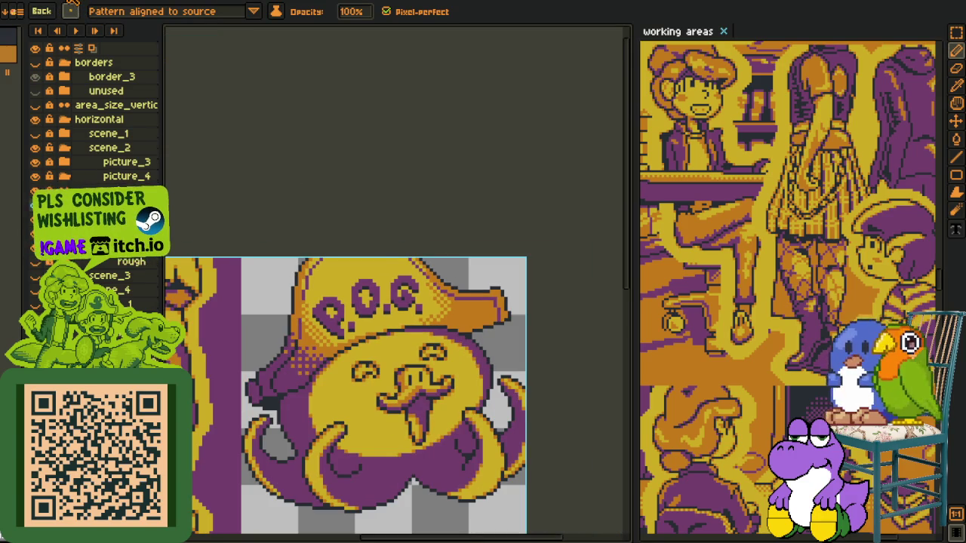
key("ctrl+w")
left_click(562, 293)
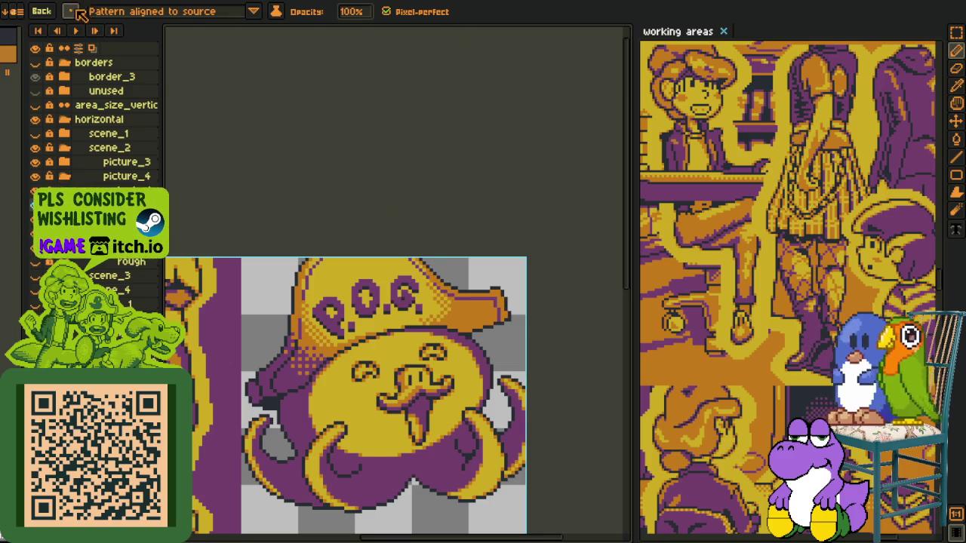
key("b")
scroll(264, 293, "up", 3)
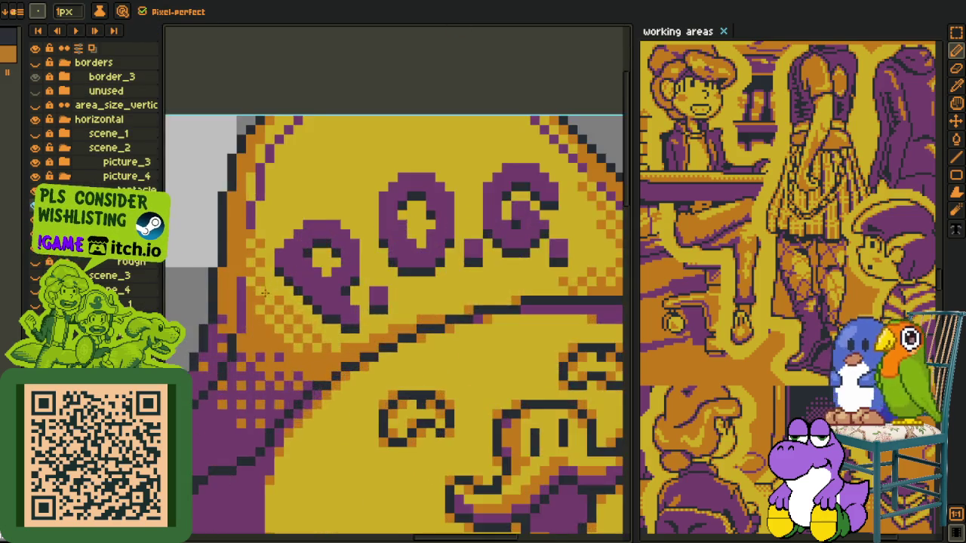
Erase the column of pixels along the hat's left edge and add a yellow pixel into the dither
scroll(264, 293, "up", 2)
key("e")
left_click_drag(251, 195, 250, 277)
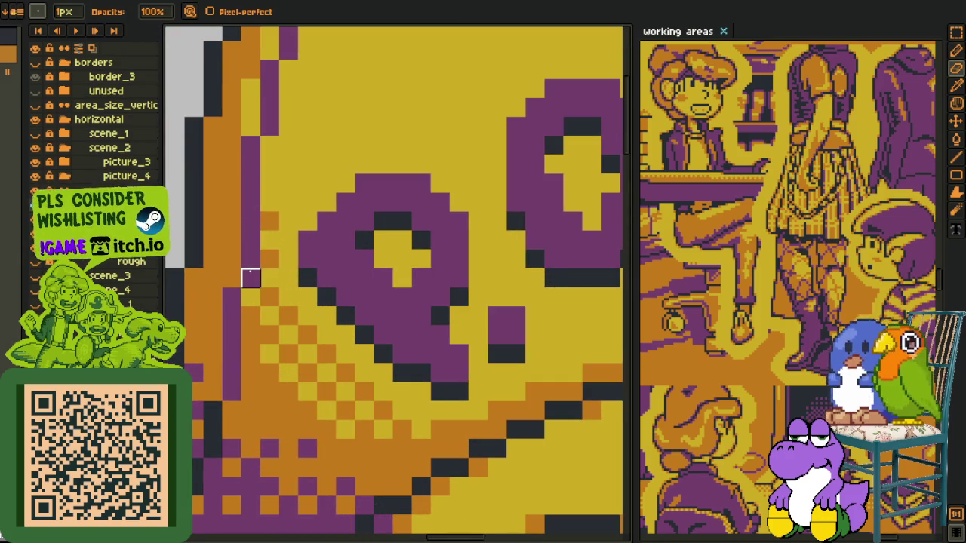
scroll(256, 279, "down", 3)
key("z")
scroll(441, 281, "up", 1)
key("o")
scroll(442, 281, "up", 2)
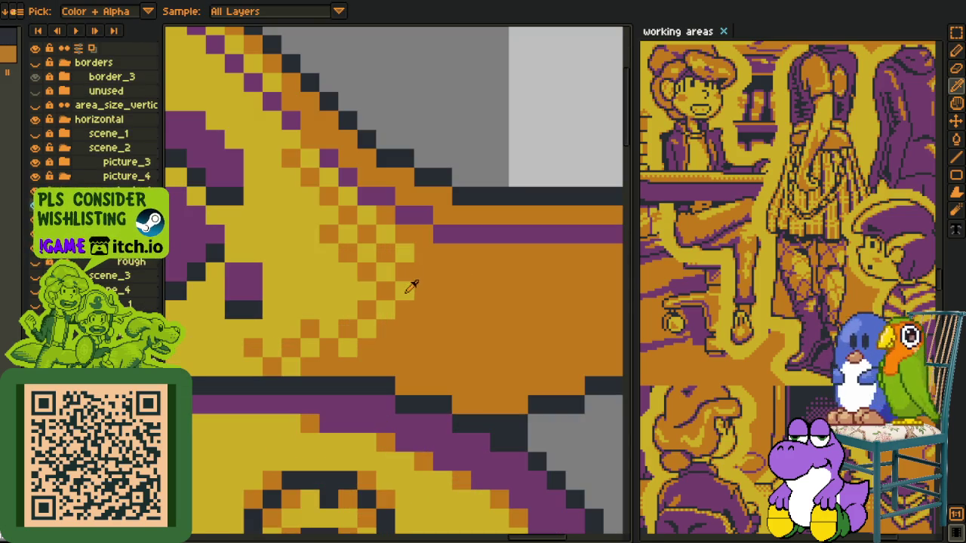
key("b")
left_click(439, 327)
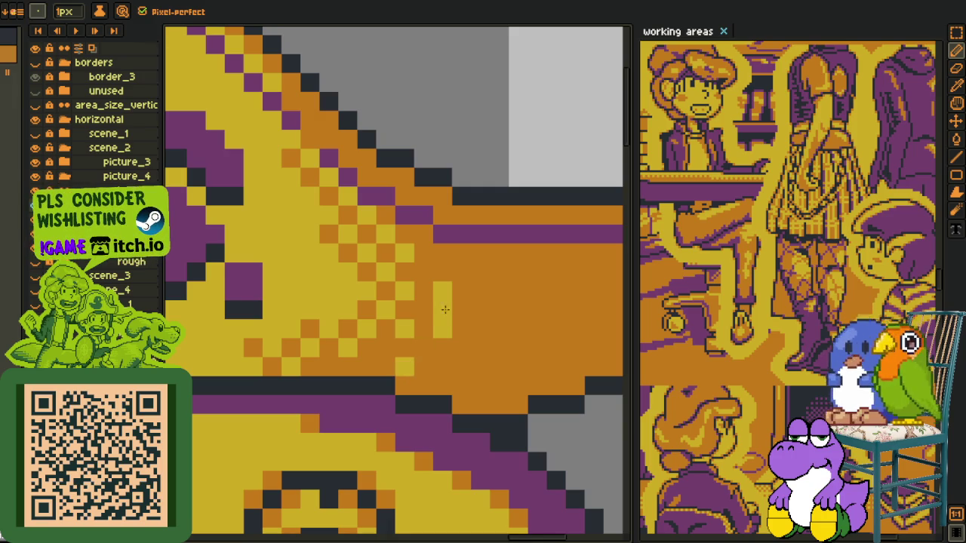
Place an orange dither pixel near the G, sampling colours while moving along the hat brim
left_click_drag(332, 198, 381, 289)
key("alt")
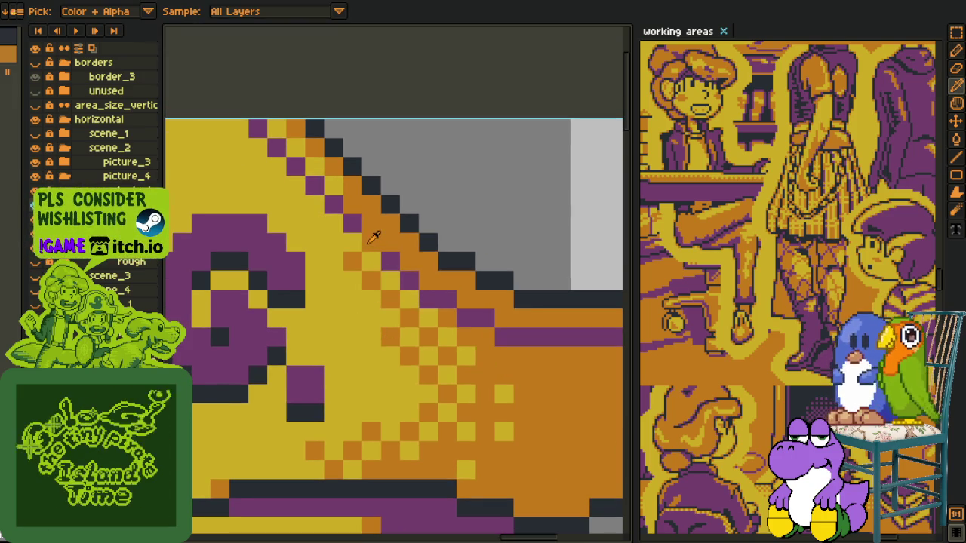
key("alt")
left_click(353, 339)
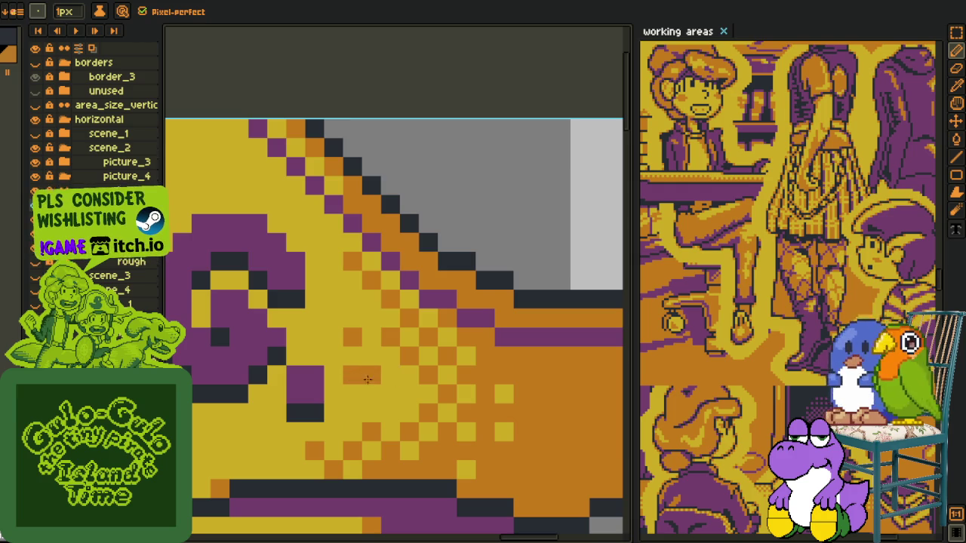
key("alt")
key("alt")
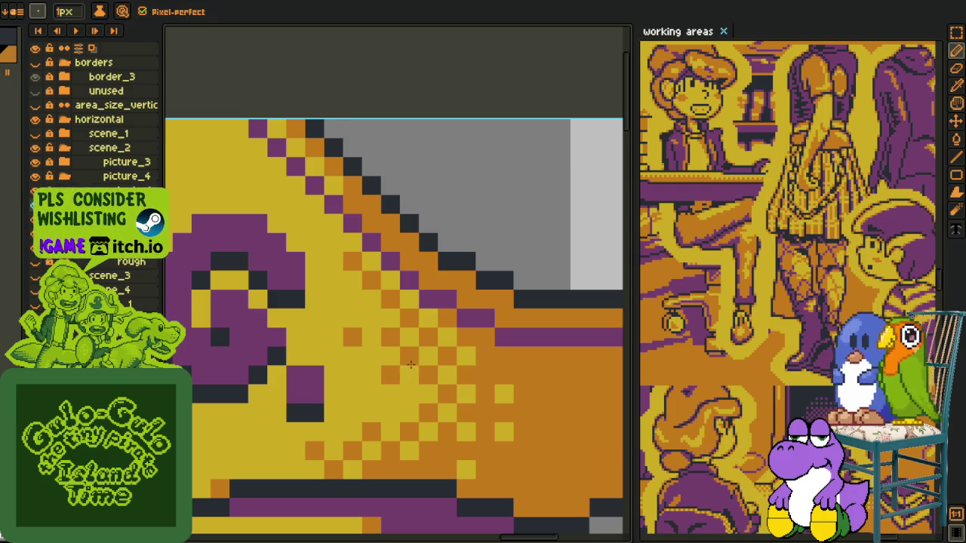
key("alt")
key("alt")
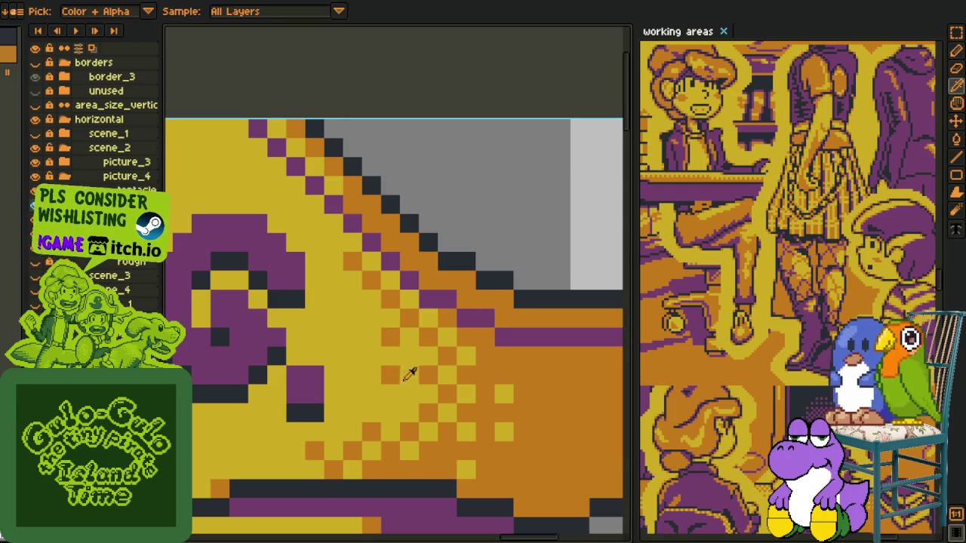
key("alt")
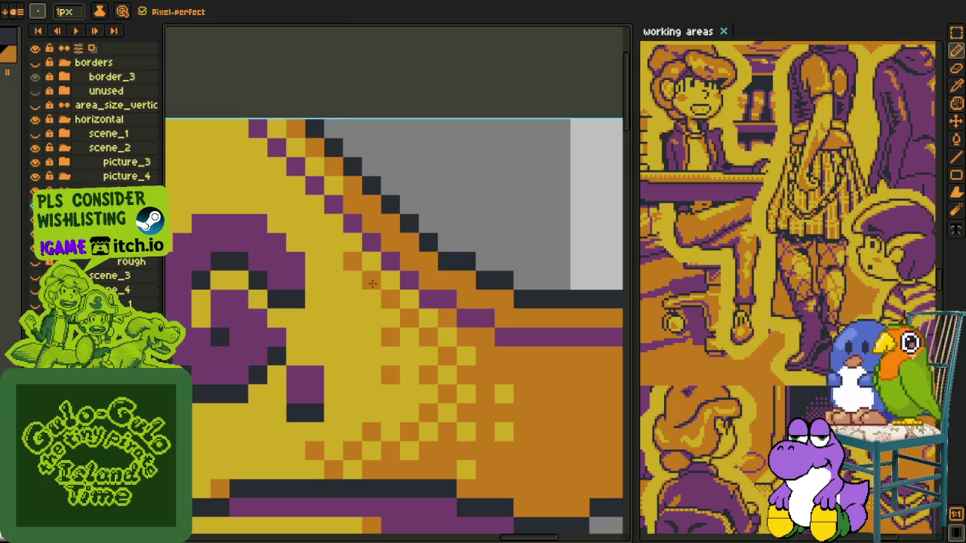
left_click_drag(319, 232, 366, 308)
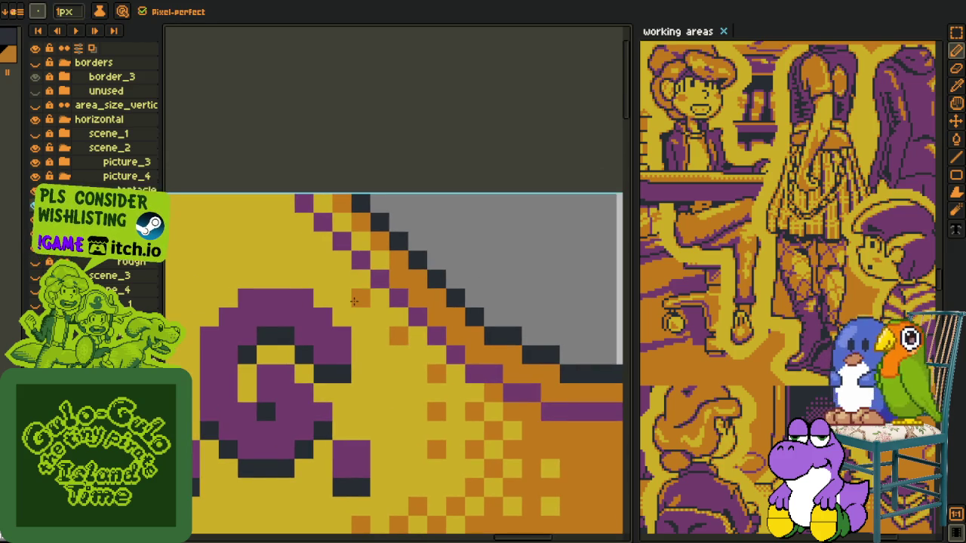
scroll(354, 301, "down", 3)
left_click_drag(354, 301, 423, 325)
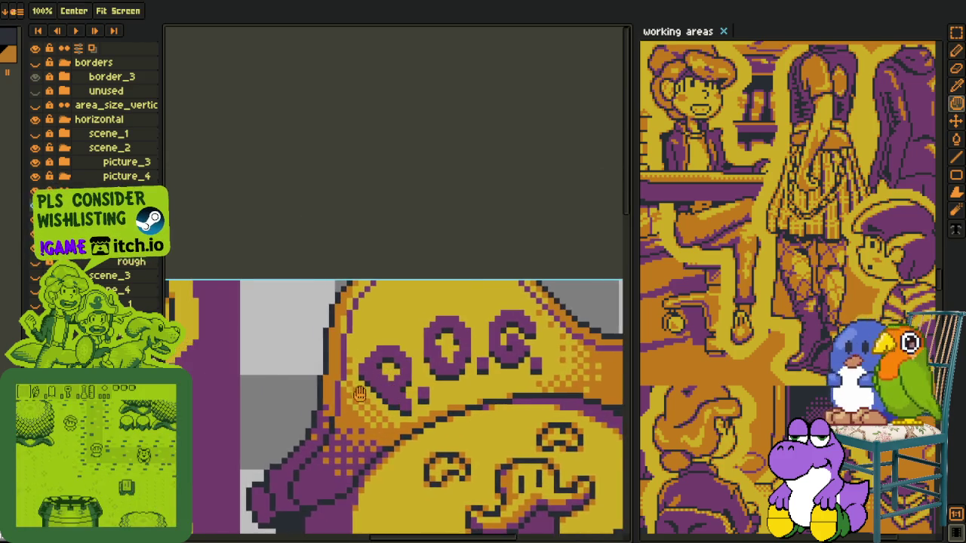
Add a yellow pixel to the hat's dither pattern and sample a colour from the canvas
scroll(354, 333, "up", 3)
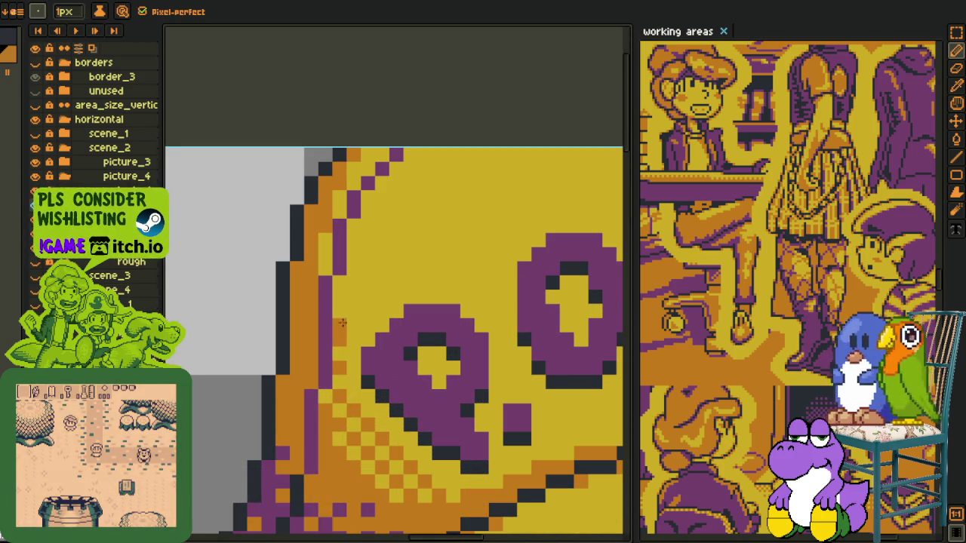
scroll(342, 323, "down", 2)
scroll(332, 322, "up", 3)
left_click(319, 320)
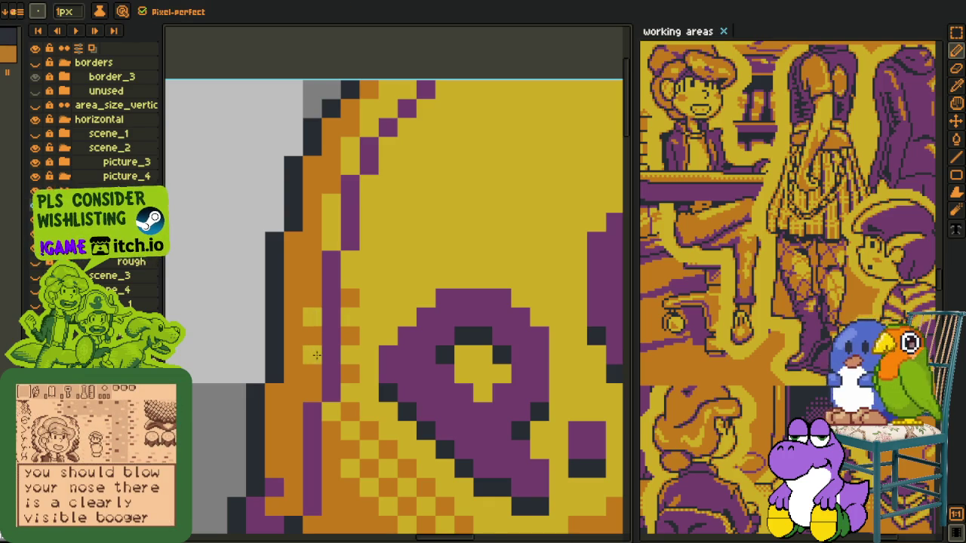
scroll(316, 355, "down", 2)
key("i")
scroll(274, 323, "down", 1)
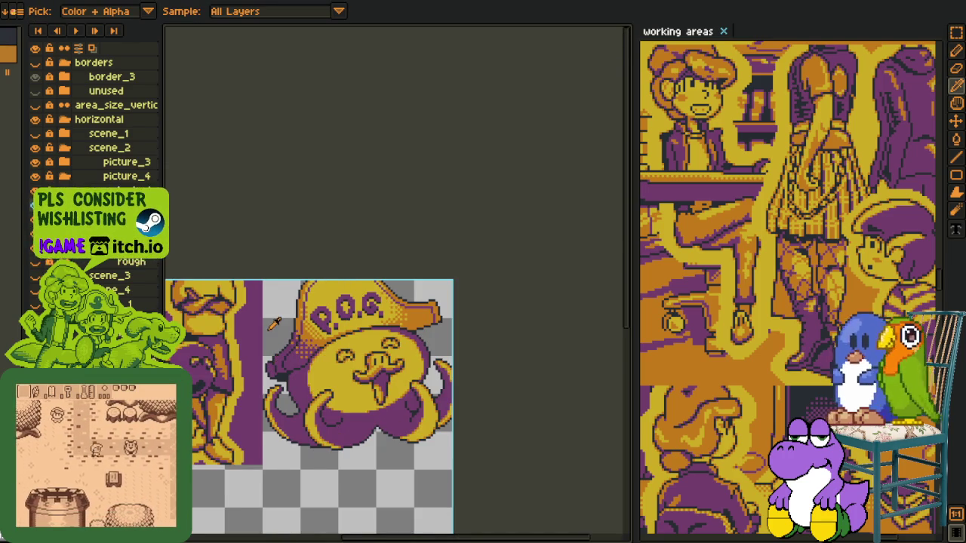
scroll(274, 324, "down", 1)
scroll(287, 377, "up", 3)
scroll(291, 415, "up", 1)
scroll(291, 415, "down", 1)
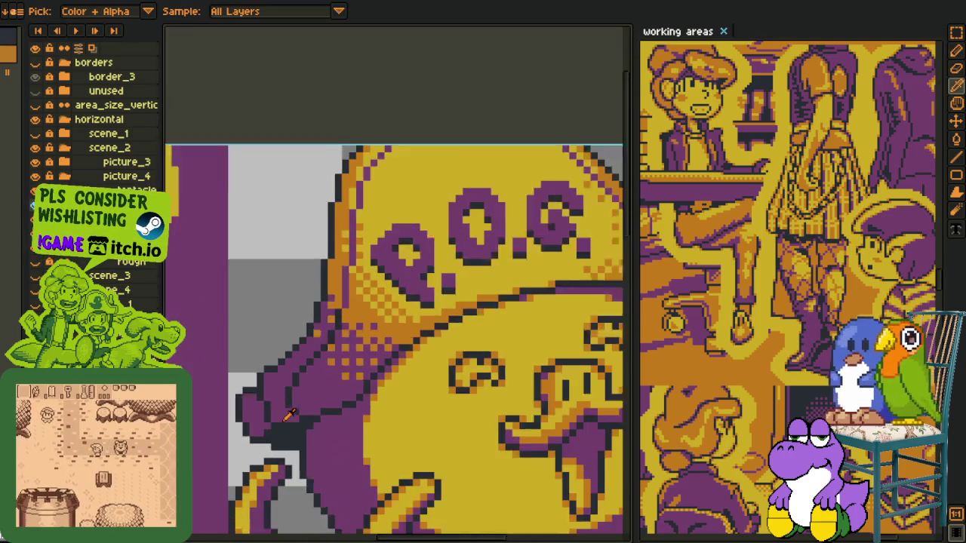
scroll(290, 415, "down", 1)
scroll(295, 345, "down", 2)
scroll(354, 332, "down", 2)
scroll(366, 327, "up", 1)
scroll(339, 354, "up", 2)
scroll(311, 387, "up", 1)
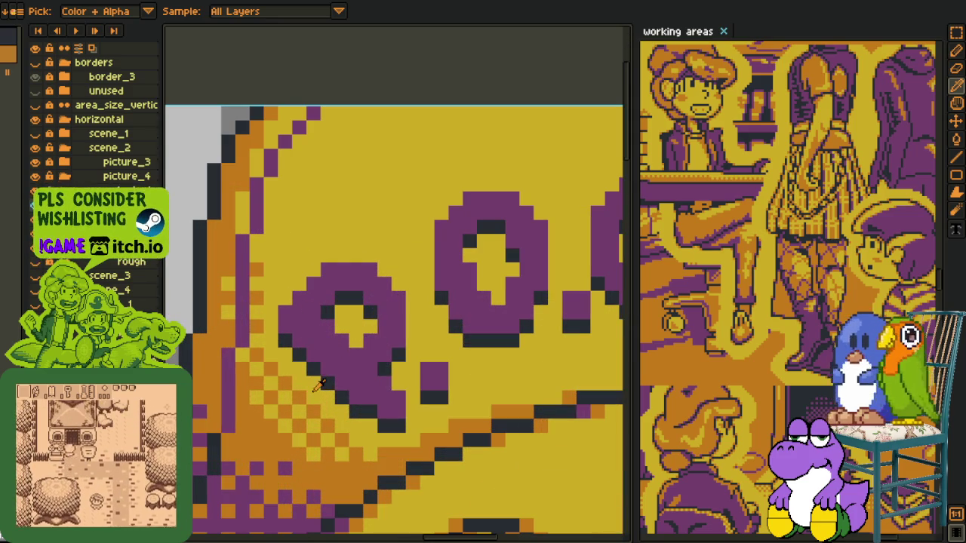
Shade the inside of the O and the top-left corner of its purple ring orange
key("b")
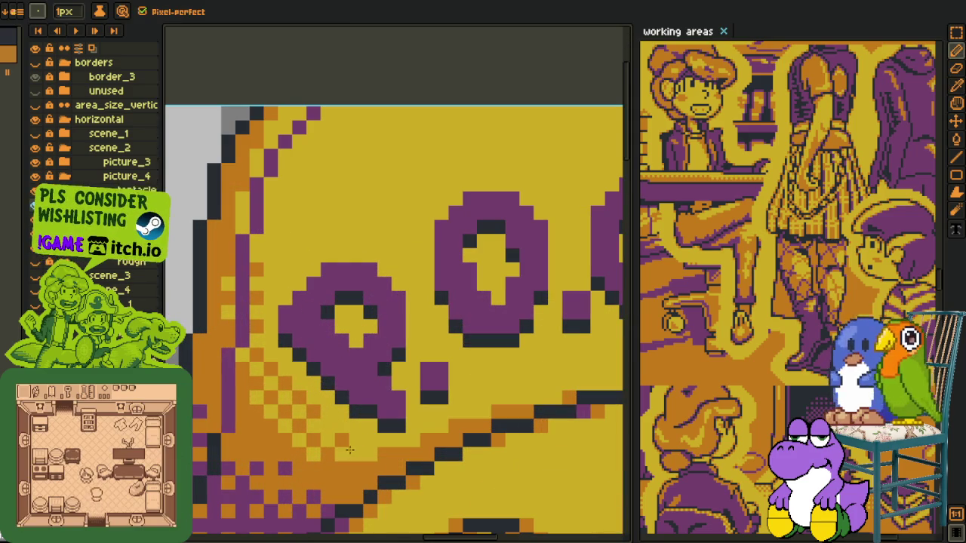
key("i")
key("l")
scroll(380, 430, "up", 1)
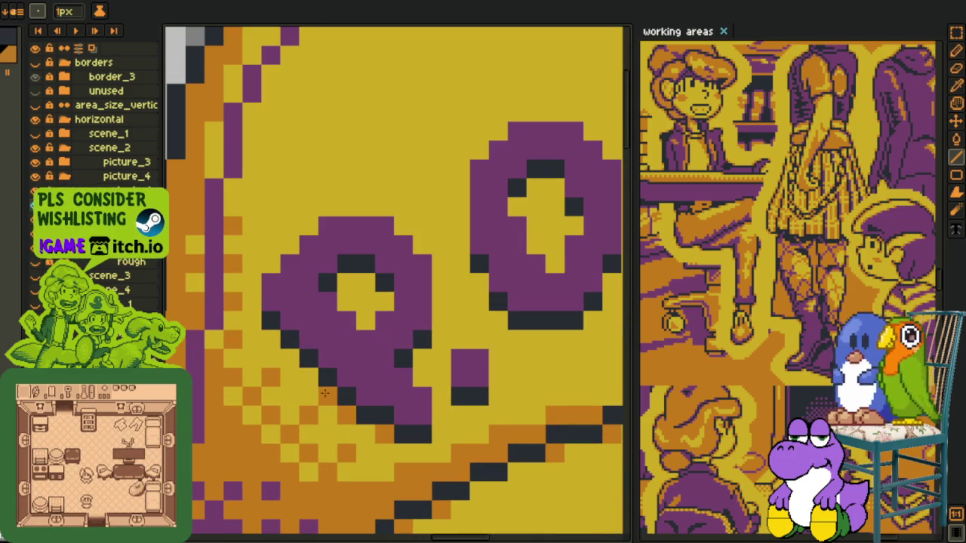
left_click(346, 283)
left_click(384, 302)
left_click(366, 321)
left_click(365, 283)
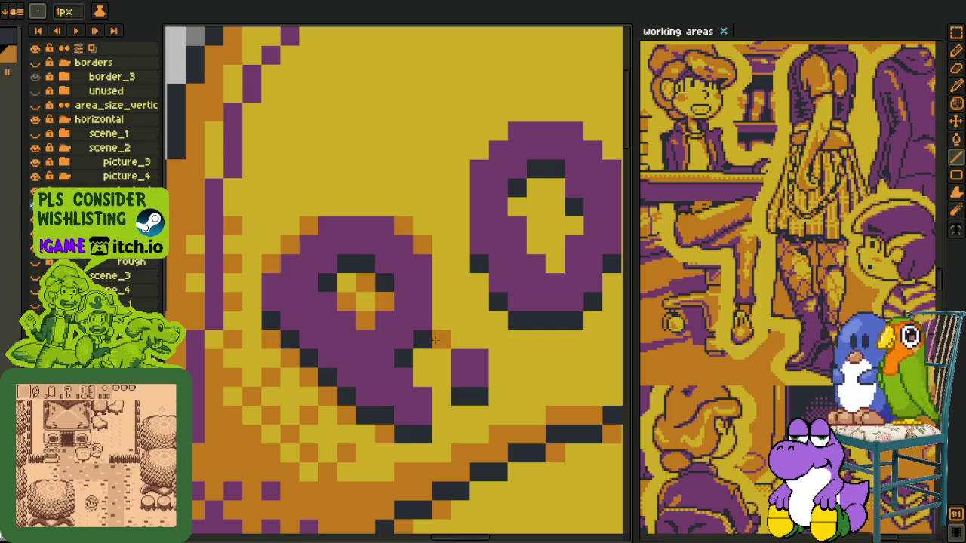
left_click(423, 359)
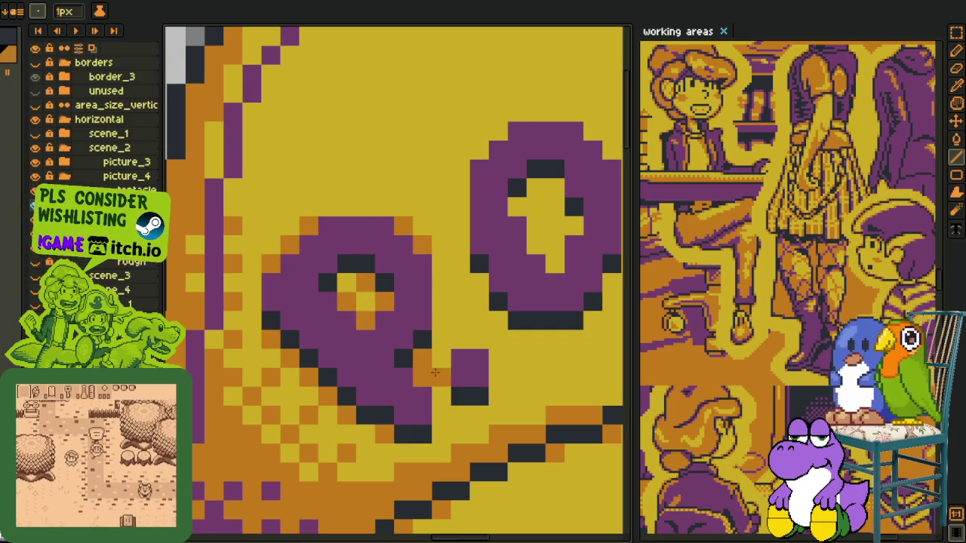
key("b")
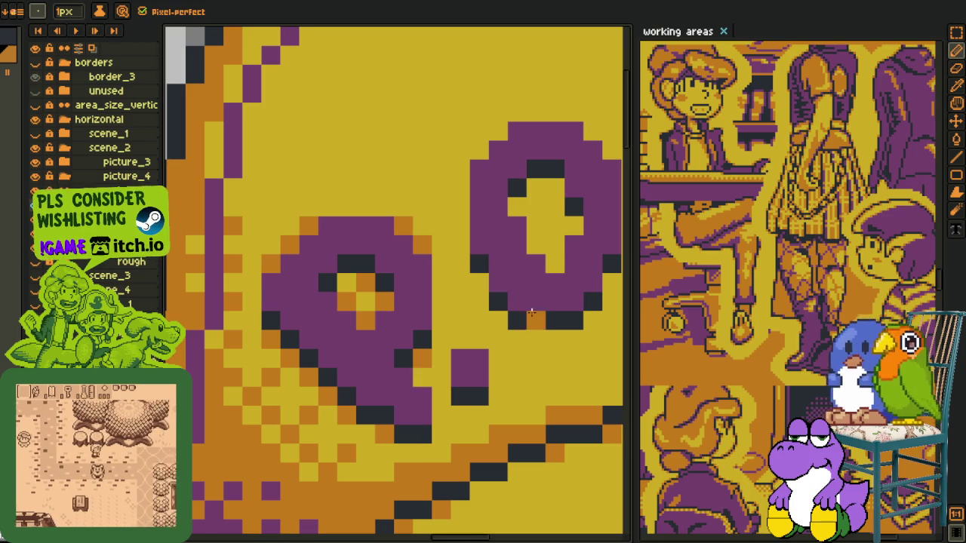
left_click_drag(532, 312, 449, 398)
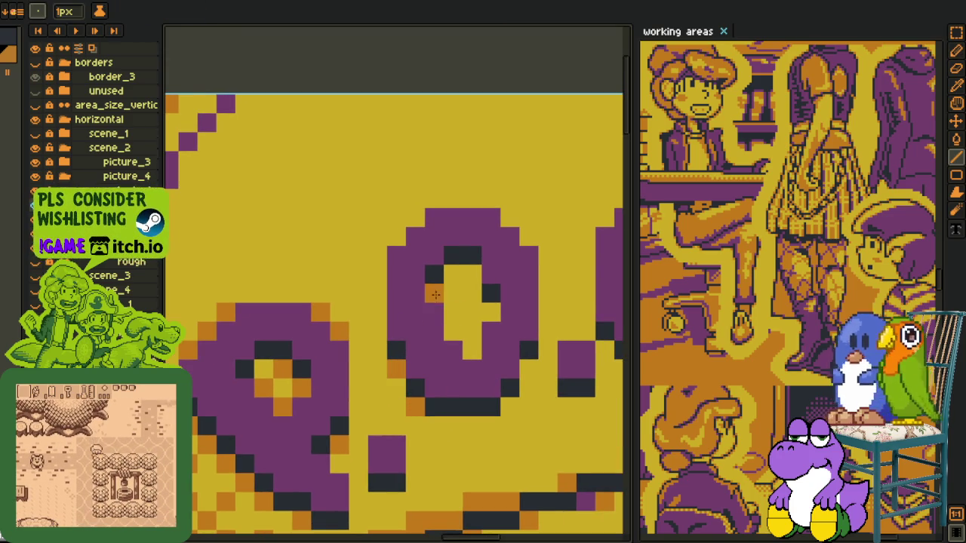
left_click(415, 218)
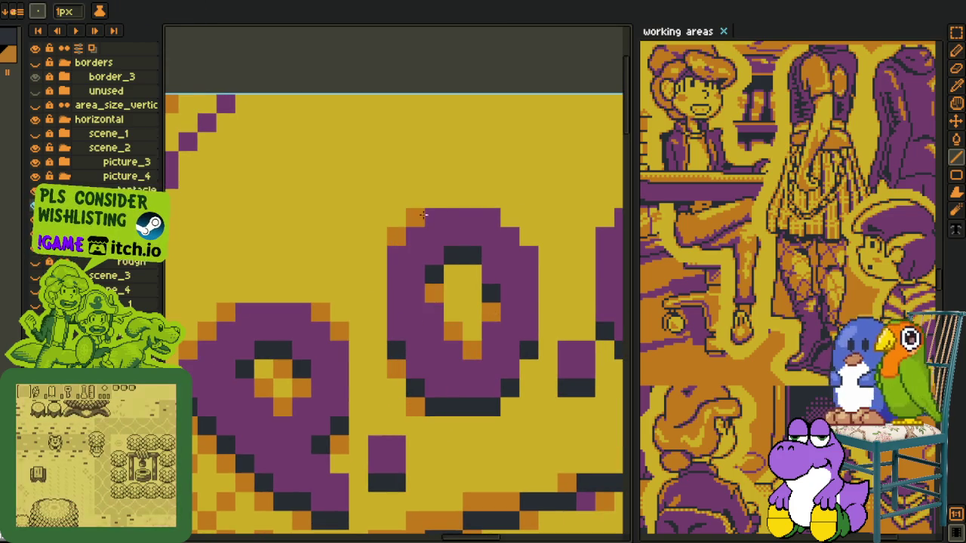
Add orange highlight pixels around and inside the purple G
mouse_move(585, 390)
left_mouse_down()
mouse_move(333, 323)
mouse_move(279, 375)
left_mouse_up()
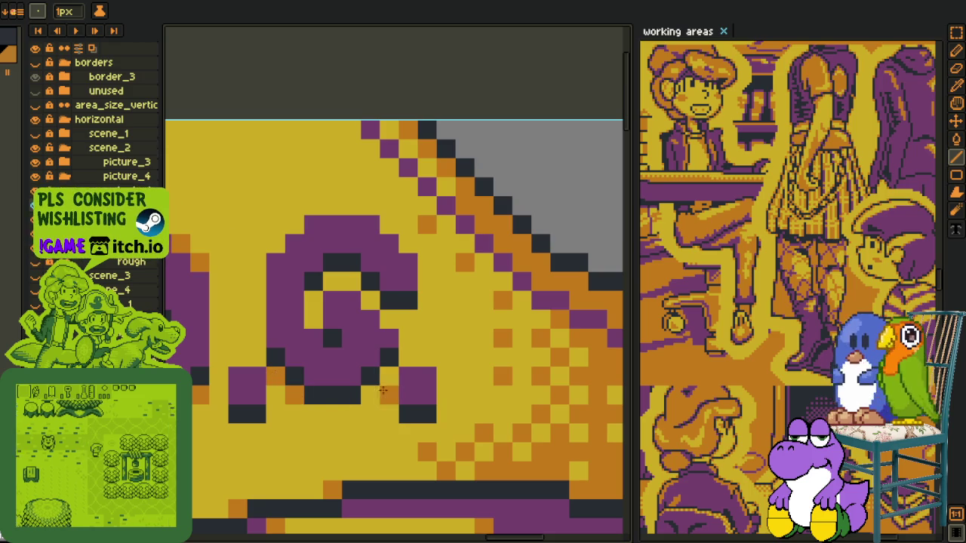
left_click(370, 394)
left_click(388, 375)
left_click(388, 319)
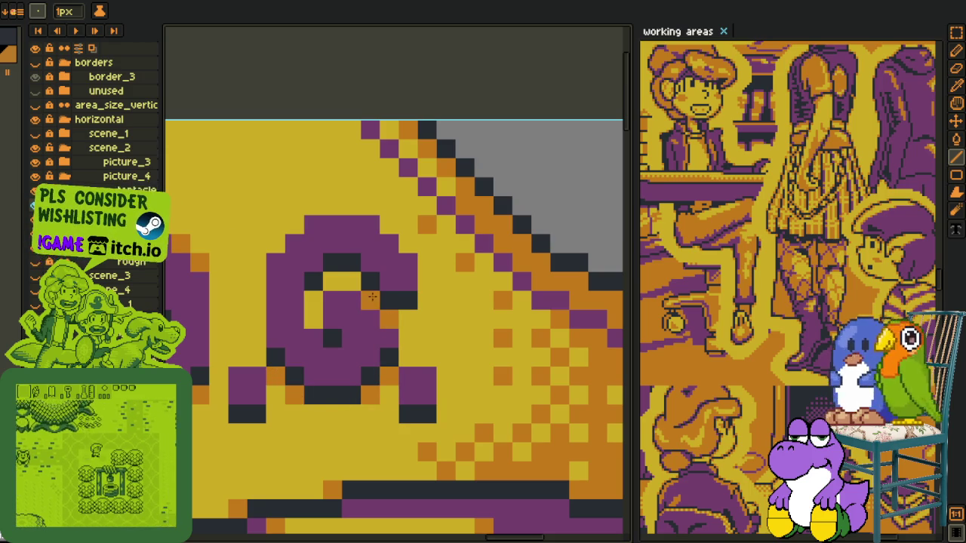
left_click(351, 280)
left_click(313, 300)
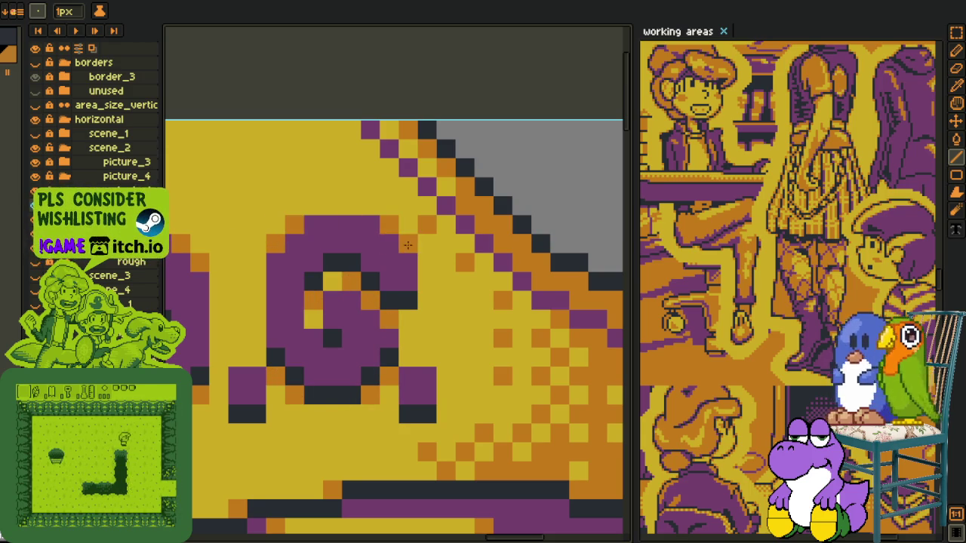
scroll(448, 281, "down", 2)
key("i")
scroll(447, 281, "down", 2)
Flood-fill the holes inside the P and the O with the Paint Bucket
scroll(447, 281, "down", 1)
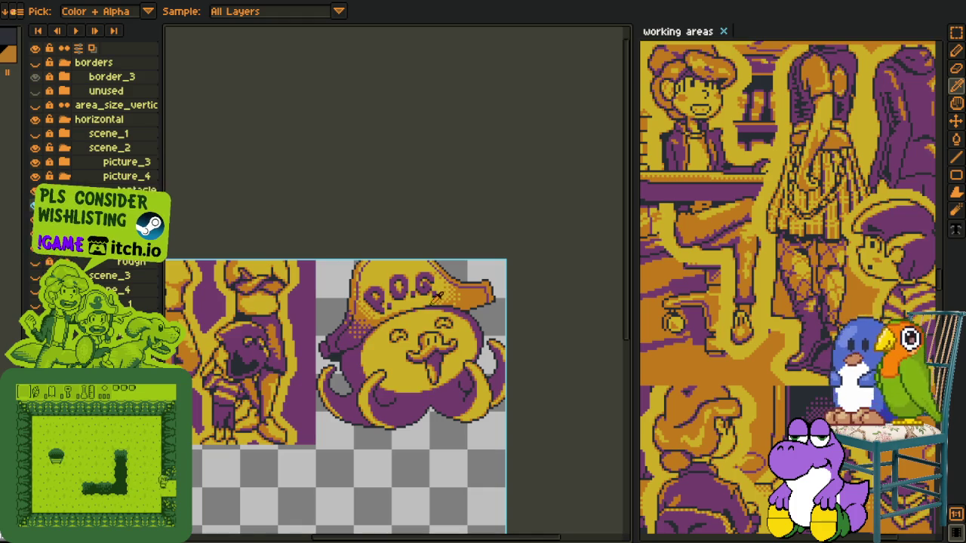
scroll(437, 294, "down", 1)
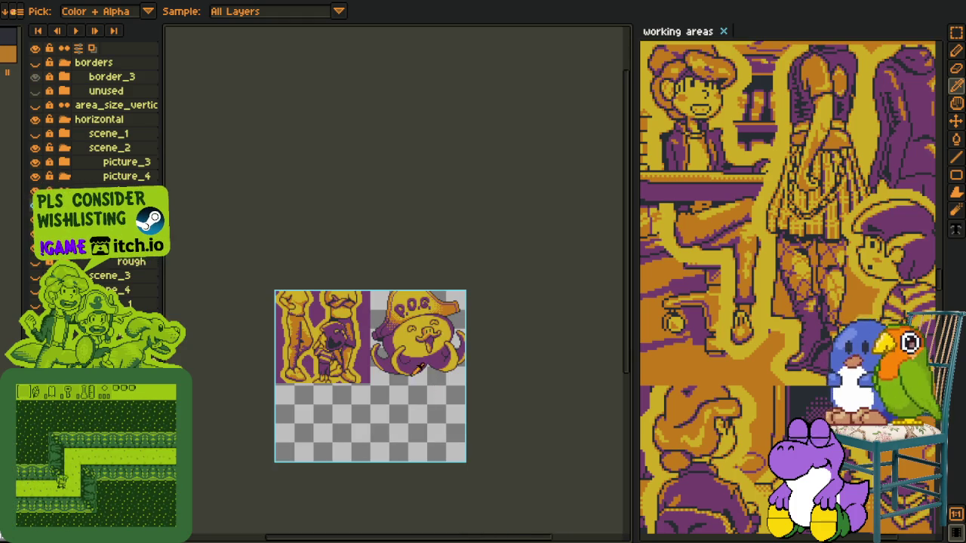
scroll(433, 361, "up", 1)
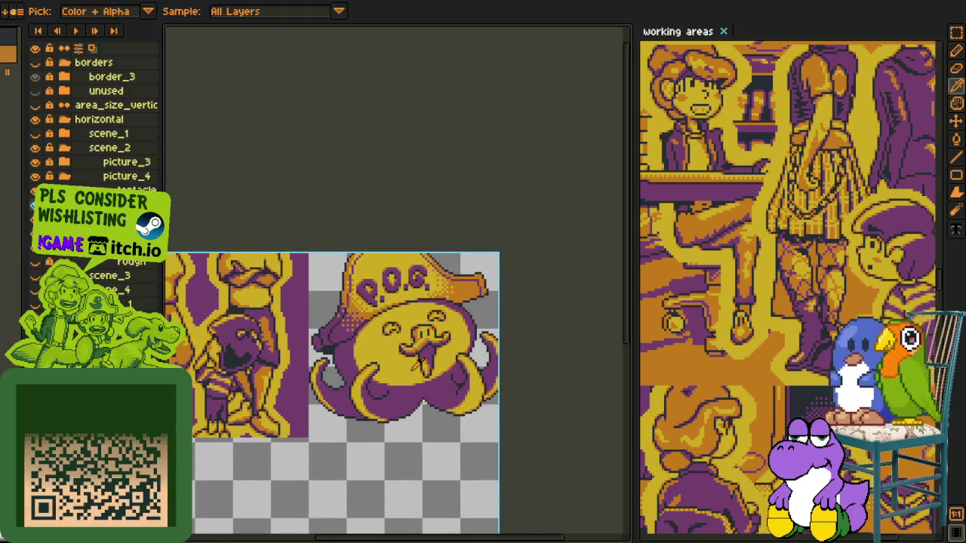
scroll(373, 296, "up", 1)
scroll(370, 290, "up", 1)
scroll(340, 287, "up", 1)
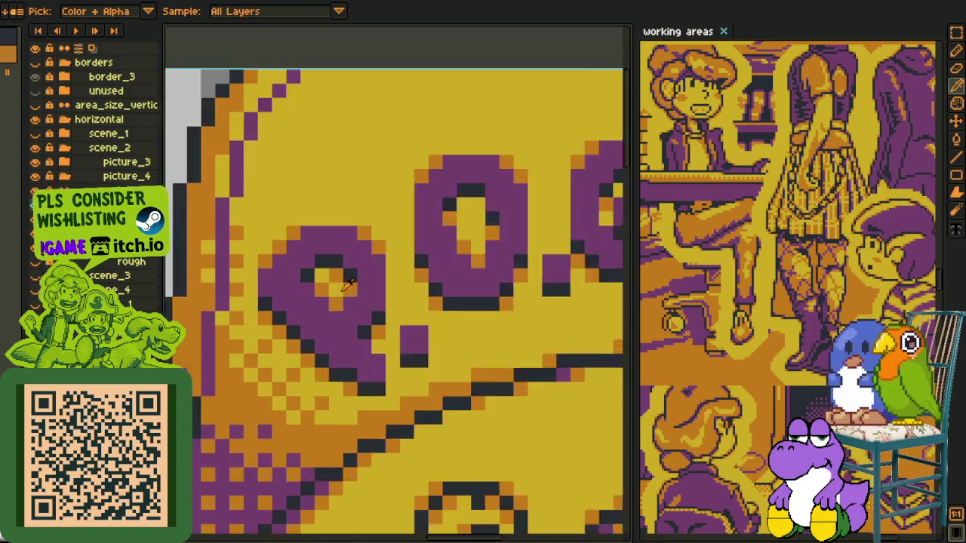
scroll(342, 289, "up", 1)
key("g")
left_click(315, 270)
left_click(513, 211)
Centre the octopus and undo then redo the latest strokes to compare versions
scroll(514, 219, "down", 4)
scroll(528, 299, "down", 1)
scroll(536, 305, "down", 1)
scroll(536, 305, "up", 1)
left_click_drag(530, 308, 453, 326)
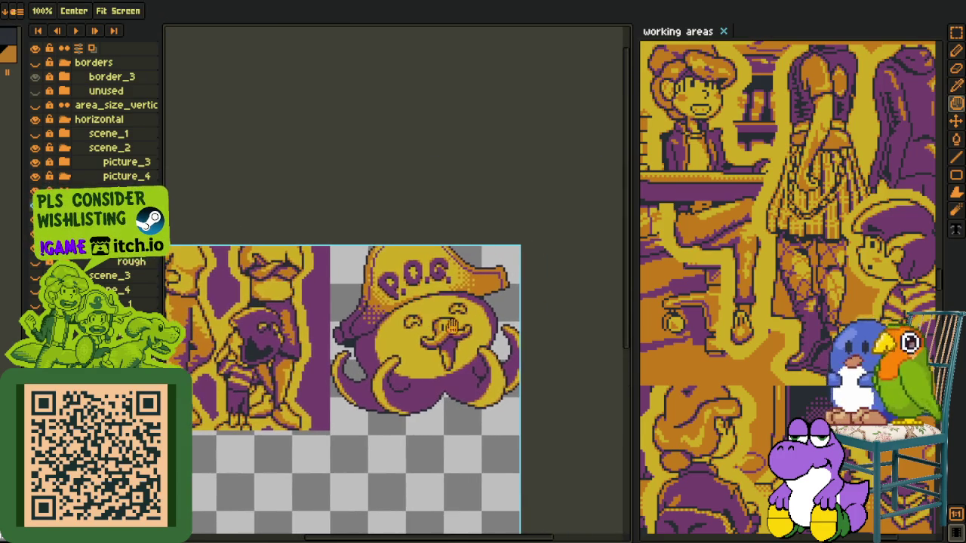
key("v")
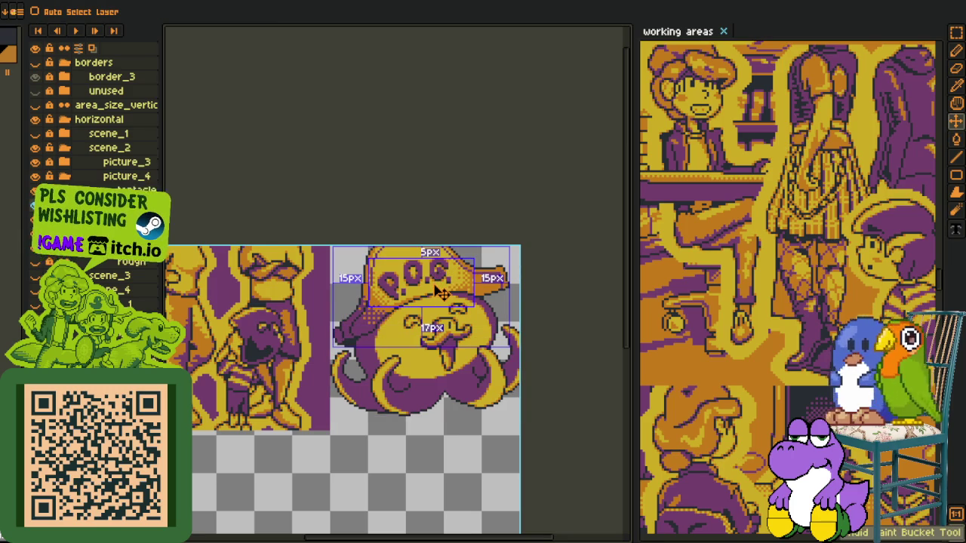
key("b")
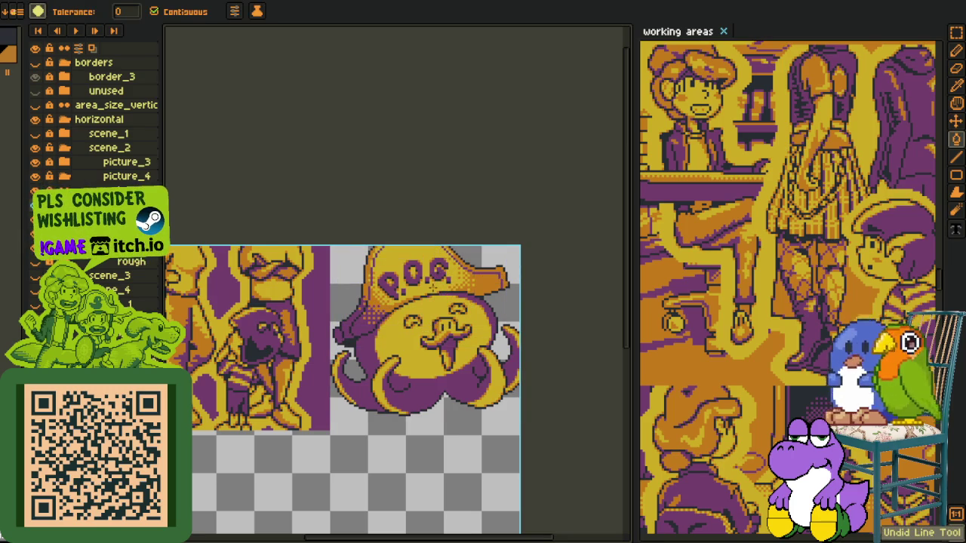
scroll(439, 301, "up", 1)
scroll(438, 305, "up", 1)
key("ctrl+z")
key("ctrl+y")
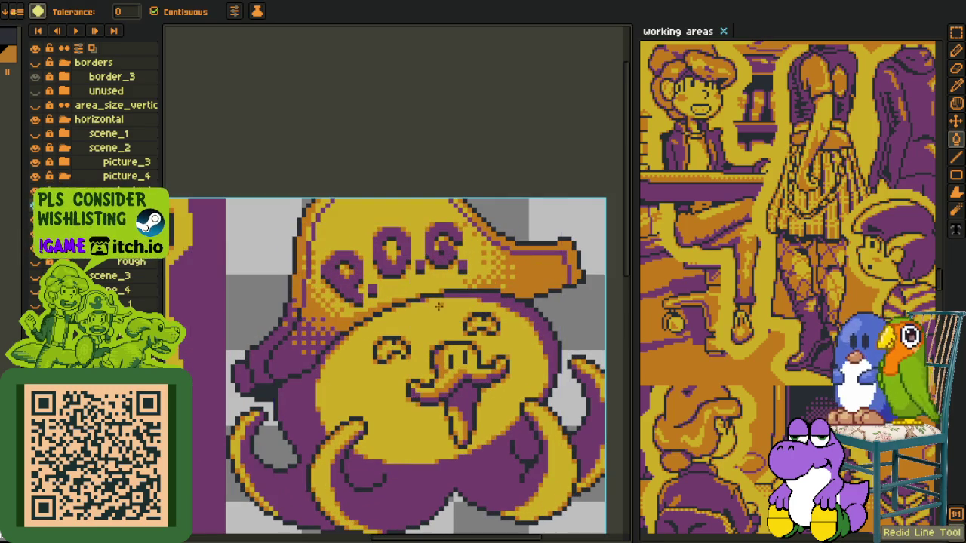
scroll(423, 229, "up", 2)
key("b")
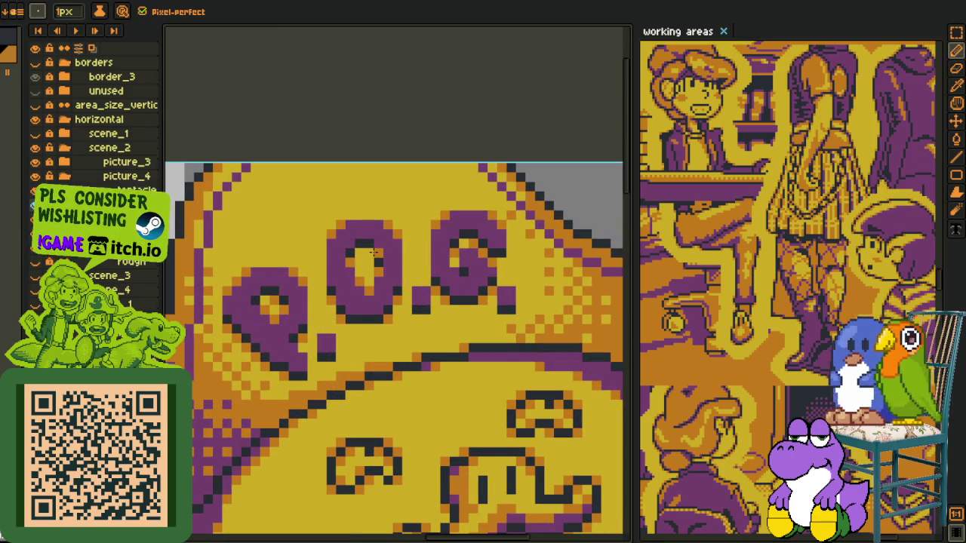
key("ctrl+z")
key("ctrl+y")
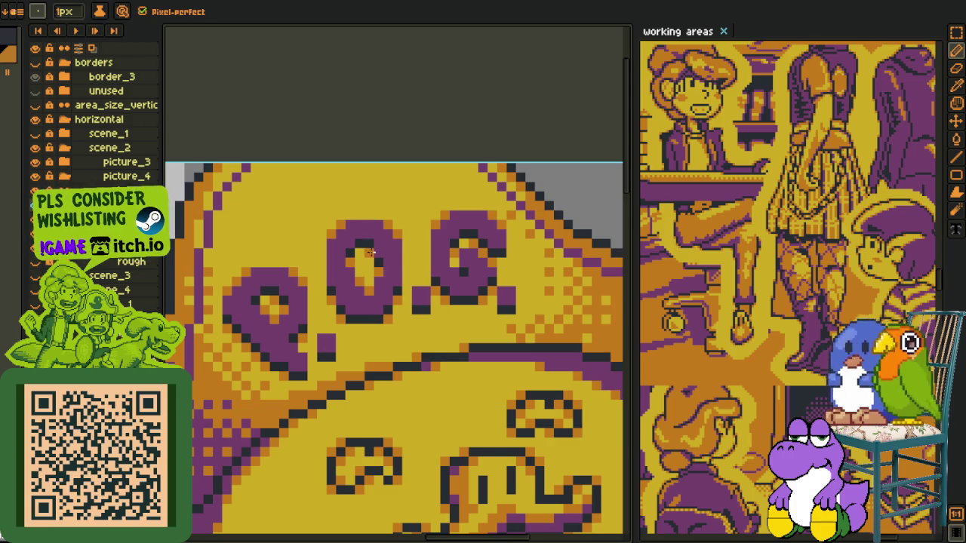
scroll(343, 291, "down", 2)
scroll(347, 317, "down", 1)
scroll(351, 335, "up", 1)
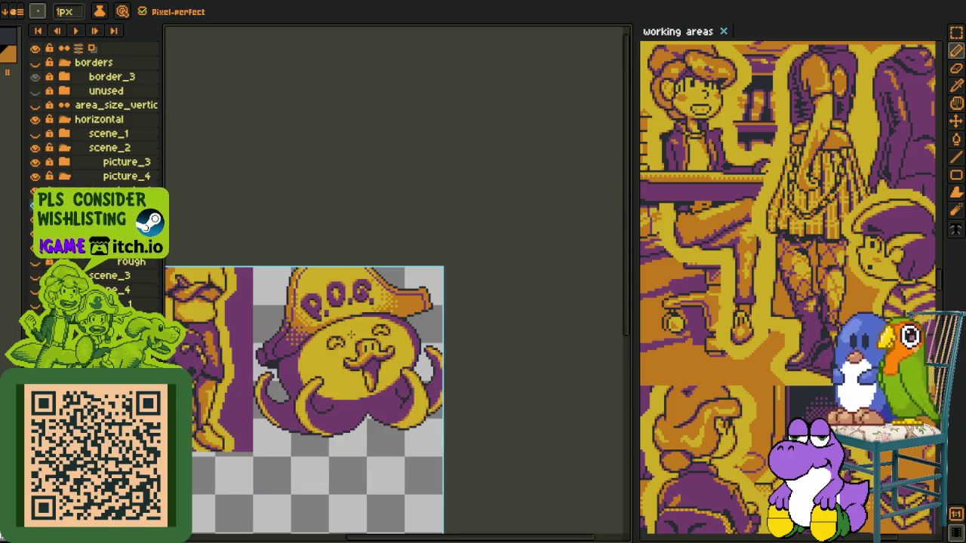
Zoom in and out to review the whole octopus sprite, then save it with Ctrl+S
key("i")
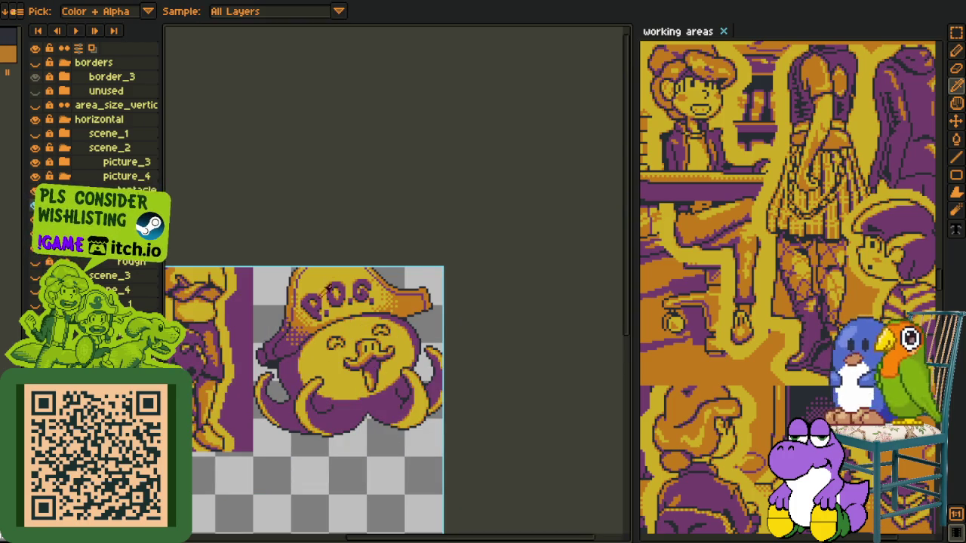
scroll(329, 287, "up", 3)
scroll(363, 302, "up", 1)
key("b")
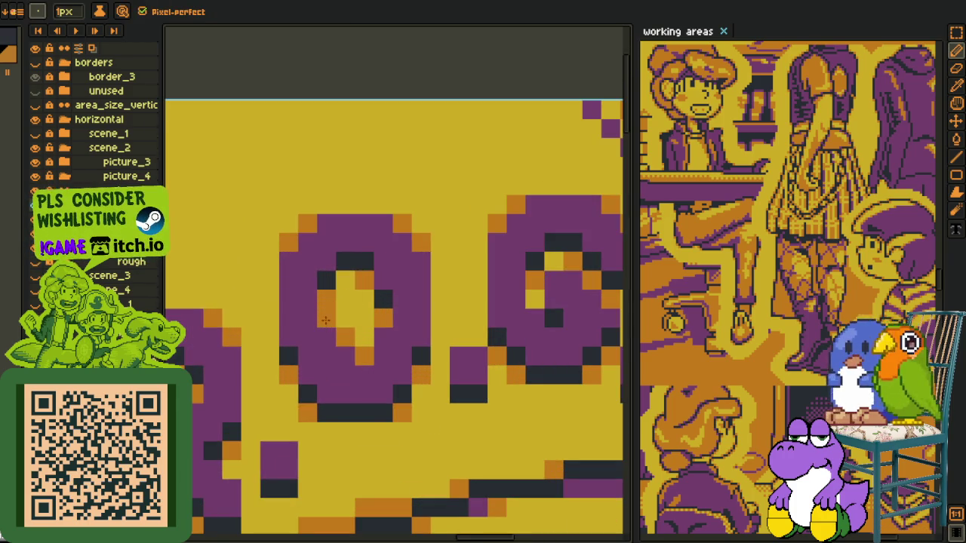
scroll(390, 305, "down", 3)
scroll(390, 305, "down", 1)
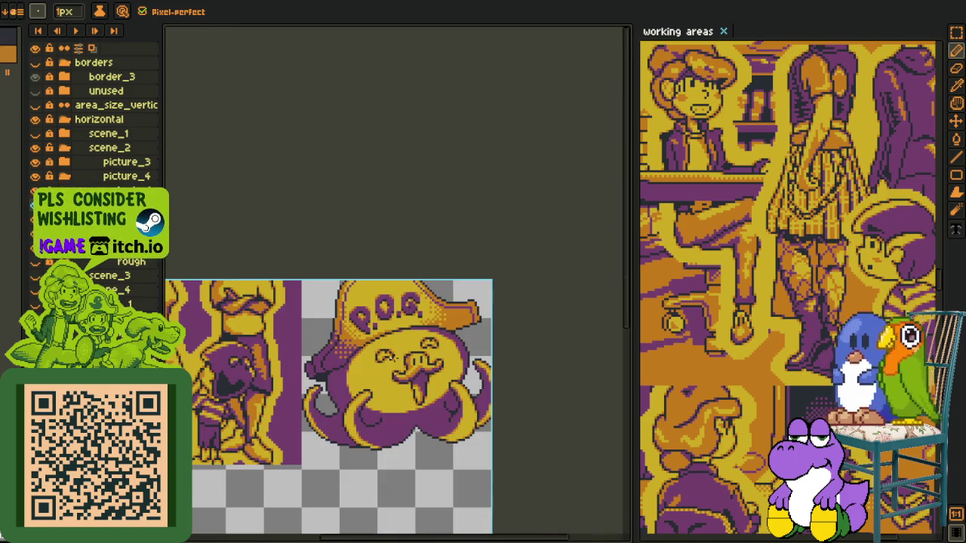
scroll(392, 308, "up", 2)
scroll(392, 308, "up", 2)
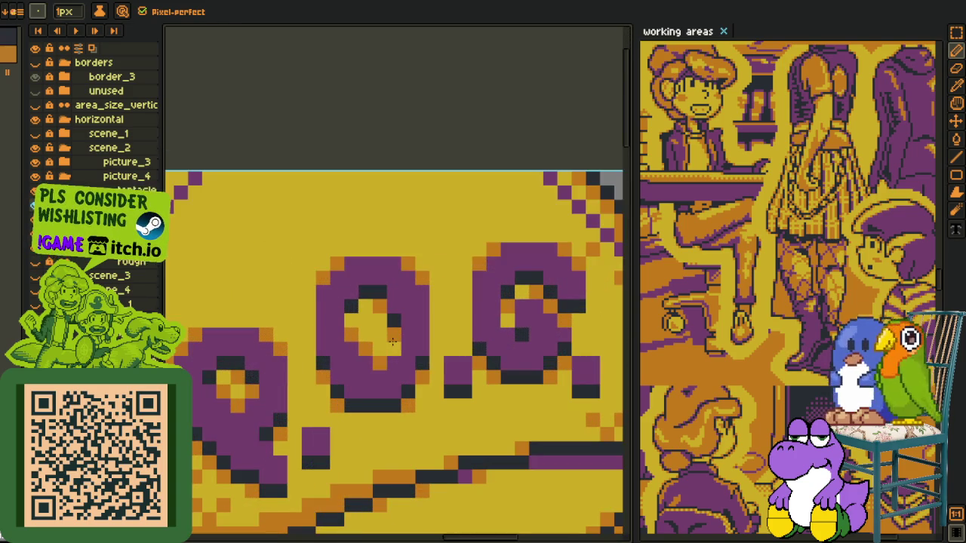
key("i")
key("b")
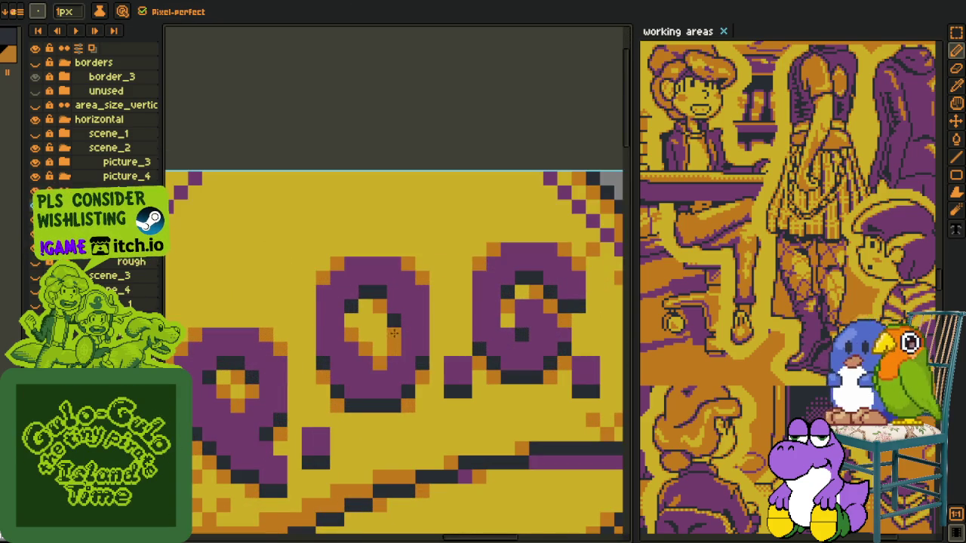
scroll(407, 332, "down", 2)
scroll(430, 351, "down", 1)
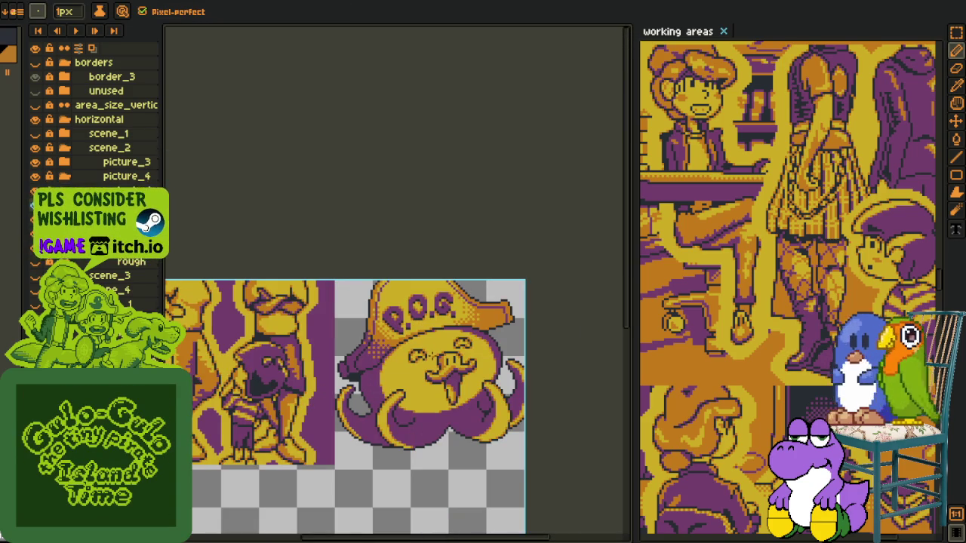
key("i")
key("ctrl+s")
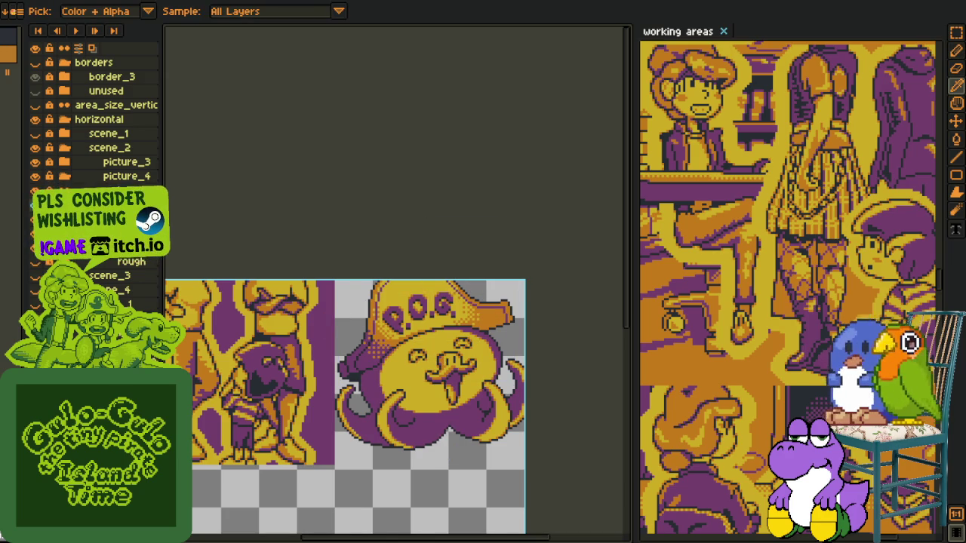
Merge the current layer down and add a new empty layer
right_click(151, 204)
left_click(188, 286)
right_click(151, 204)
left_click(188, 286)
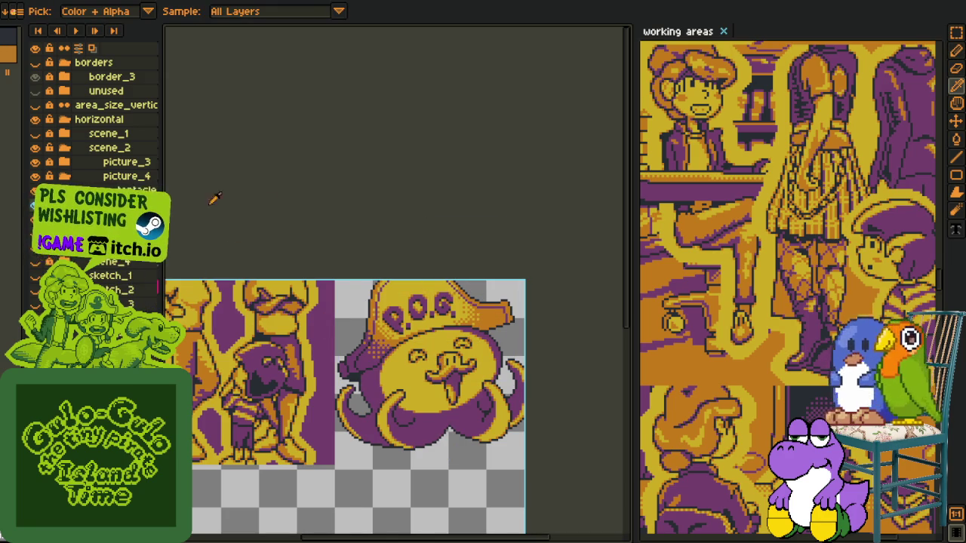
right_click(155, 202)
mouse_move(170, 231)
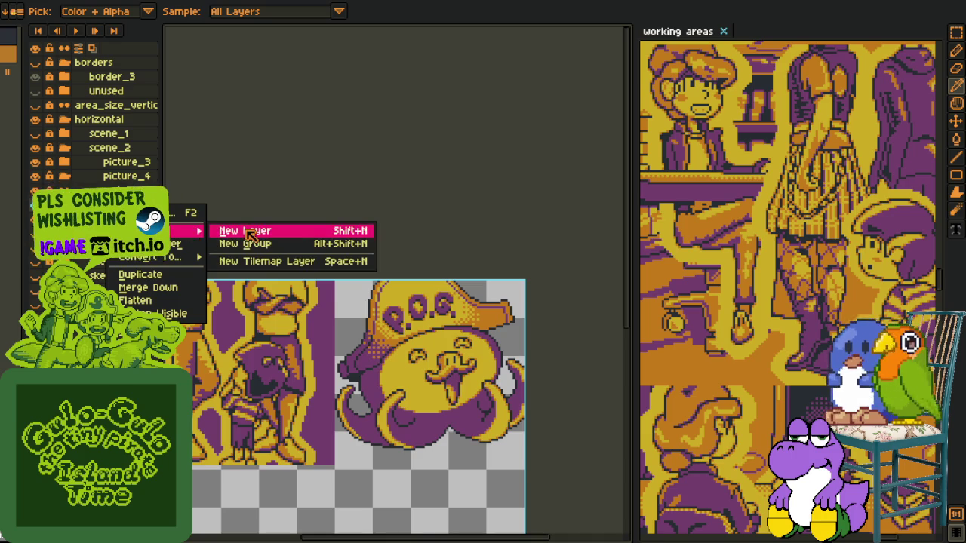
left_click(340, 229)
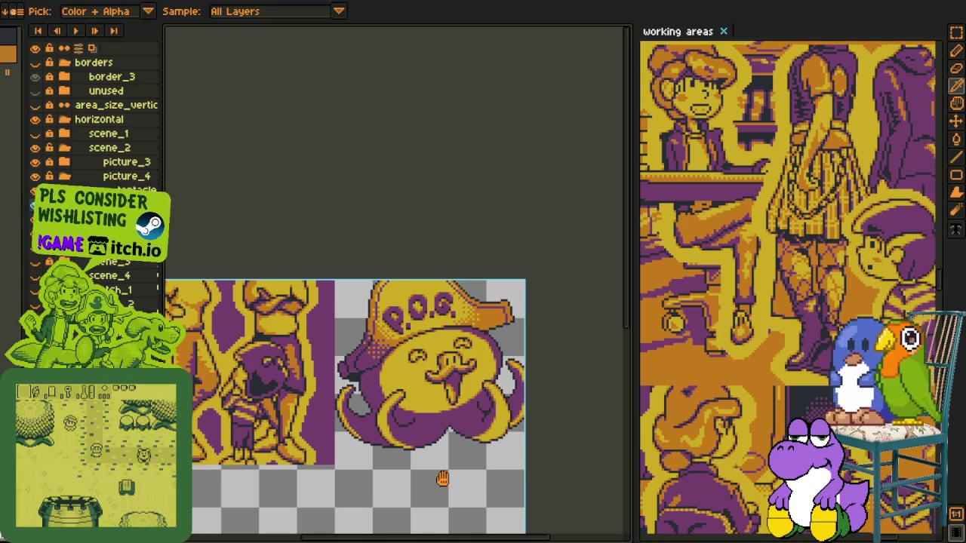
Paint red pixels under the mustache and along its right side
key("h")
left_click_drag(389, 444, 317, 340)
key("b")
scroll(356, 278, "up", 3)
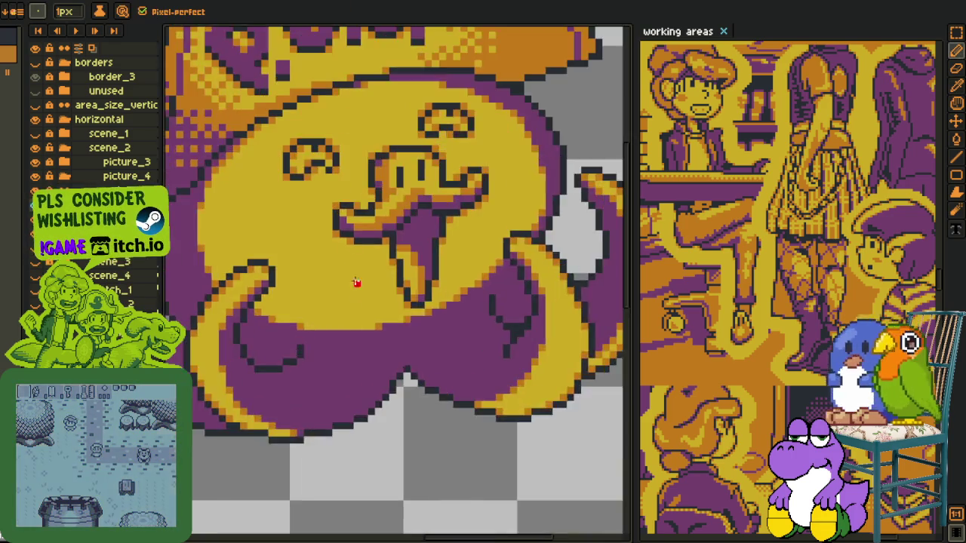
scroll(323, 229, "up", 2)
mouse_move(322, 217)
left_mouse_down()
mouse_move(383, 262)
mouse_move(432, 254)
left_mouse_up()
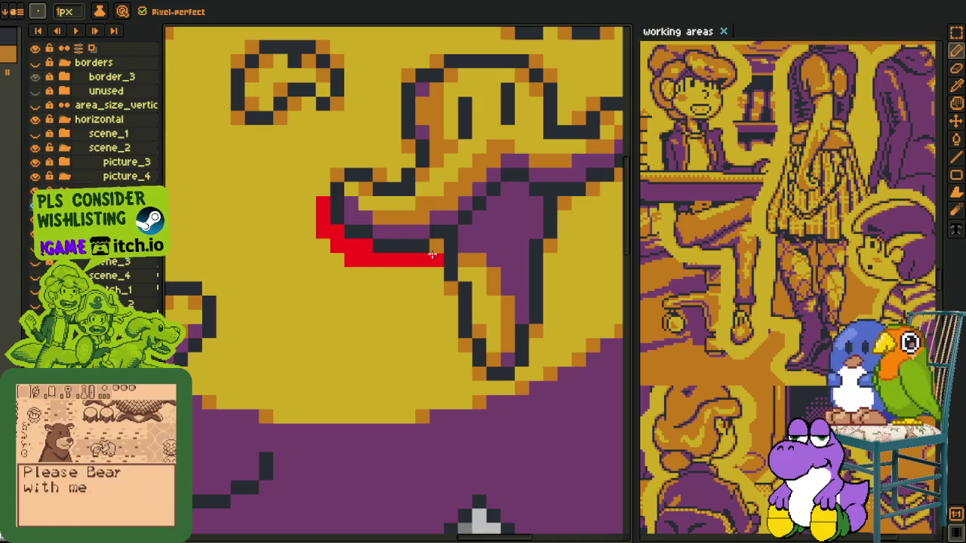
mouse_move(575, 221)
left_mouse_down()
mouse_move(432, 286)
mouse_move(452, 251)
left_mouse_up()
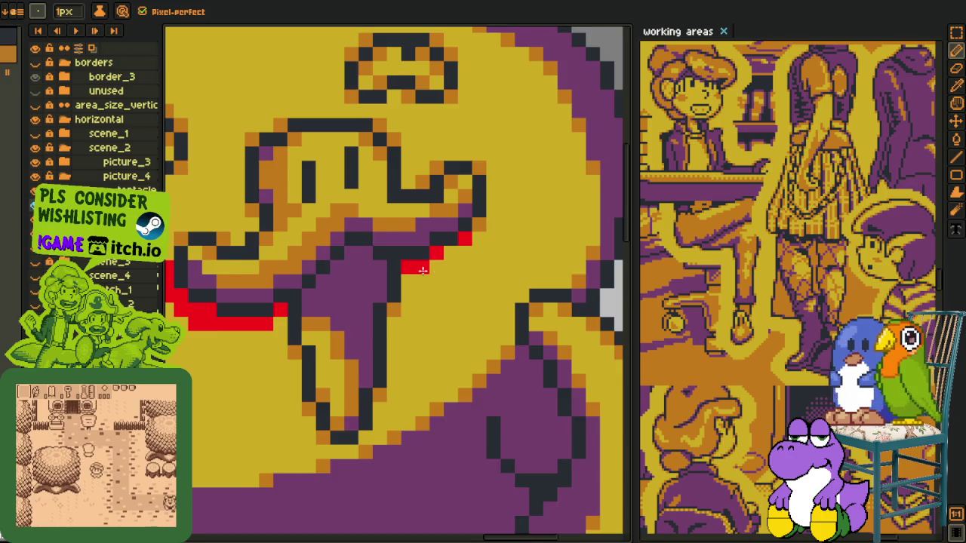
Redraw the dark outline pixels on the mustache's right side
scroll(423, 270, "down", 2)
scroll(394, 261, "up", 1)
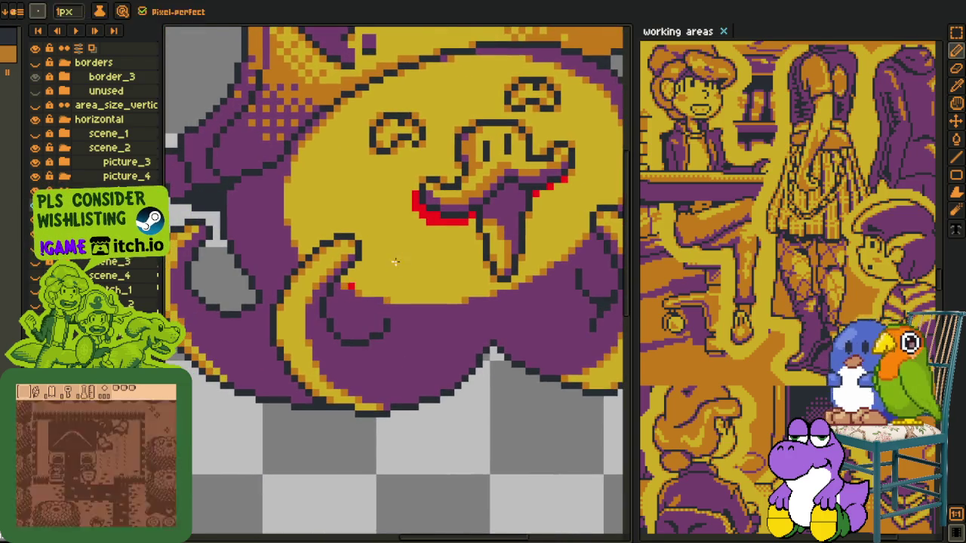
scroll(394, 261, "down", 2)
key("i")
scroll(456, 263, "up", 3)
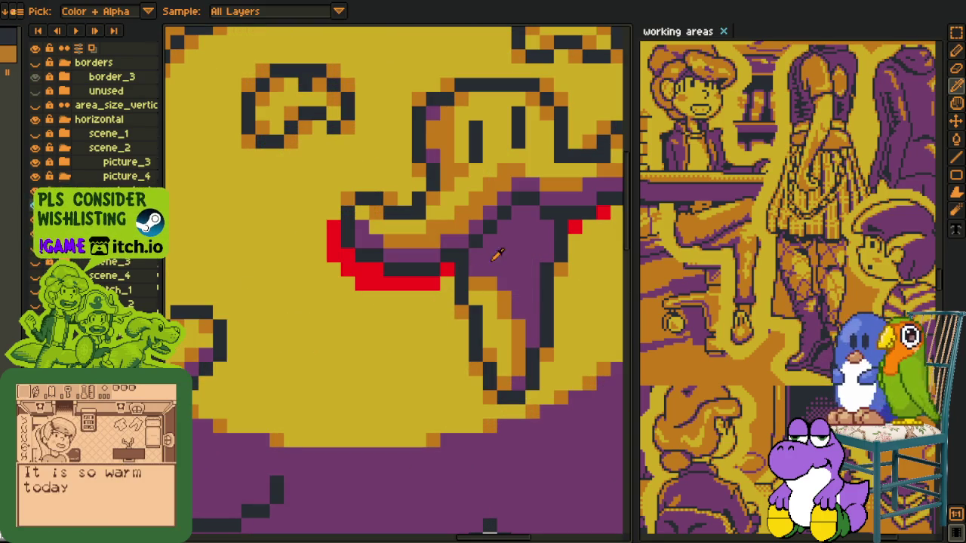
key("g")
left_click_drag(560, 237, 456, 265)
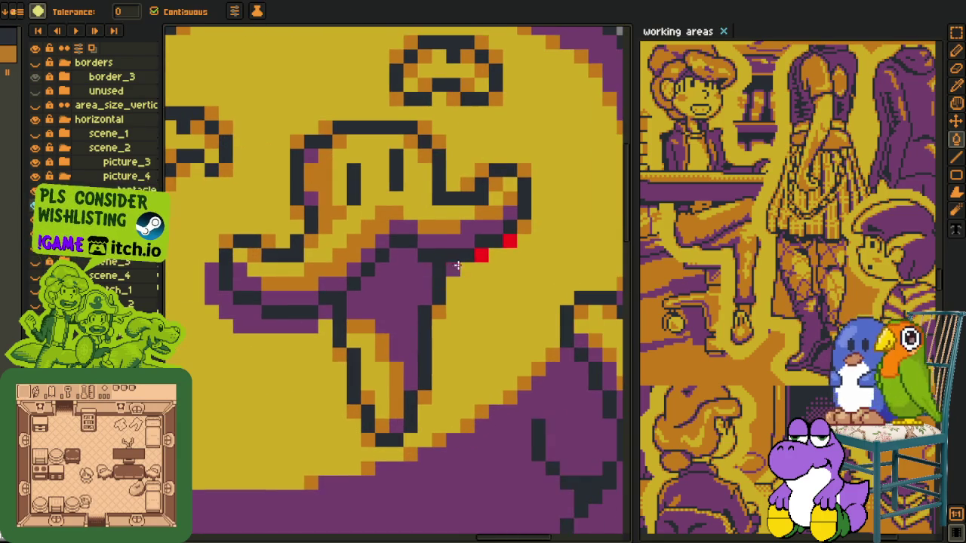
key("i")
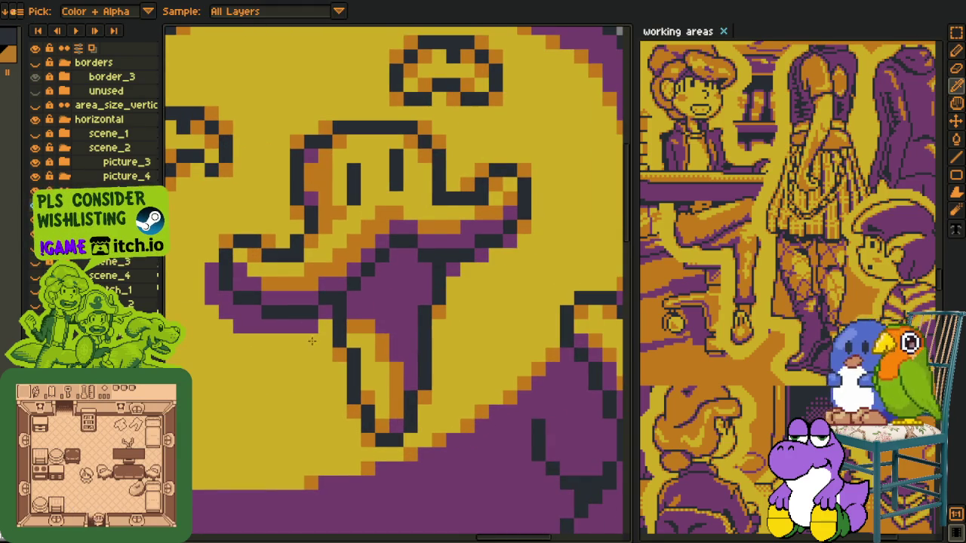
key("b")
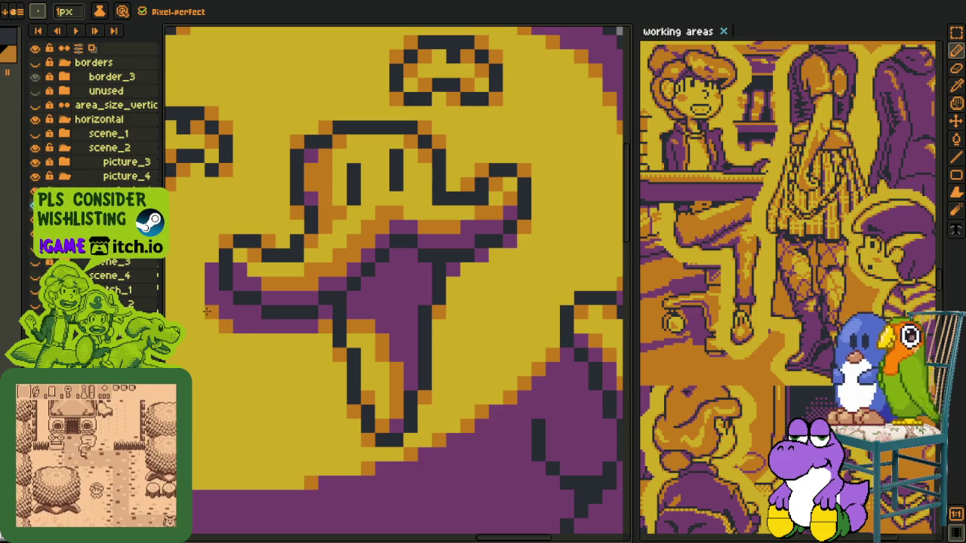
left_click_drag(483, 234, 464, 269)
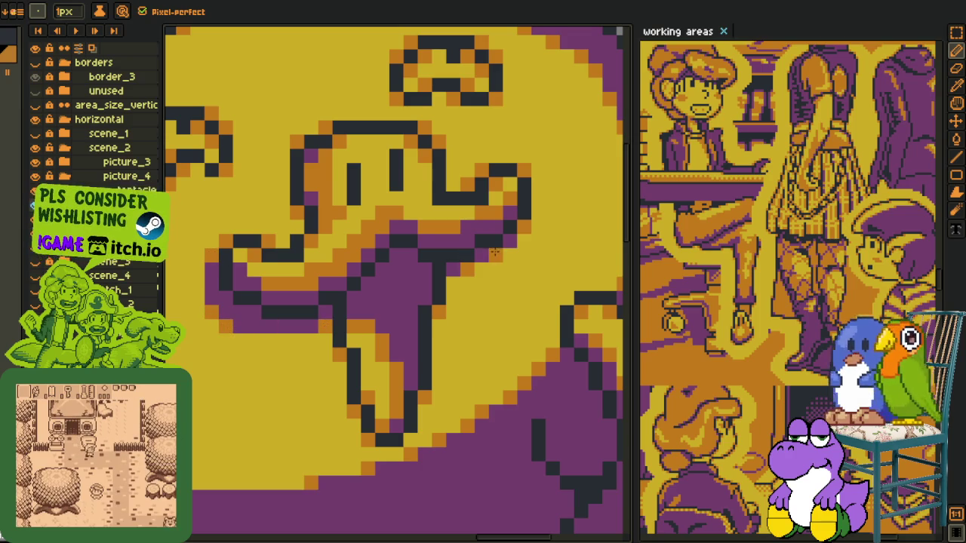
left_click(452, 284)
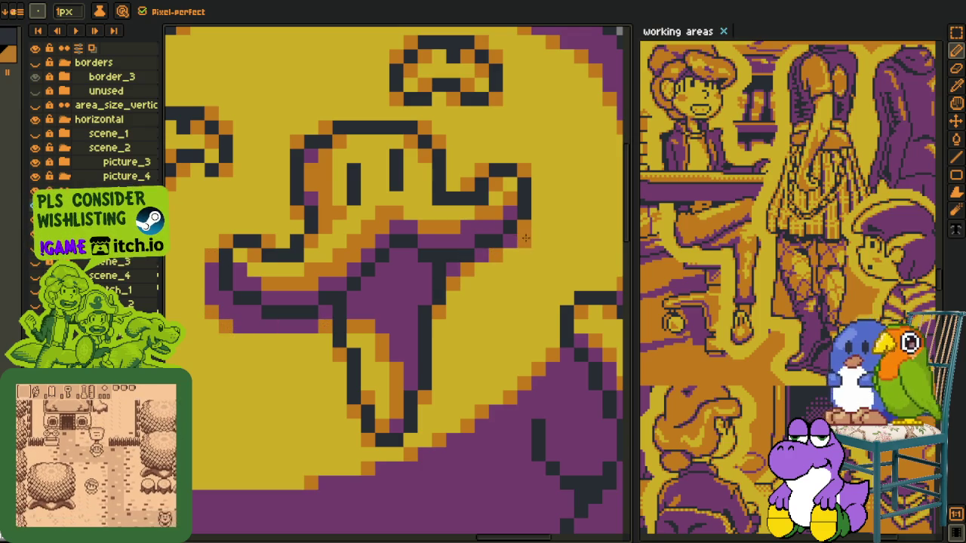
Pick the dark outline colour from the mustache's left side
scroll(525, 238, "down", 2)
scroll(528, 272, "down", 1)
scroll(531, 309, "down", 1)
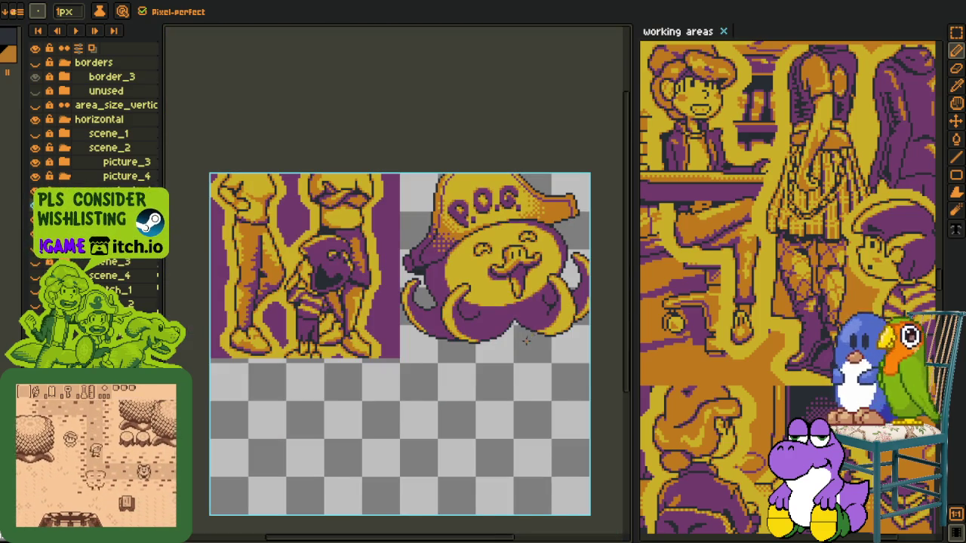
scroll(526, 341, "down", 1)
key("alt")
scroll(529, 348, "up", 1)
scroll(513, 357, "up", 2)
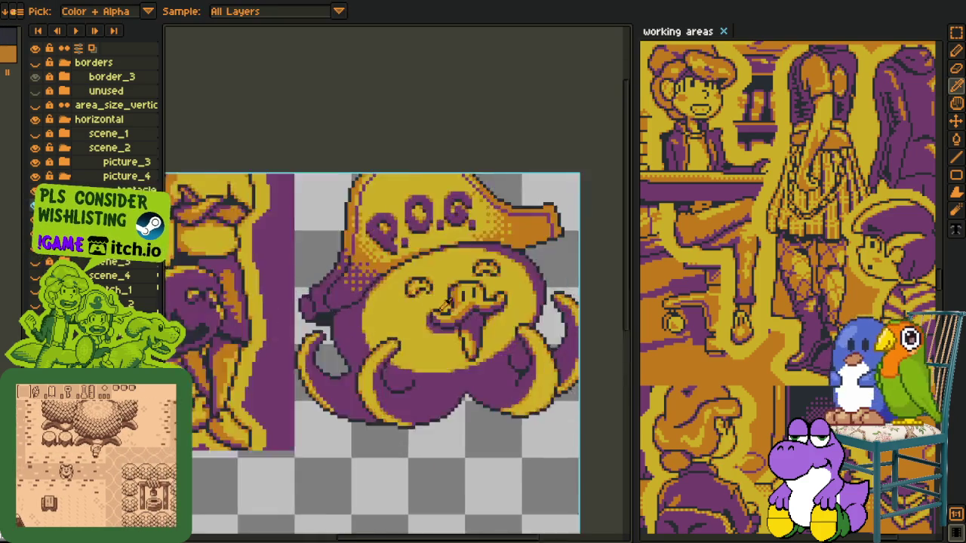
scroll(486, 367, "up", 2)
left_click_drag(485, 321, 351, 351)
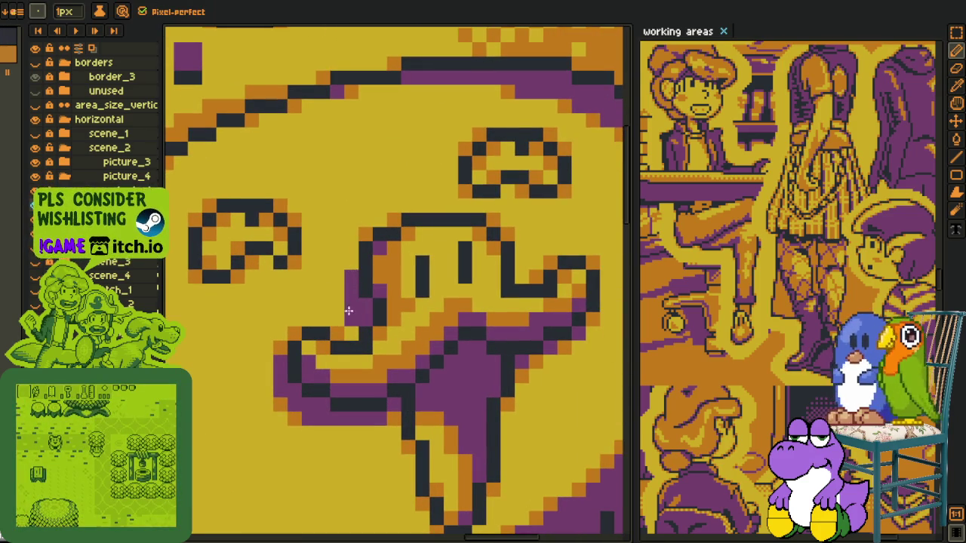
left_click(350, 318, "alt")
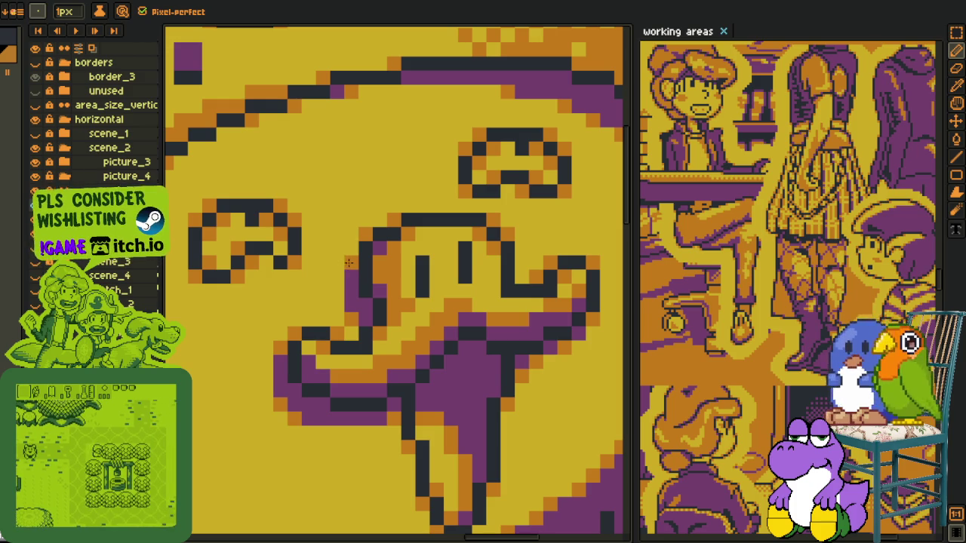
scroll(349, 262, "down", 2)
scroll(399, 415, "down", 1)
scroll(399, 421, "down", 1)
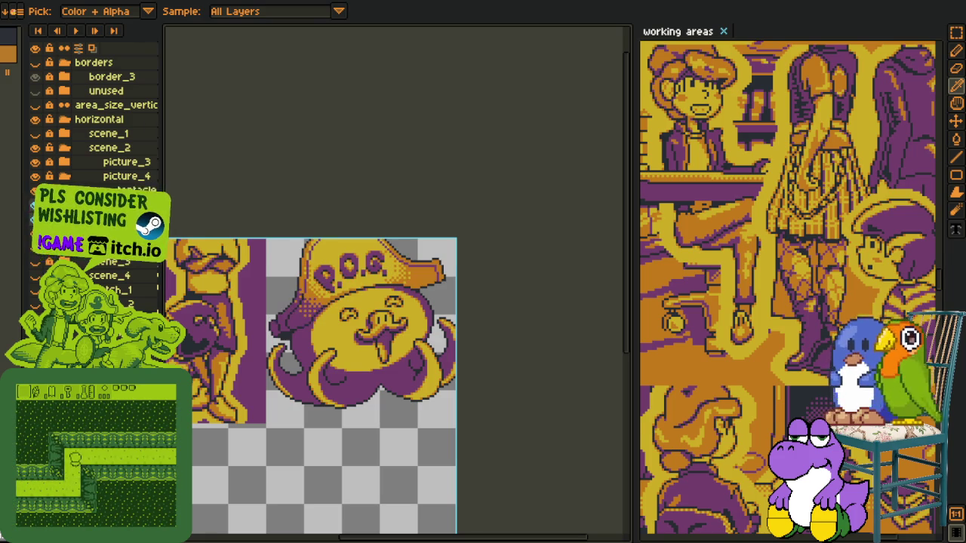
left_click_drag(350, 431, 330, 319)
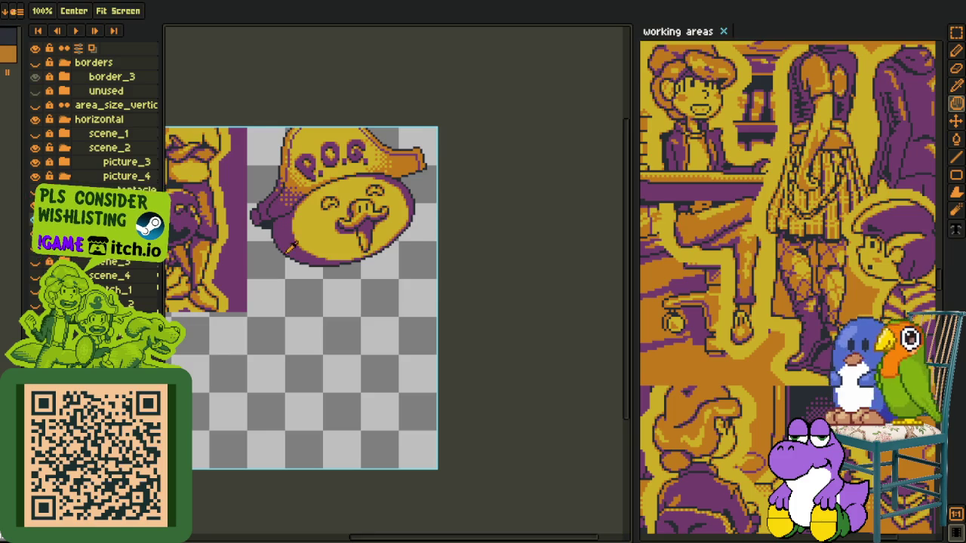
scroll(291, 247, "up", 2)
scroll(291, 247, "up", 2)
Draw dark outline pixels under the left end of the hat brim
key("b")
scroll(259, 265, "up", 2)
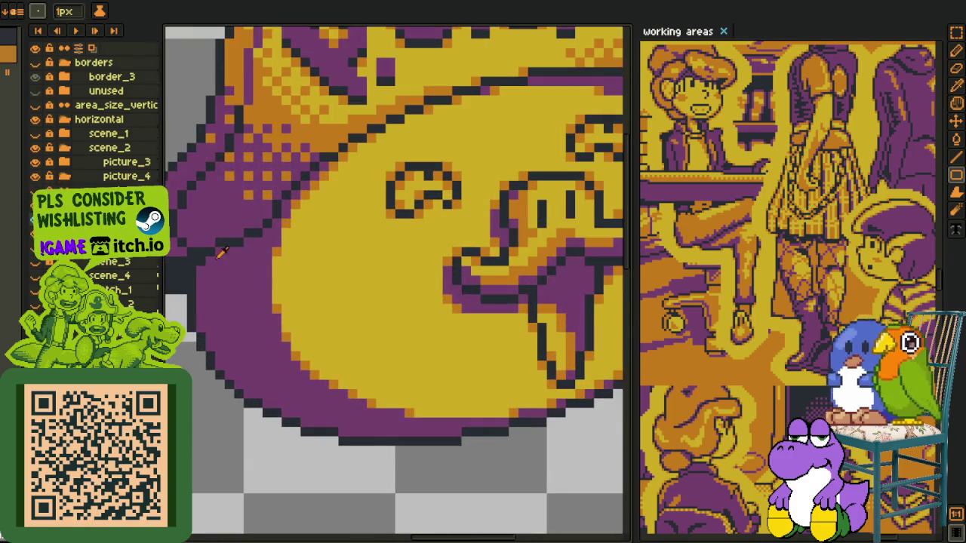
left_click_drag(181, 235, 264, 266)
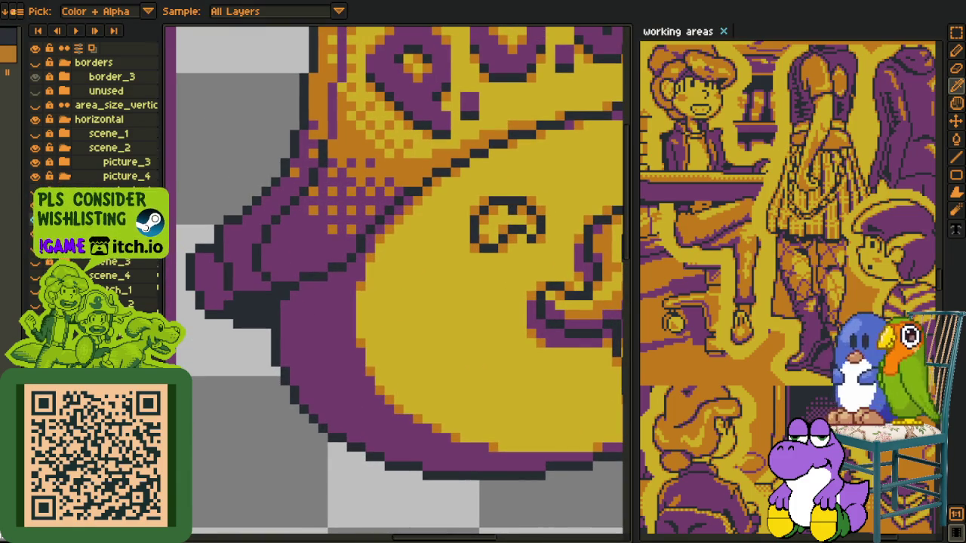
scroll(235, 281, "up", 1)
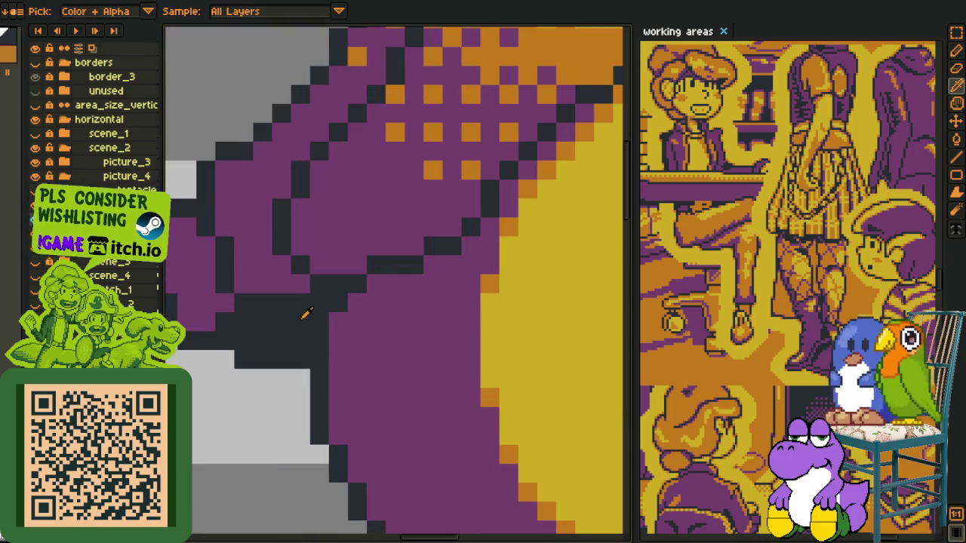
key("b")
left_click_drag(378, 283, 431, 270)
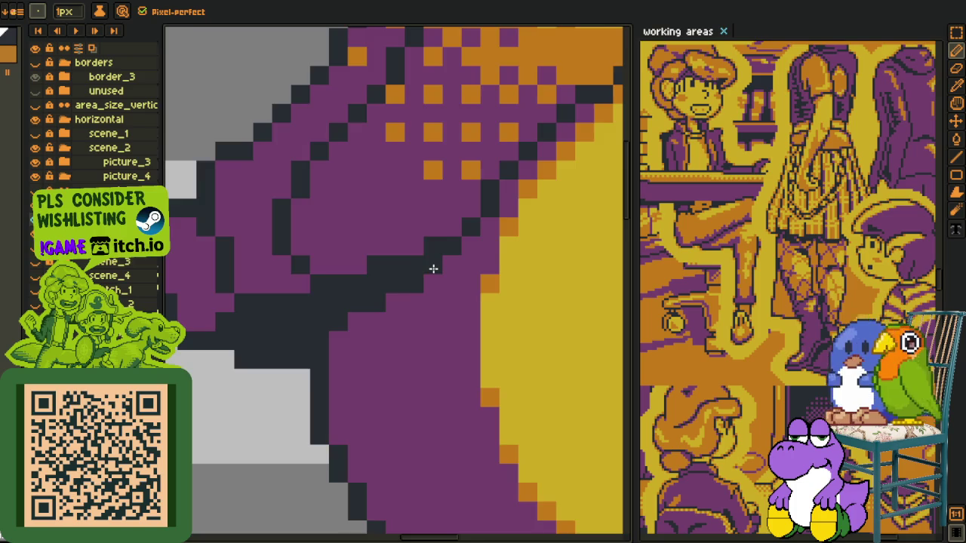
scroll(431, 270, "down", 4)
Make a rectangular selection near the hat brim, then clear it
key("h")
key("o")
scroll(373, 293, "up", 3)
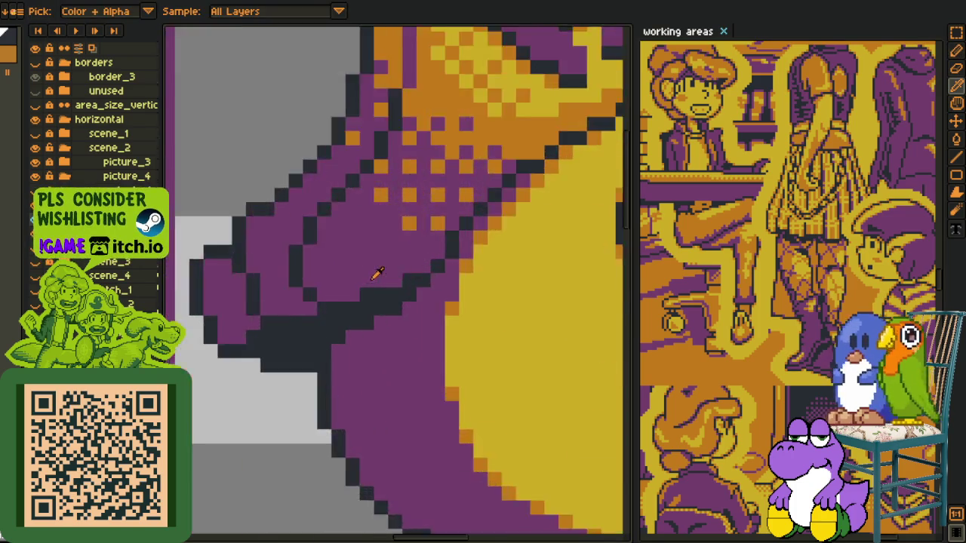
scroll(372, 280, "down", 5)
scroll(416, 298, "up", 3)
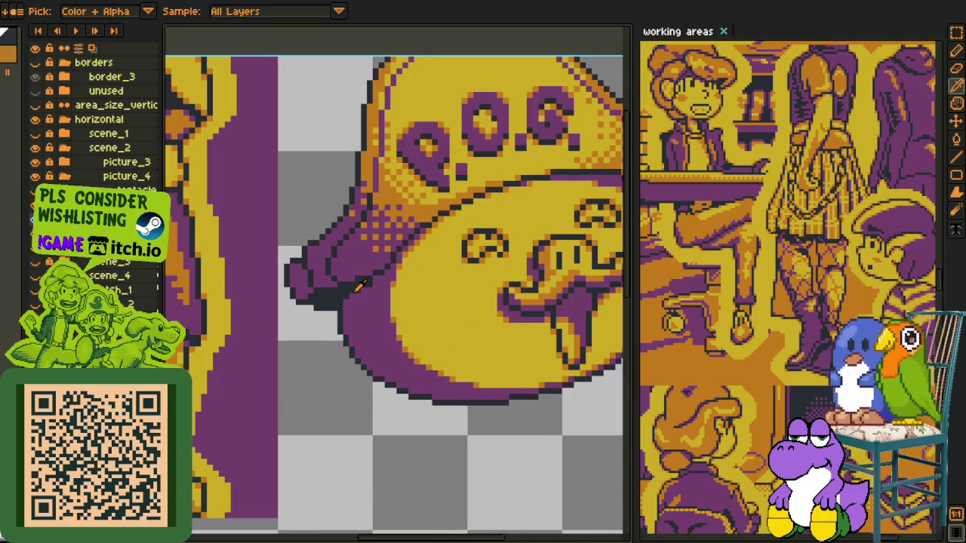
scroll(360, 286, "up", 1)
key("m")
mouse_move(310, 242)
left_mouse_down()
mouse_move(418, 367)
mouse_move(414, 360)
left_mouse_up()
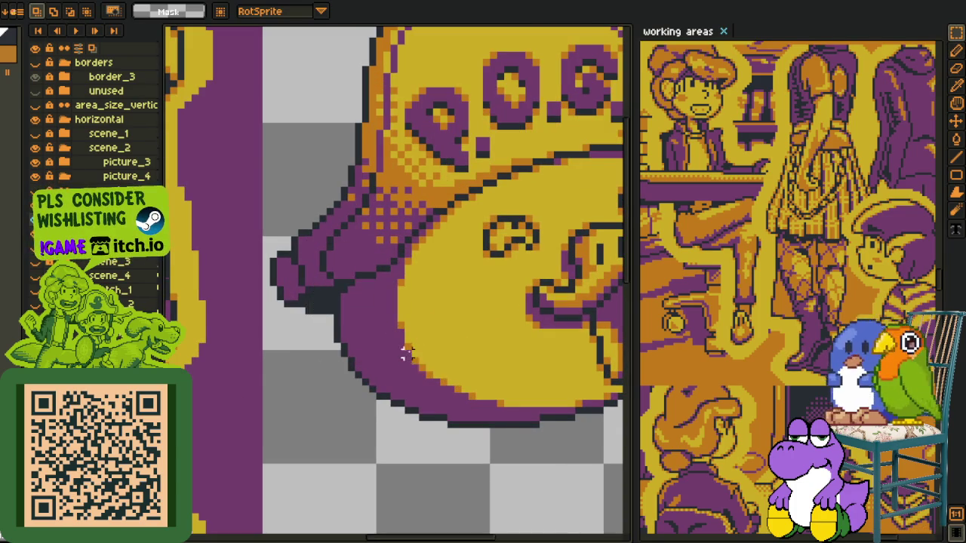
scroll(414, 360, "down", 3)
key("h")
scroll(340, 287, "up", 1)
key("o")
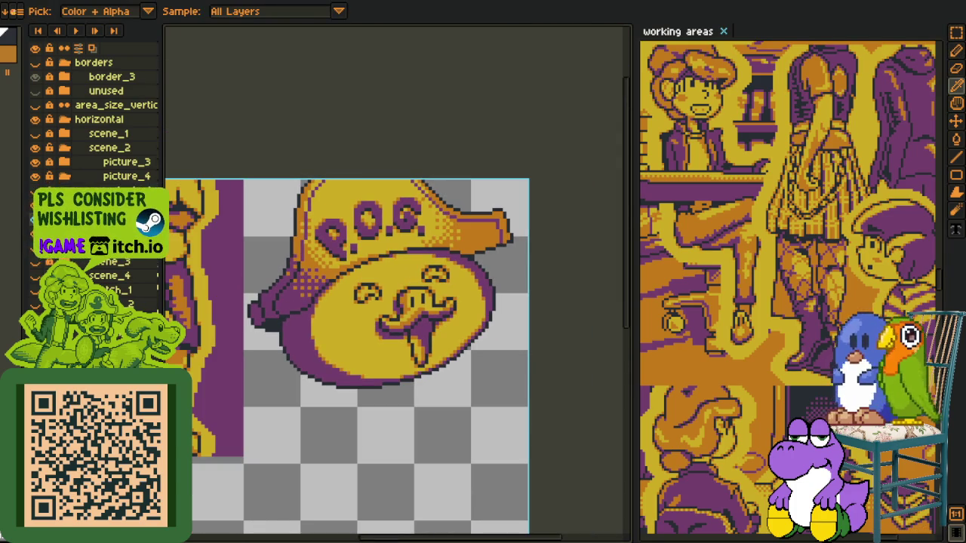
key("b")
scroll(280, 314, "up", 1)
scroll(257, 317, "up", 1)
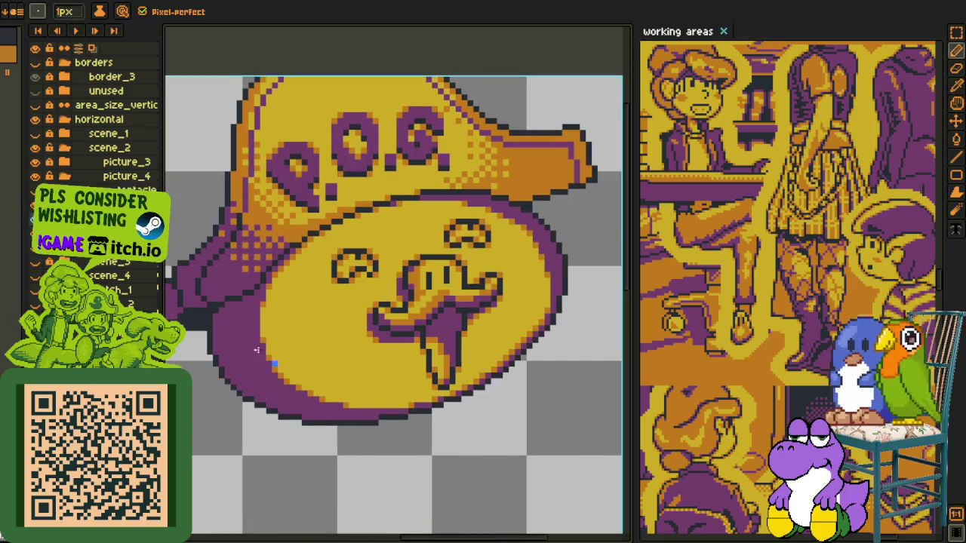
scroll(229, 321, "up", 1)
Draw a blue guide line along the head's lower-left edge, covering part with purple
mouse_move(215, 341)
left_mouse_down()
mouse_move(378, 431)
mouse_move(423, 428)
mouse_move(310, 427)
left_mouse_up()
scroll(395, 432, "up", 1)
left_click_drag(467, 428, 423, 434)
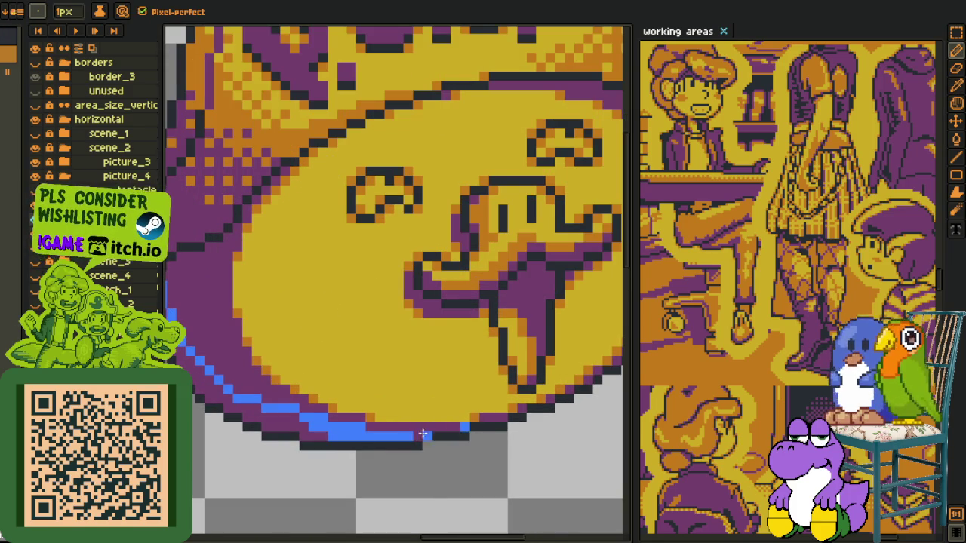
left_click_drag(324, 417, 281, 423)
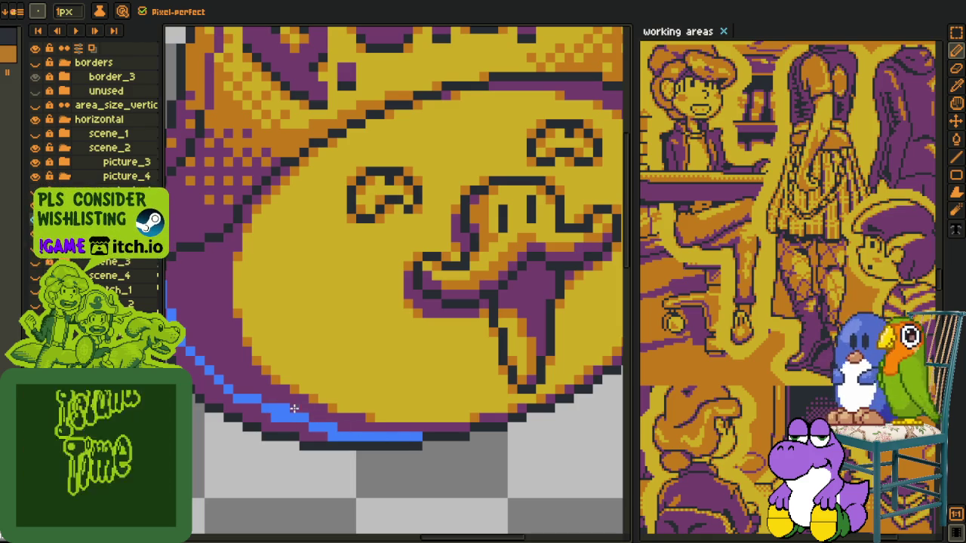
Draw a blue curve on the cheek below the left eye
key("h")
scroll(281, 378, "down", 2)
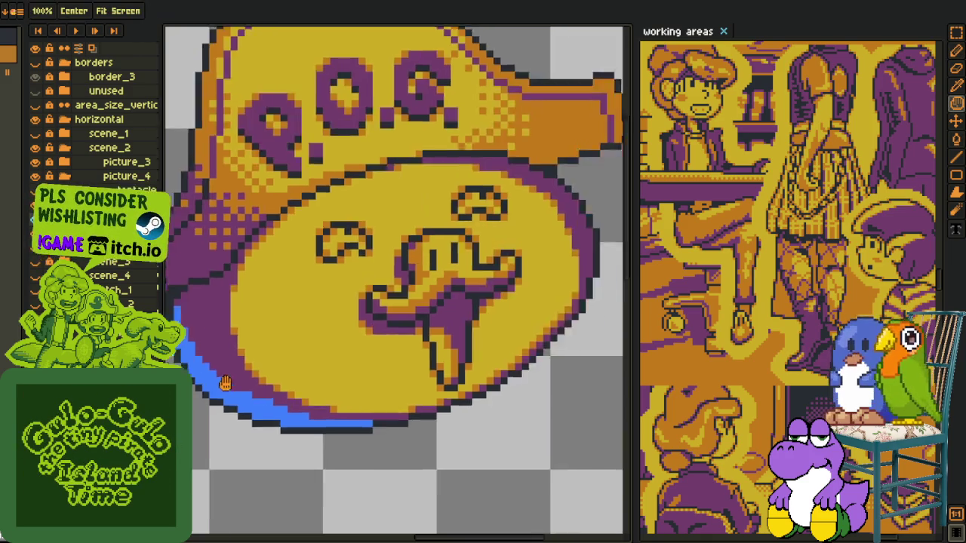
scroll(269, 350, "up", 2)
scroll(301, 345, "up", 1)
scroll(302, 344, "down", 3)
scroll(252, 319, "up", 1)
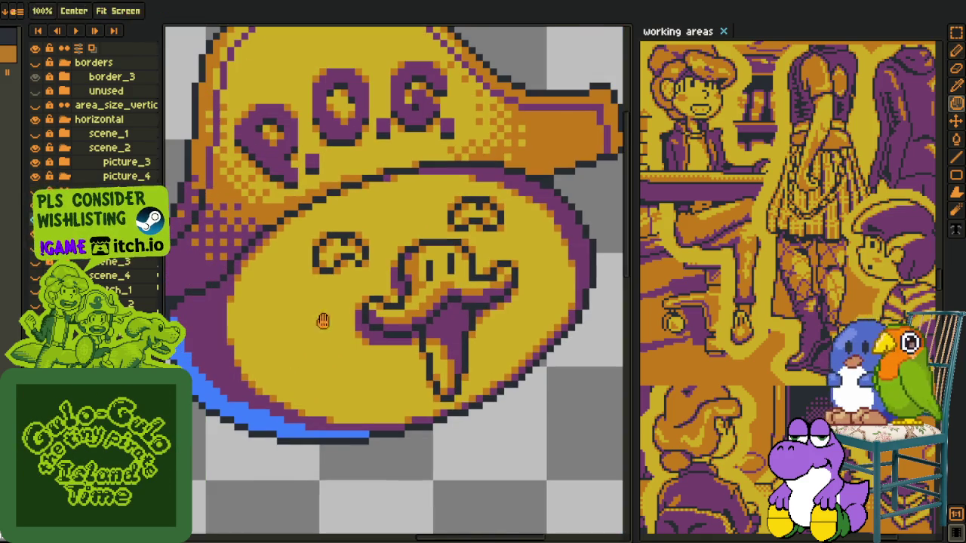
key("b")
scroll(294, 341, "up", 5)
mouse_move(285, 369)
left_mouse_down()
mouse_move(367, 336)
mouse_move(380, 351)
left_mouse_up()
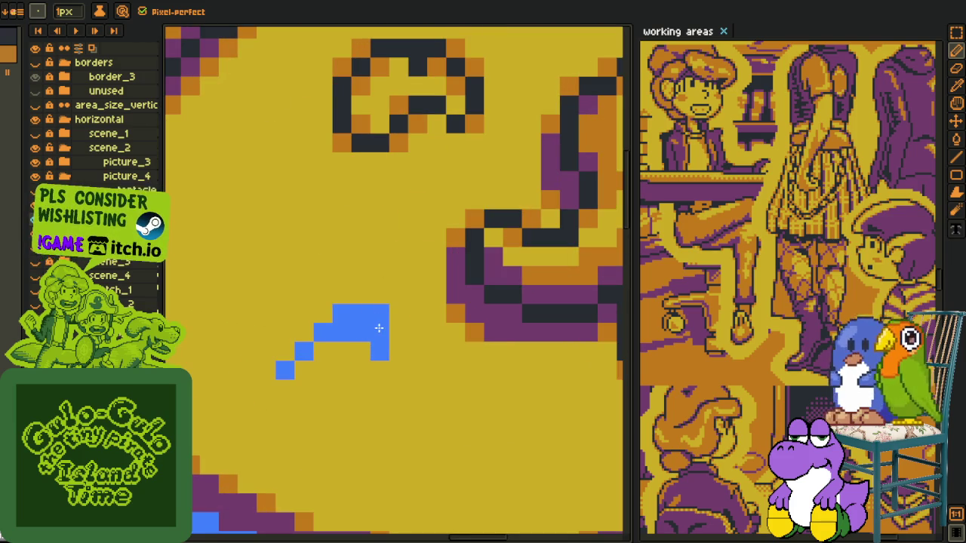
Add a blue pixel at the top of the left cheek's blush shape
scroll(830, 189, "up", 3)
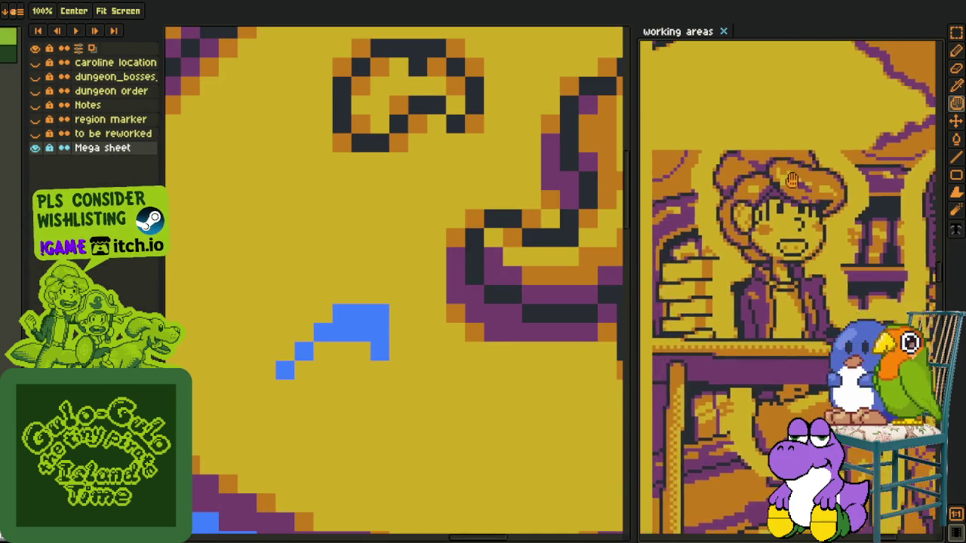
scroll(778, 261, "up", 2)
scroll(755, 264, "down", 1)
scroll(721, 270, "down", 1)
scroll(747, 268, "down", 1)
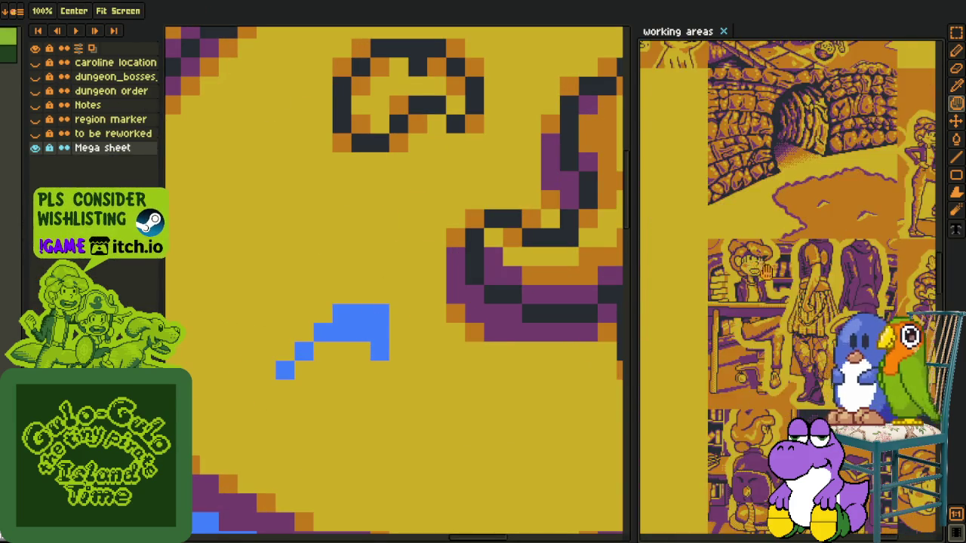
scroll(781, 290, "down", 1)
scroll(834, 326, "up", 1)
scroll(838, 294, "up", 1)
scroll(844, 242, "up", 1)
scroll(851, 190, "up", 1)
scroll(850, 190, "down", 2)
scroll(755, 211, "up", 1)
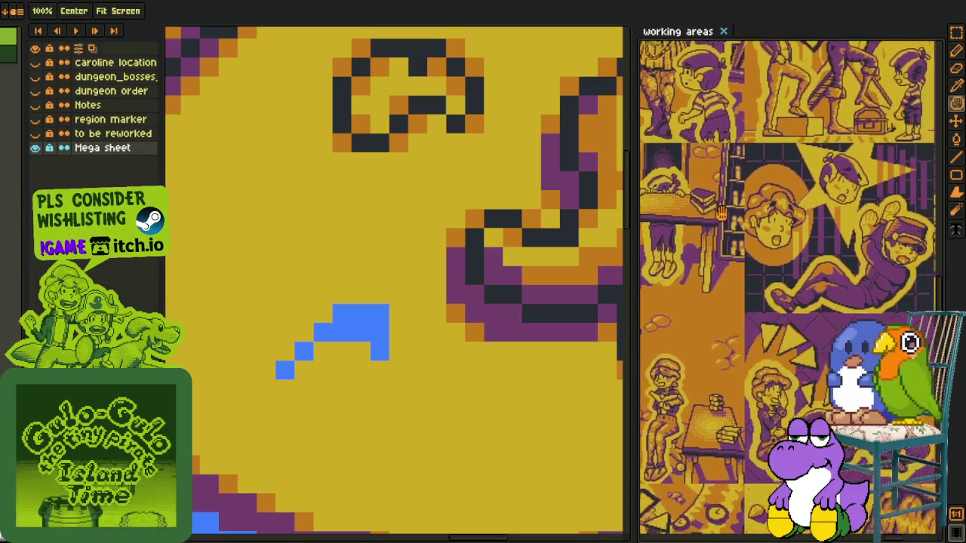
scroll(704, 219, "up", 1)
scroll(755, 242, "up", 1)
scroll(864, 281, "up", 1)
scroll(864, 283, "up", 1)
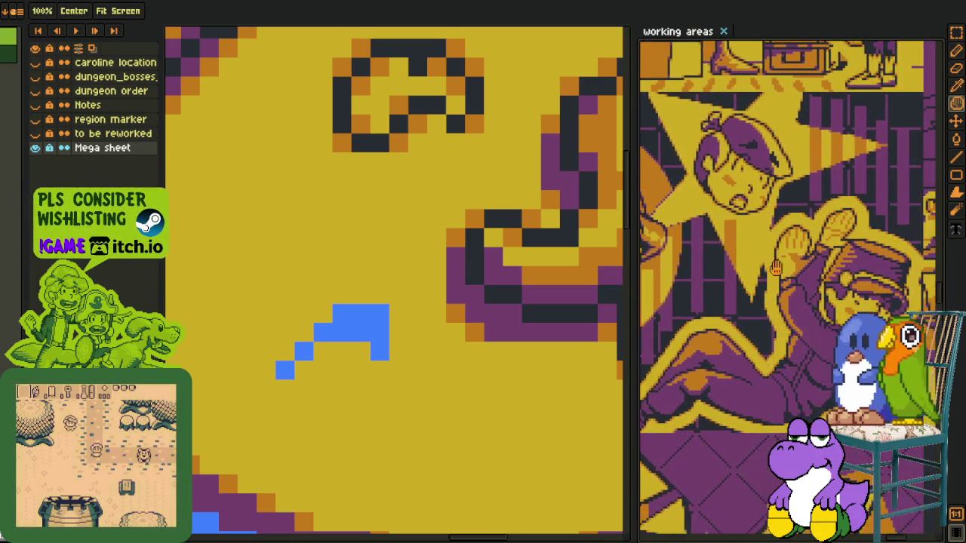
scroll(840, 294, "up", 2)
scroll(840, 294, "up", 1)
scroll(831, 264, "down", 2)
scroll(815, 188, "down", 1)
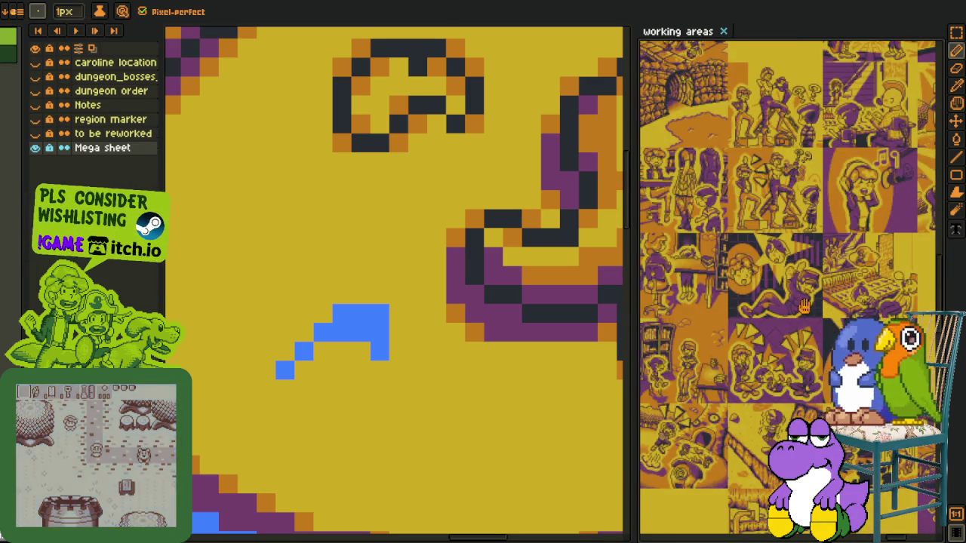
scroll(800, 113, "up", 1)
scroll(799, 151, "up", 1)
scroll(796, 196, "down", 1)
scroll(793, 249, "up", 1)
scroll(790, 293, "up", 1)
scroll(789, 293, "up", 2)
scroll(823, 241, "up", 1)
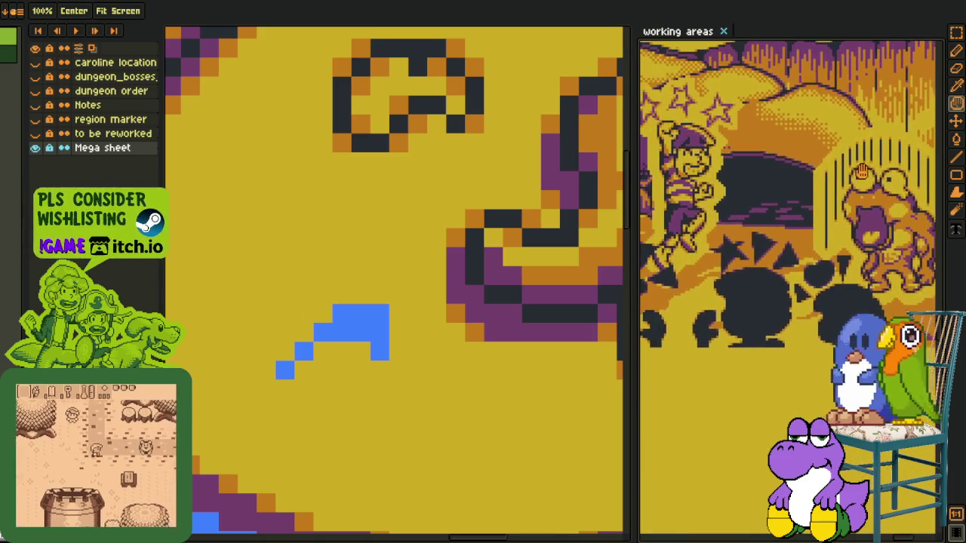
scroll(863, 186, "up", 1)
key("b")
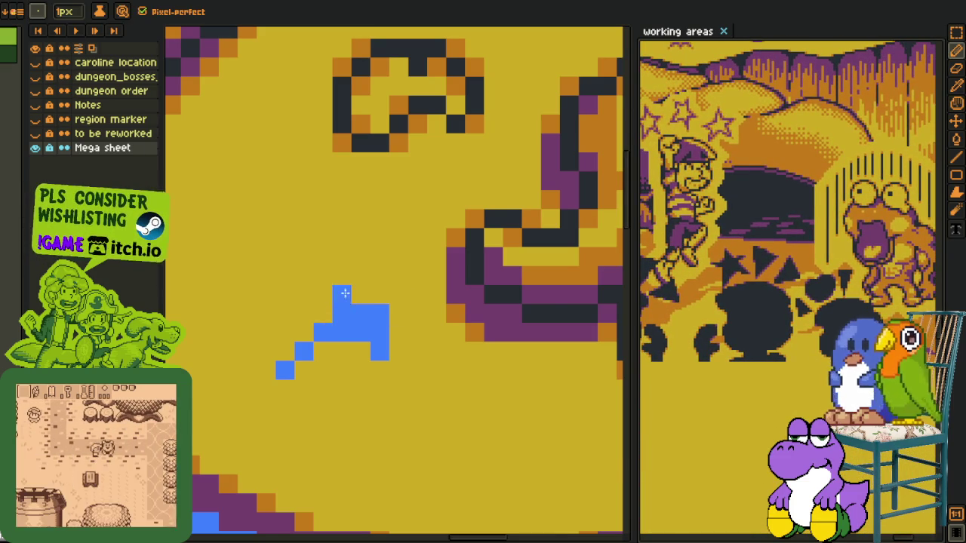
scroll(344, 293, "down", 2)
scroll(345, 293, "up", 2)
left_click(337, 298)
Fill out the blue blush on the left cheek into a fuller blob
mouse_move(354, 325)
left_mouse_down()
mouse_move(332, 326)
mouse_move(360, 324)
mouse_move(326, 339)
left_mouse_up()
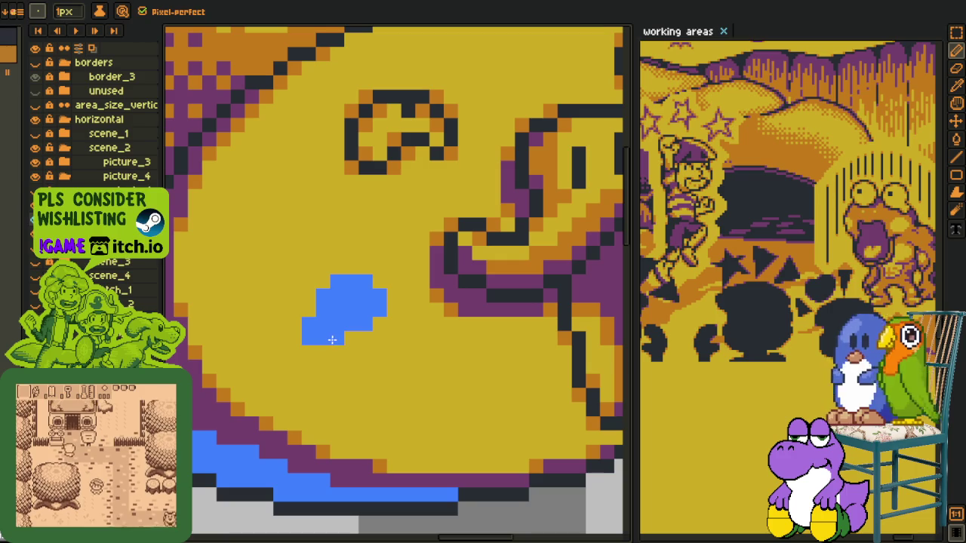
scroll(304, 340, "down", 1)
scroll(304, 340, "down", 1)
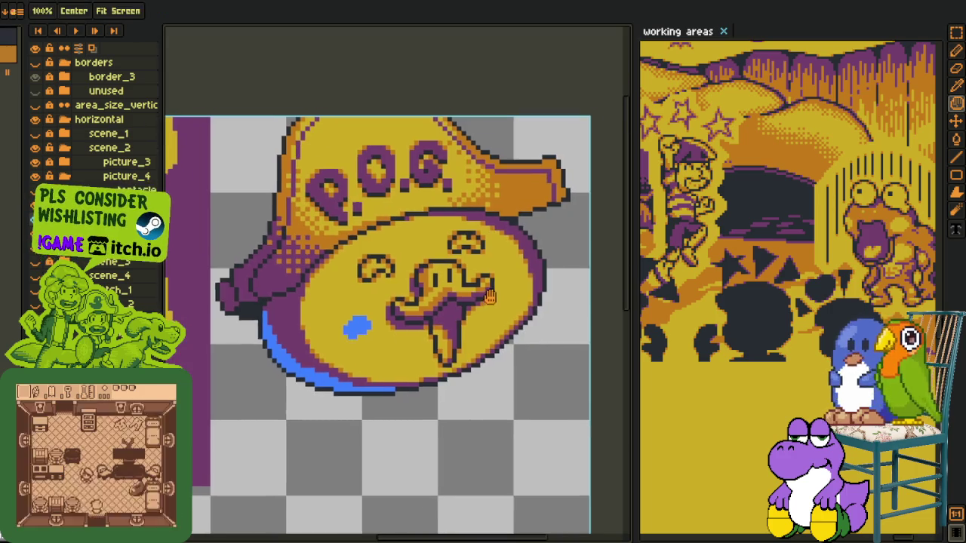
scroll(293, 352, "up", 2)
scroll(293, 353, "down", 2)
scroll(340, 347, "up", 2)
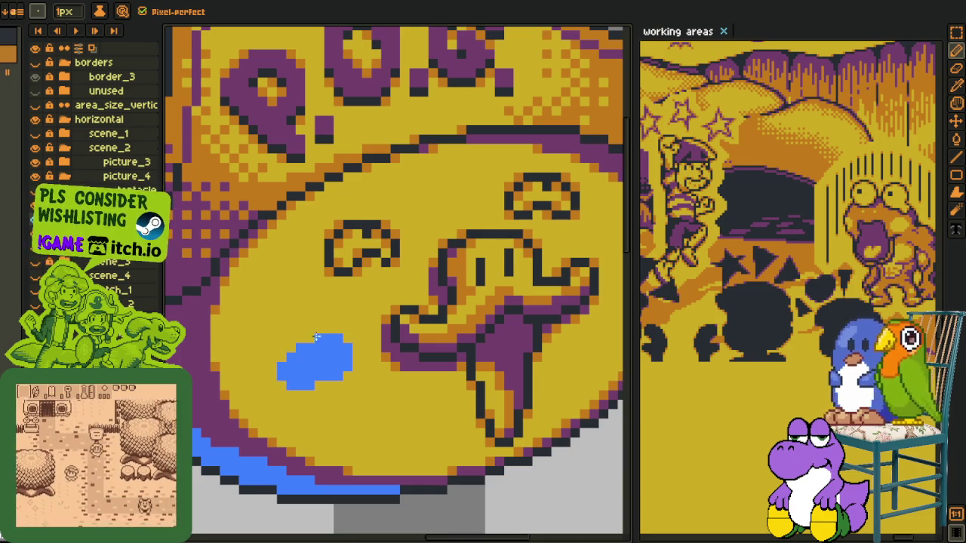
Block in a blue blush blob on the right cheek, erasing one stray pixel
scroll(316, 338, "down", 3)
scroll(316, 338, "up", 2)
scroll(512, 335, "up", 1)
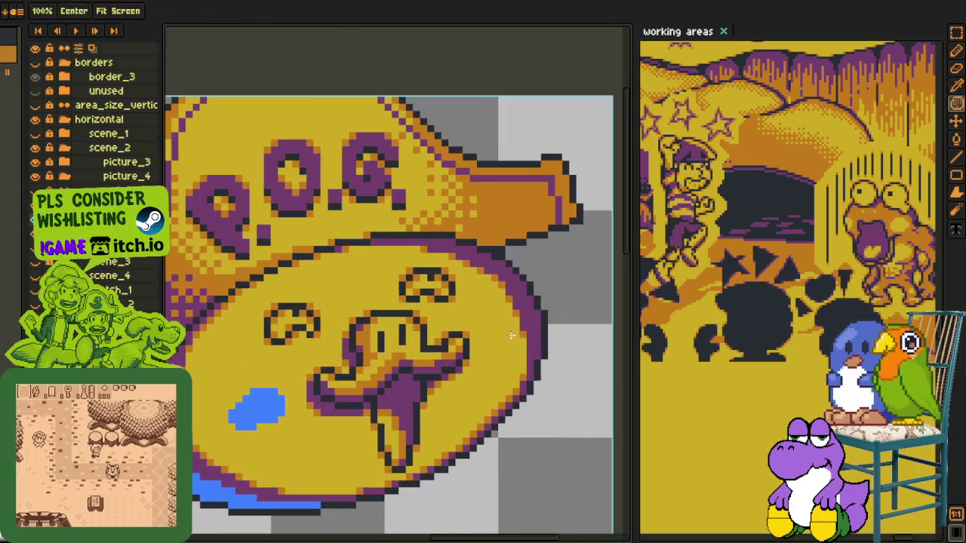
scroll(512, 335, "up", 2)
key("b")
mouse_move(459, 319)
left_mouse_down()
mouse_move(474, 351)
mouse_move(493, 322)
left_mouse_up()
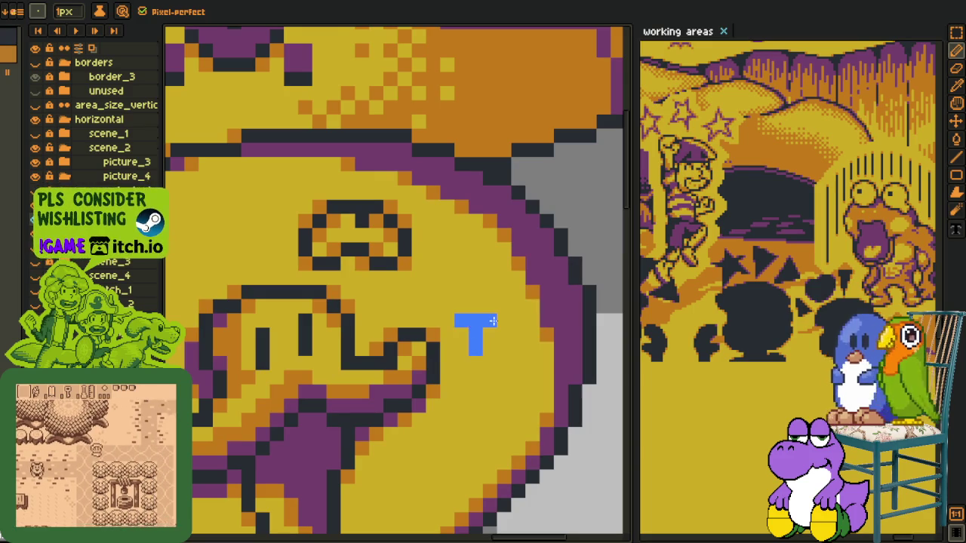
right_click(460, 323)
left_click_drag(487, 361, 505, 334)
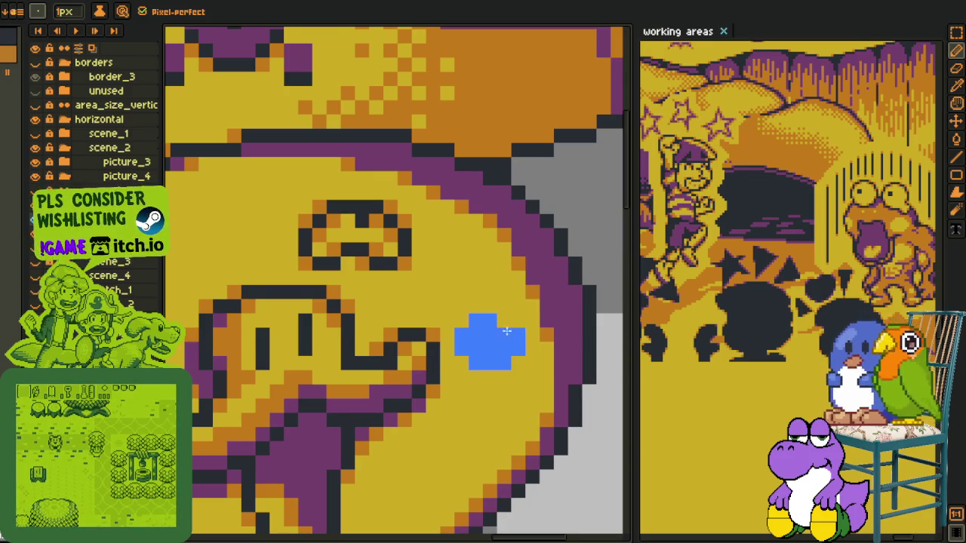
scroll(512, 362, "down", 3)
scroll(512, 363, "down", 2)
scroll(423, 370, "up", 3)
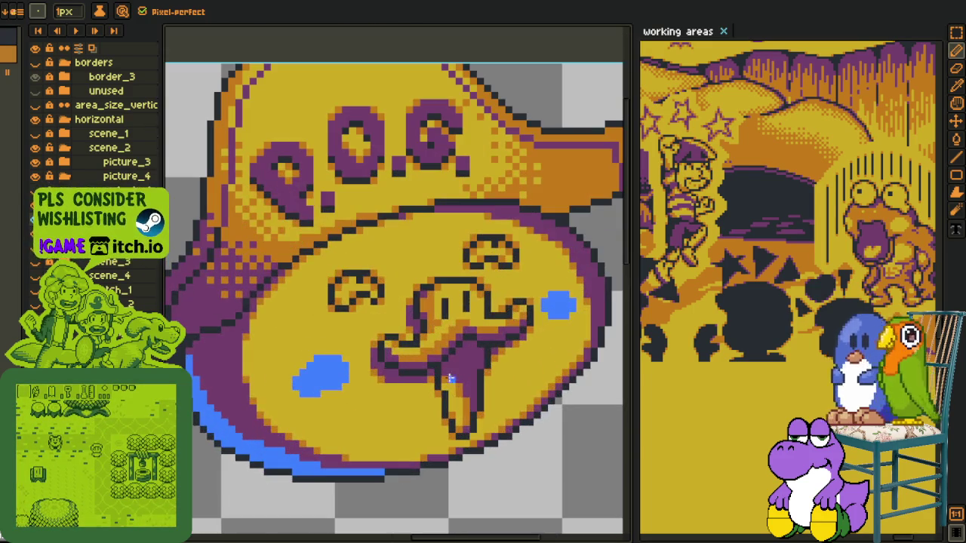
scroll(393, 377, "up", 2)
Pick the orange colour and flood-fill both cheek blush patches with it
key("i")
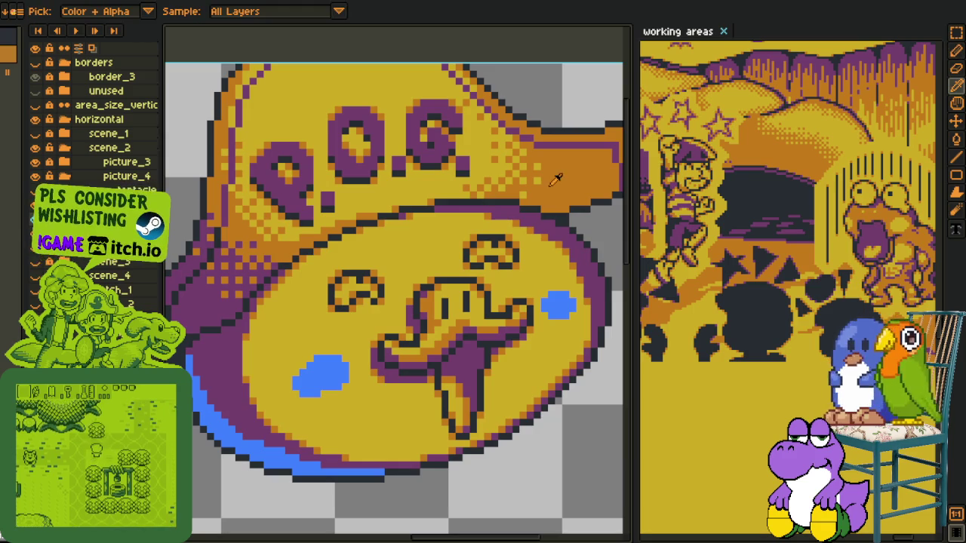
key("g")
left_click(320, 373)
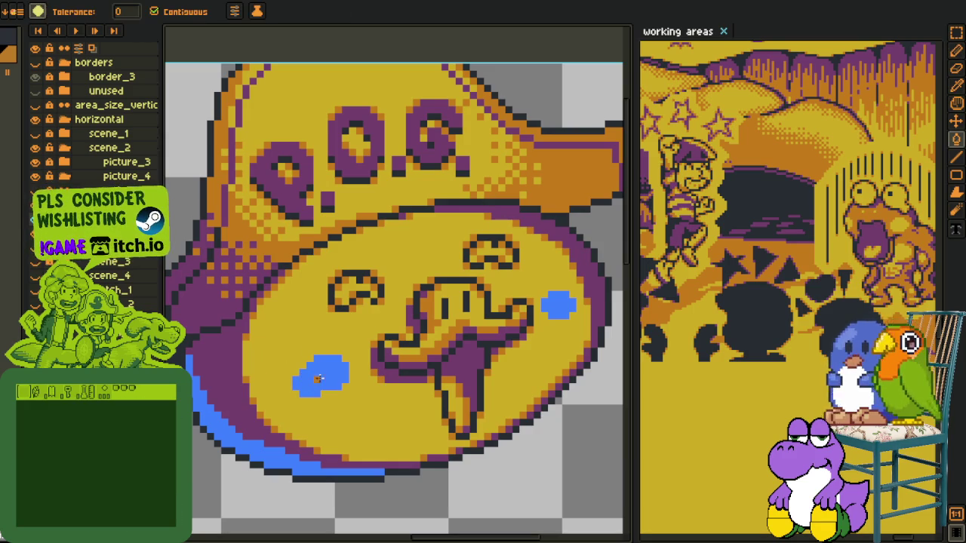
left_click(559, 306)
scroll(529, 332, "down", 2)
scroll(498, 347, "down", 2)
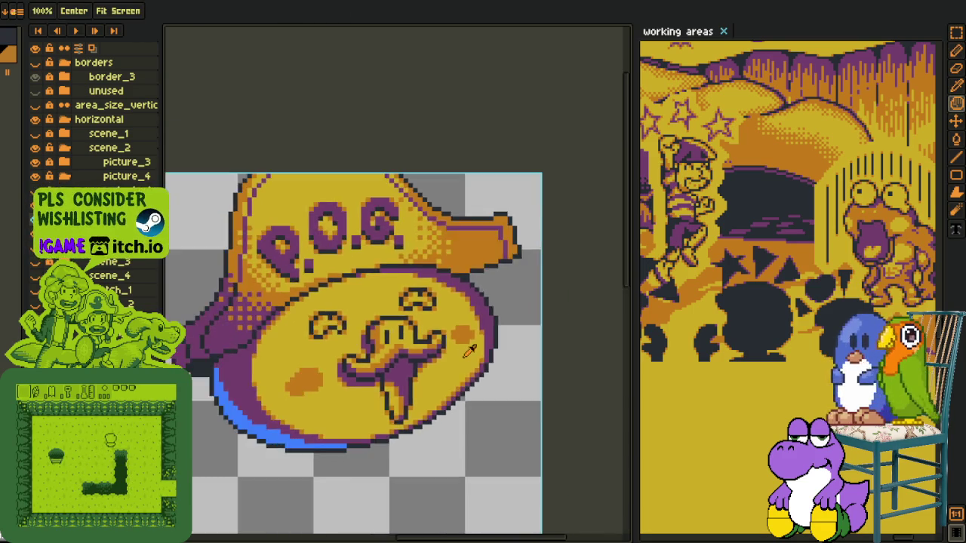
scroll(473, 365, "down", 1)
key("i")
scroll(472, 363, "up", 2)
scroll(474, 369, "up", 1)
key("h")
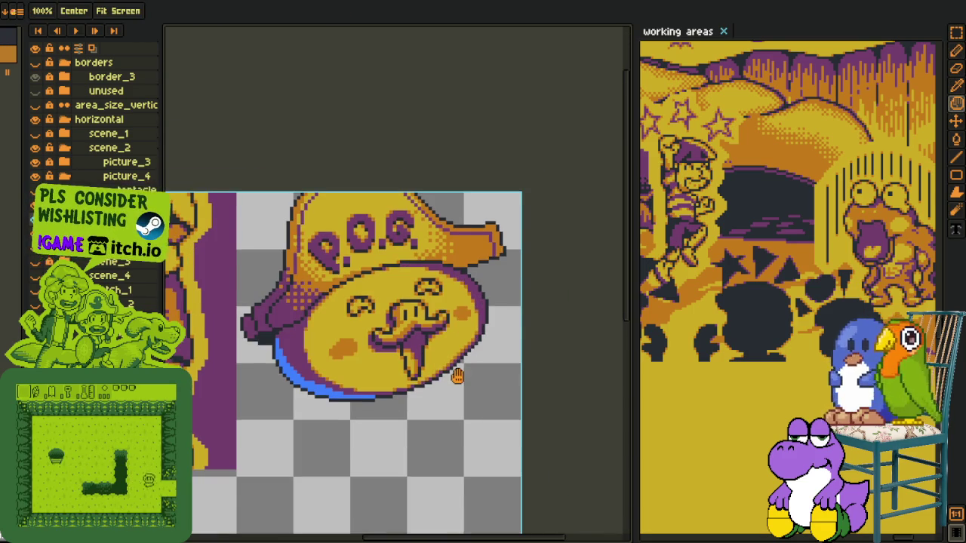
scroll(476, 377, "up", 1)
key("i")
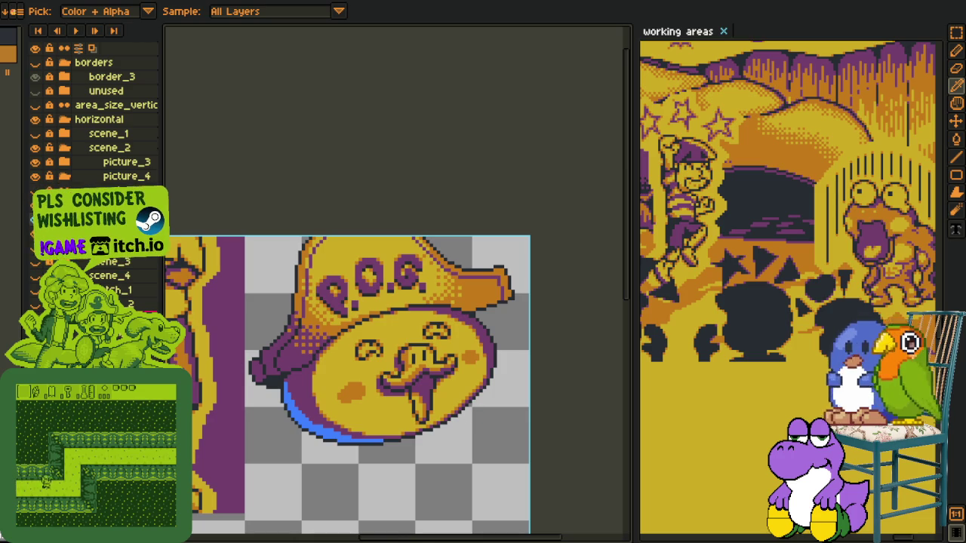
Merge the current layer down and add a new empty layer for shading
right_click(171, 223)
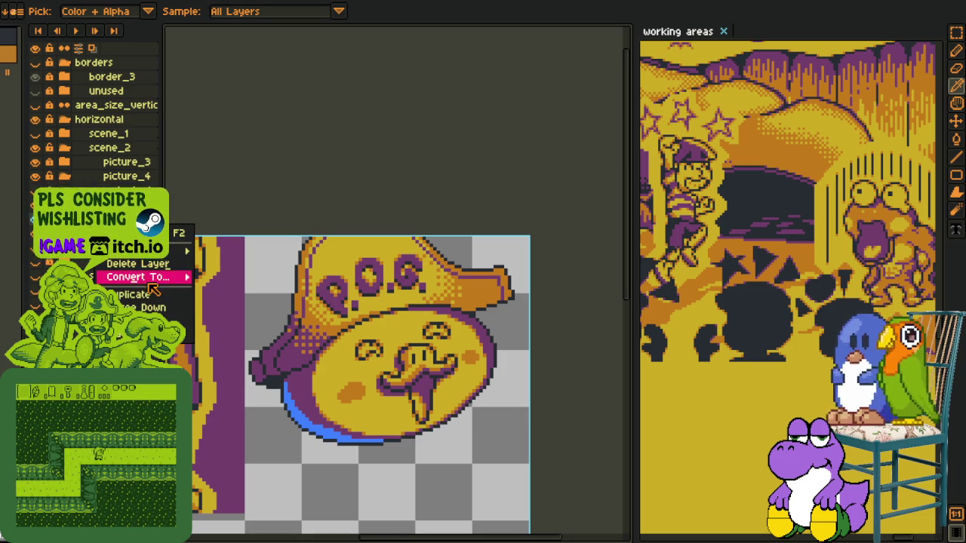
left_click(191, 306)
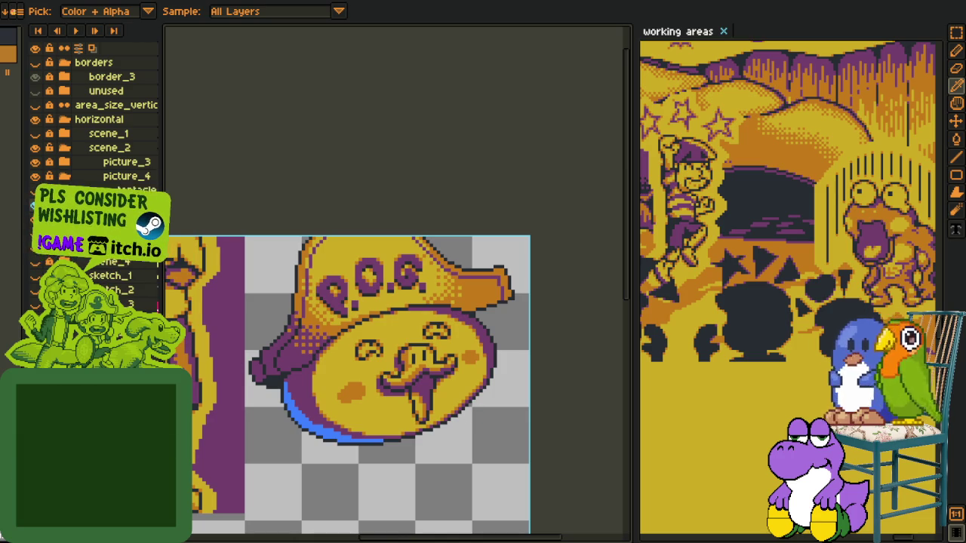
right_click(99, 205)
left_click(226, 225)
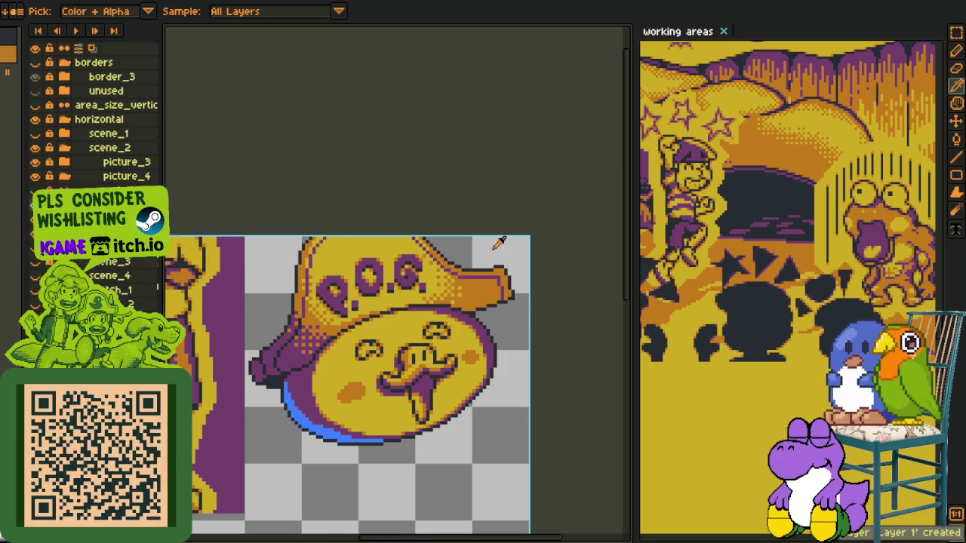
Pencil orange pixels over the outline at the hat brim's tip
scroll(506, 299, "up", 2)
scroll(505, 300, "up", 2)
key("b")
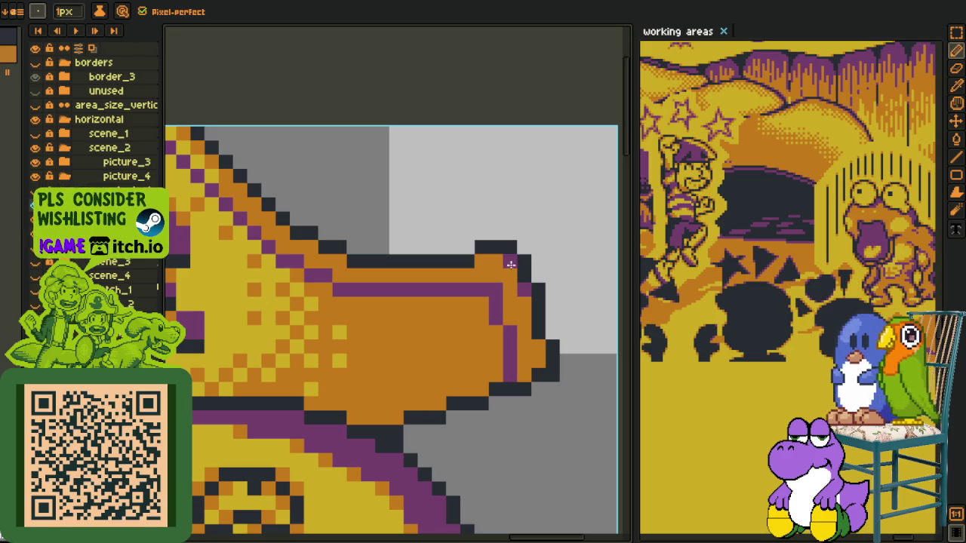
left_click_drag(540, 359, 438, 401)
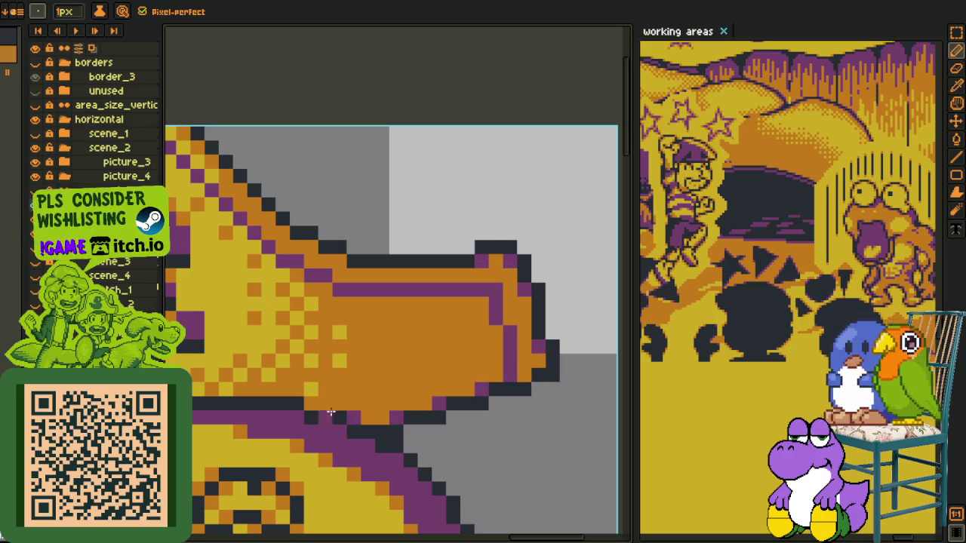
left_click_drag(352, 320, 380, 393)
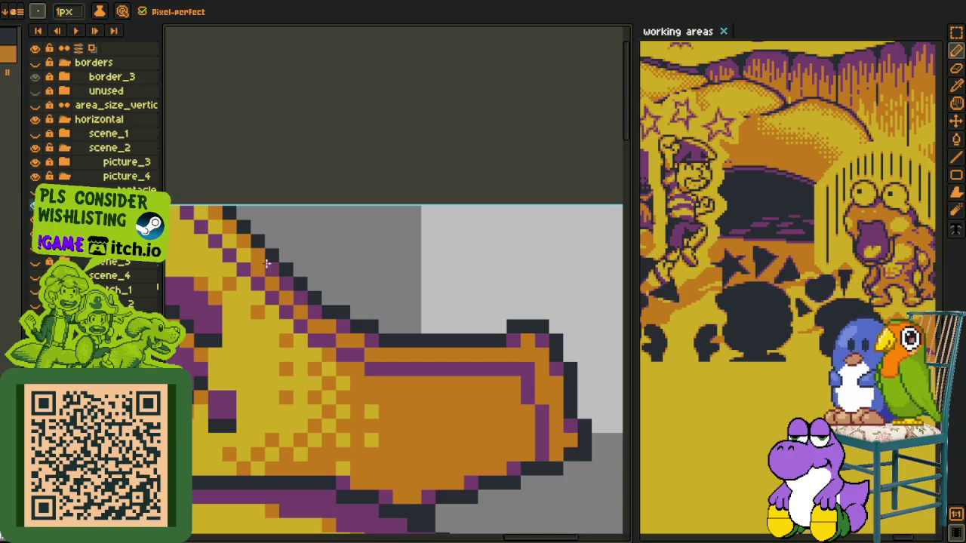
left_click_drag(267, 264, 319, 301)
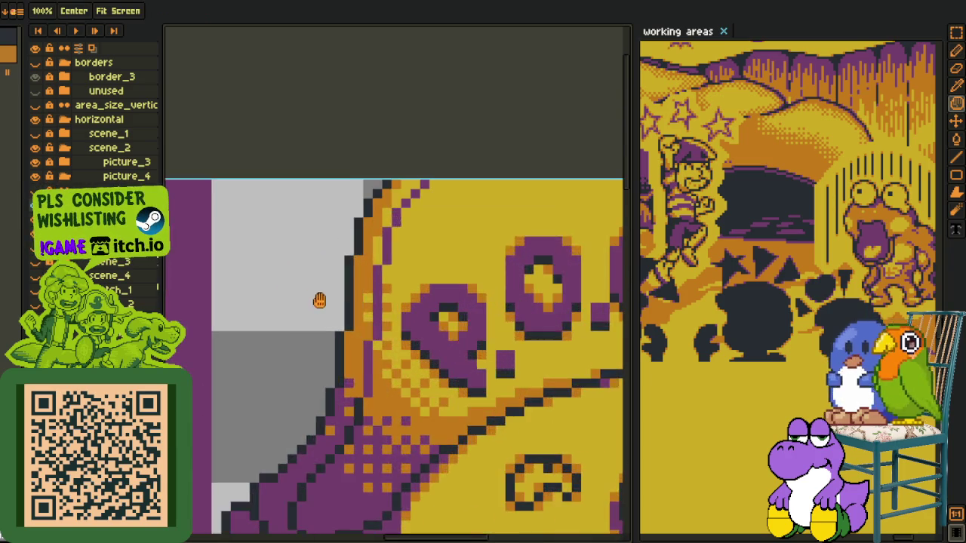
scroll(350, 340, "up", 2)
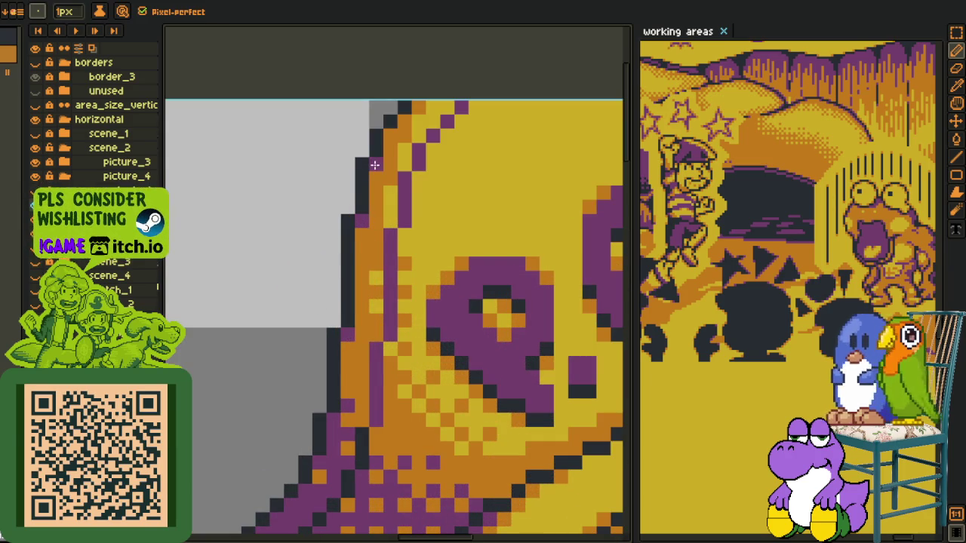
scroll(404, 121, "down", 4)
Pick the orange from the artwork and paint pixels along the hat's left edge
key("o")
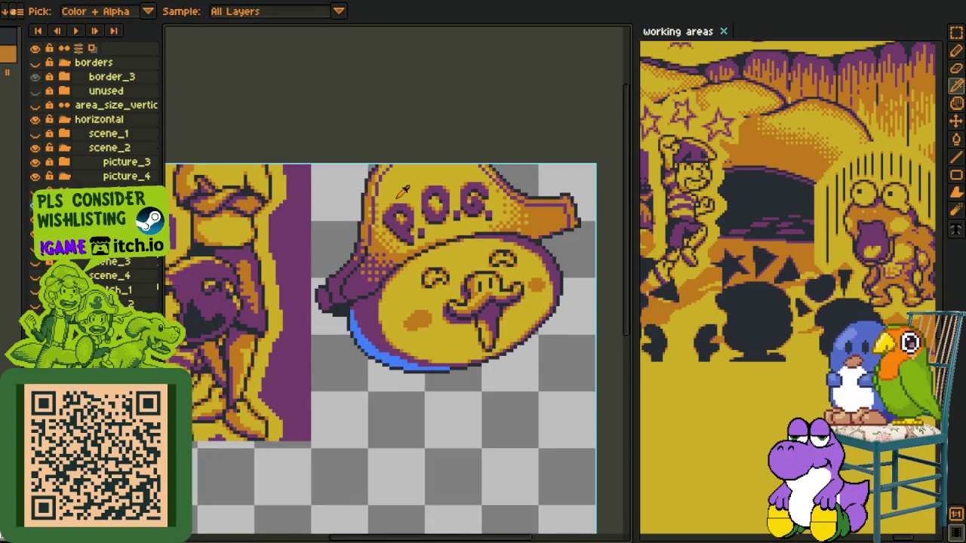
scroll(404, 191, "up", 3)
scroll(297, 249, "up", 3)
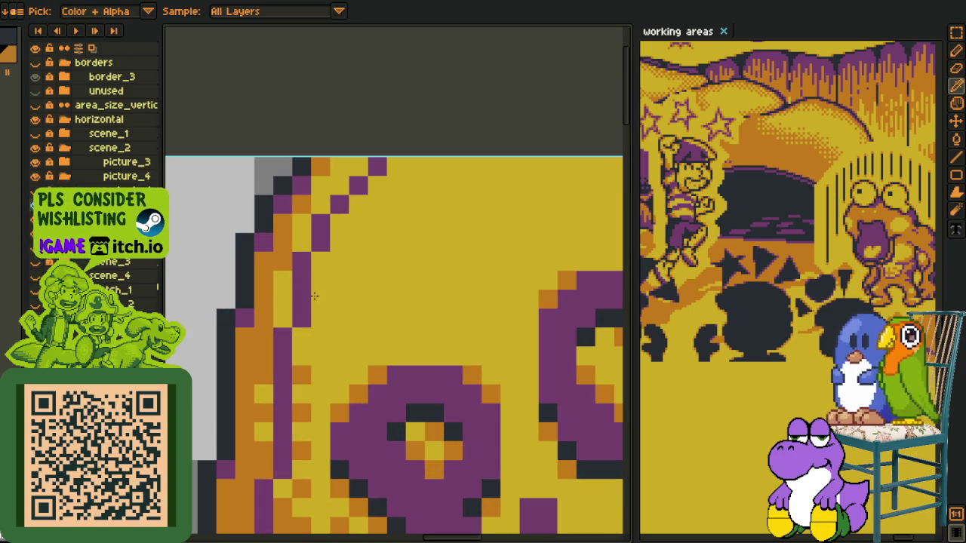
key("b")
left_click_drag(302, 325, 358, 199)
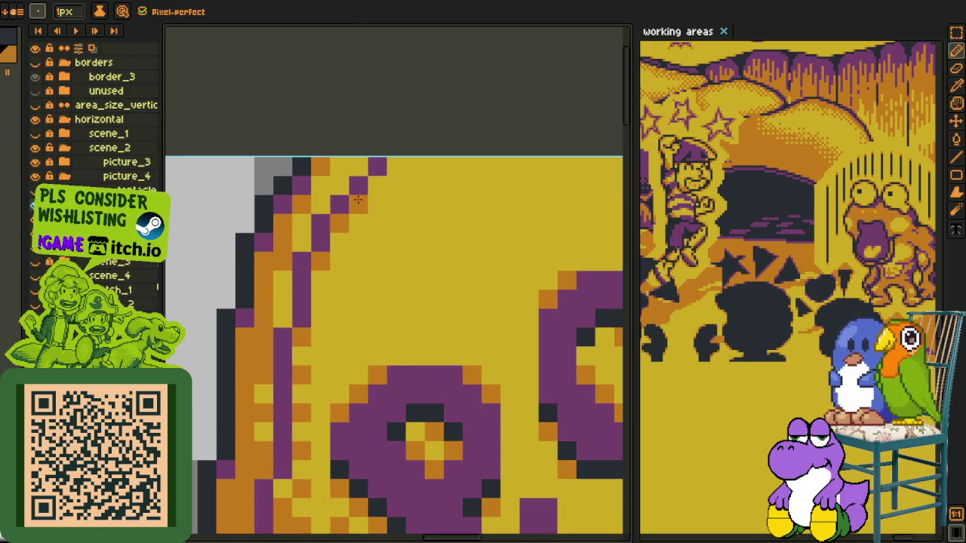
scroll(355, 184, "down", 3)
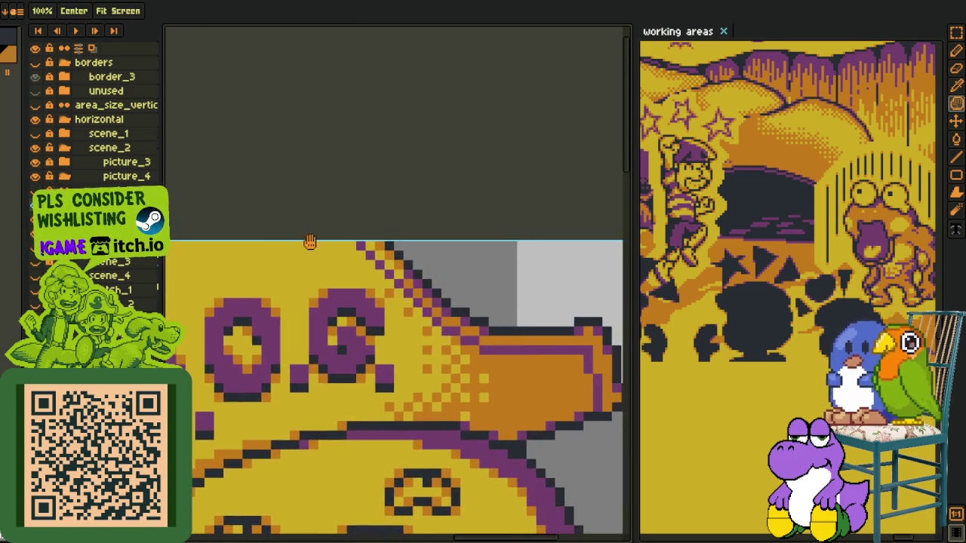
scroll(308, 242, "up", 4)
Draw an orange diagonal line along the hat's right brim edge
key("l")
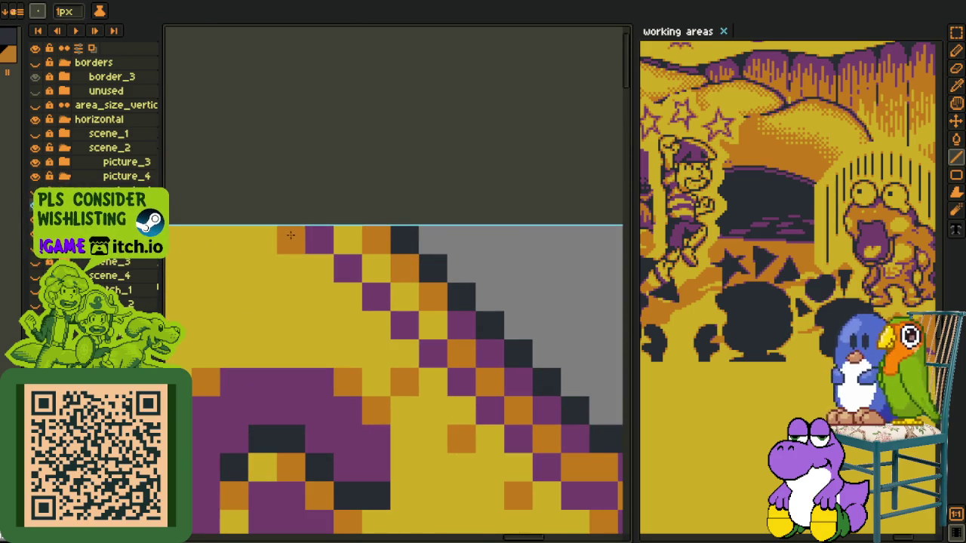
scroll(320, 262, "down", 3)
scroll(332, 287, "up", 2)
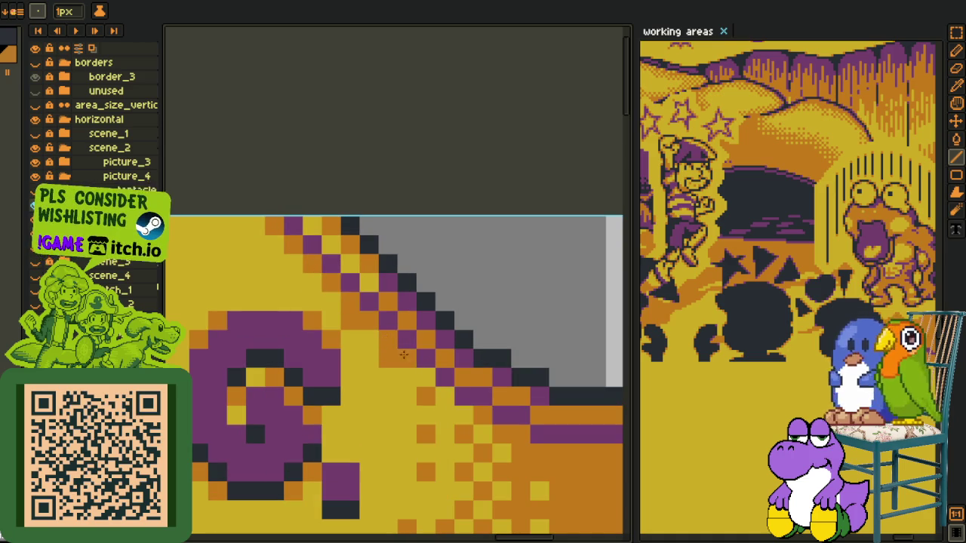
left_click_drag(337, 291, 436, 408)
key("i")
key("b")
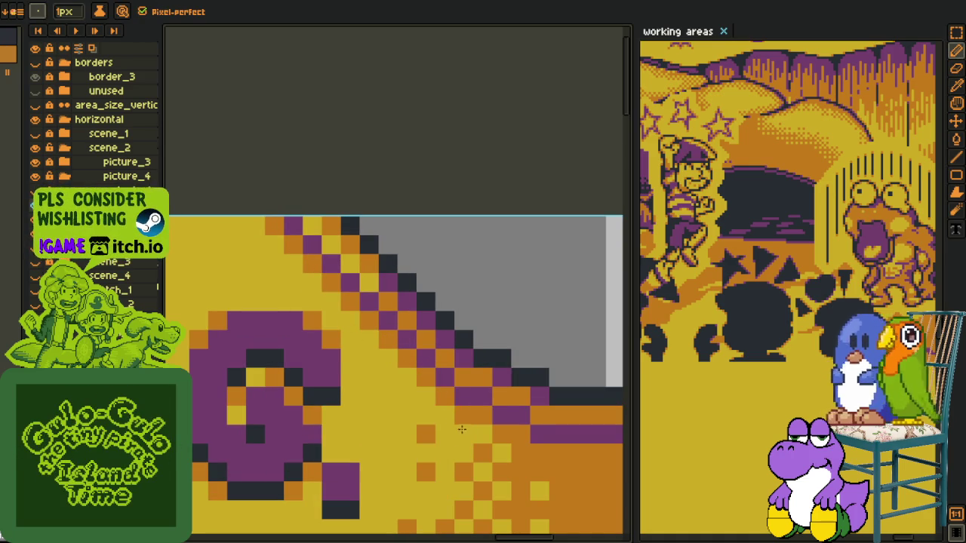
scroll(462, 431, "down", 2)
scroll(514, 423, "down", 1)
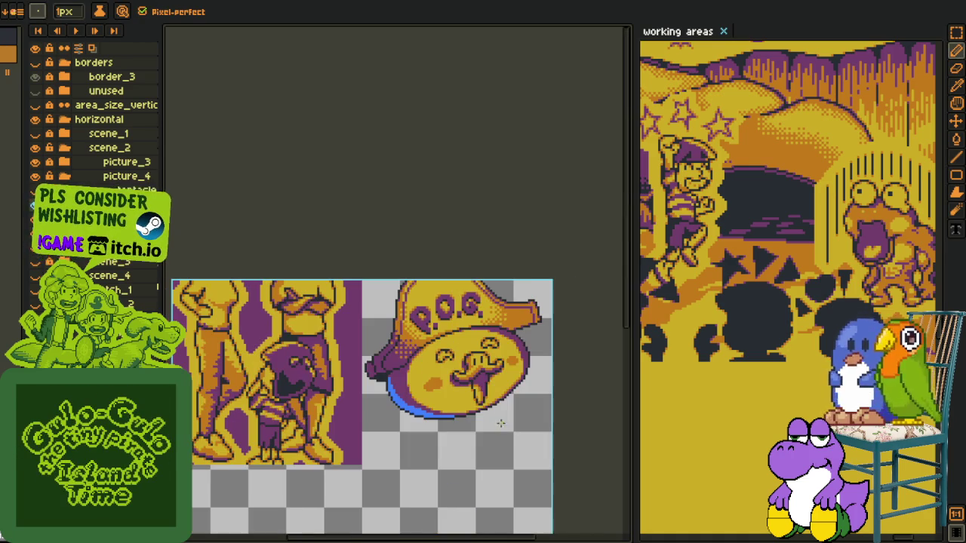
Merge the hat shading layer down into the layer below
key("i")
scroll(499, 388, "up", 1)
right_click(117, 268)
left_click(181, 290)
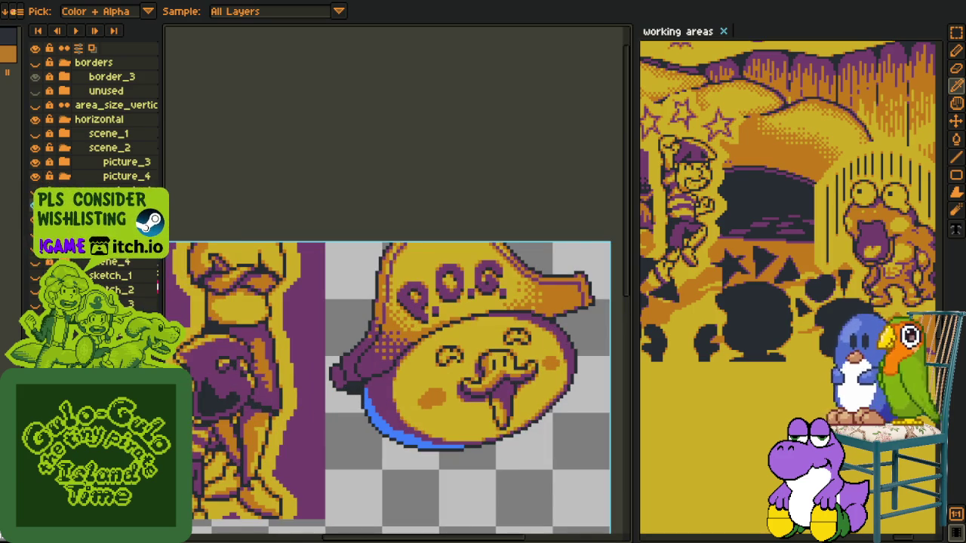
Zoom out over the sprite sheet and unhide the purple tentacle layer
scroll(326, 319, "down", 1)
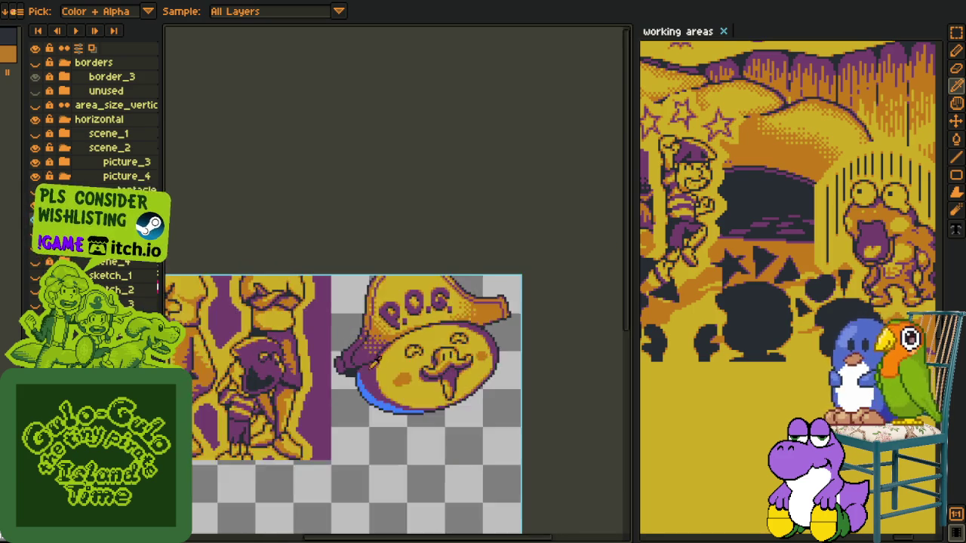
scroll(326, 319, "up", 2)
scroll(423, 411, "up", 1)
scroll(329, 396, "up", 1)
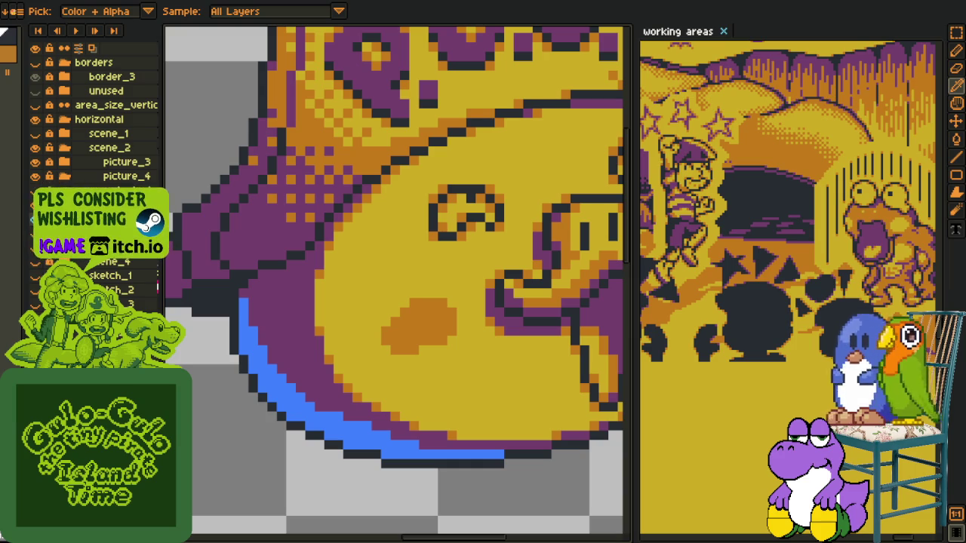
scroll(279, 385, "down", 1)
scroll(287, 400, "down", 1)
scroll(294, 415, "down", 1)
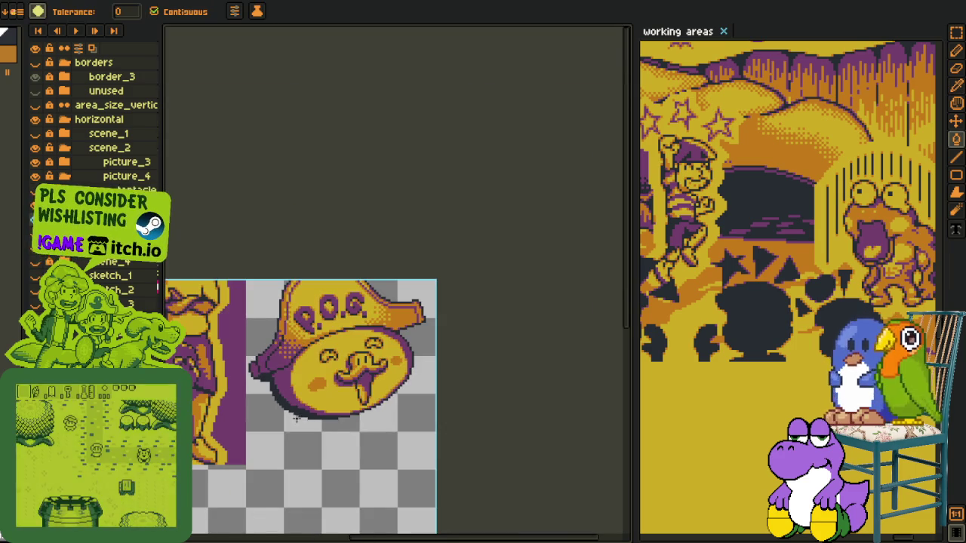
scroll(296, 415, "up", 2)
scroll(285, 370, "up", 1)
key("b")
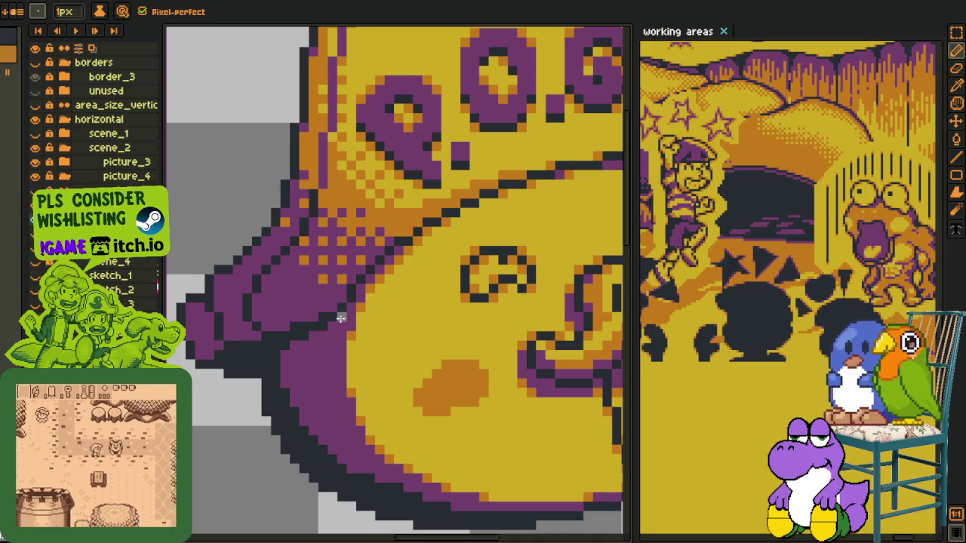
key("i")
scroll(340, 320, "down", 4)
scroll(332, 383, "down", 2)
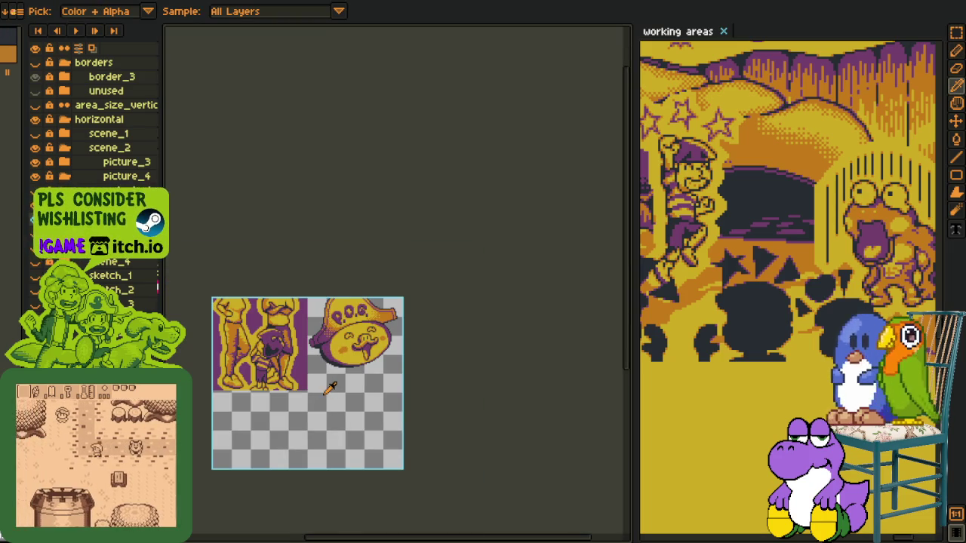
scroll(378, 382, "up", 2)
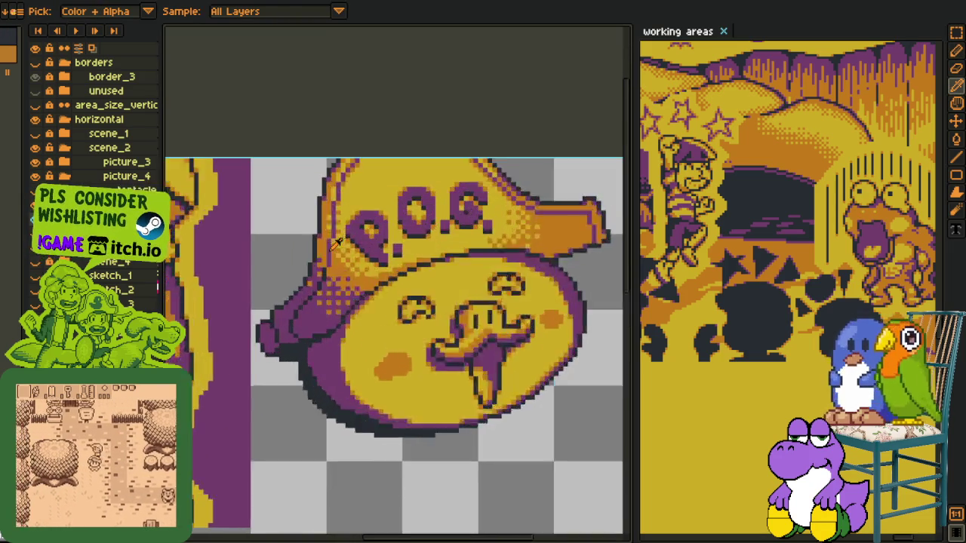
scroll(354, 272, "up", 1)
scroll(351, 257, "down", 2)
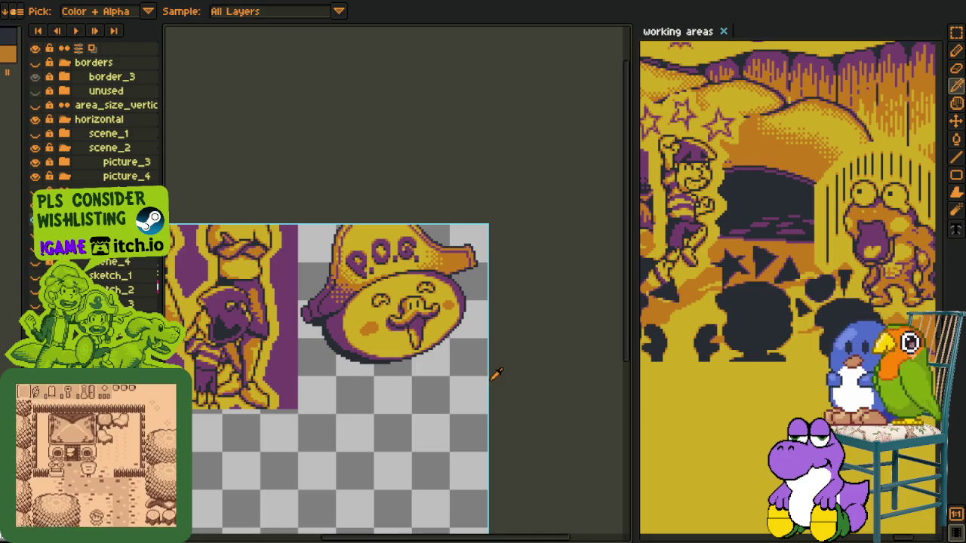
left_click_drag(478, 370, 469, 372)
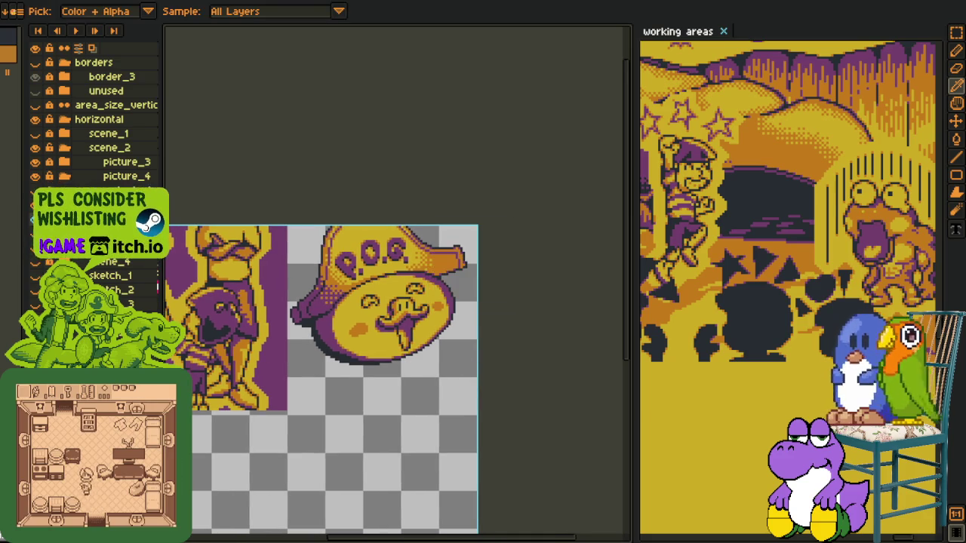
left_click(35, 190)
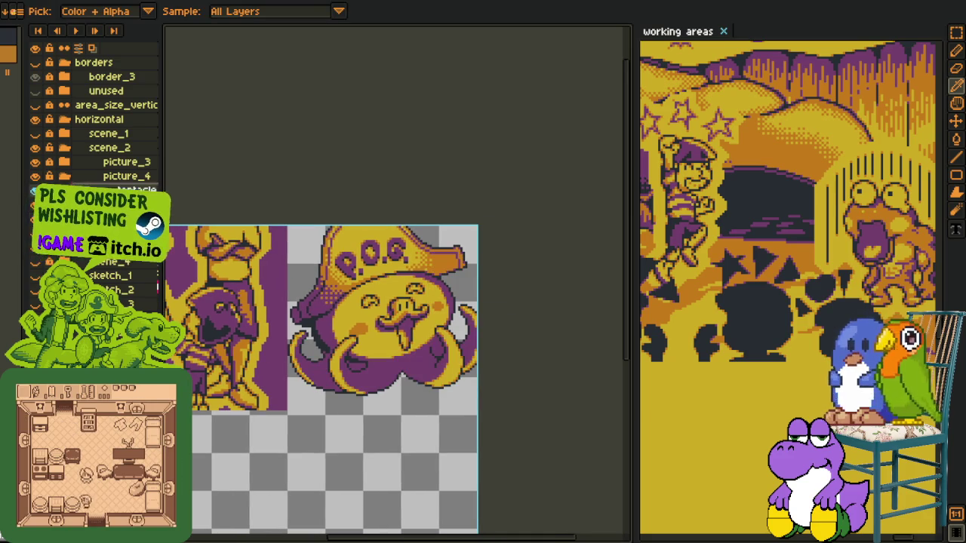
Add a new layer above the tentacles and zoom in on the left tentacle curl
right_click(109, 191)
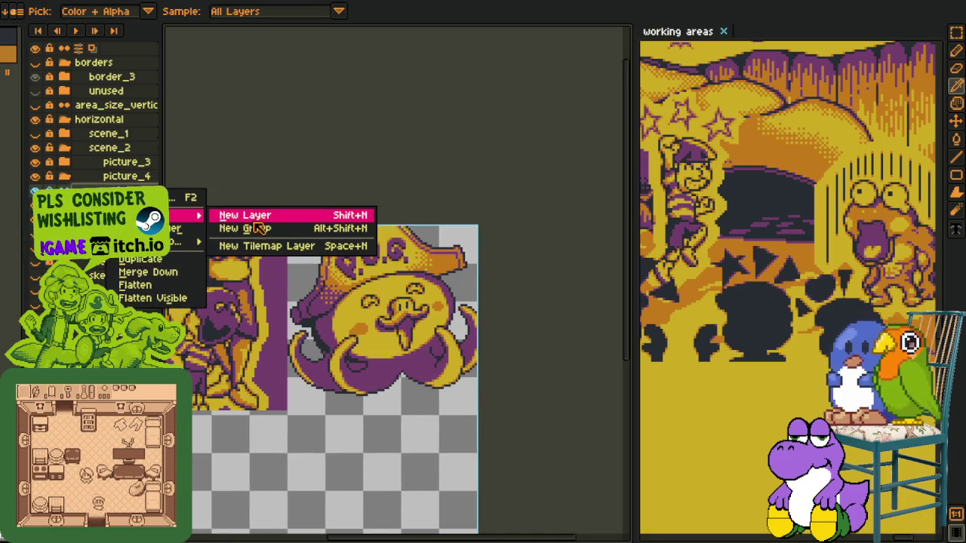
key("Escape")
key("z")
scroll(329, 262, "down", 2)
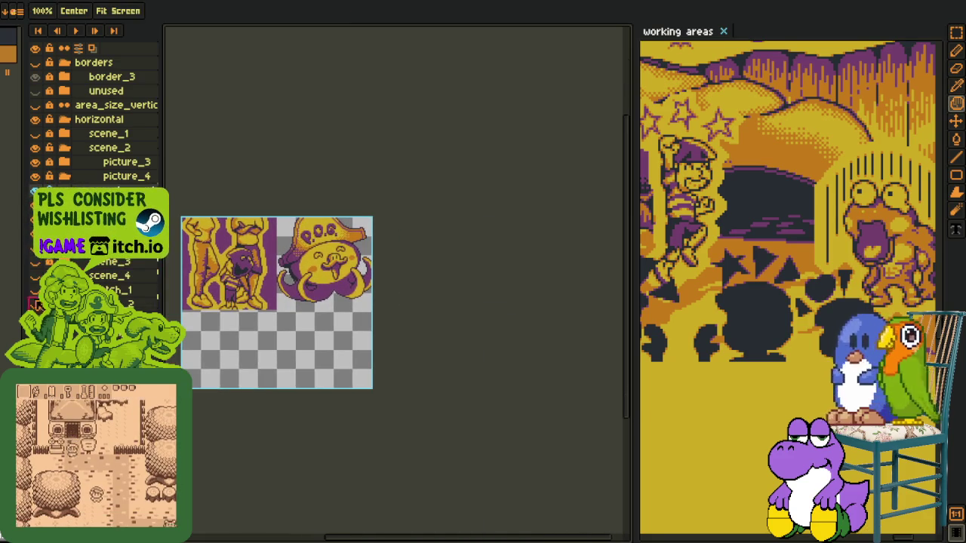
scroll(286, 292, "up", 3)
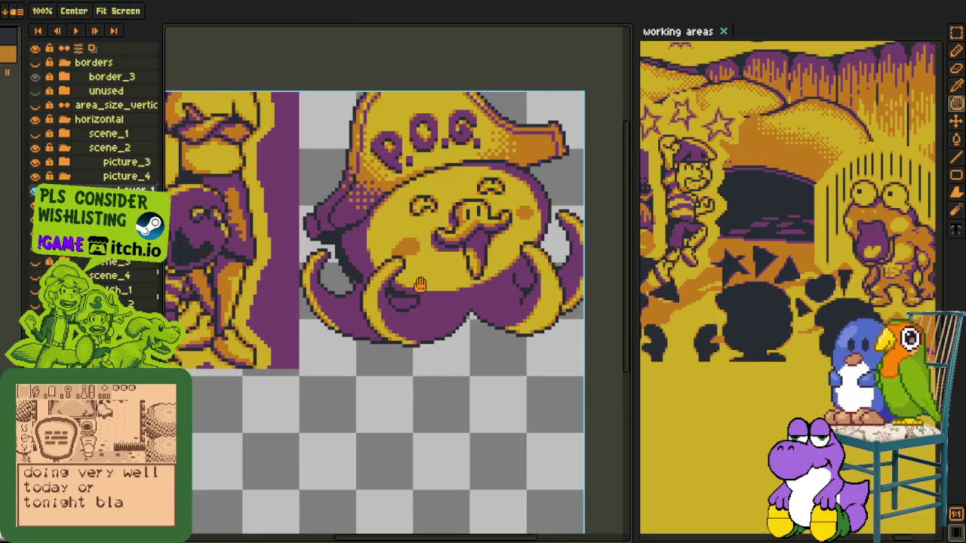
key("b")
scroll(287, 319, "up", 1)
scroll(326, 266, "up", 3)
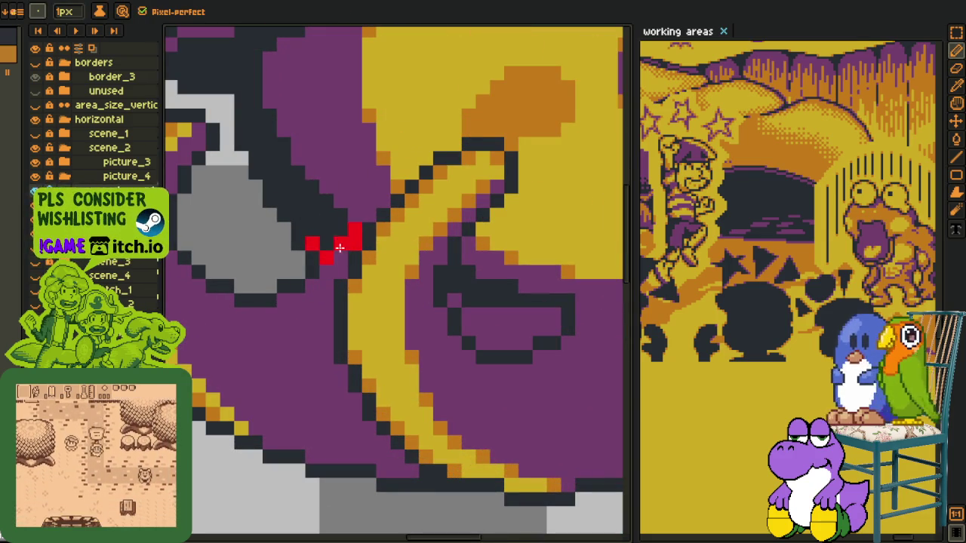
scroll(334, 270, "down", 2)
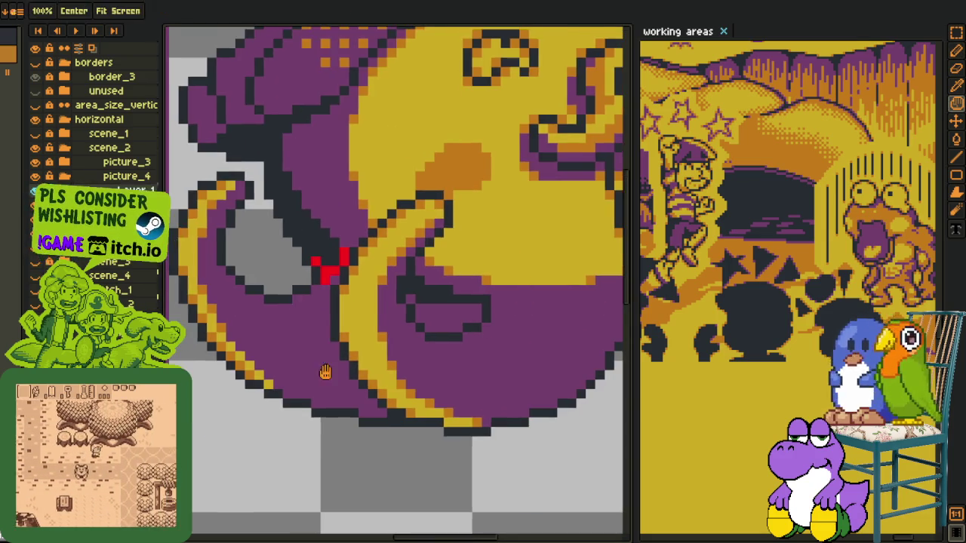
scroll(334, 401, "up", 2)
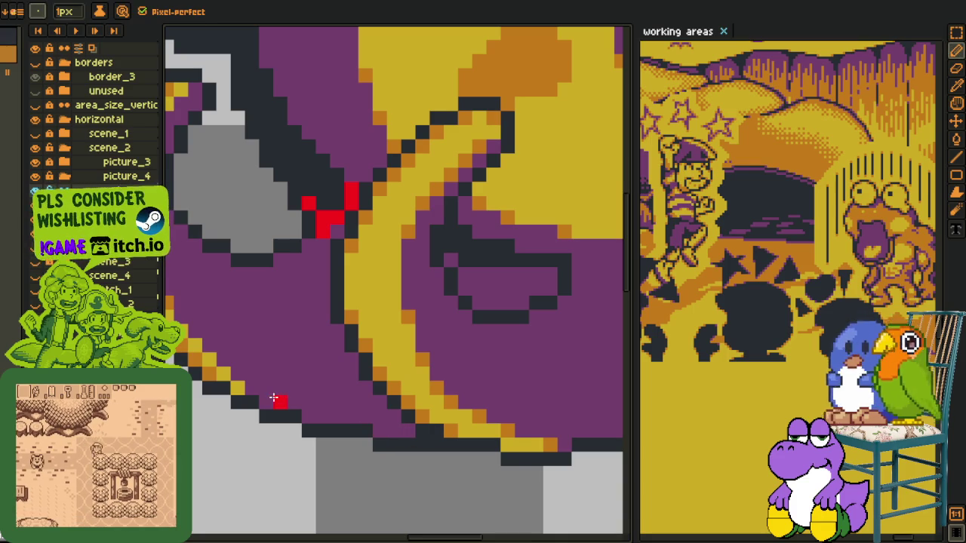
Outline a red shadow along the left tentacle's inner edge
left_click(389, 427)
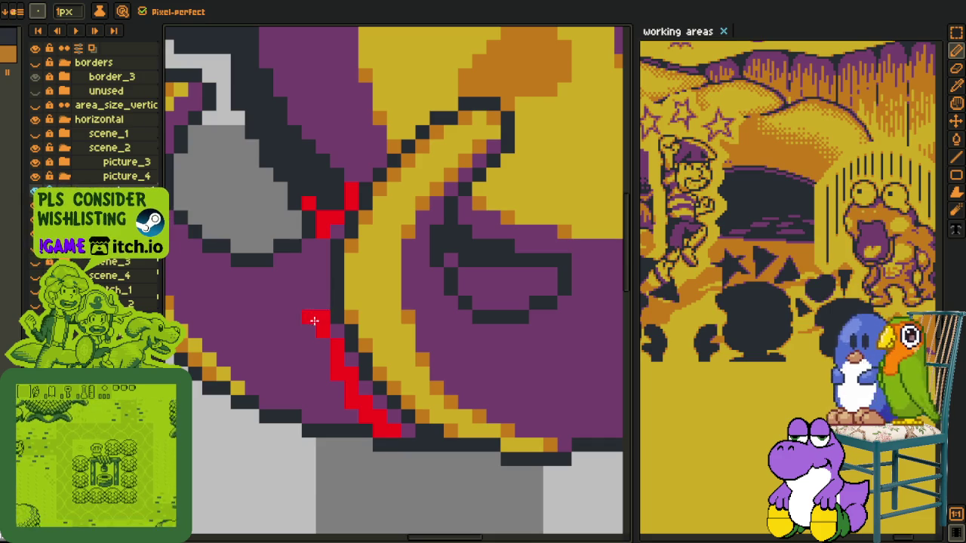
left_click_drag(312, 319, 309, 270)
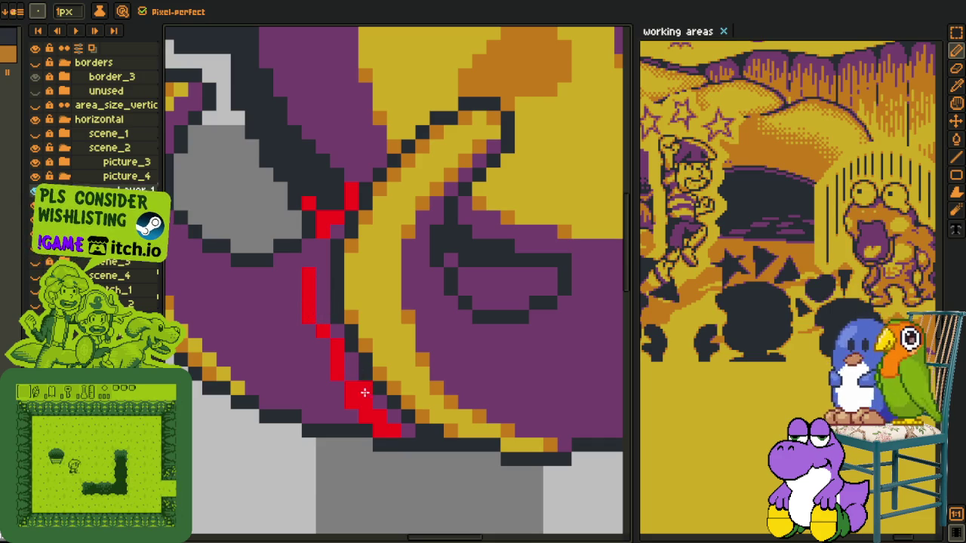
left_click_drag(310, 259, 287, 264)
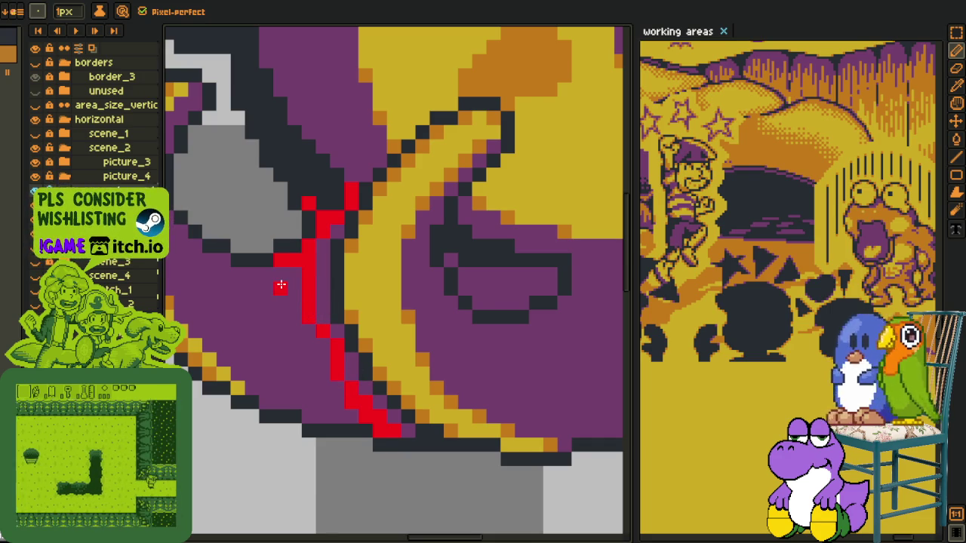
left_click_drag(252, 298, 334, 332)
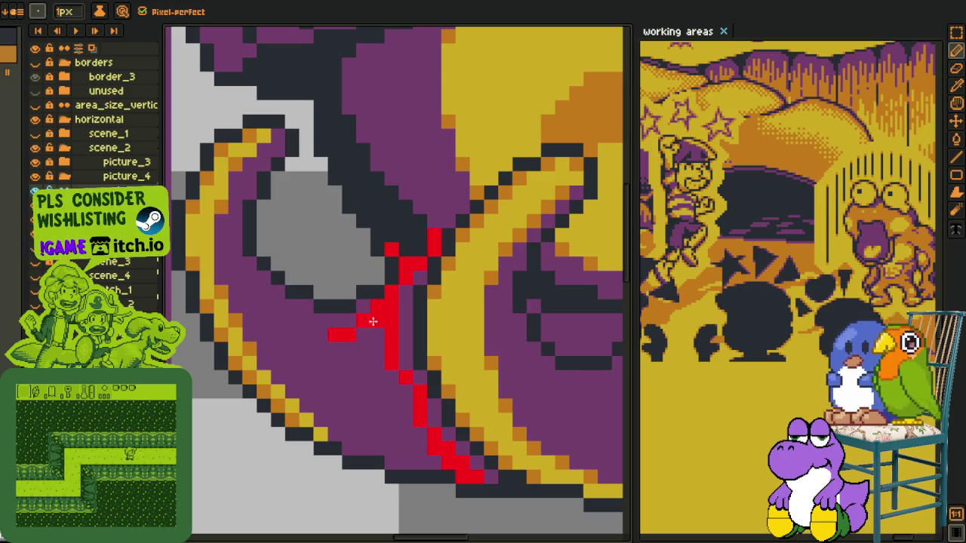
left_click_drag(373, 321, 313, 328)
left_click(283, 323)
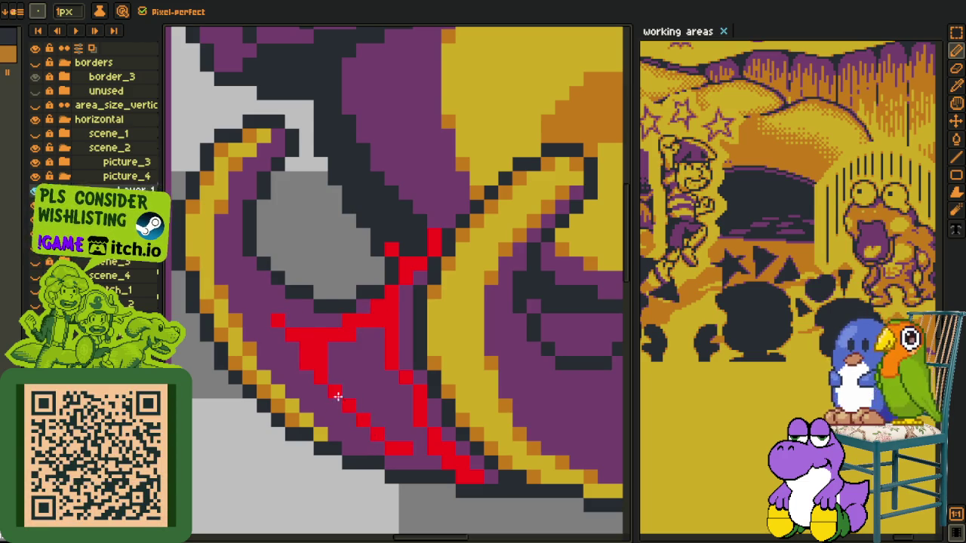
Fill the red-outlined area with a solid red patch using the Paint Bucket
key("g")
left_click(383, 416)
key("b")
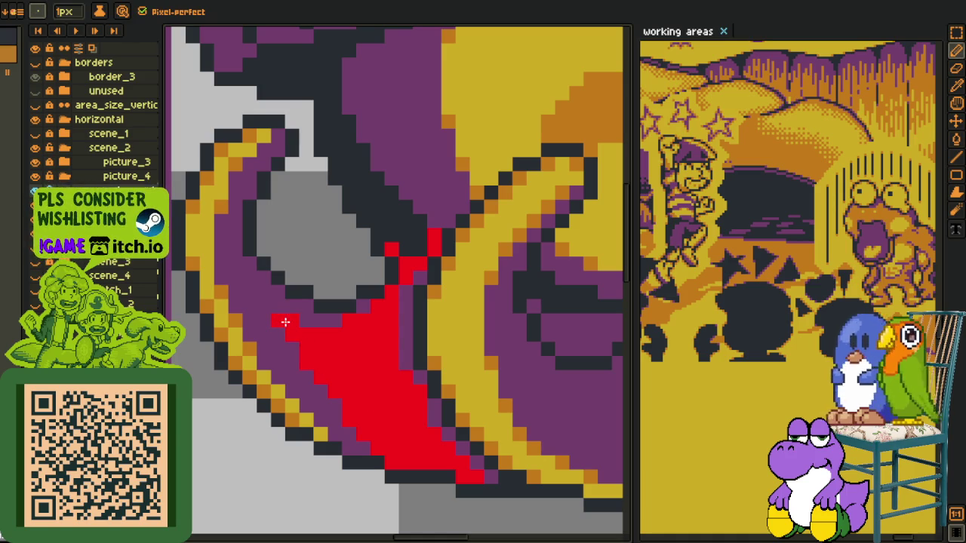
scroll(267, 304, "down", 3)
key("h")
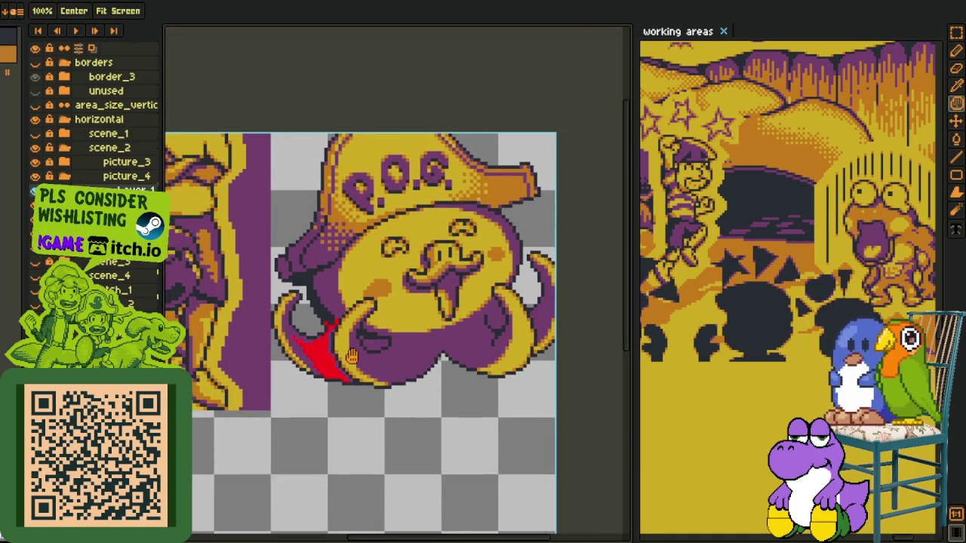
scroll(343, 338, "down", 2)
scroll(343, 339, "up", 3)
scroll(361, 242, "up", 2)
scroll(431, 388, "up", 2)
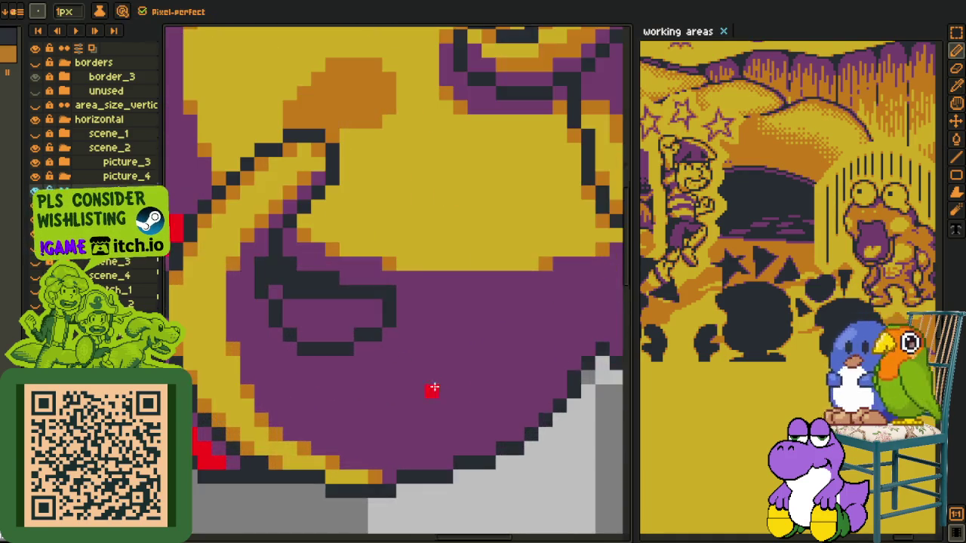
scroll(337, 403, "up", 2)
Pan the view over to the lower tentacles to shade the next one
key("b")
scroll(295, 304, "down", 3)
scroll(294, 270, "up", 1)
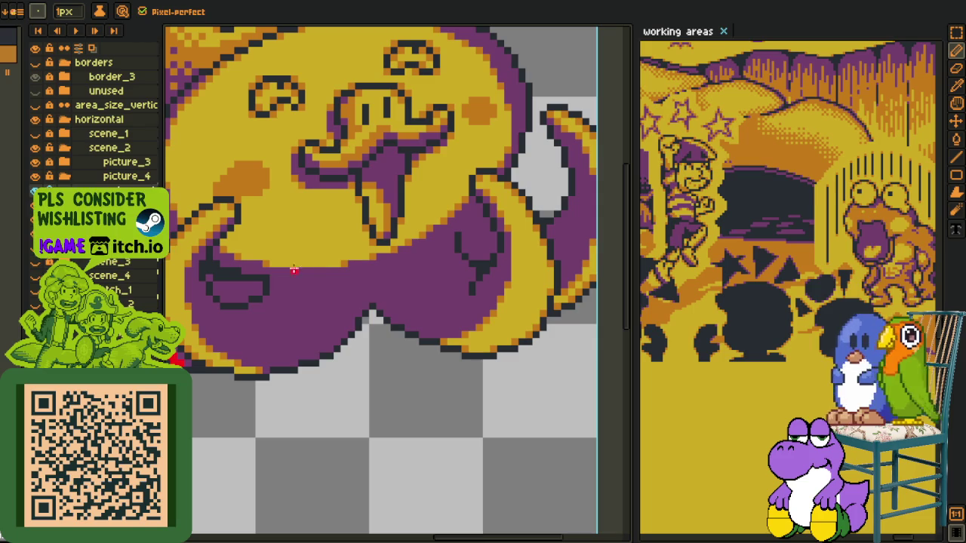
key("h")
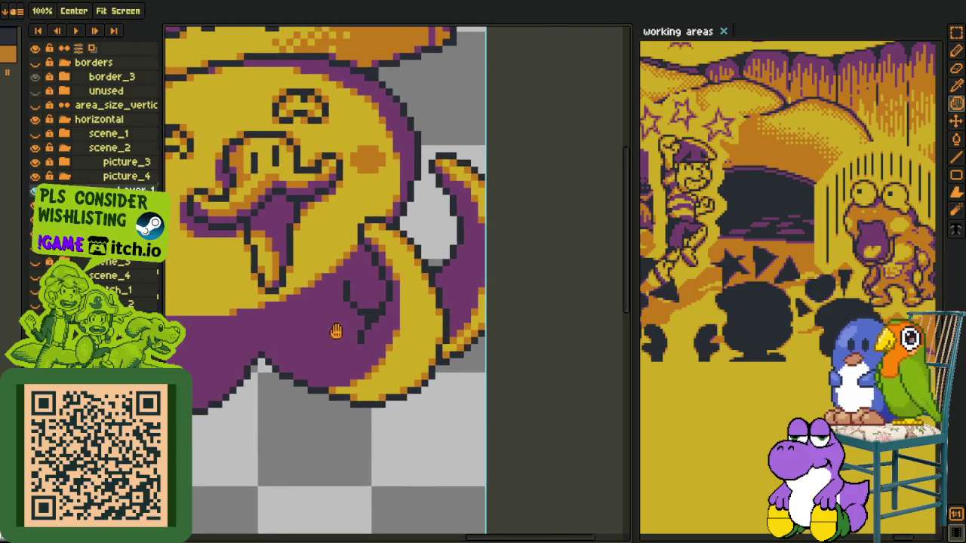
left_click_drag(409, 283, 326, 301)
mouse_move(428, 320)
left_mouse_down()
mouse_move(351, 335)
mouse_move(347, 362)
left_mouse_up()
scroll(351, 336, "up", 1)
key("b")
scroll(302, 340, "up", 1)
scroll(295, 354, "up", 1)
scroll(330, 360, "up", 1)
key("h")
key("b")
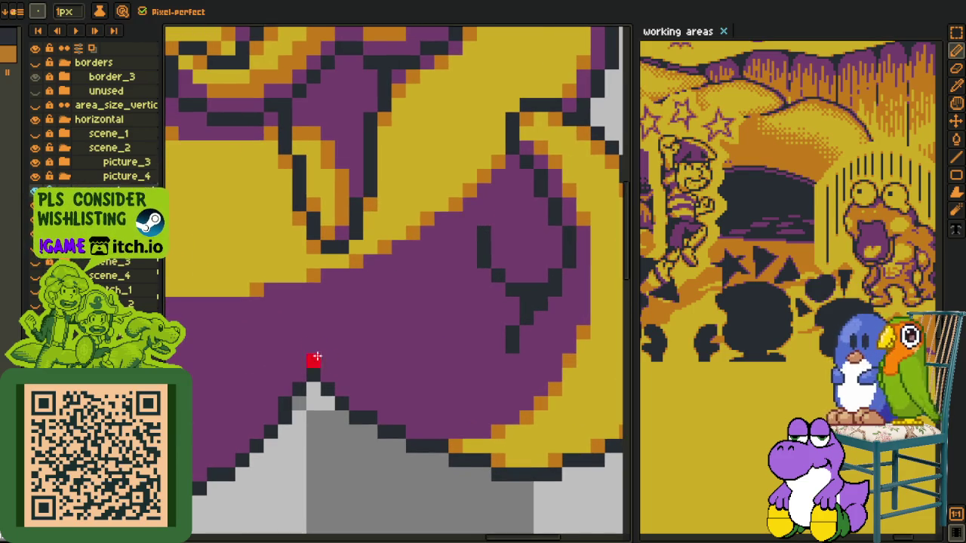
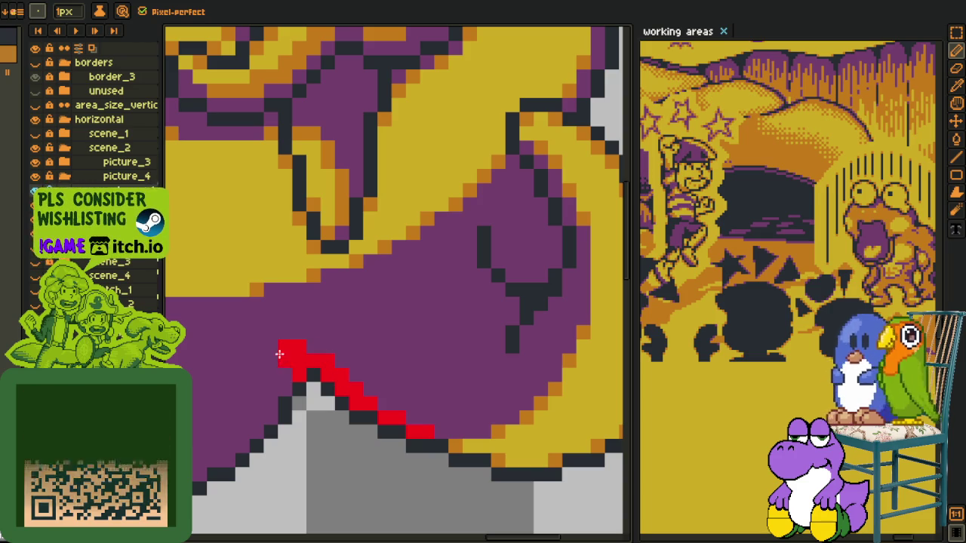
Bucket-fill the interior of the octopus's open mouth with red
scroll(281, 348, "down", 3)
scroll(283, 378, "down", 2)
scroll(283, 377, "up", 2)
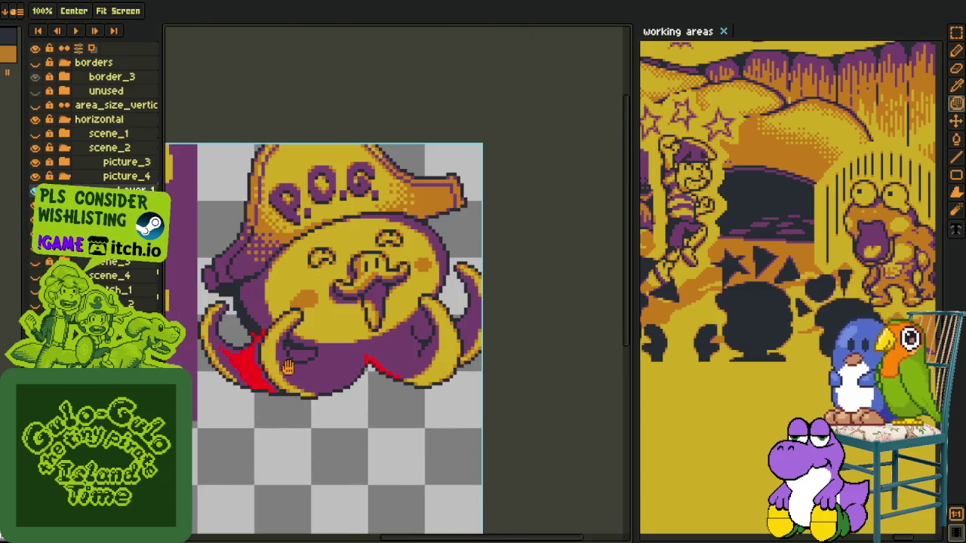
key("i")
scroll(321, 330, "up", 2)
key("g")
left_click(199, 395, "alt")
left_click(302, 352)
Replace all red #FF0000 pixels with the dark outline colour #20202F
scroll(291, 335, "down", 1)
scroll(291, 334, "down", 1)
key("i")
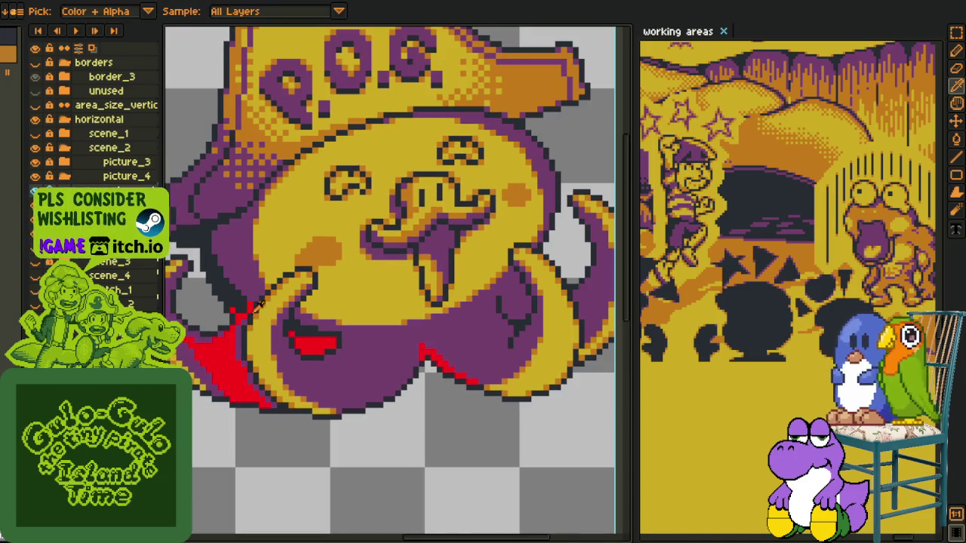
key("shift+r")
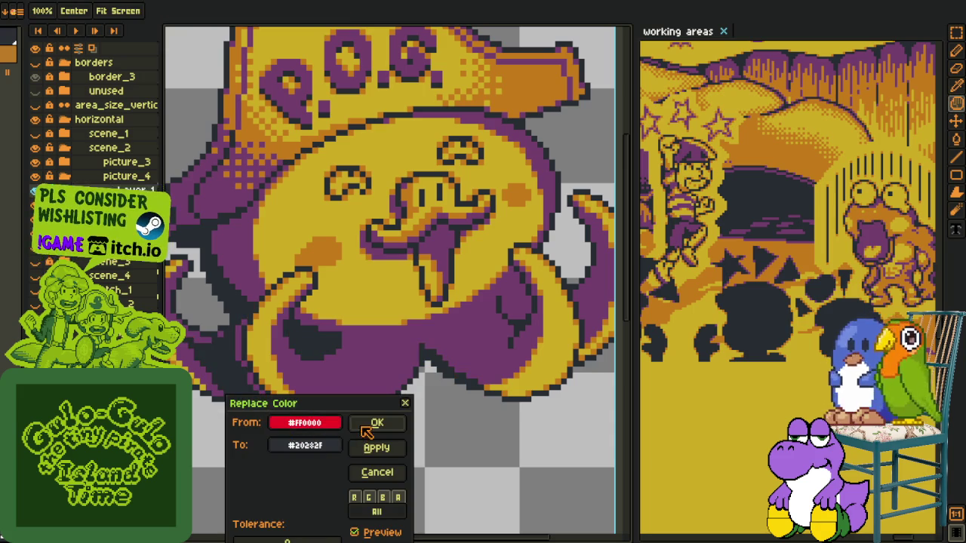
left_click(379, 425)
scroll(338, 425, "down", 3)
scroll(334, 424, "up", 3)
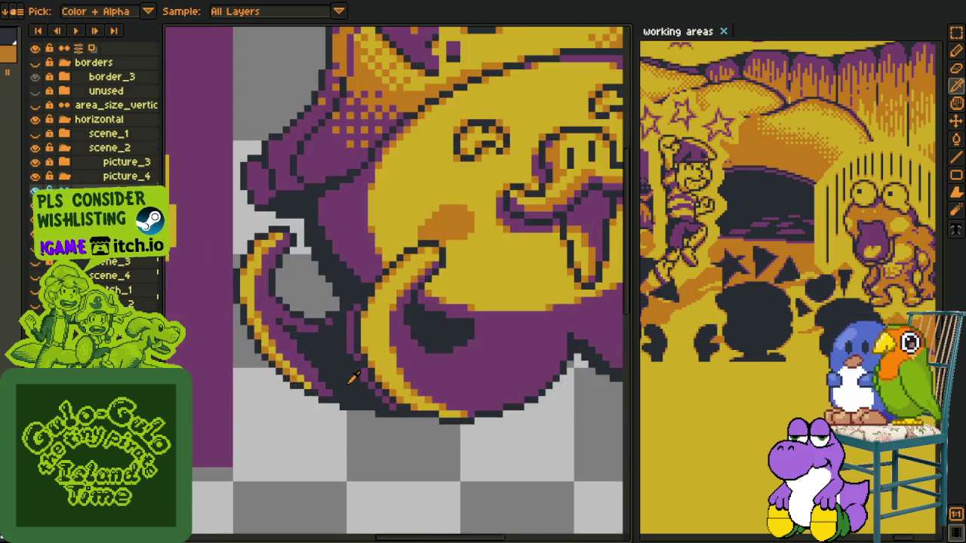
scroll(381, 396, "up", 1)
Bucket-fill the two purple strips inside the mouth with the dark colour
key("g")
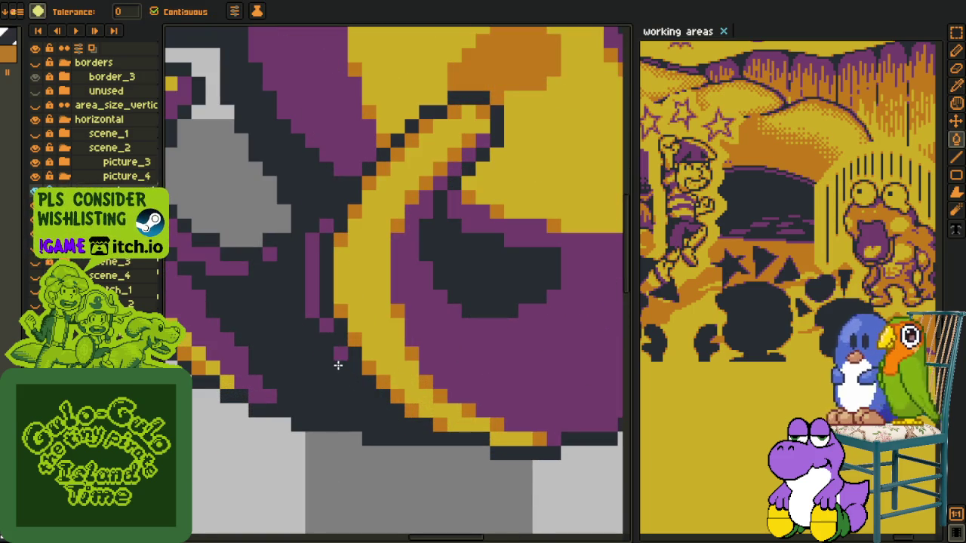
left_click(325, 333)
left_click(310, 296)
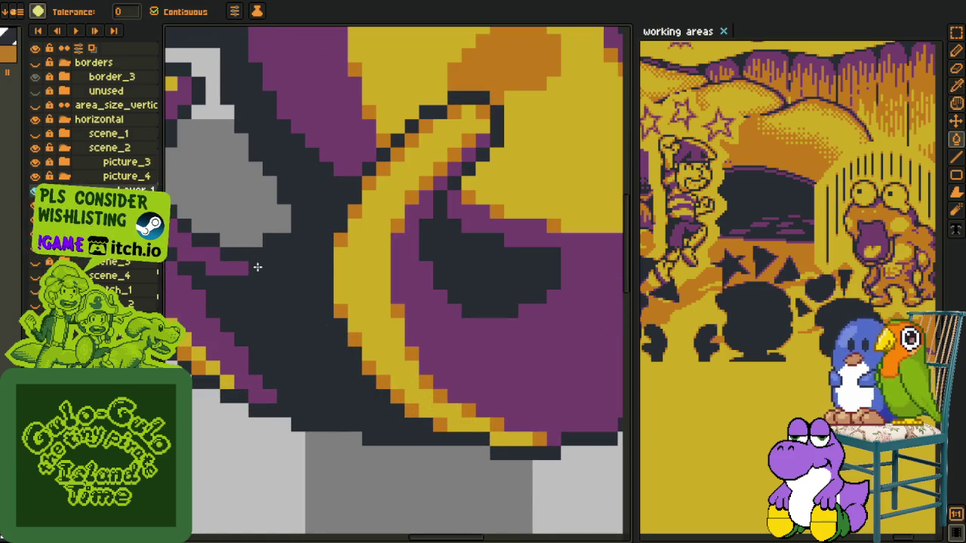
With the 1px pencil, repaint stray purple and dark pixels along the mouth's diagonal
key("z")
scroll(291, 307, "down", 1)
key("b")
scroll(231, 287, "up", 2)
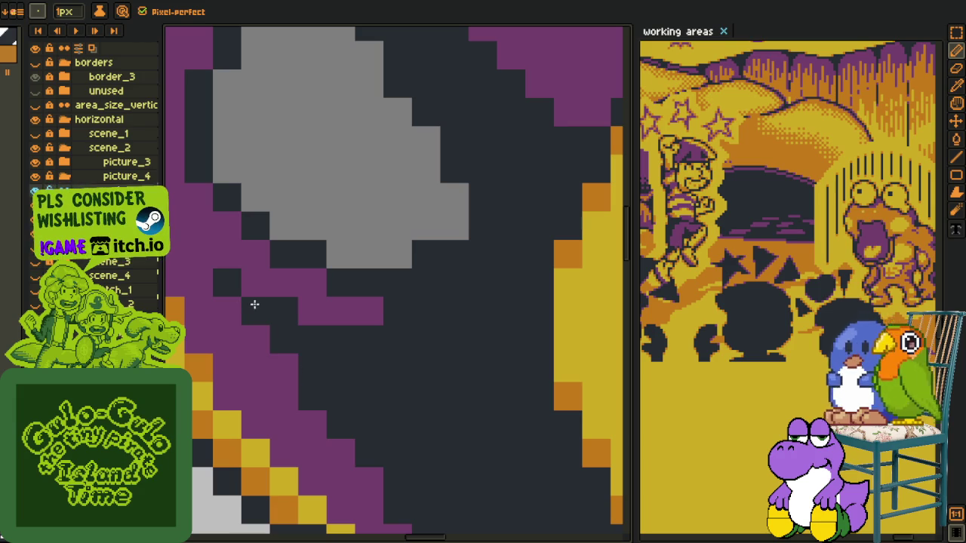
mouse_move(211, 274)
left_mouse_down()
mouse_move(302, 349)
mouse_move(319, 405)
mouse_move(276, 298)
left_mouse_up()
left_click(256, 254)
left_click_drag(263, 262, 378, 323)
mouse_move(312, 392)
left_mouse_down()
mouse_move(389, 504)
mouse_move(327, 339)
left_mouse_up()
left_click(448, 409)
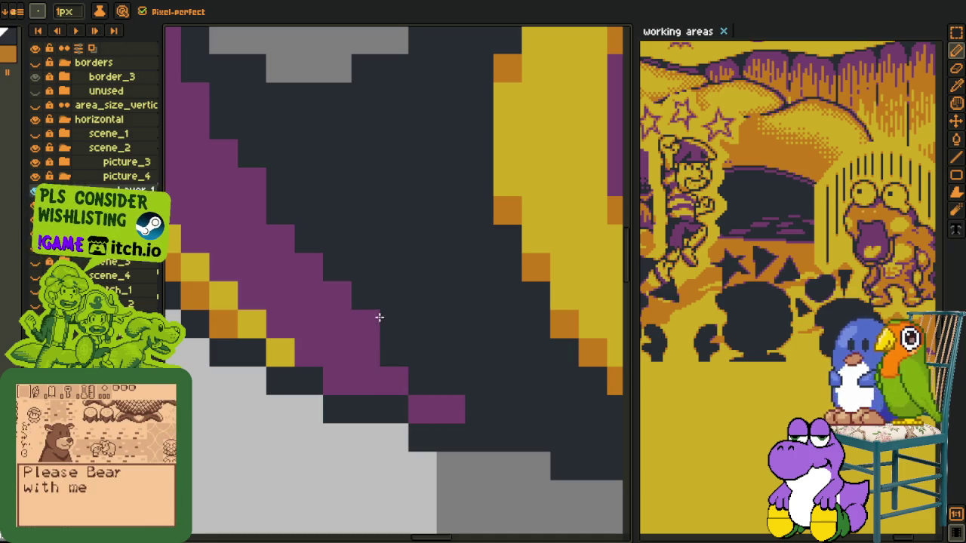
Open the floating sprite Preview (F7) and move it away from the canvas
left_click_drag(280, 196, 332, 301)
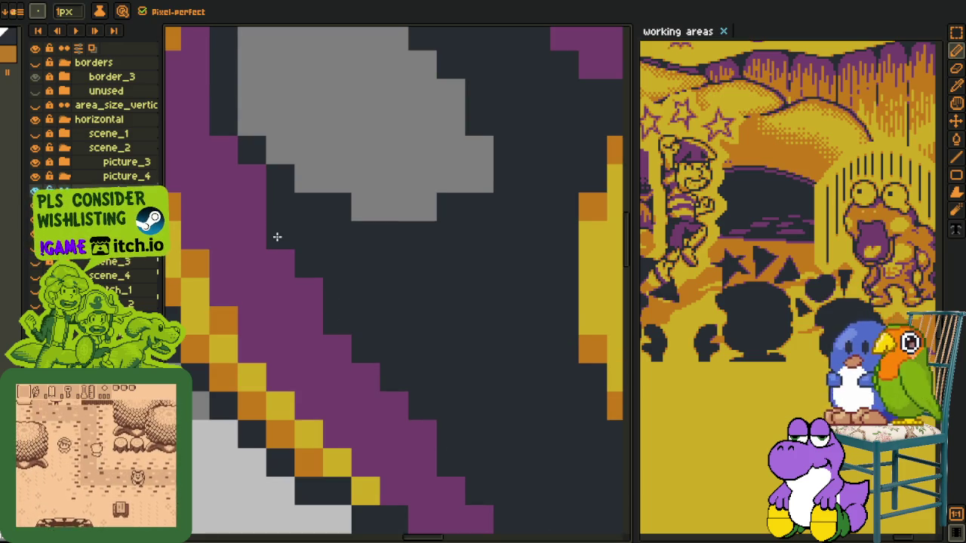
scroll(277, 237, "down", 3)
scroll(354, 261, "down", 3)
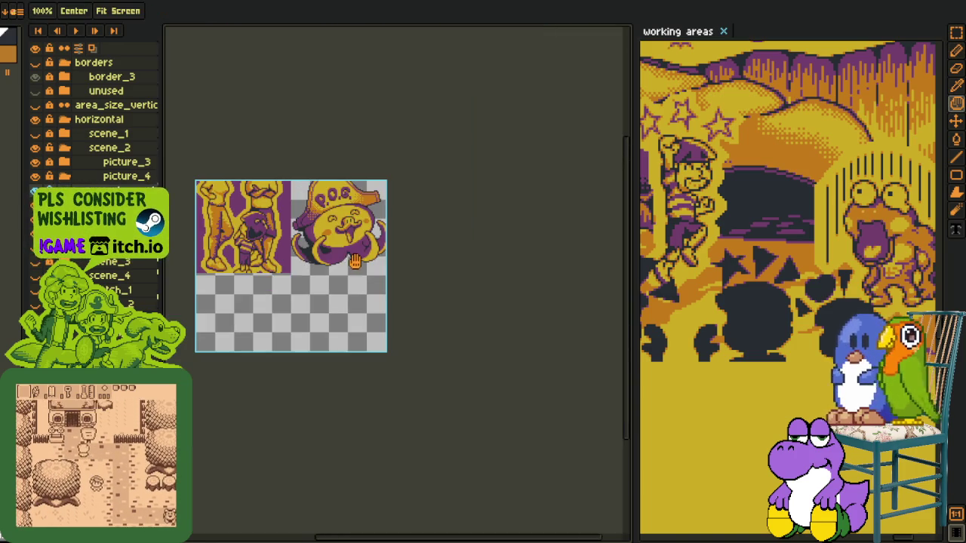
scroll(354, 261, "up", 3)
scroll(370, 302, "up", 1)
scroll(392, 340, "up", 1)
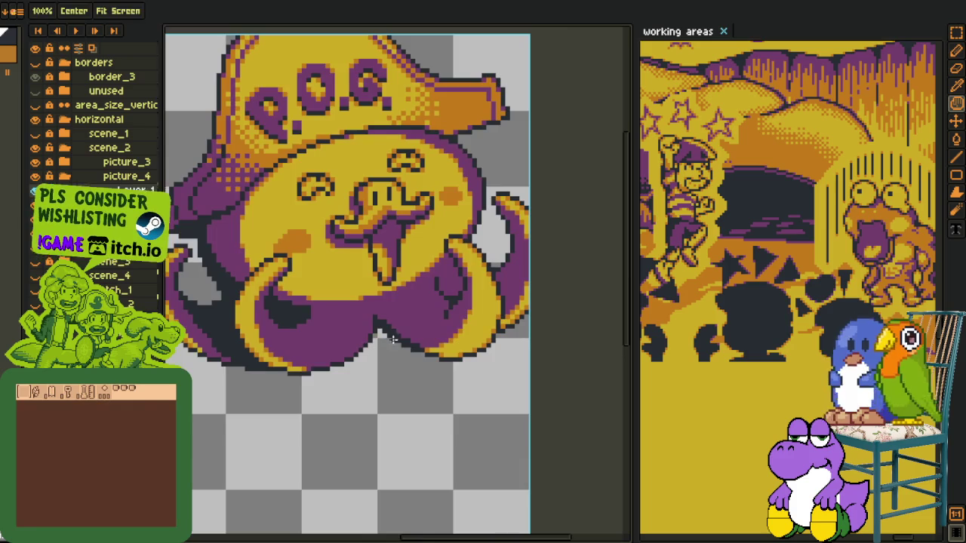
scroll(392, 340, "up", 3)
scroll(407, 336, "down", 2)
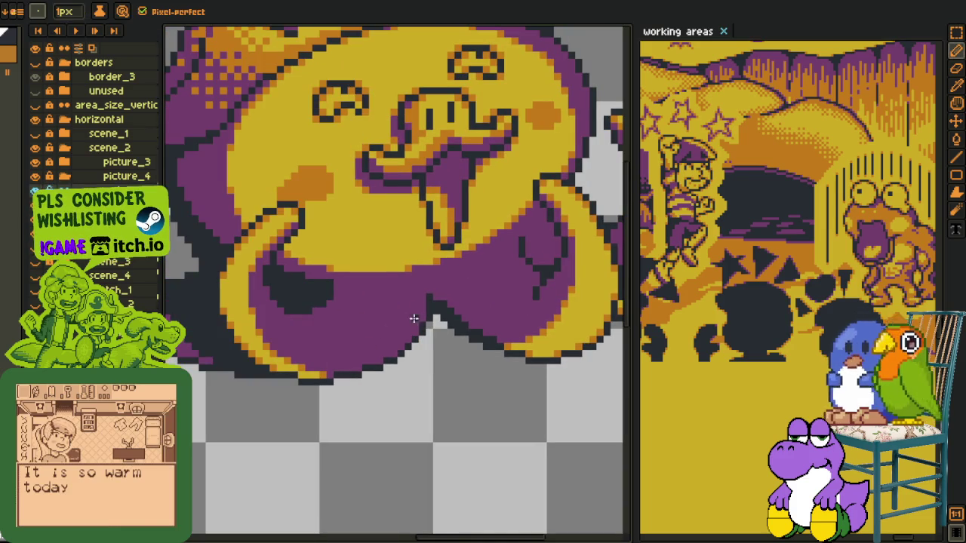
scroll(390, 311, "down", 1)
scroll(407, 340, "down", 2)
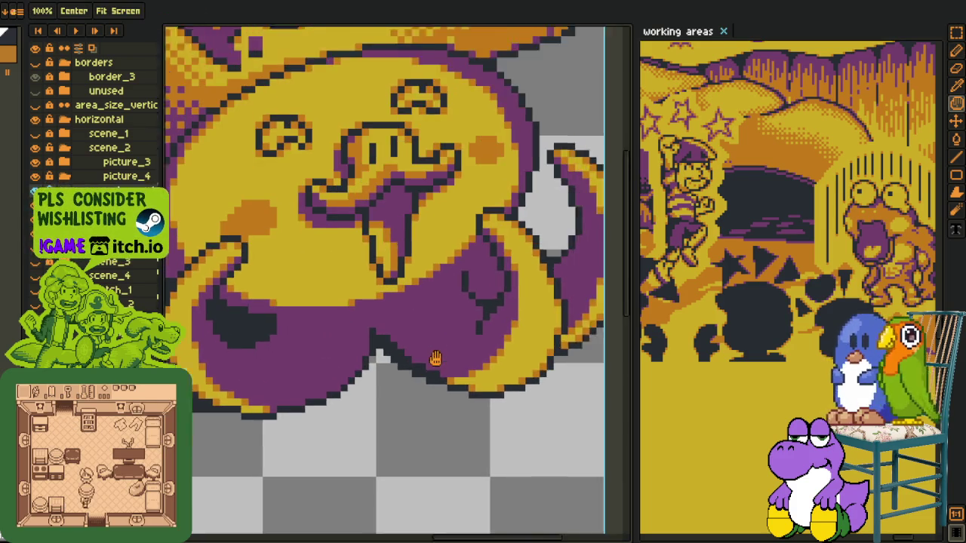
scroll(423, 378, "down", 2)
scroll(400, 381, "up", 1)
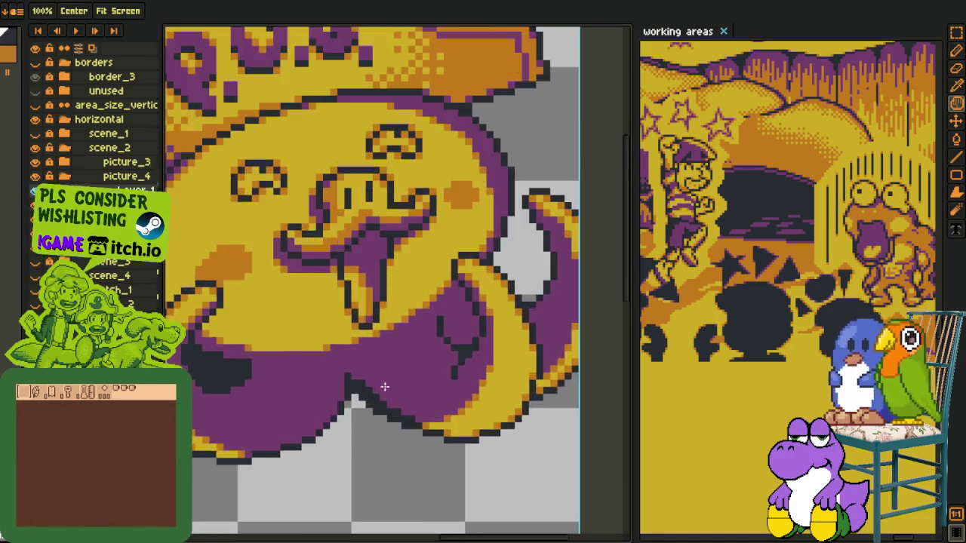
key("p")
scroll(374, 386, "up", 2)
scroll(597, 427, "down", 1)
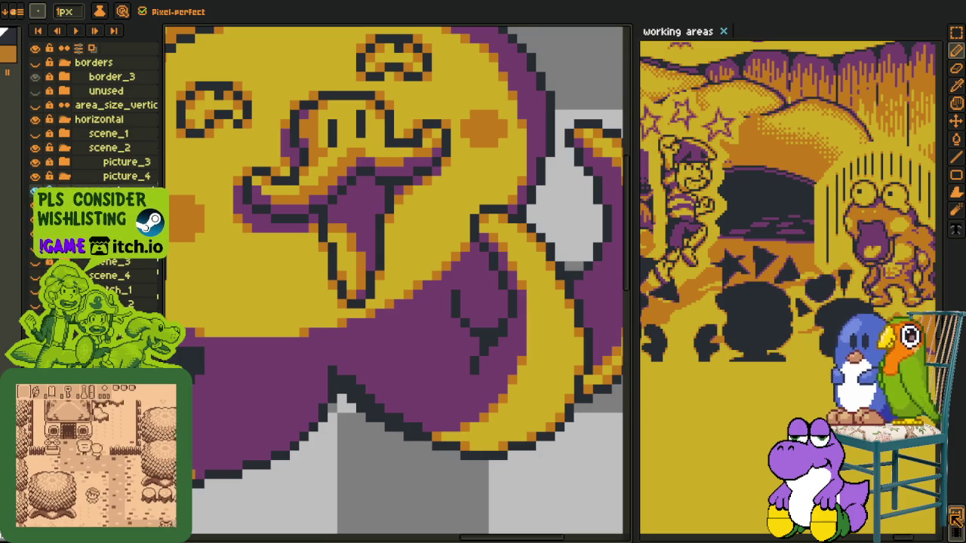
key("F7")
left_click_drag(140, 81, 114, 40)
Draw a diagonal run of dark pixels along the tentacle edge, joining the existing dark run
scroll(381, 330, "down", 3)
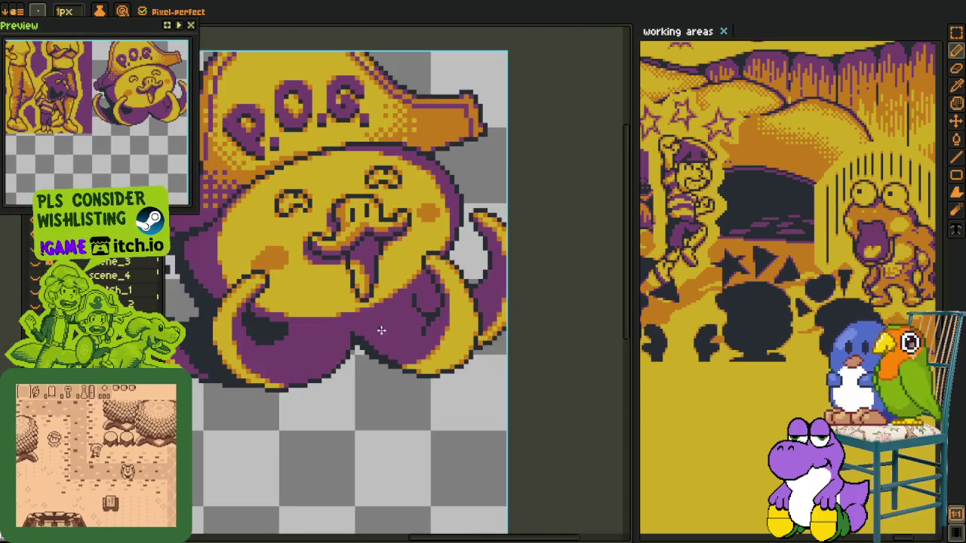
scroll(381, 330, "down", 1)
scroll(455, 345, "up", 3)
scroll(336, 407, "up", 1)
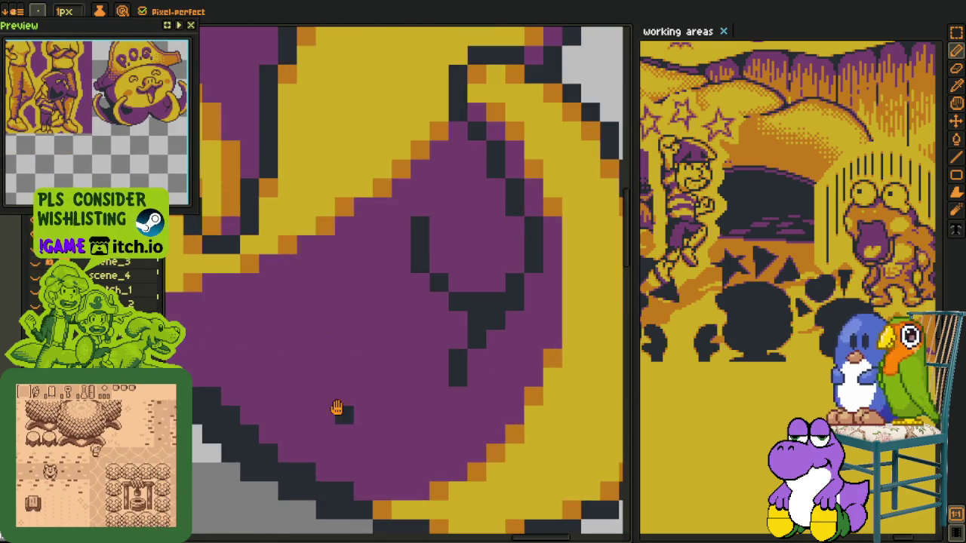
left_click_drag(336, 408, 439, 385)
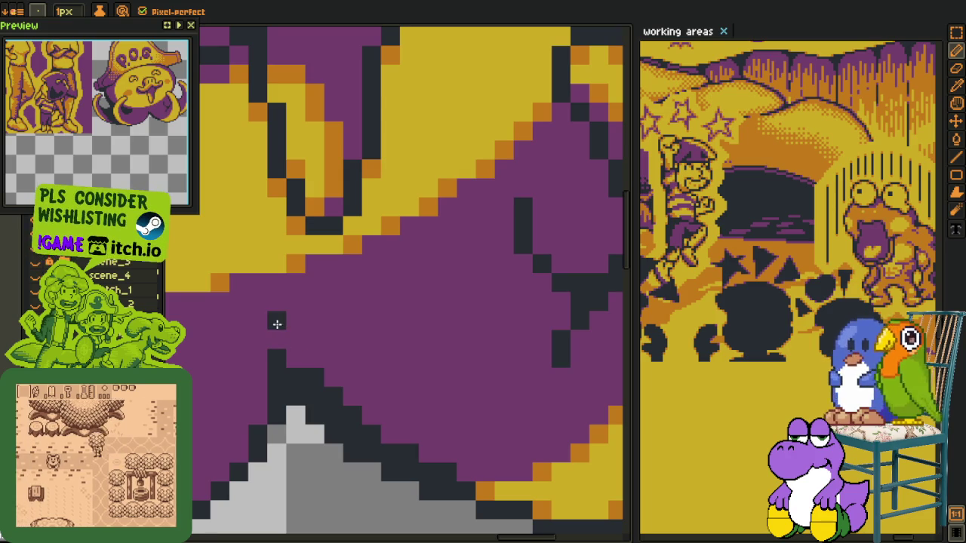
left_click_drag(276, 328, 308, 362)
left_click_drag(263, 384, 256, 418)
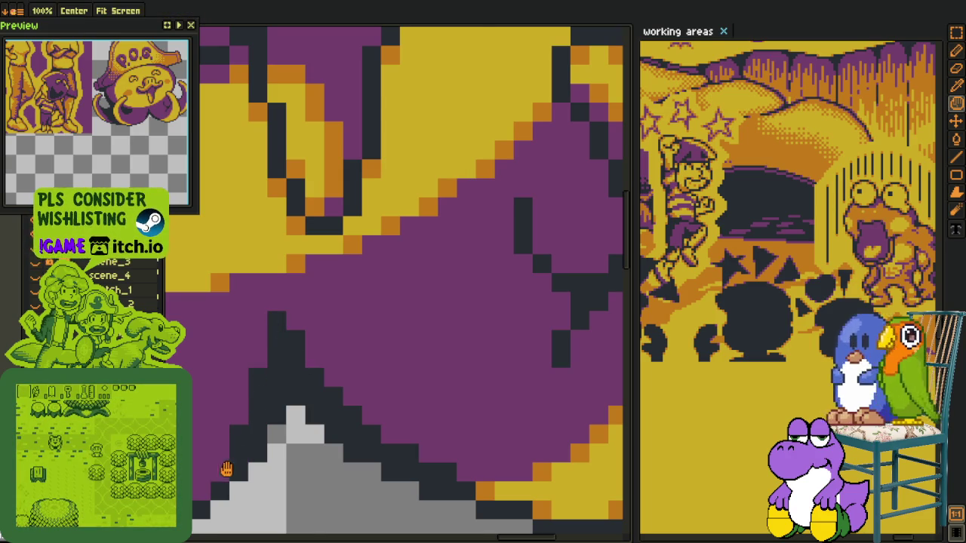
Select a rectangular area over the octopus
left_click_drag(227, 468, 334, 367)
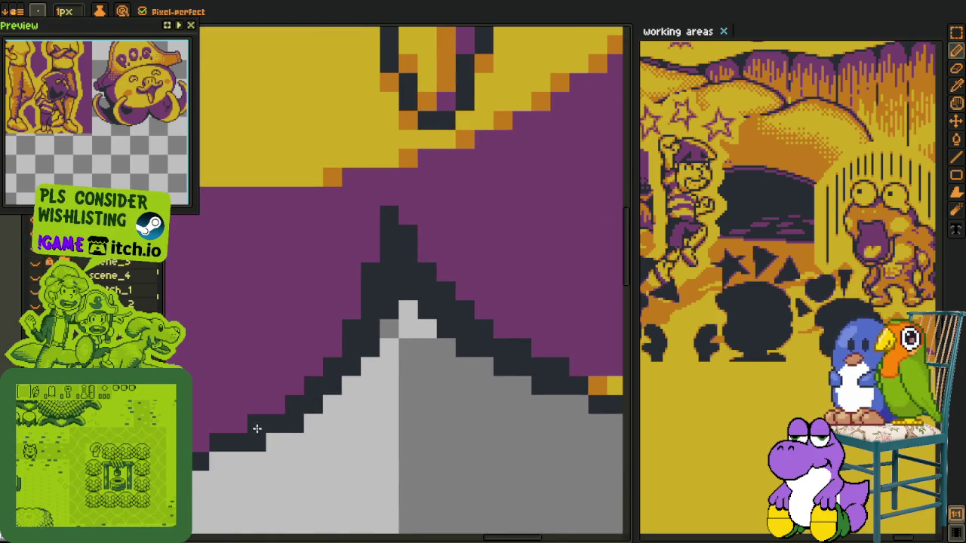
scroll(226, 441, "down", 2)
scroll(287, 407, "down", 2)
scroll(346, 386, "down", 1)
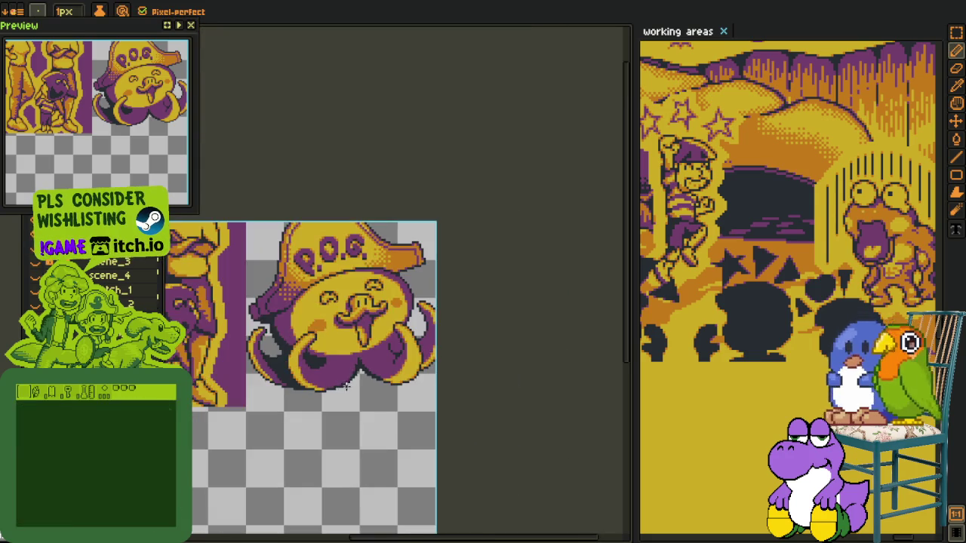
scroll(354, 389, "up", 1)
key("alt")
left_click_drag(205, 209, 480, 439)
scroll(332, 297, "up", 1)
scroll(332, 296, "down", 1)
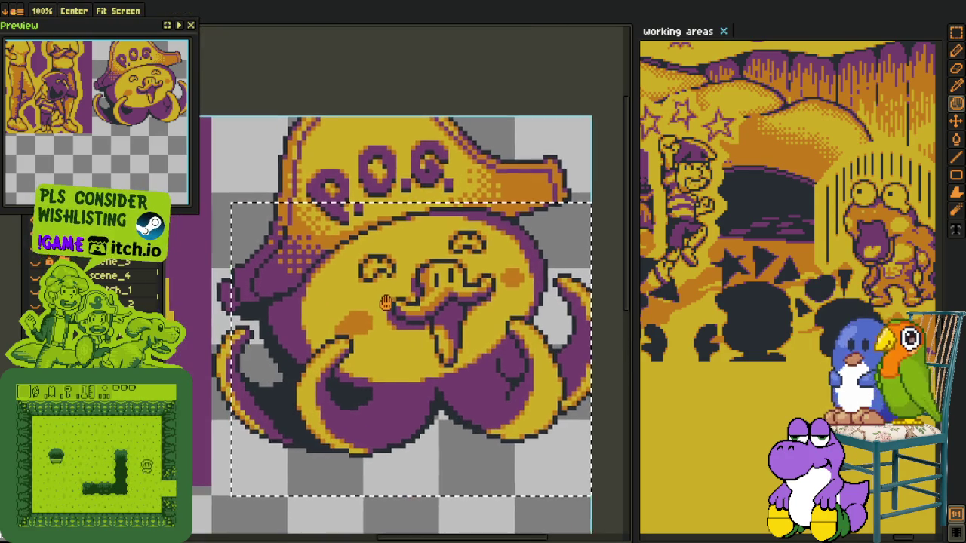
scroll(355, 287, "up", 2)
left_click_drag(348, 261, 506, 349)
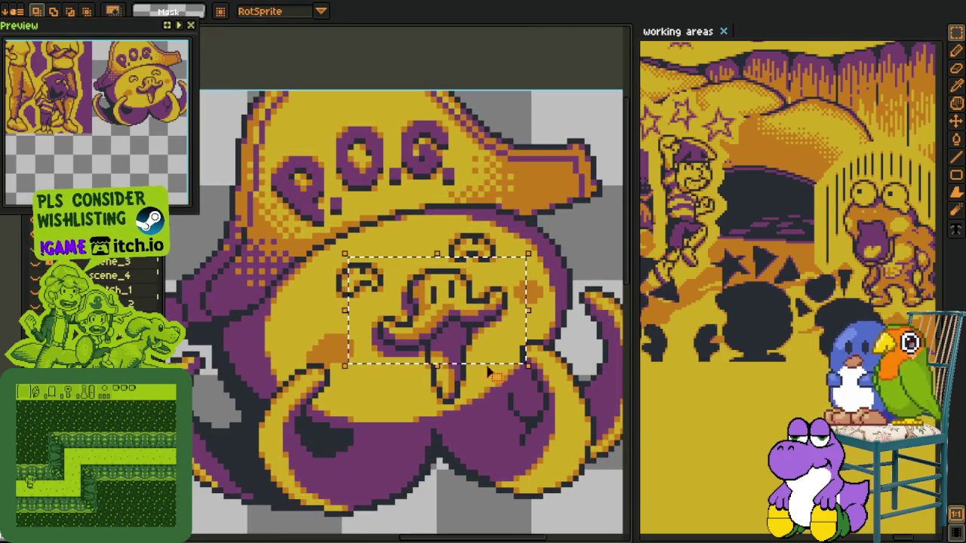
scroll(453, 340, "up", 1)
scroll(414, 338, "up", 1)
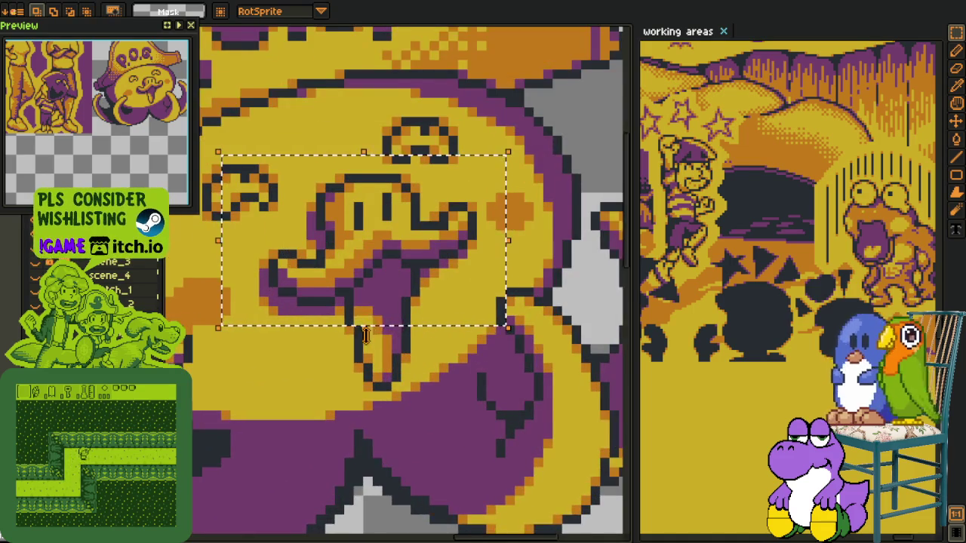
scroll(413, 337, "up", 1)
scroll(392, 355, "down", 2)
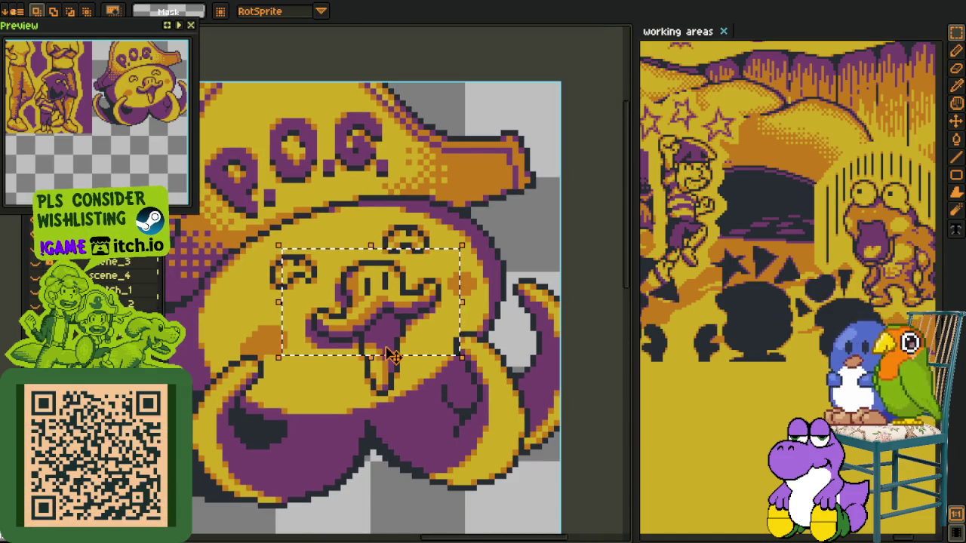
scroll(414, 415, "down", 2)
key("space")
left_click_drag(434, 365, 438, 346)
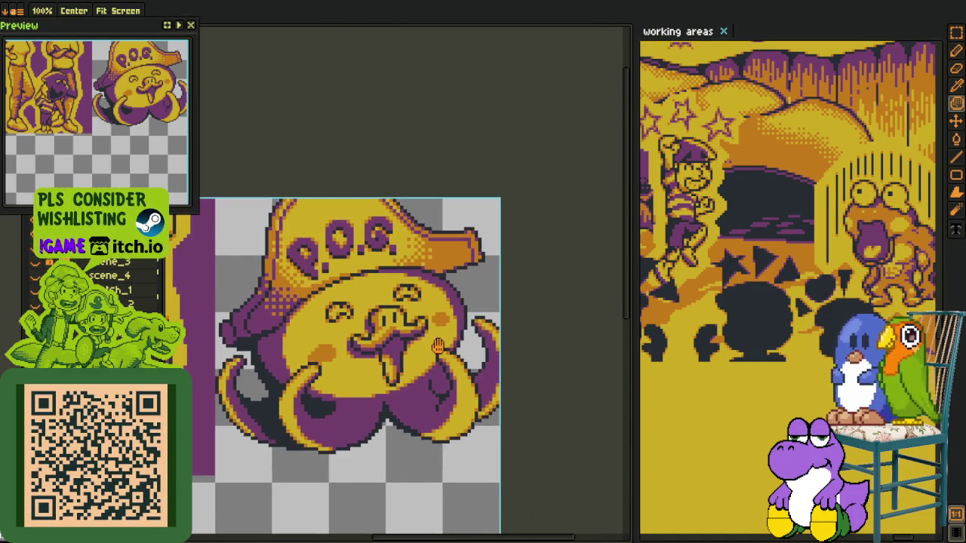
left_click_drag(438, 300, 463, 279)
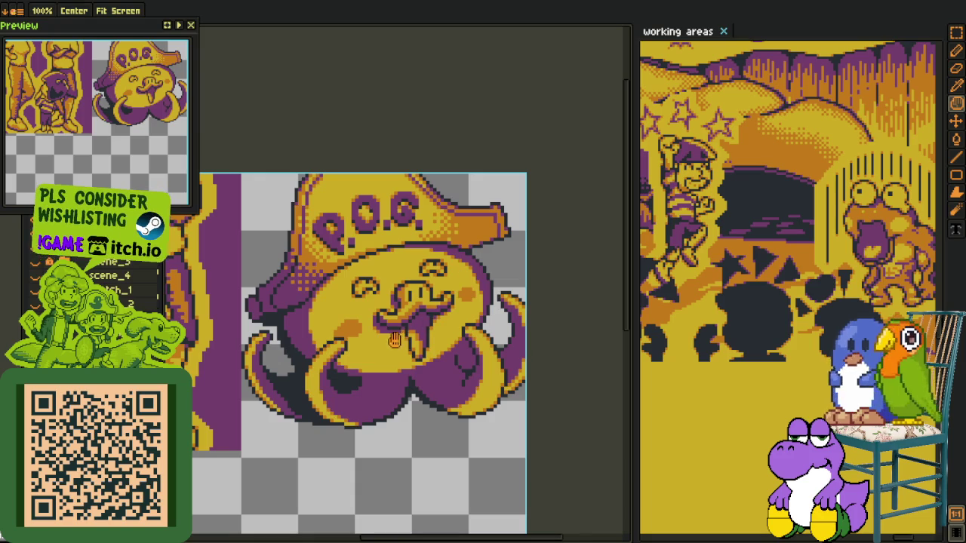
Paint the purple pixels along the tentacle's lower band dark
scroll(394, 340, "up", 1)
scroll(394, 340, "up", 1)
scroll(394, 341, "up", 1)
scroll(340, 355, "up", 1)
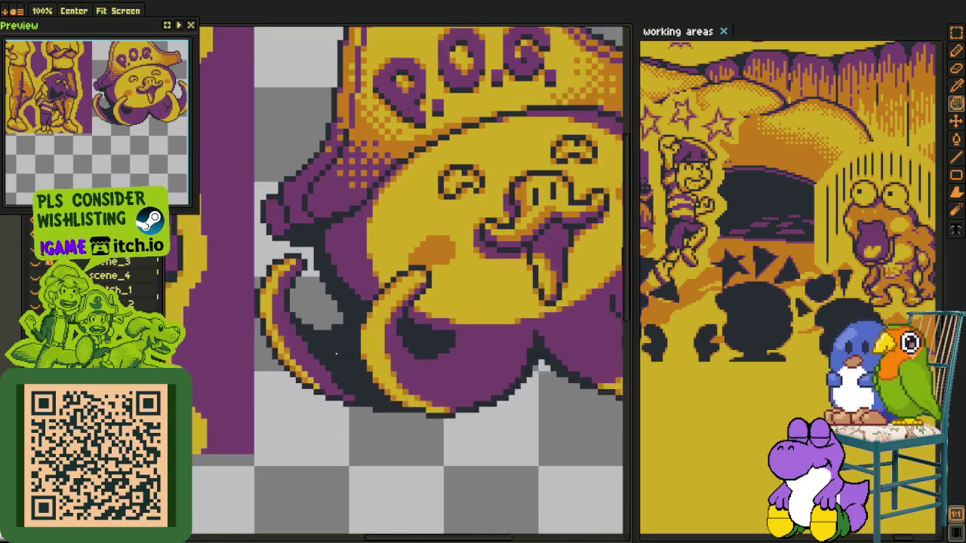
scroll(336, 353, "up", 1)
key("o")
scroll(307, 338, "down", 1)
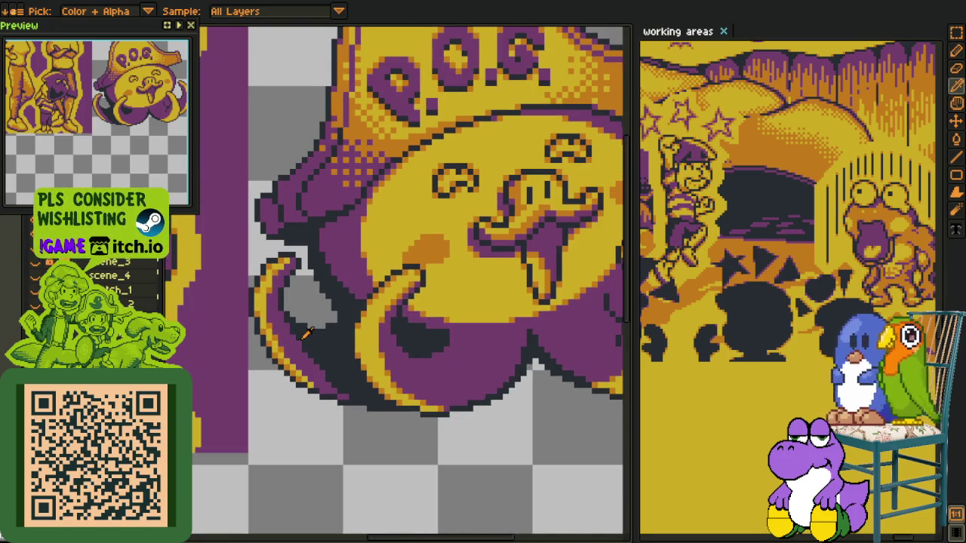
scroll(308, 335, "up", 1)
scroll(307, 334, "up", 1)
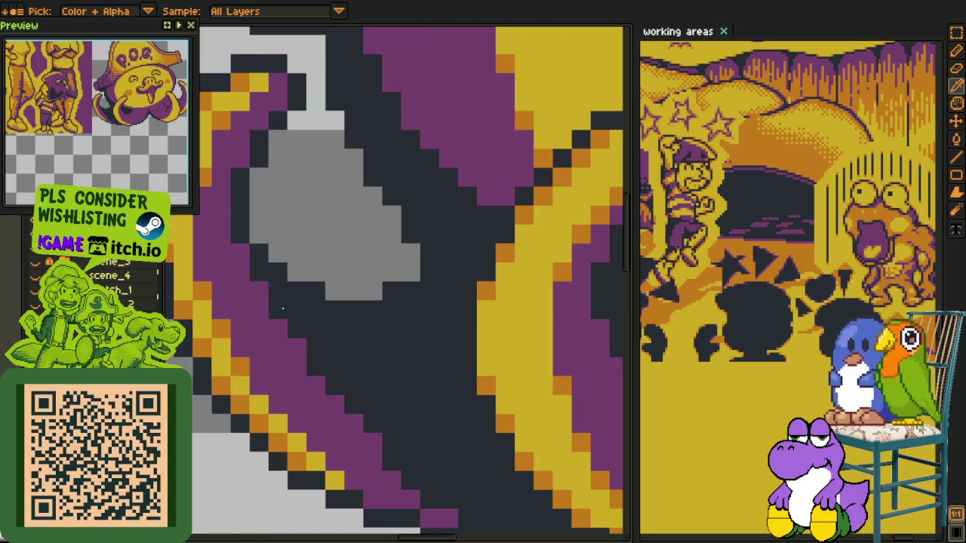
key("e")
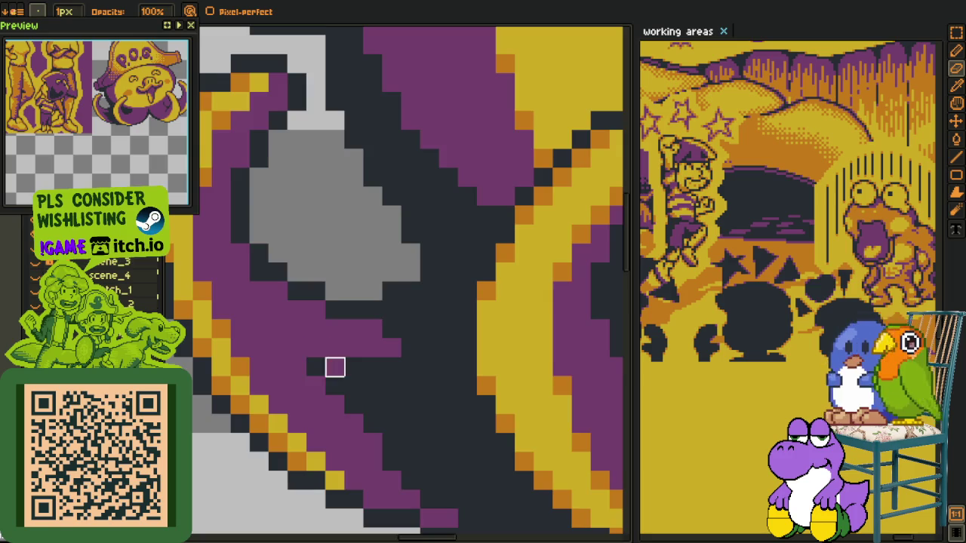
scroll(335, 369, "down", 3)
key("o")
scroll(363, 352, "up", 3)
key("b")
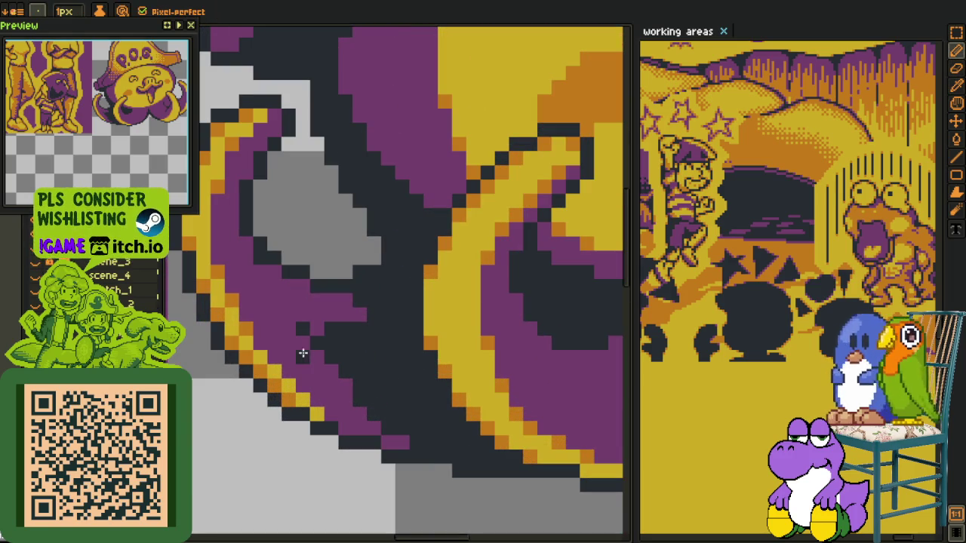
left_click_drag(295, 369, 334, 388)
Flood-fill an area, then erase dark pixels to extend the purple band right
key("g")
left_click(392, 440)
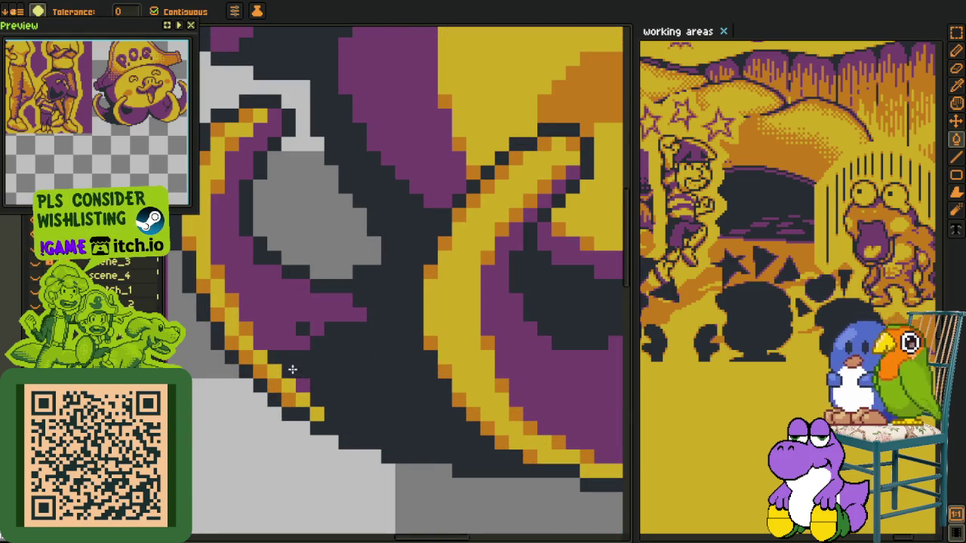
key("o")
key("e")
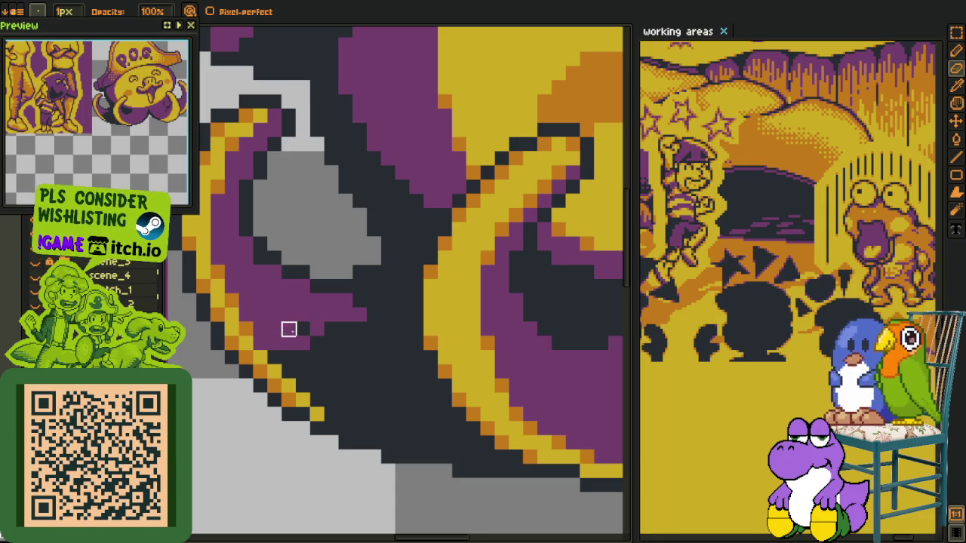
left_click_drag(374, 315, 388, 299)
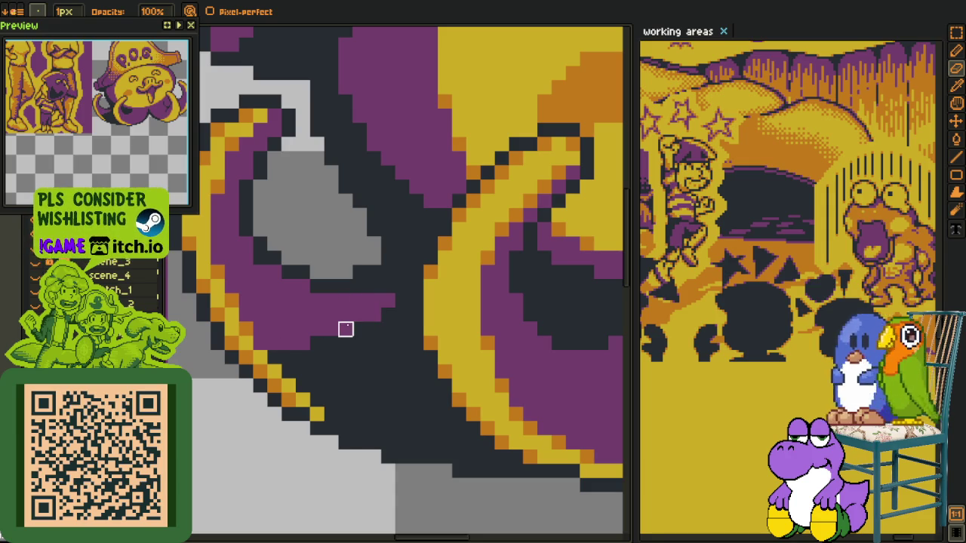
left_click(327, 338, "alt")
key("b")
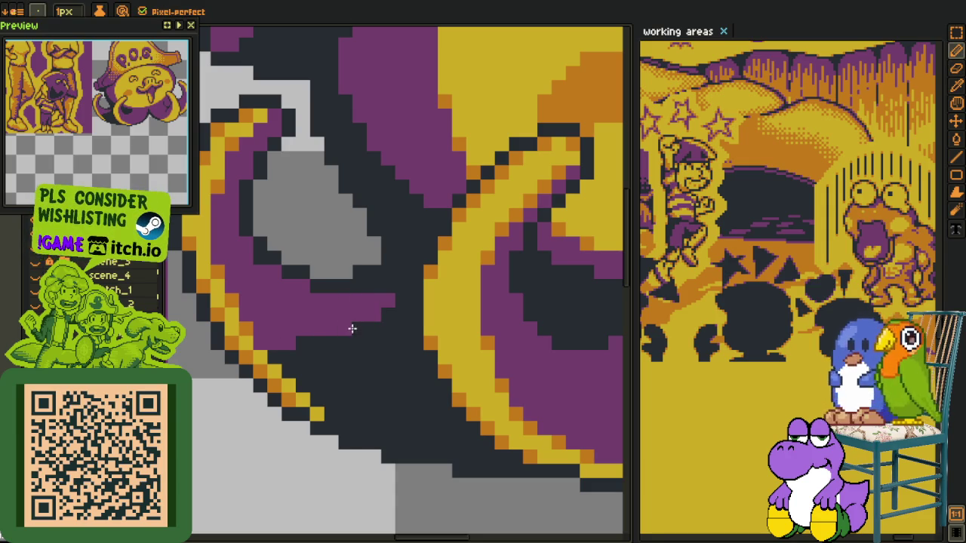
Remove dark pixels along the tentacle's lower edge and paint dark pixels below it
scroll(345, 331, "down", 2)
scroll(345, 331, "down", 1)
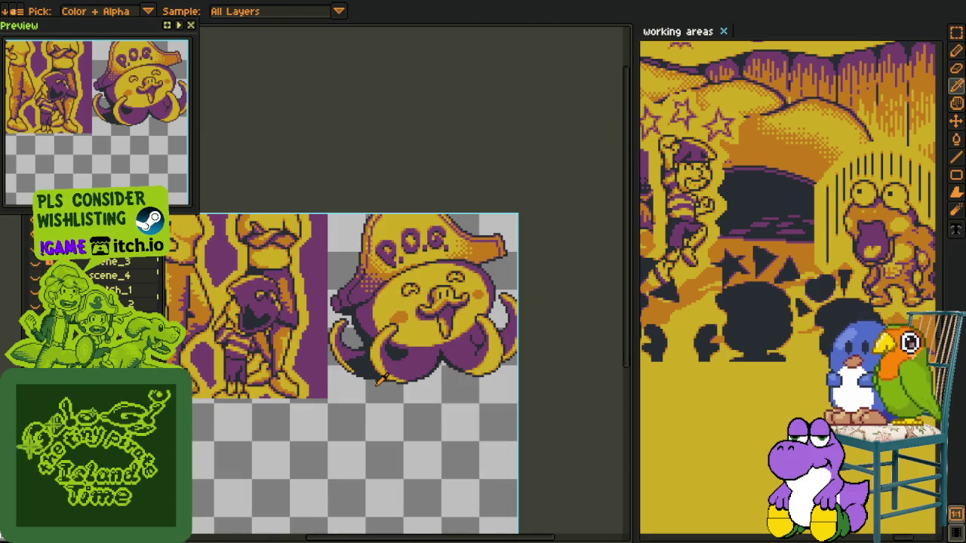
scroll(363, 349, "up", 3)
scroll(363, 348, "up", 2)
key("e")
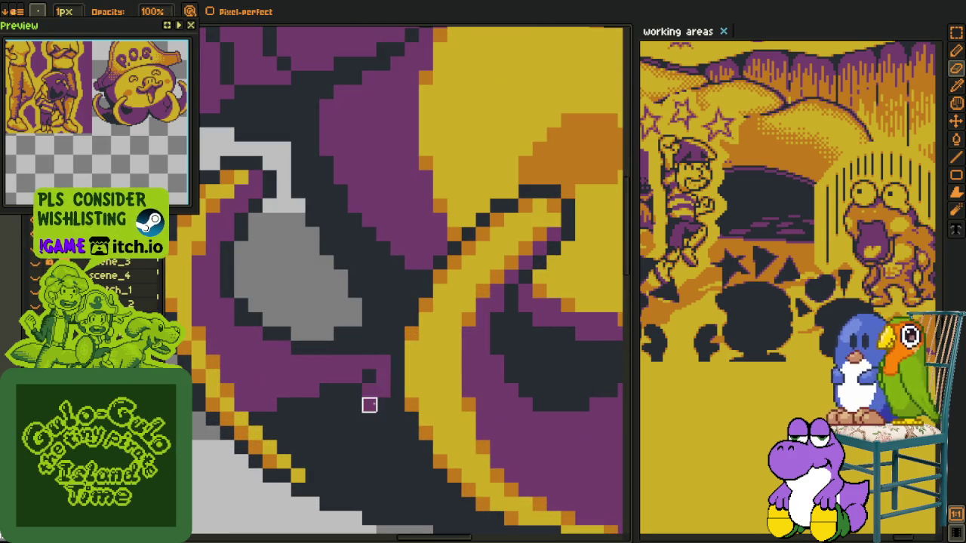
left_click_drag(369, 405, 355, 391)
key("i")
key("b")
left_click_drag(276, 405, 252, 402)
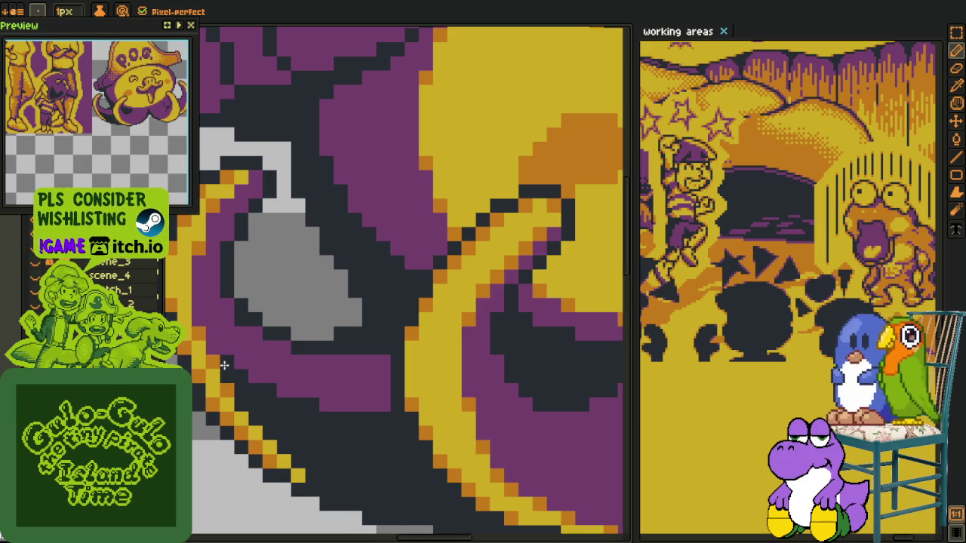
Recentre the octopus in view and save the sprite with Ctrl+S
scroll(224, 365, "down", 3)
scroll(305, 427, "down", 3)
key("i")
scroll(320, 436, "up", 2)
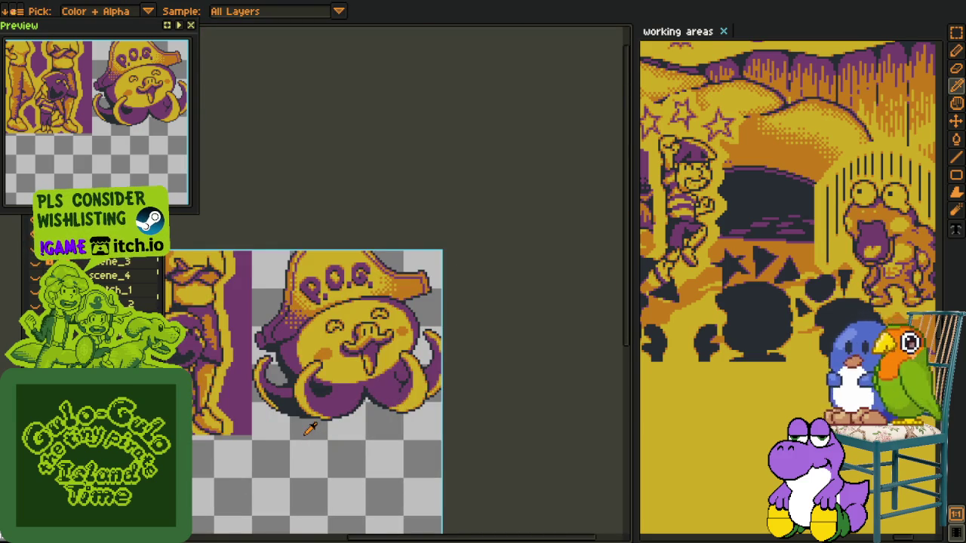
scroll(310, 435, "down", 2)
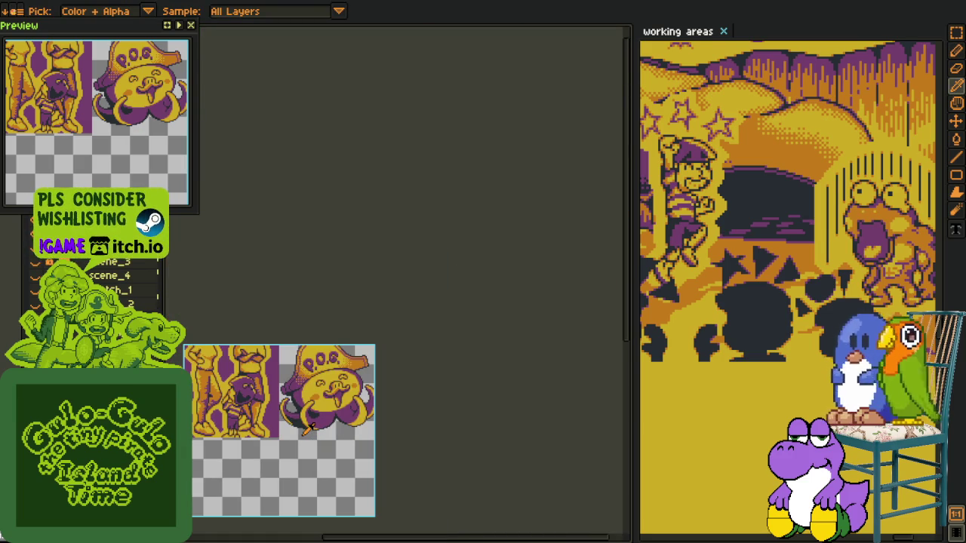
scroll(306, 437, "up", 3)
scroll(306, 362, "up", 2)
key("e")
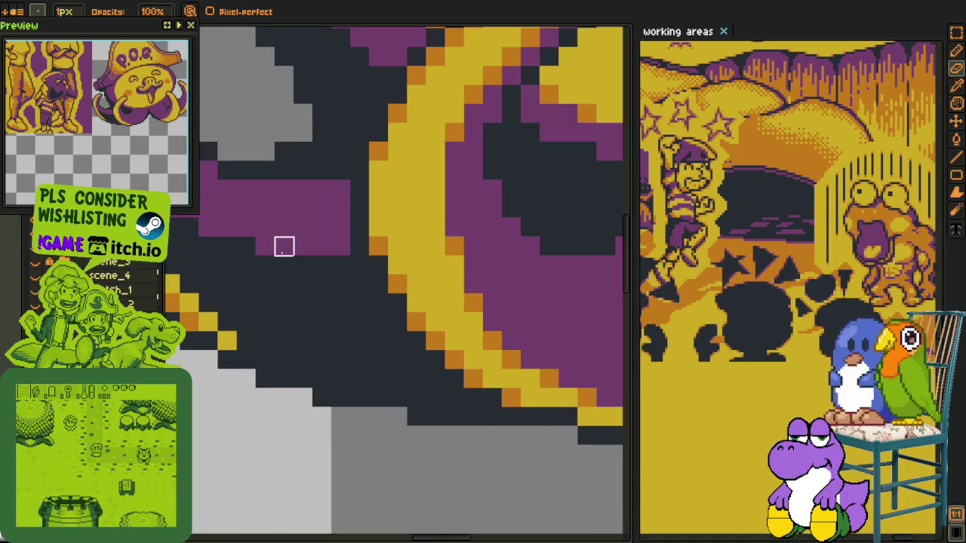
left_click_drag(359, 265, 509, 434)
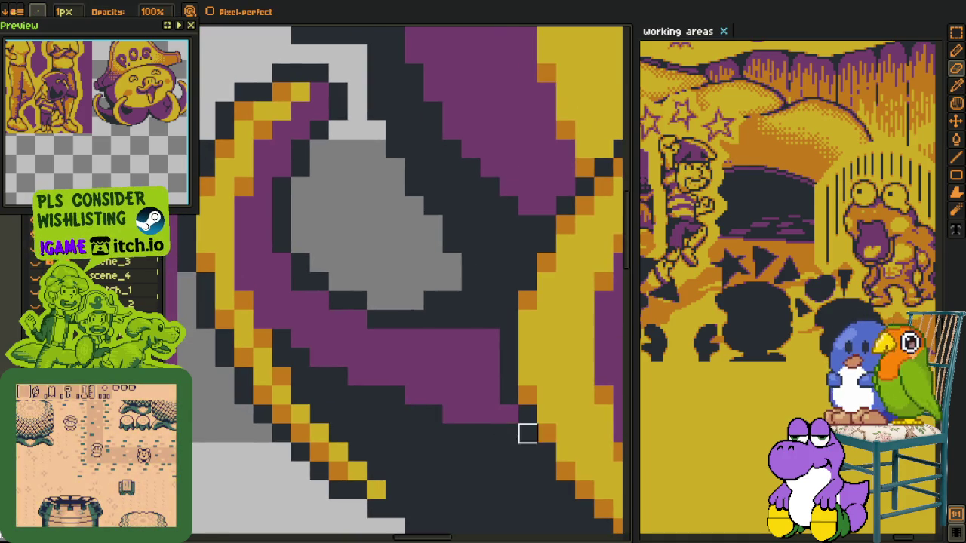
scroll(319, 338, "down", 2)
scroll(382, 430, "down", 1)
key("i")
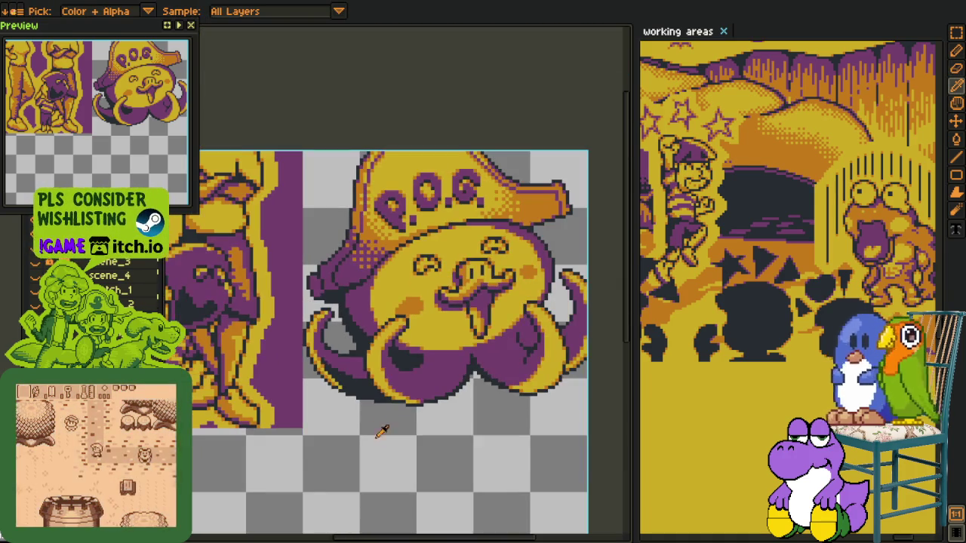
left_click_drag(383, 432, 300, 445)
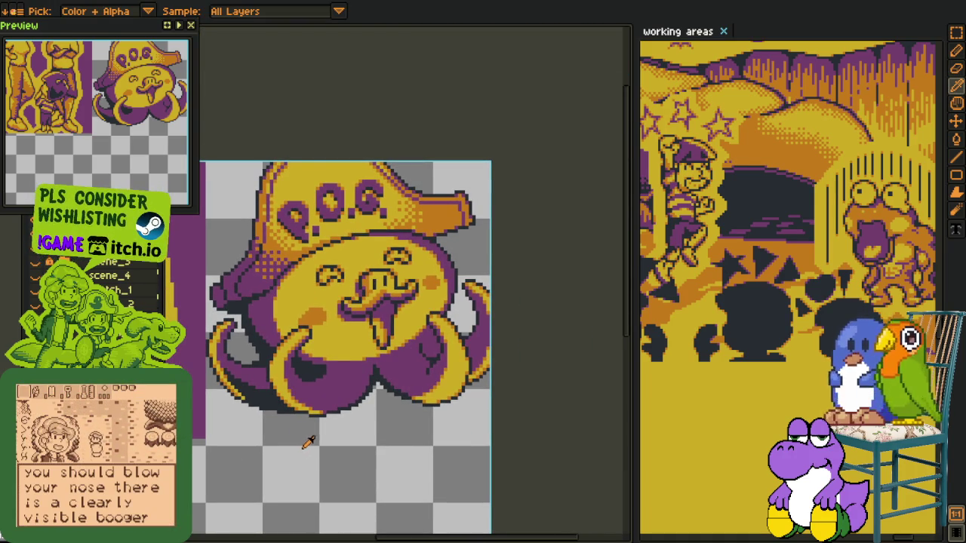
key("ctrl+s")
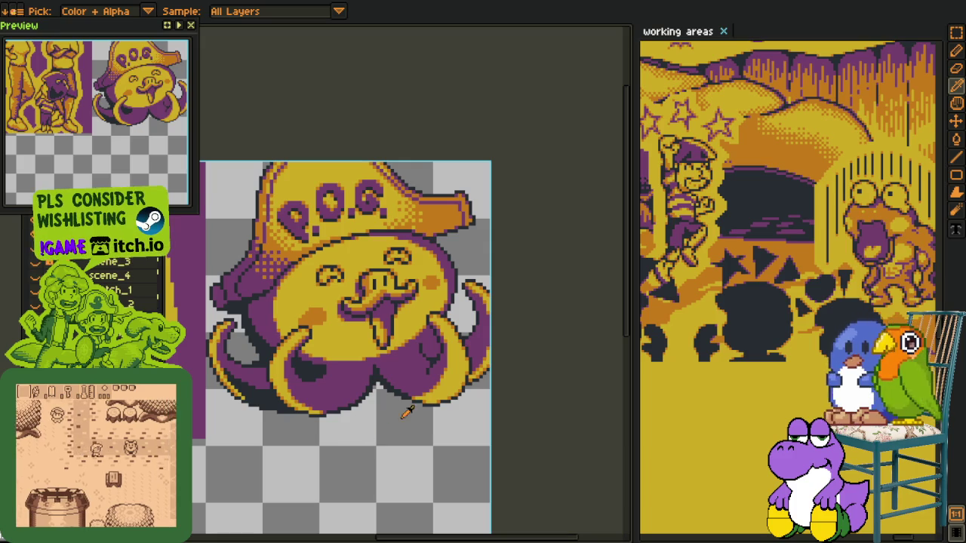
left_click_drag(400, 420, 409, 452)
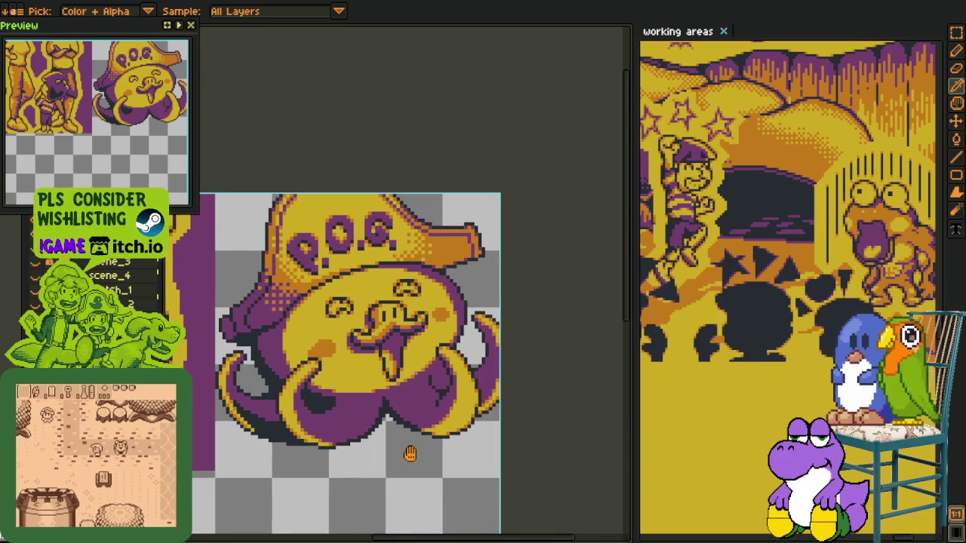
scroll(415, 447, "down", 1)
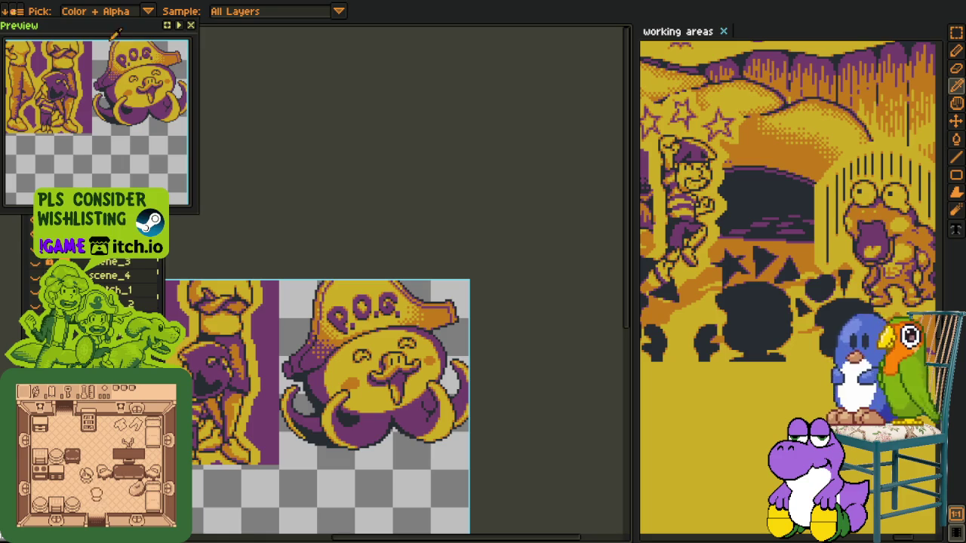
Move the Preview panel above the canvas and add a new empty layer
left_click_drag(129, 30, 465, 18)
right_click(109, 190)
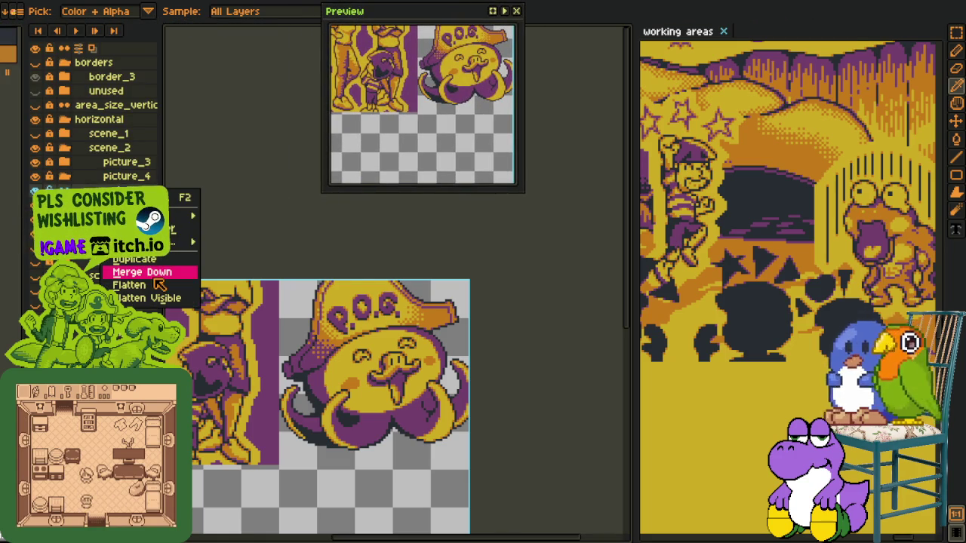
left_click(155, 276)
right_click(113, 220)
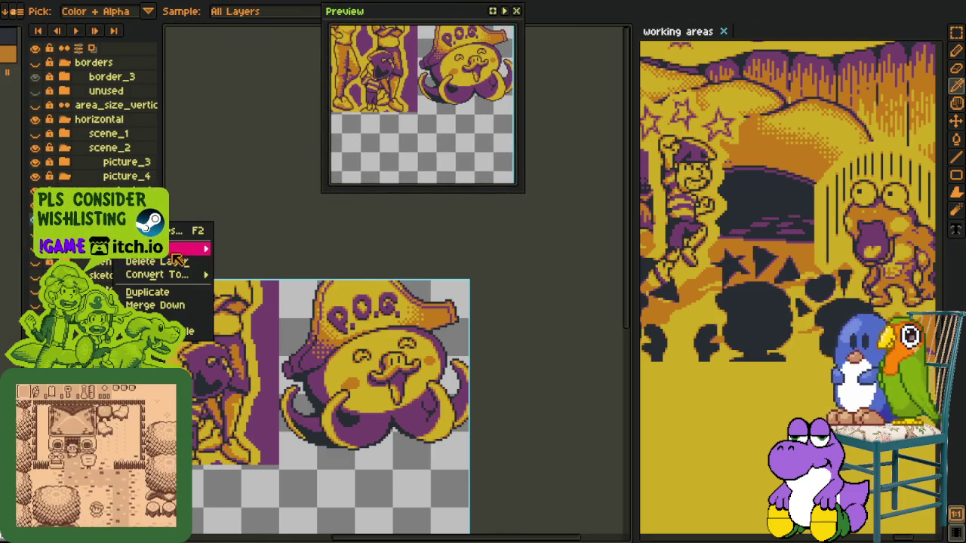
left_click(255, 248)
Recolour the purple bump under the hat brim yellow and add a purple pixel beside the diagonal
scroll(360, 347, "up", 3)
scroll(361, 347, "up", 3)
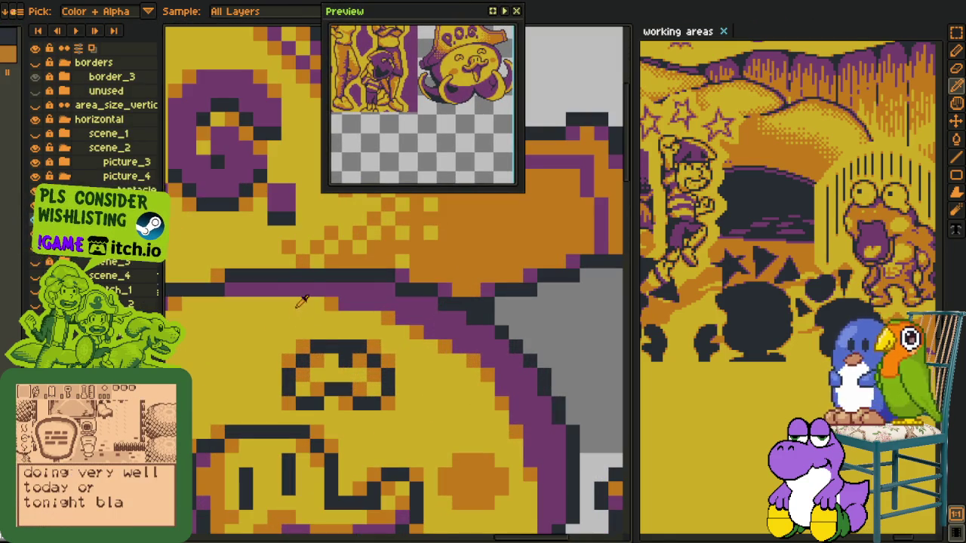
key("b")
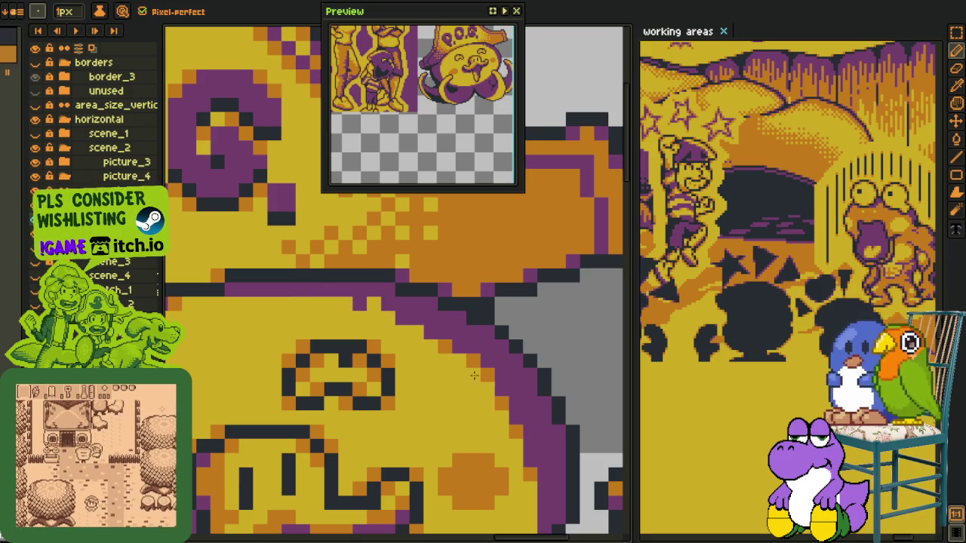
left_click_drag(537, 483, 500, 351)
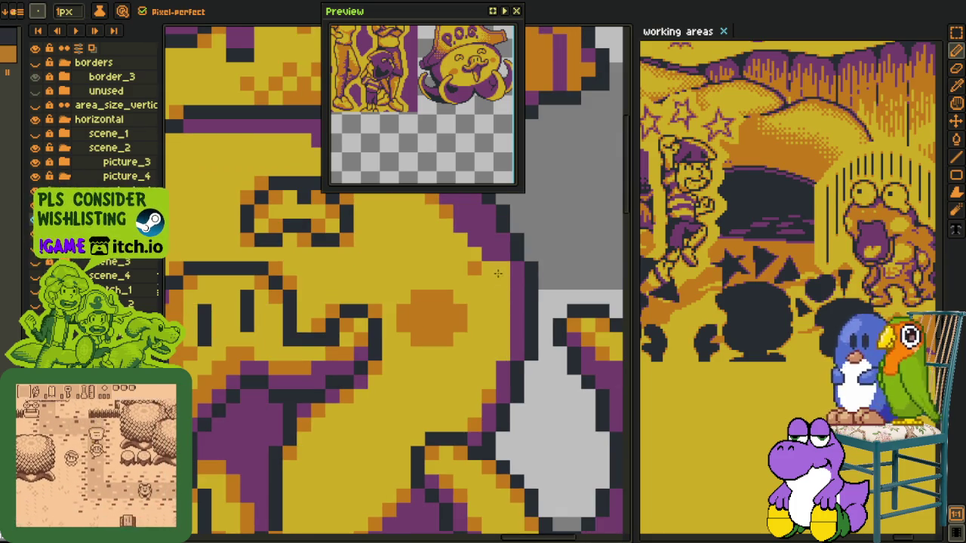
left_click_drag(502, 267, 504, 318)
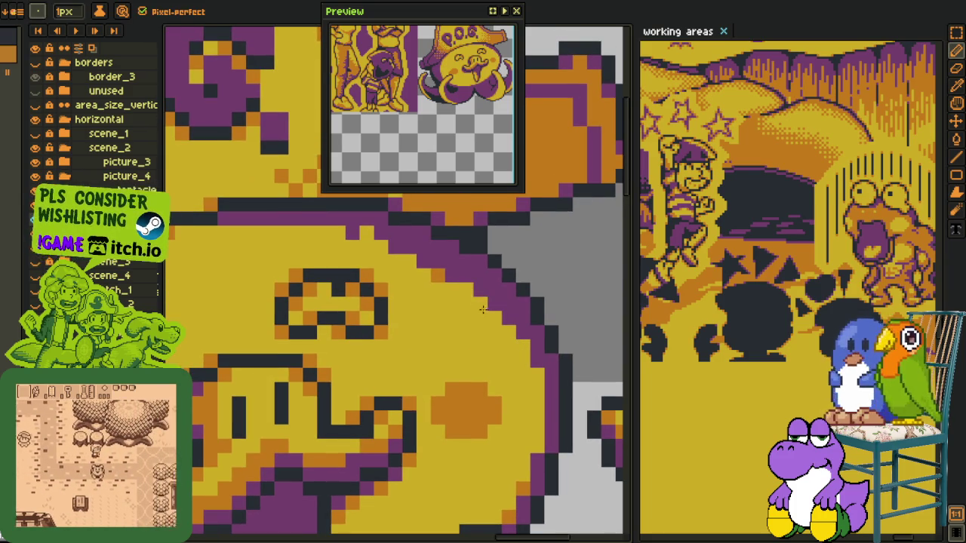
left_click_drag(351, 232, 378, 233)
left_click(379, 236)
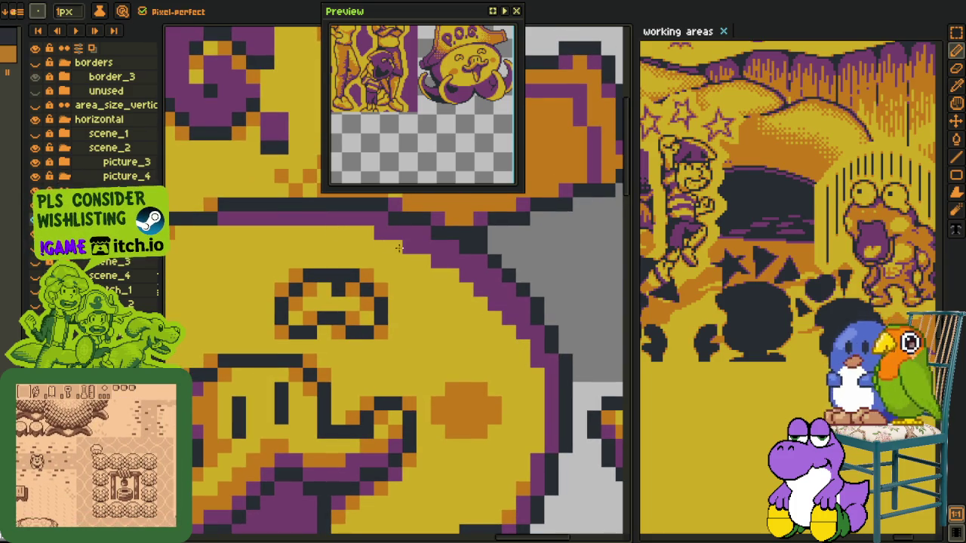
key("i")
key("e")
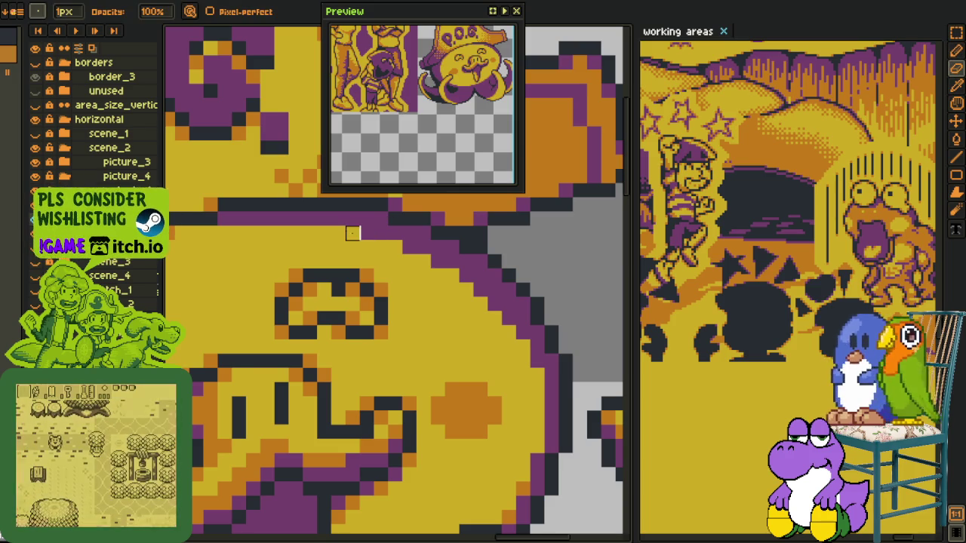
scroll(377, 242, "down", 3)
scroll(393, 256, "down", 2)
scroll(399, 254, "up", 2)
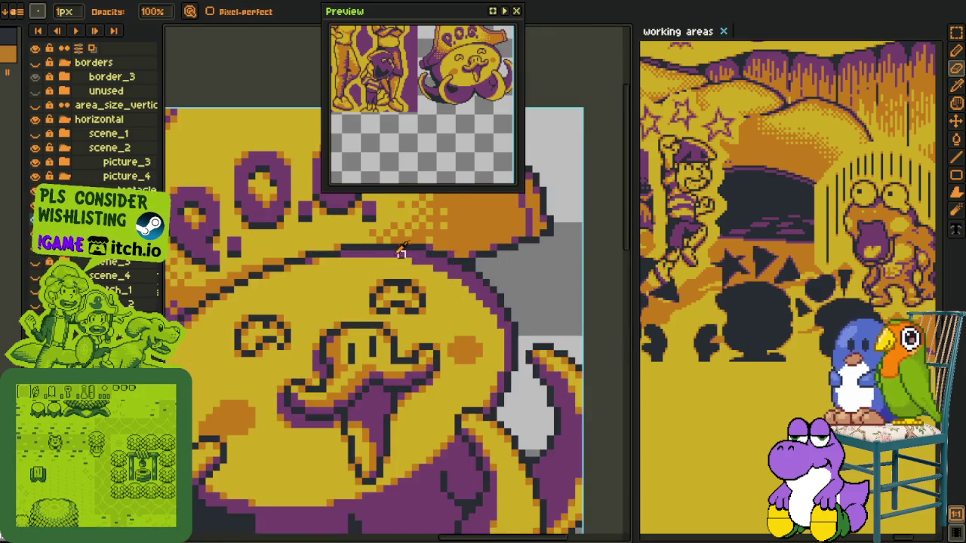
scroll(382, 255, "up", 2)
key("i")
key("b")
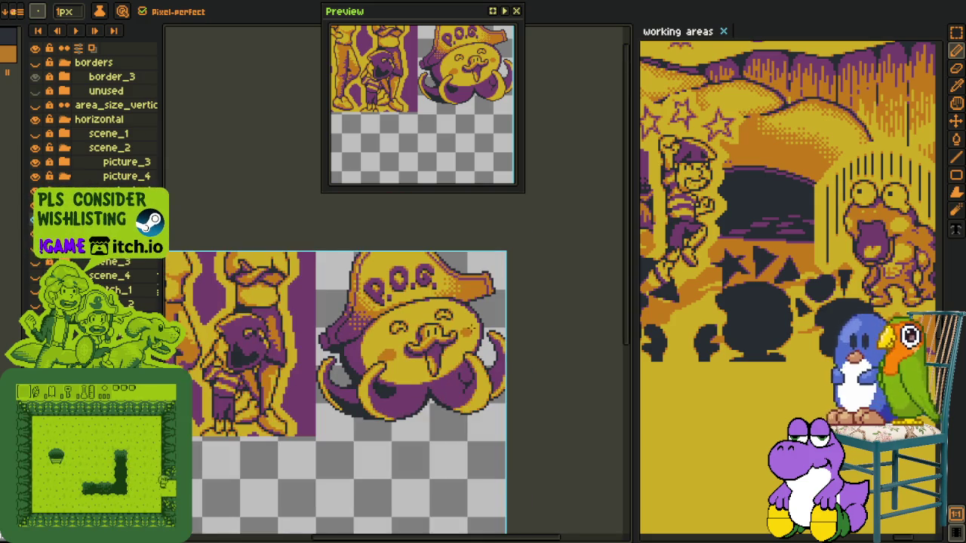
Add four orange pixels along the octopus's diagonal purple outline
scroll(453, 320, "up", 2)
scroll(430, 309, "up", 1)
scroll(418, 305, "down", 1)
scroll(418, 306, "down", 1)
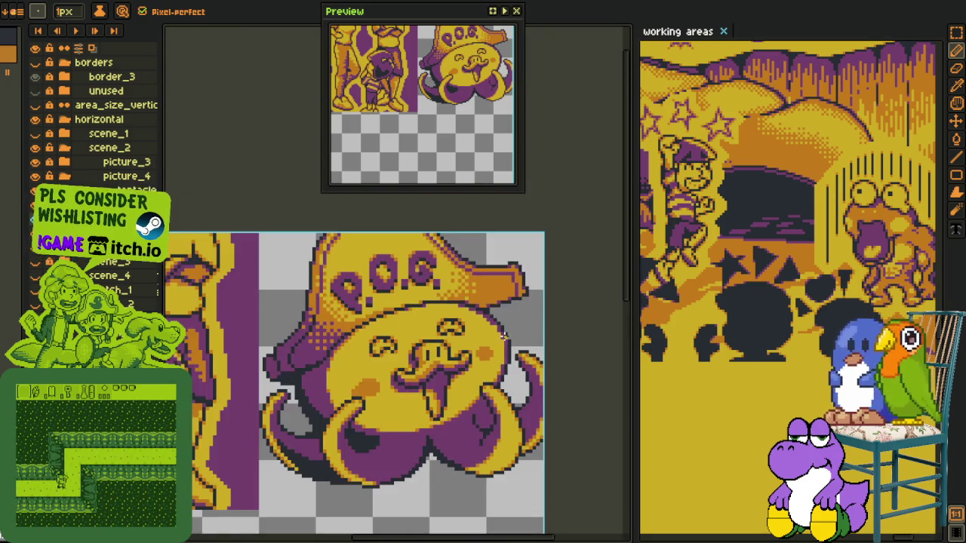
scroll(418, 305, "down", 1)
scroll(507, 340, "up", 1)
scroll(505, 338, "up", 3)
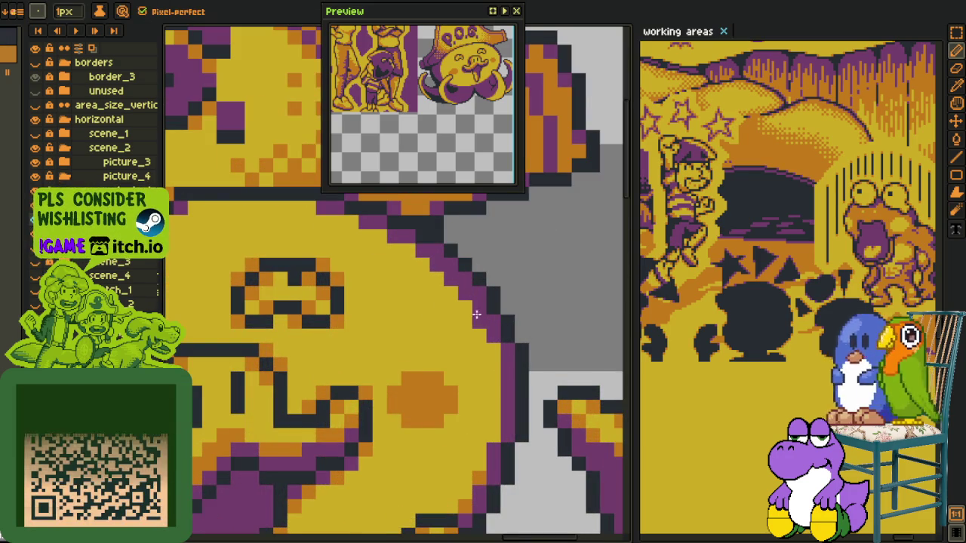
scroll(494, 347, "down", 2)
scroll(494, 347, "down", 2)
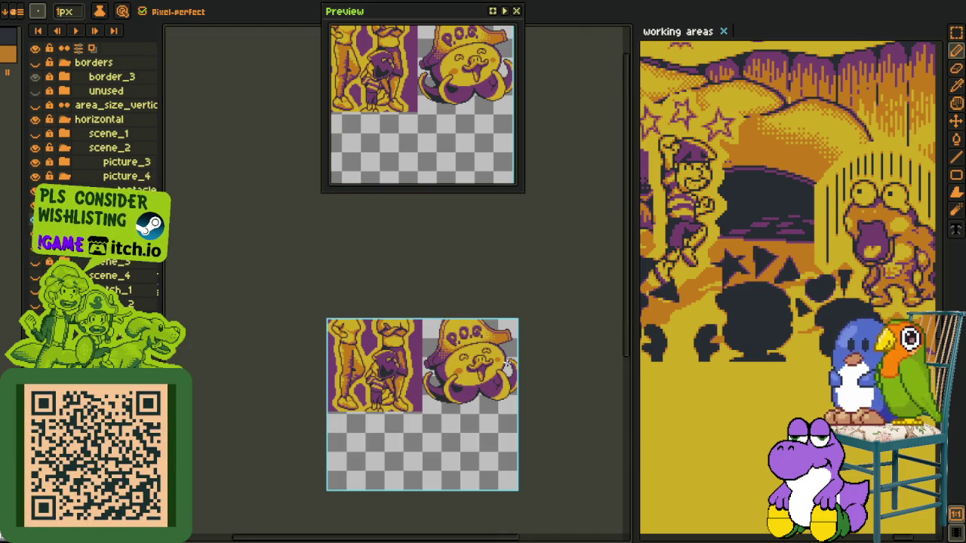
key("i")
scroll(513, 351, "up", 2)
scroll(491, 343, "up", 1)
scroll(472, 340, "up", 1)
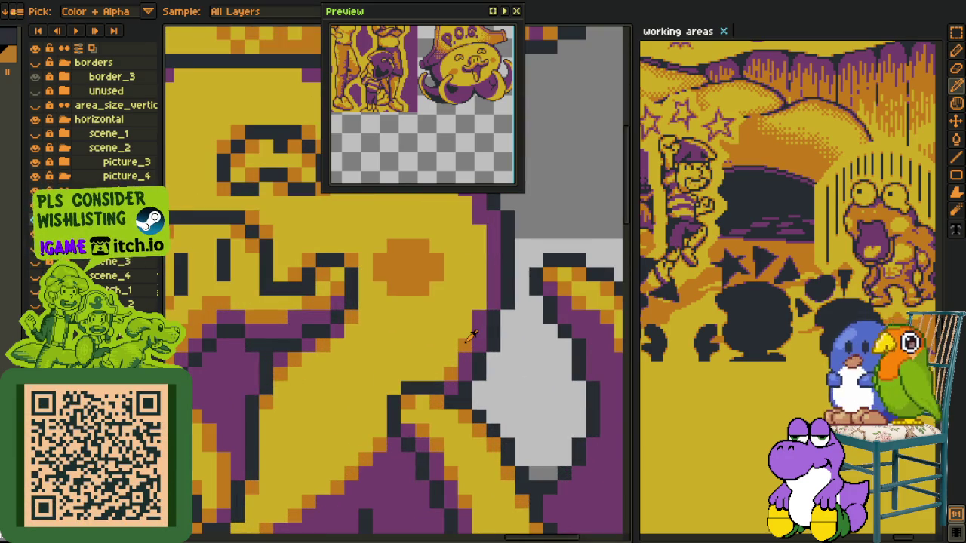
key("h")
mouse_move(466, 228)
left_mouse_down()
mouse_move(455, 280)
mouse_move(393, 415)
left_mouse_up()
key("b")
scroll(397, 424, "up", 1)
left_click(382, 381)
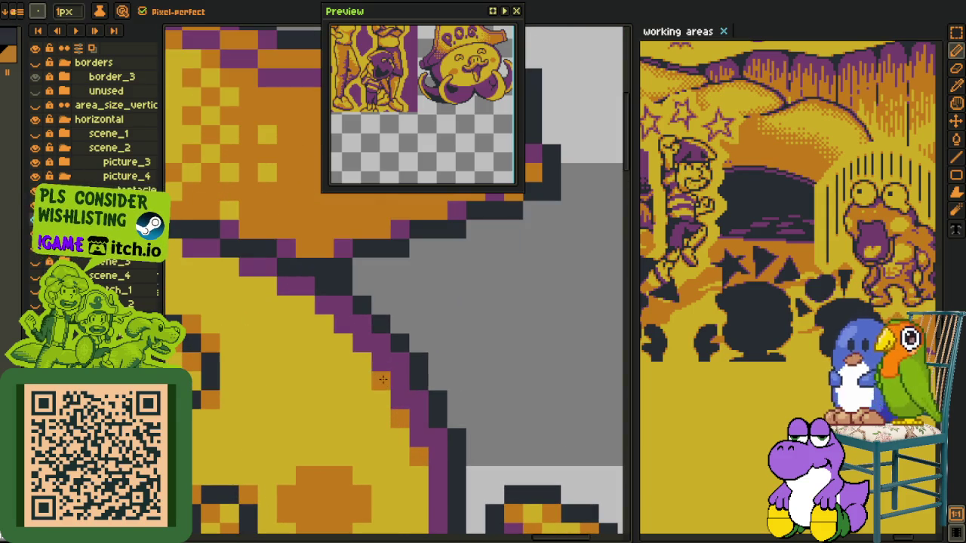
left_click(362, 362)
left_click(343, 343, "shift")
left_click(326, 323, "shift")
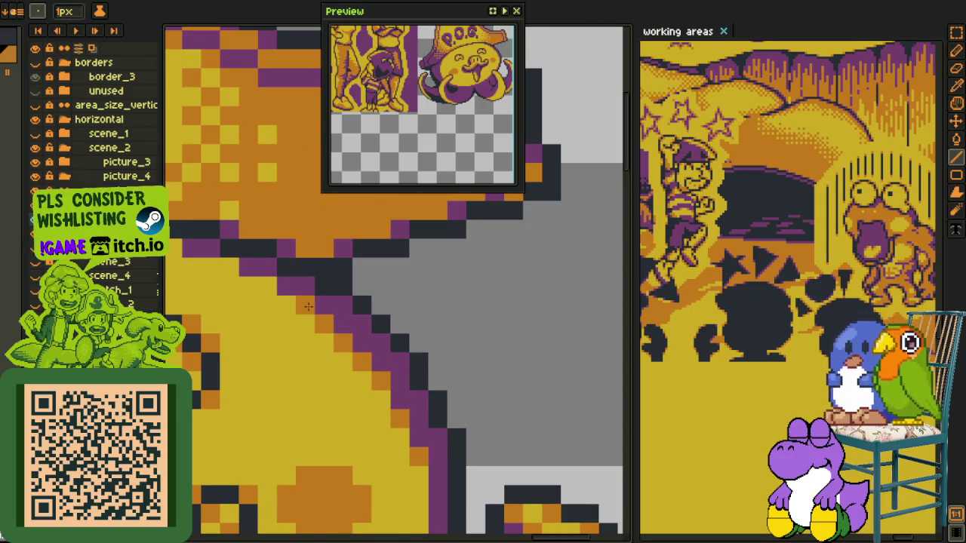
Pick the octopus's face colour and try a dark pixel left of the hat tip, then undo it
key("h")
left_click_drag(306, 306, 399, 393)
key("b")
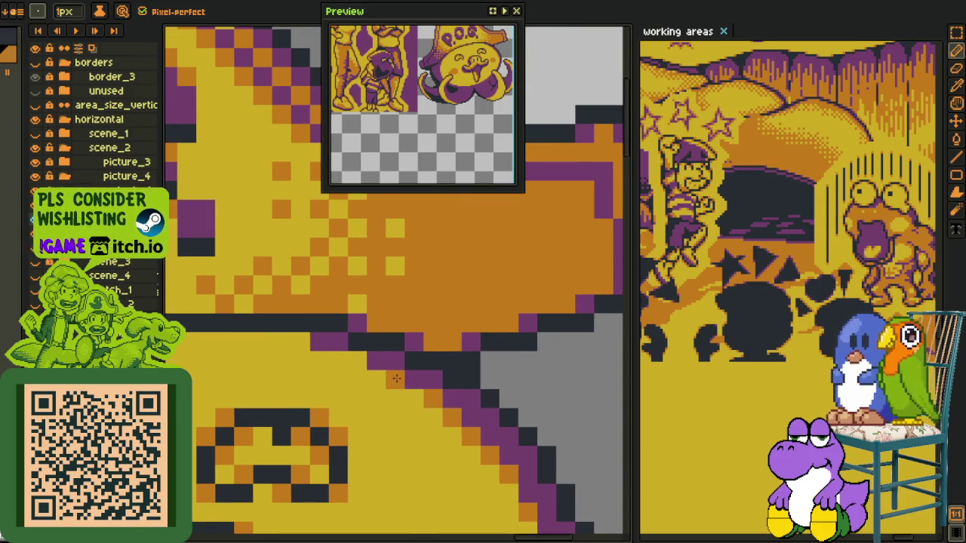
scroll(308, 344, "down", 3)
scroll(307, 344, "down", 2)
key("alt")
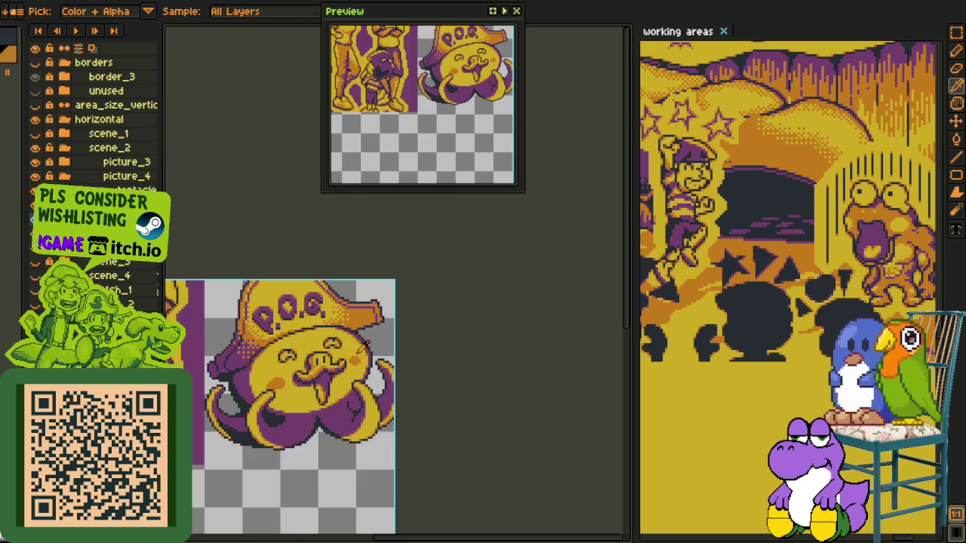
scroll(316, 330, "up", 2)
scroll(315, 331, "up", 2)
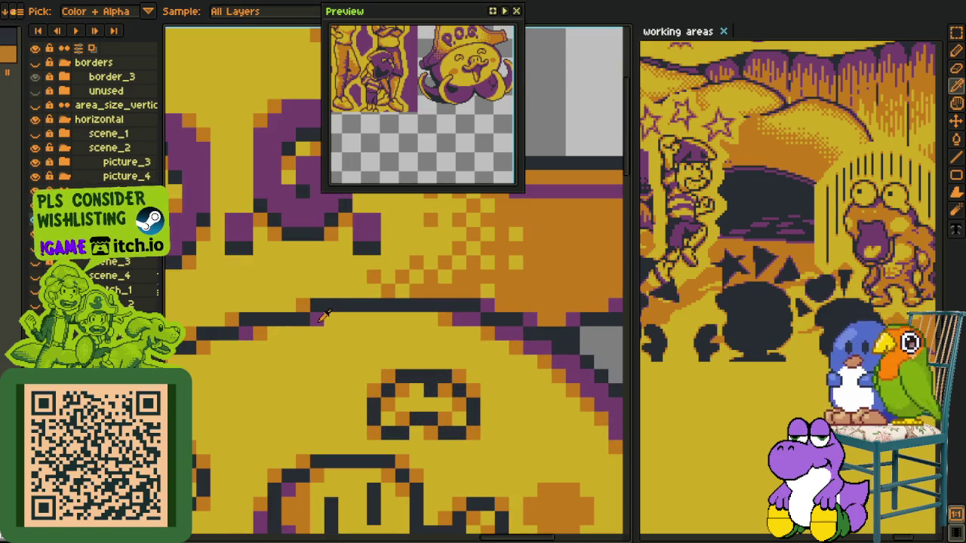
left_click(264, 330, "alt")
key("alt")
scroll(267, 341, "down", 2)
scroll(268, 341, "down", 1)
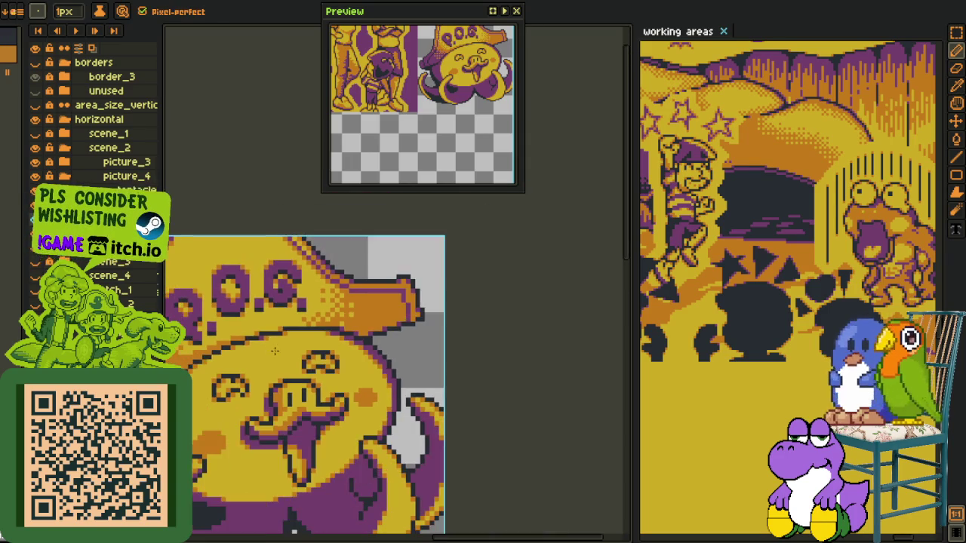
scroll(268, 341, "down", 1)
key("alt")
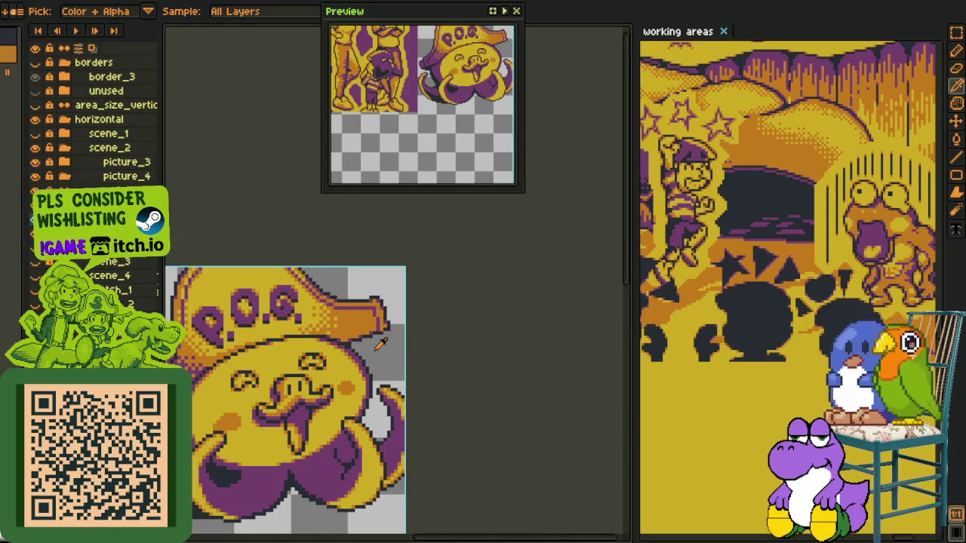
scroll(378, 298, "up", 3)
left_click(345, 276)
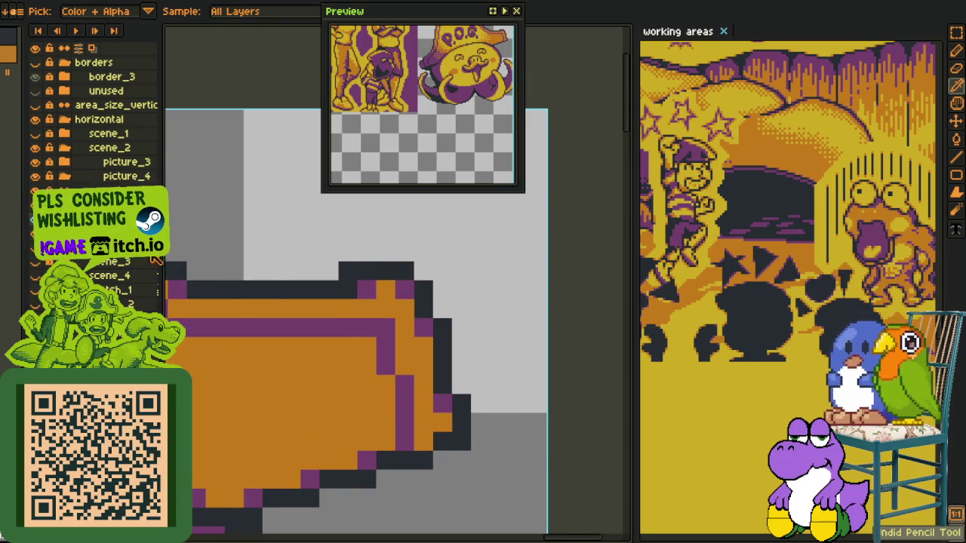
key("ctrl+z")
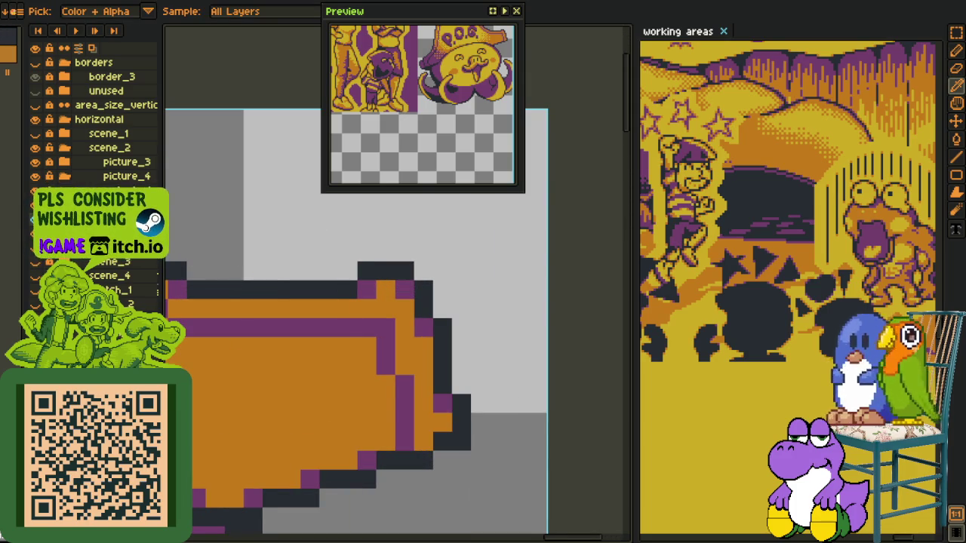
Merge the layer down, then make the pixel left of the hat tip purple and extend its dark top edge
right_click(121, 217)
left_click(155, 304)
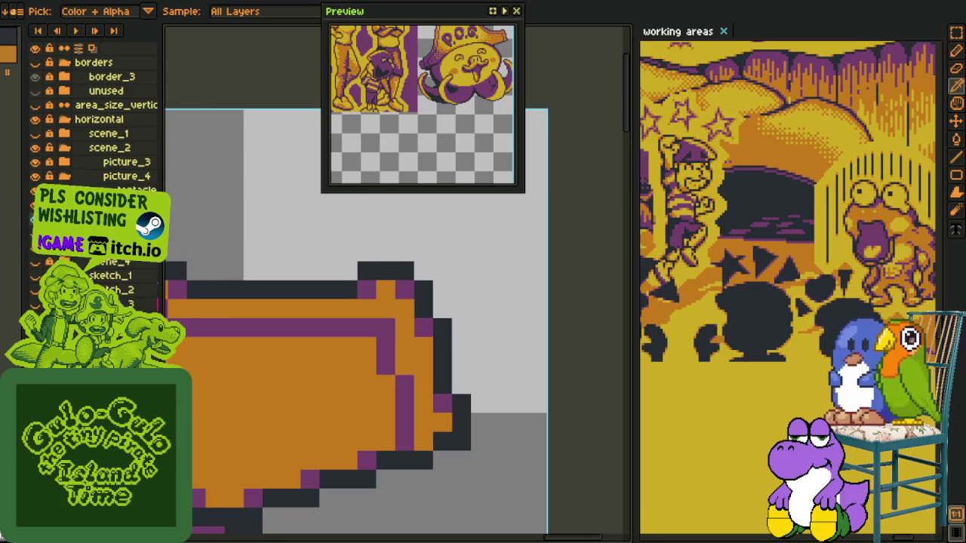
left_click(348, 290)
left_click(348, 271)
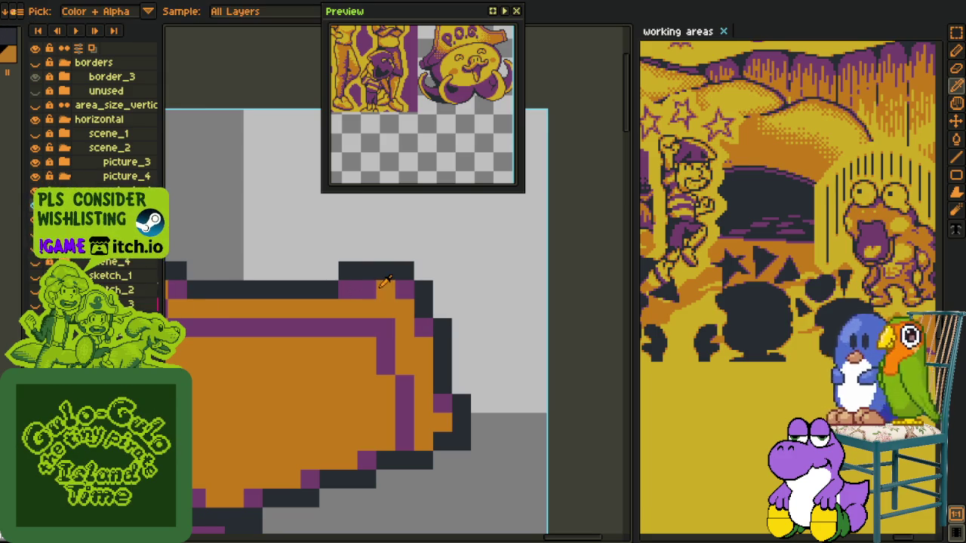
Save the sprite file with Ctrl+S
scroll(415, 258, "down", 5)
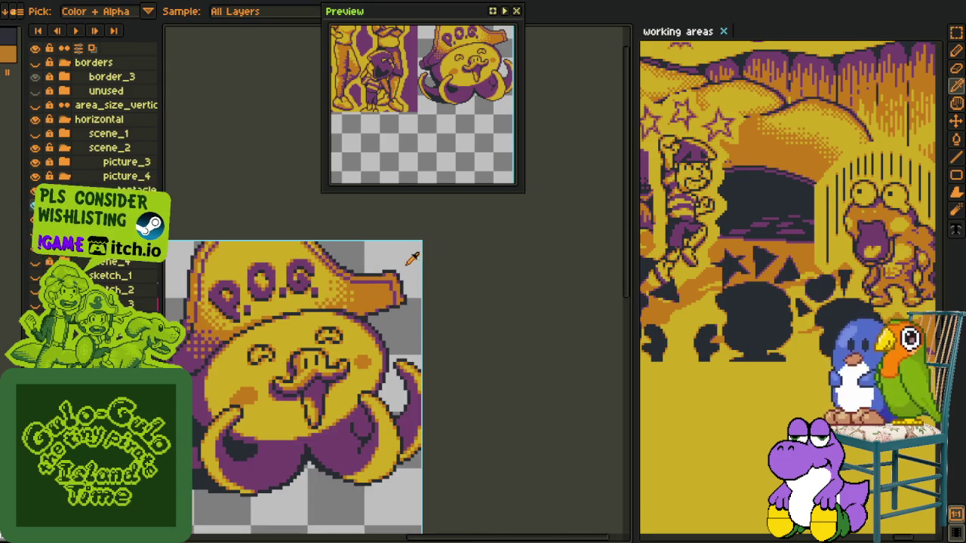
key("v")
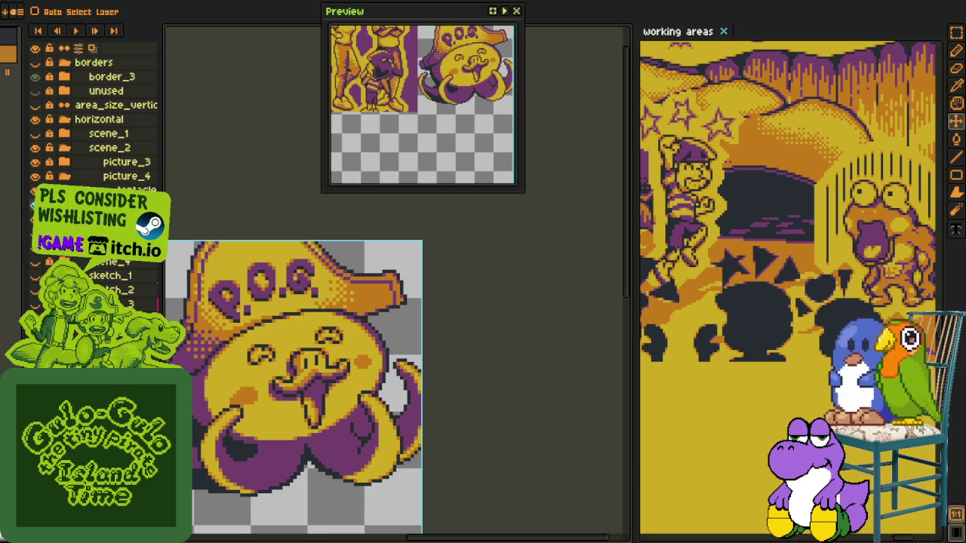
key("i")
scroll(412, 302, "down", 2)
key("v")
key("i")
scroll(404, 296, "down", 2)
key("ctrl+s")
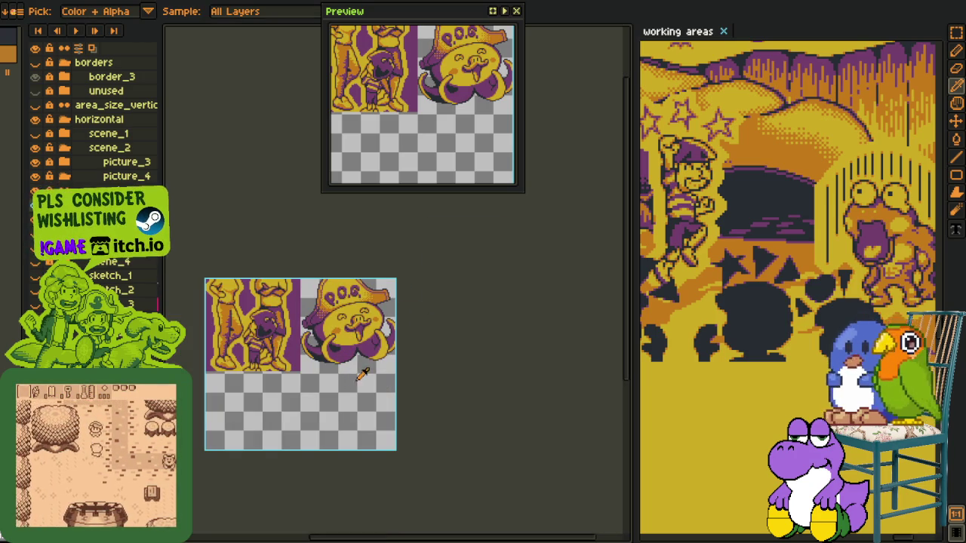
scroll(367, 377, "up", 3)
scroll(406, 353, "down", 1)
scroll(406, 354, "down", 2)
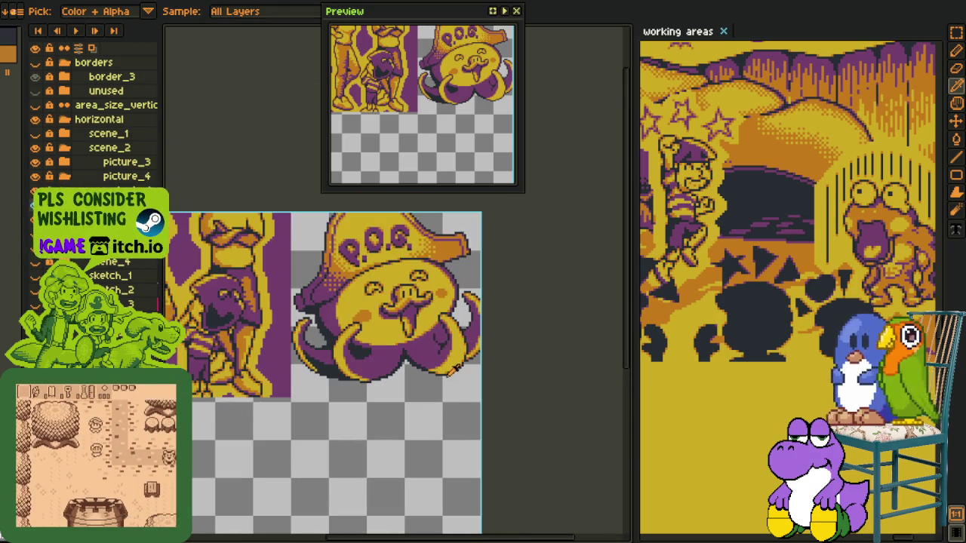
scroll(404, 363, "down", 1)
scroll(387, 398, "up", 2)
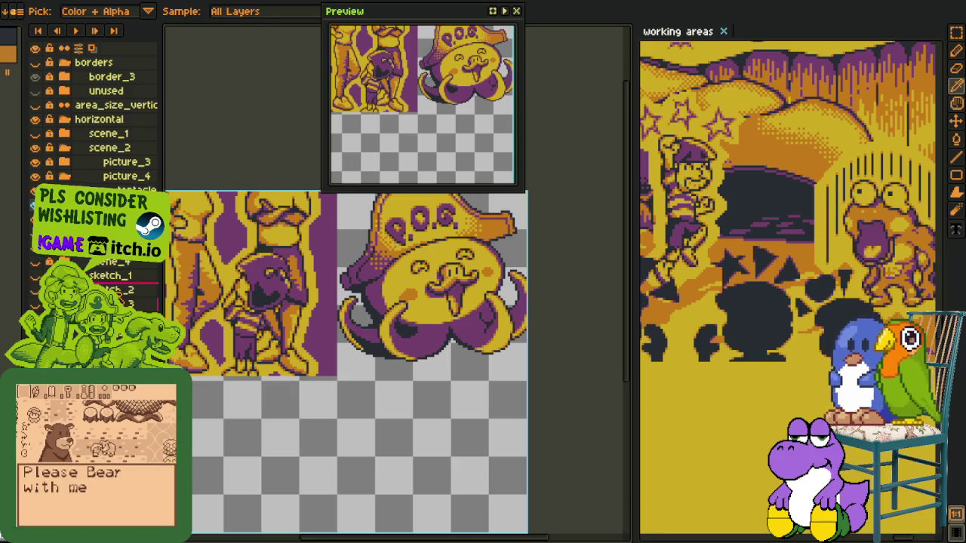
right_click(89, 257)
mouse_move(113, 260)
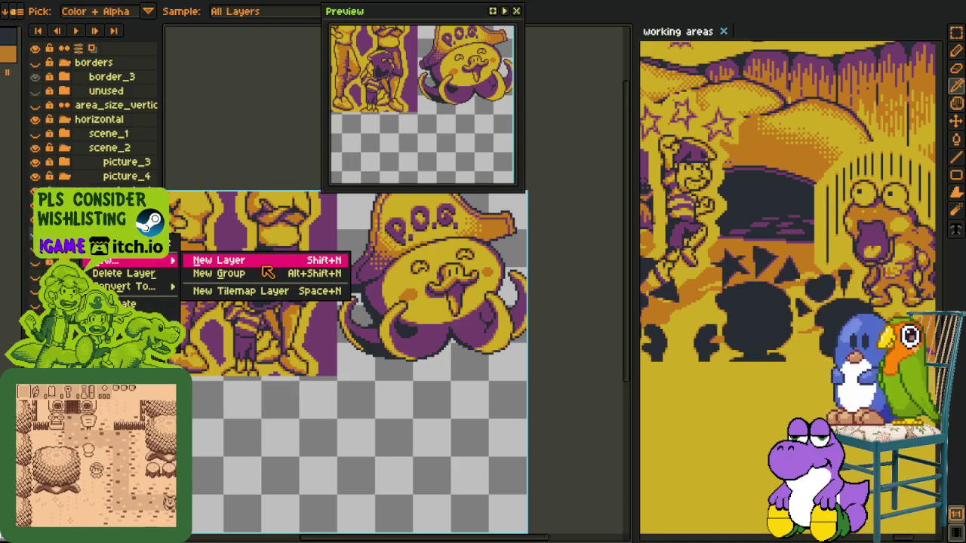
Add a new empty layer and draw an ellipse enclosing the whole octopus
left_click(264, 262)
key("h")
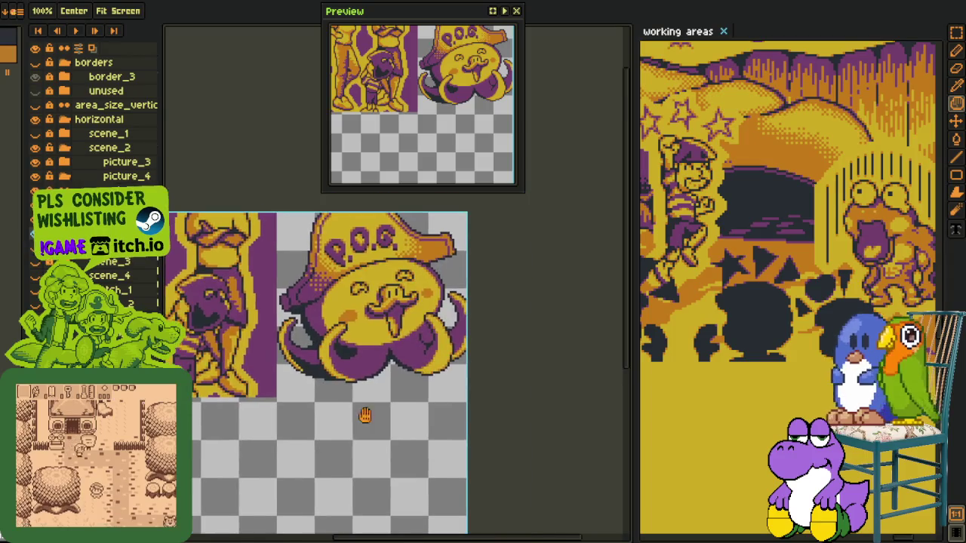
scroll(342, 380, "up", 1)
scroll(266, 379, "down", 1)
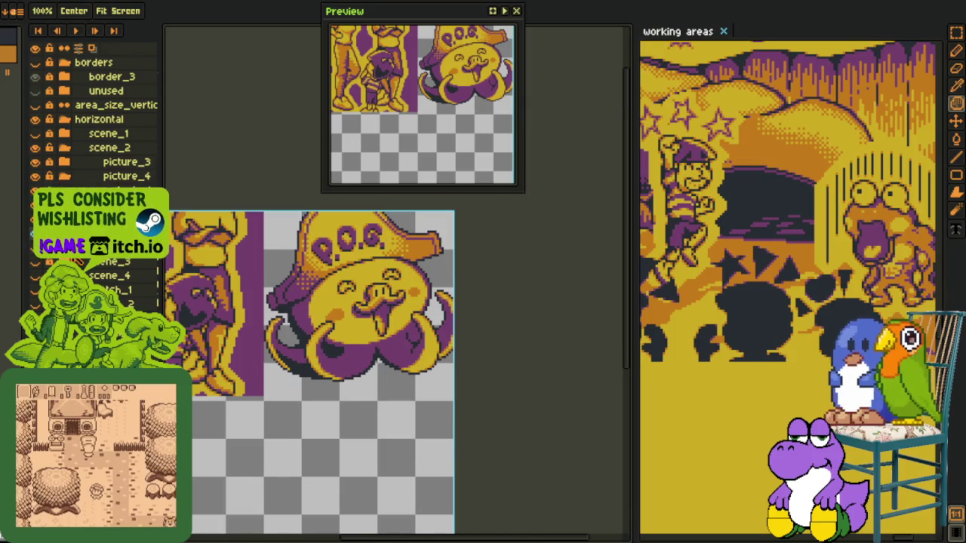
key("o")
key("shift+c")
left_click_drag(266, 377, 455, 351)
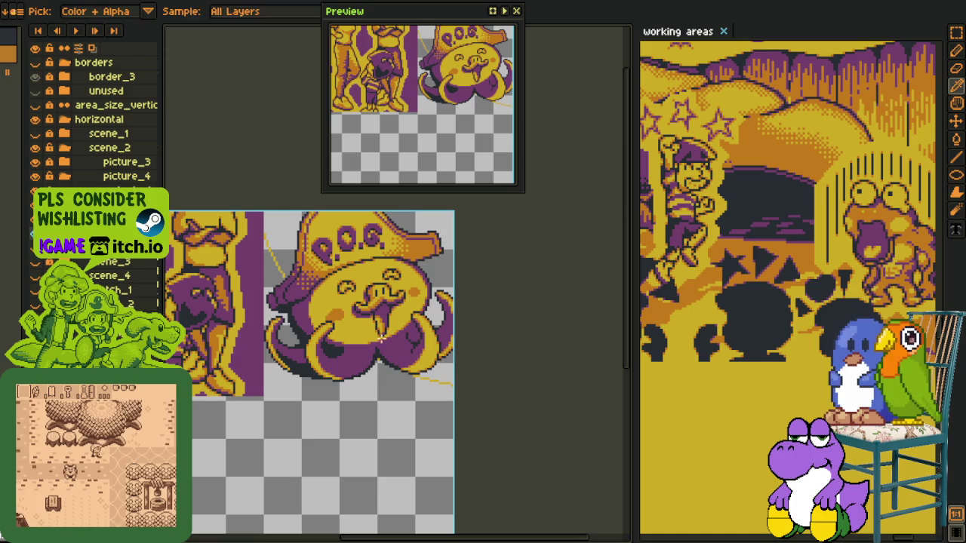
mouse_move(260, 224)
left_mouse_down()
mouse_move(456, 406)
mouse_move(427, 449)
mouse_move(433, 441)
left_mouse_up()
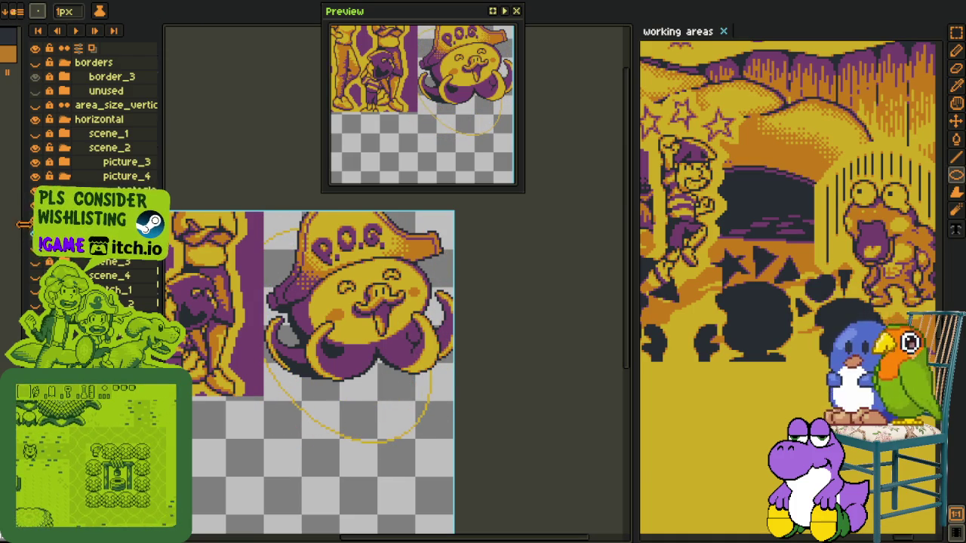
Fill the ellipse solid yellow with picture_3 hidden, then make picture_3 visible again
key("Delete")
left_click(34, 161)
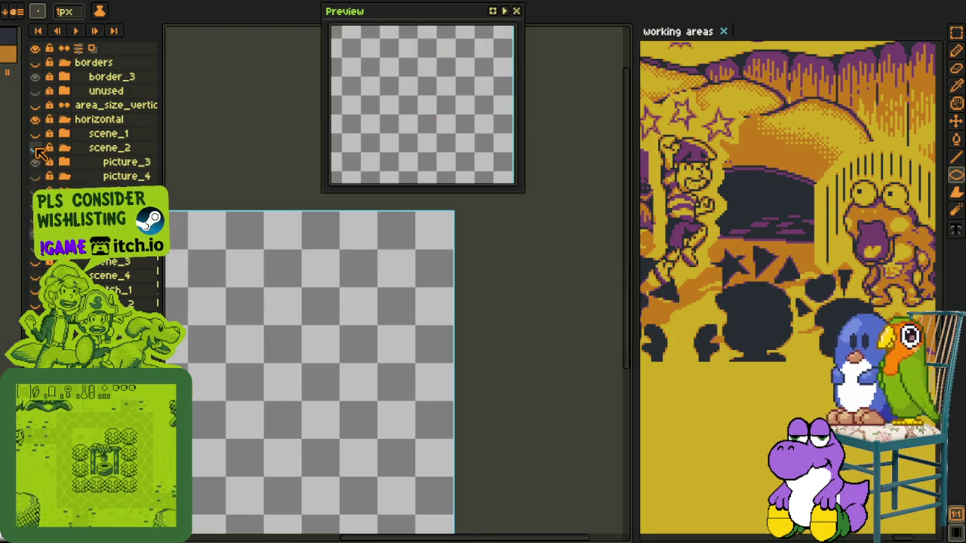
key("ctrl+z")
key("ctrl+z")
key("ctrl+y")
key("ctrl+z")
key("ctrl+y")
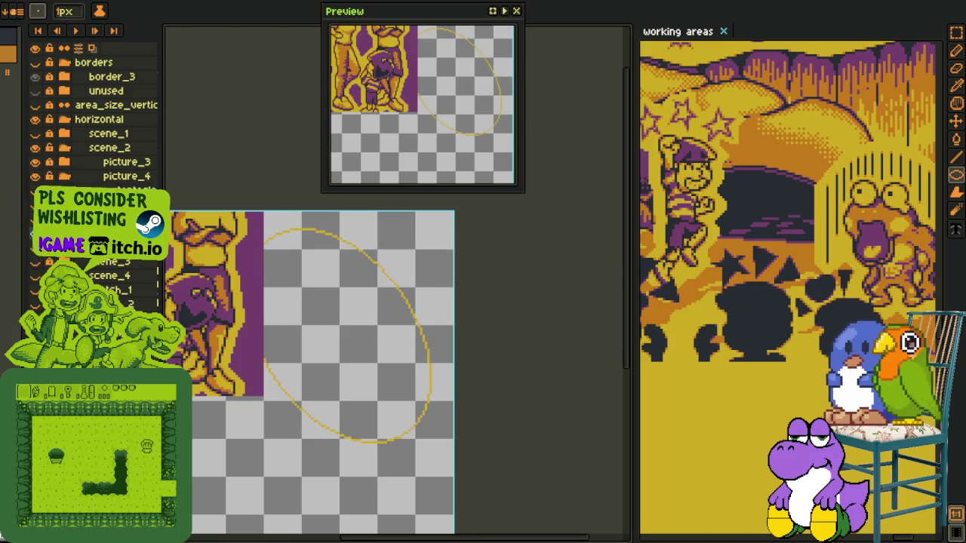
key("ctrl+z")
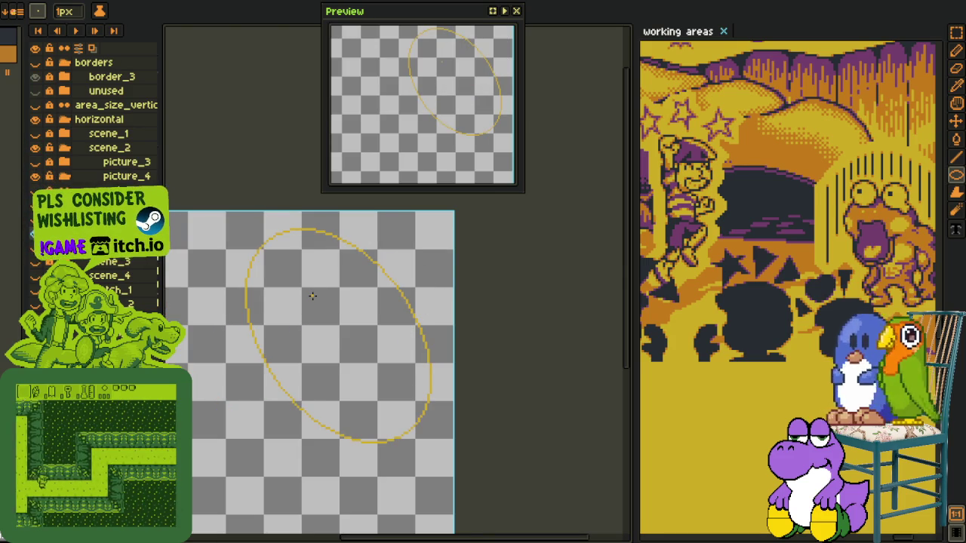
key("g")
left_click(286, 314)
key("o")
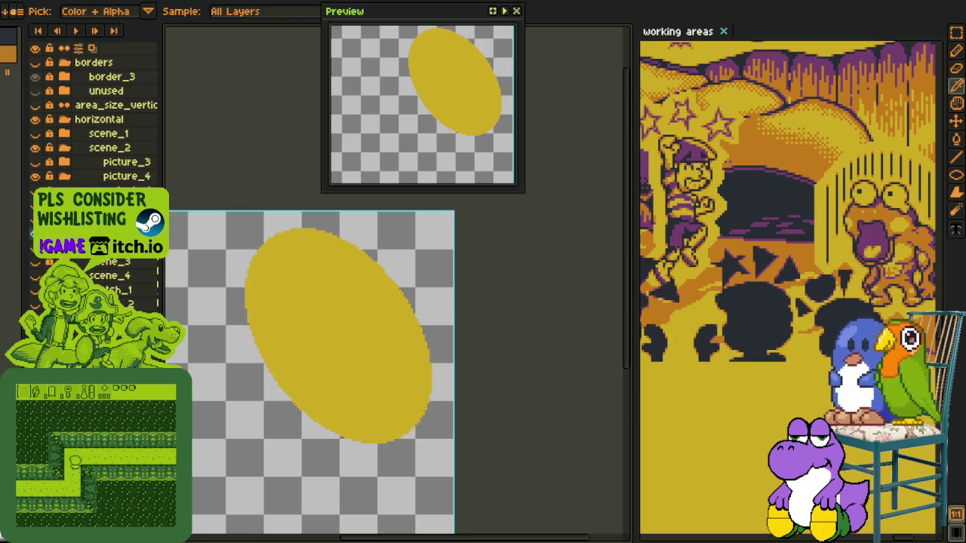
key("ctrl+shift+z")
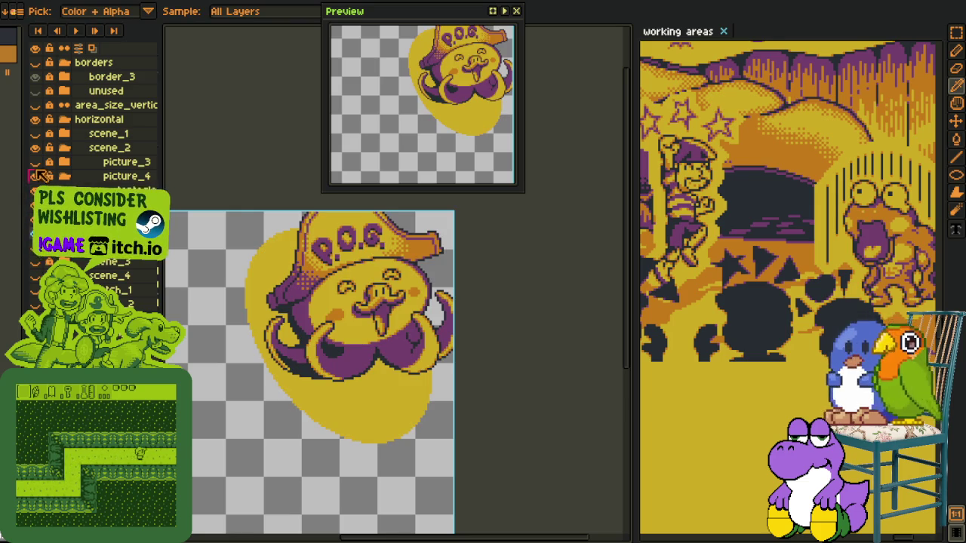
left_click(35, 162)
key("ctrl+a")
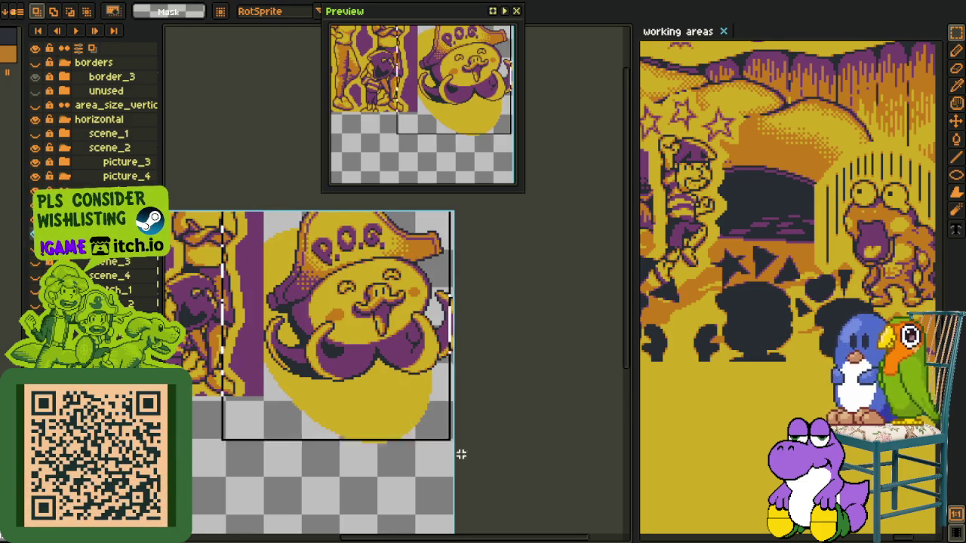
Move the yellow ellipse, commit it, then delete it from behind the octopus
mouse_move(384, 403)
left_mouse_down()
mouse_move(404, 386)
mouse_move(408, 394)
left_mouse_up()
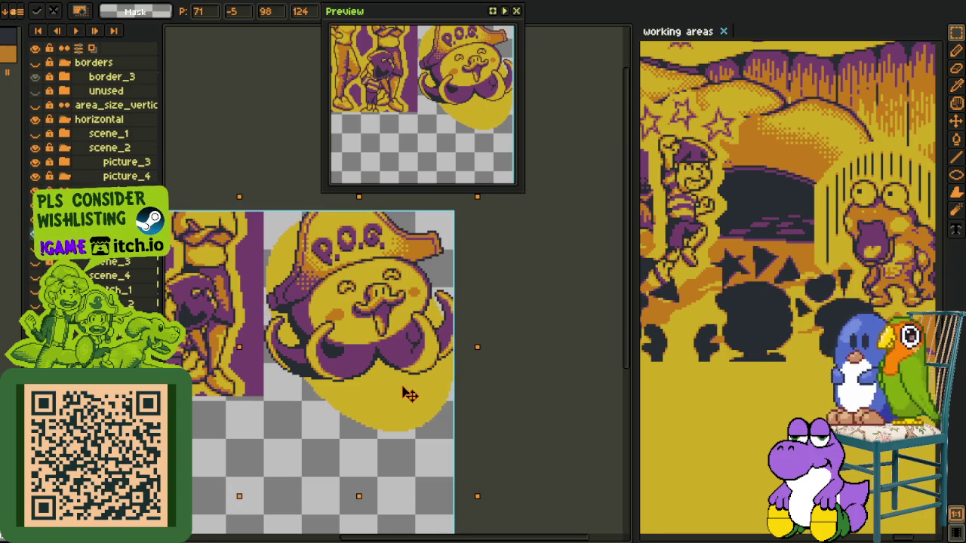
key("Return")
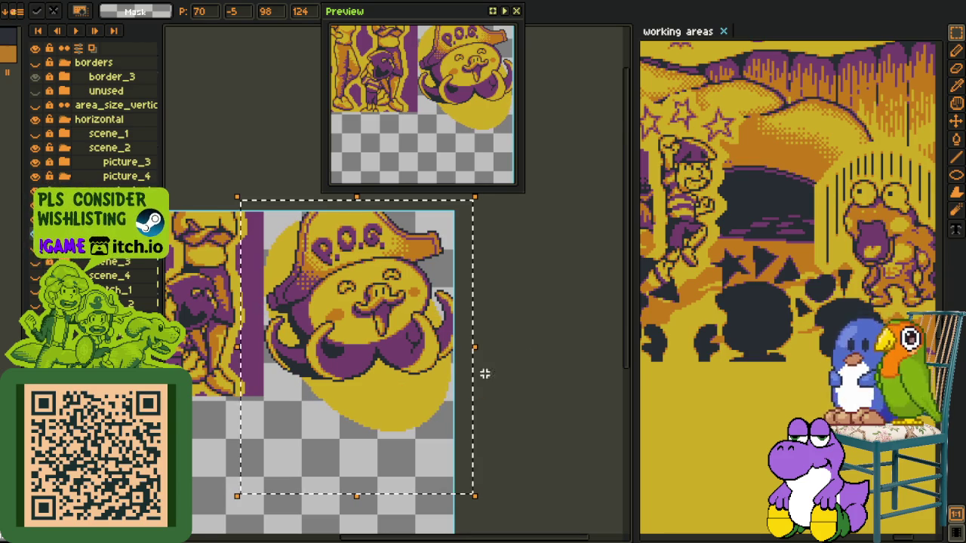
key("r")
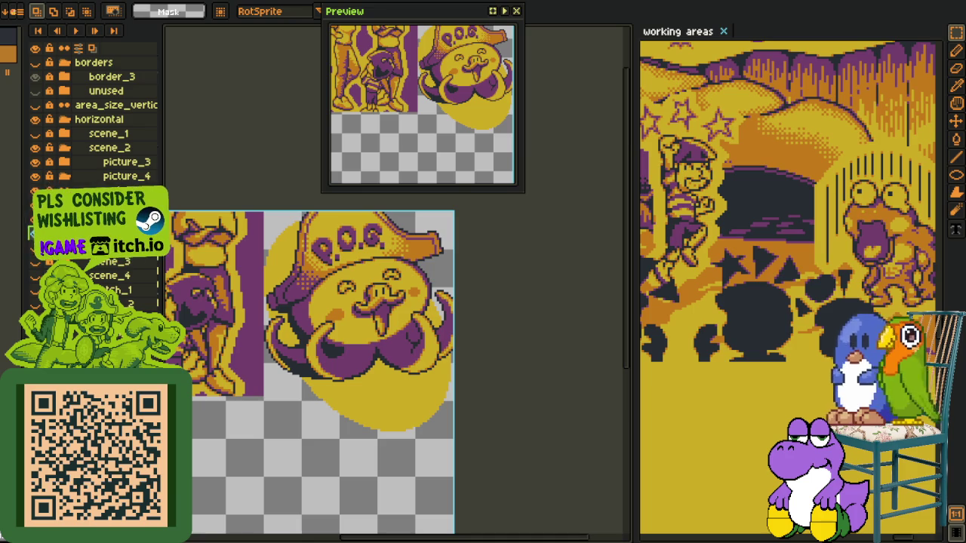
key("Delete")
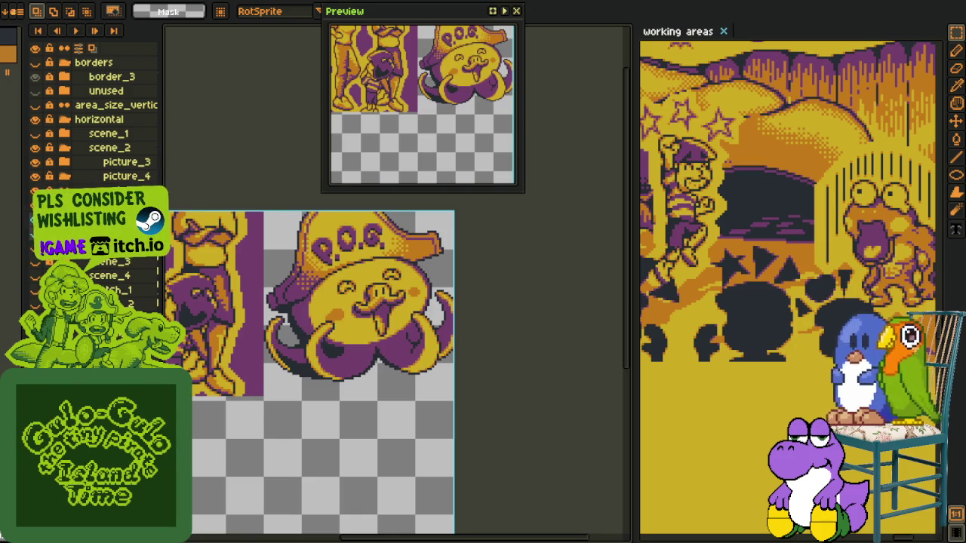
Add a new layer group, Group 1, and bring up its layer properties
right_click(104, 219)
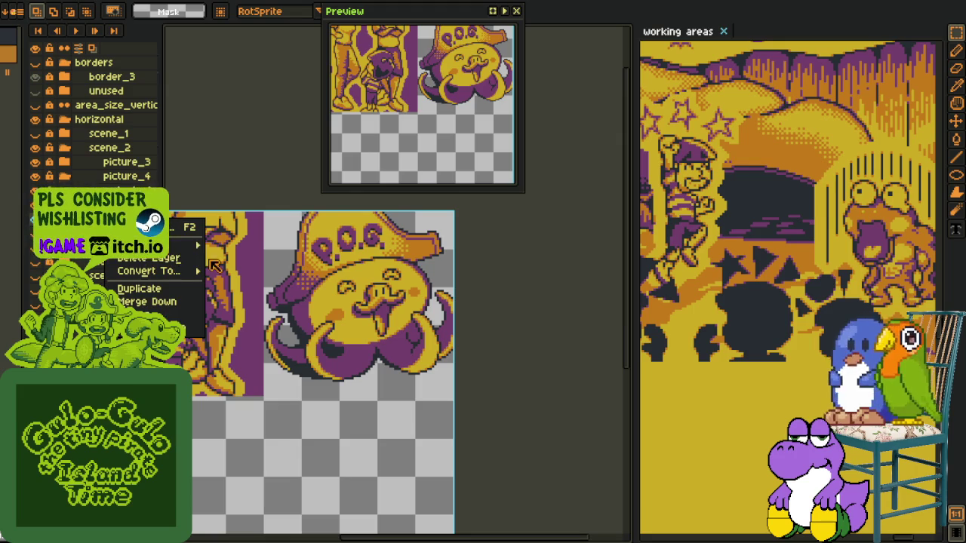
left_click(249, 256)
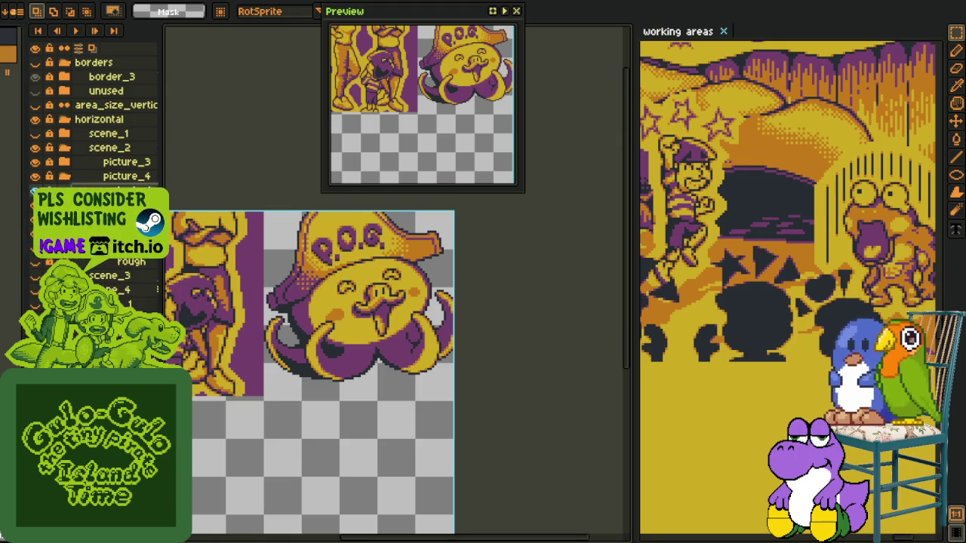
key("shift+p")
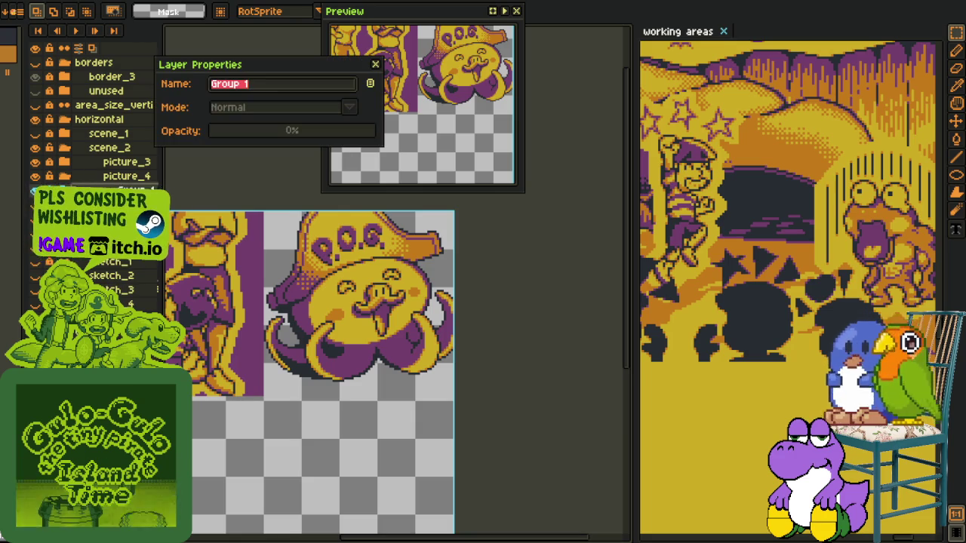
Rename the group to 'sketches' and hide the pirate figure's layer
type("sketch")
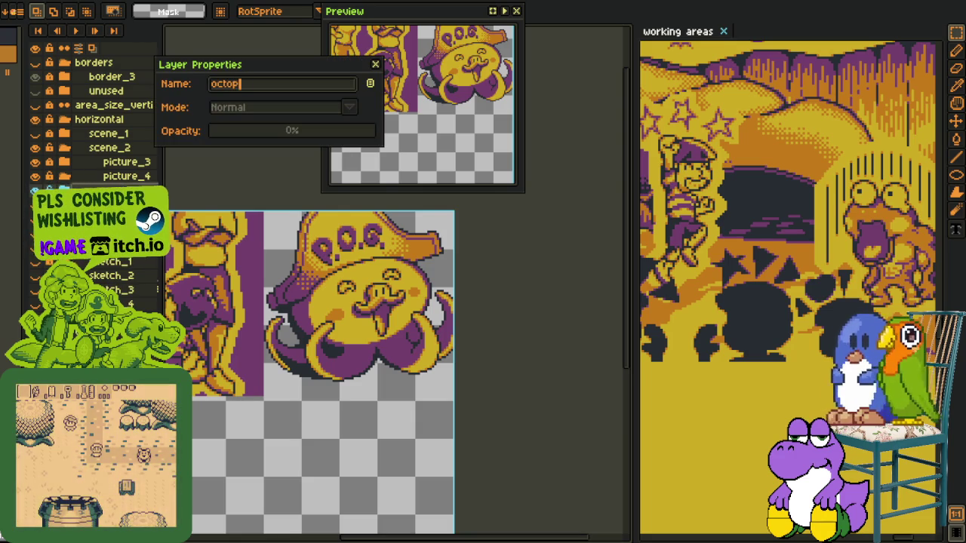
type("es")
key("Return")
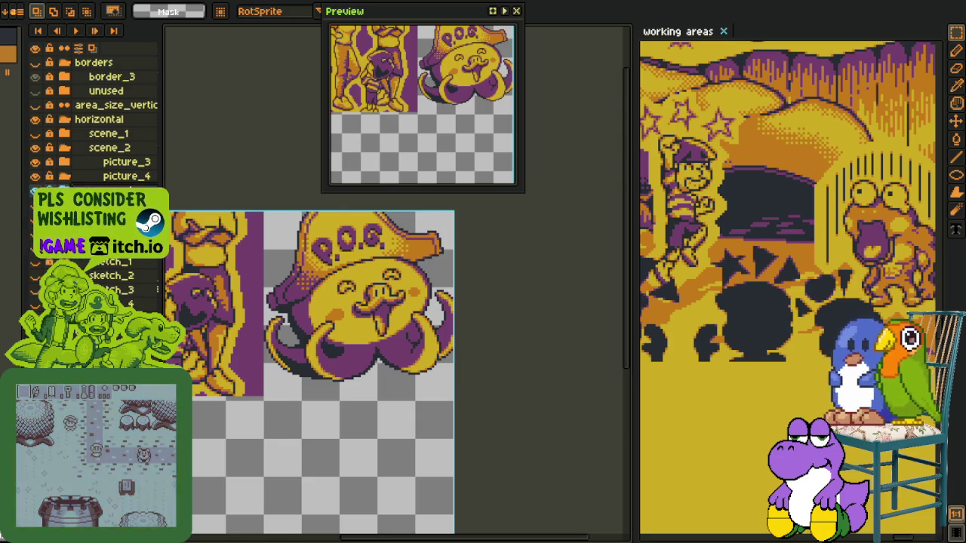
left_click(34, 190)
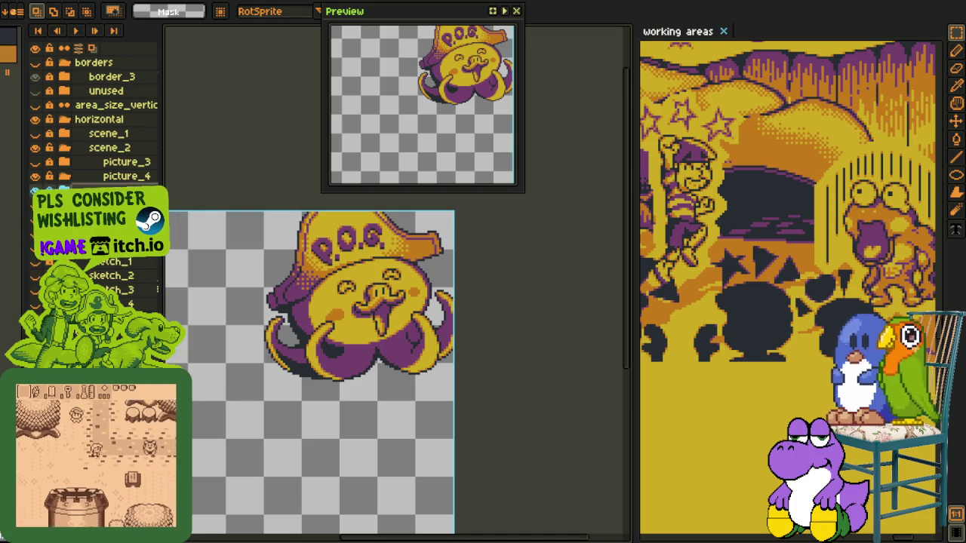
Try flattening the layers and clearing the canvas, then undo back to the original layers
right_click(108, 191)
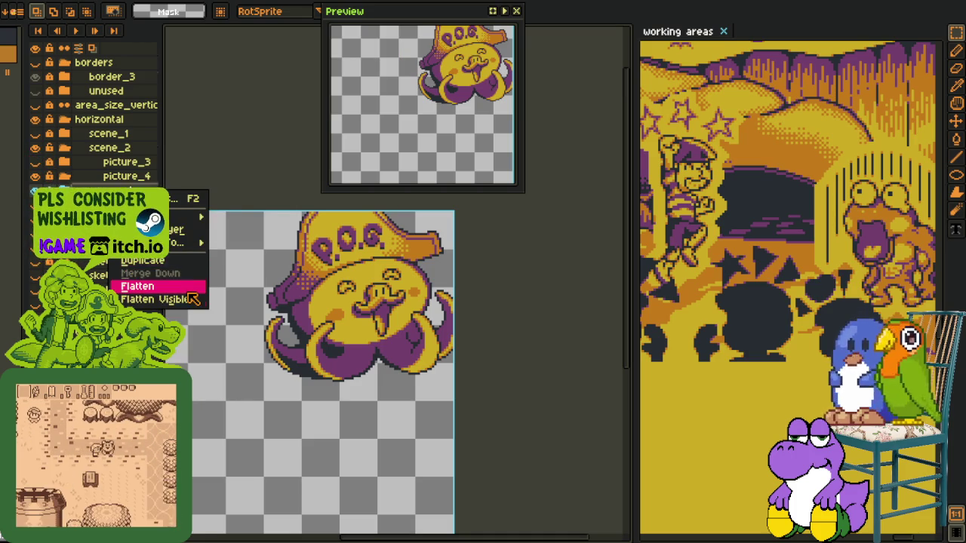
left_click(137, 286)
scroll(326, 285, "down", 2)
key("ctrl+a")
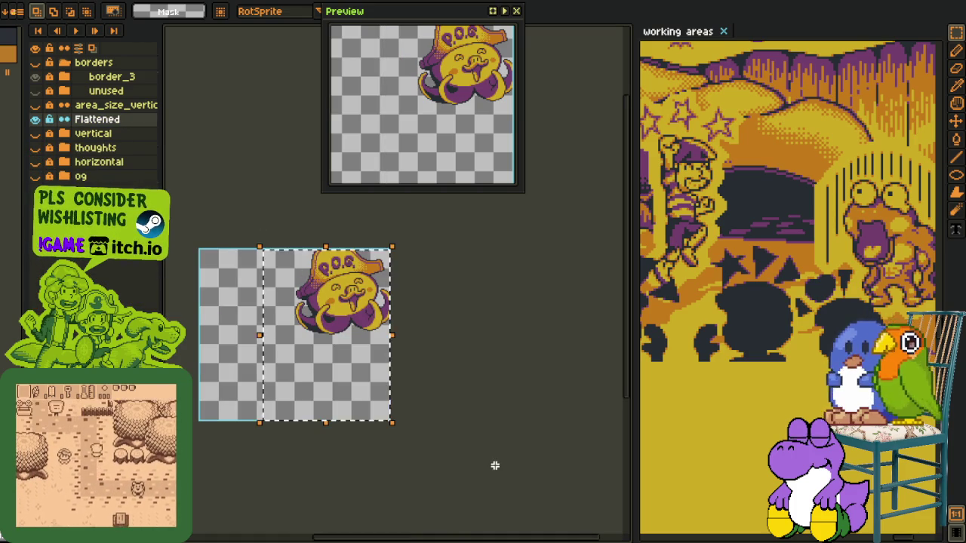
key("Delete")
key("ctrl+z")
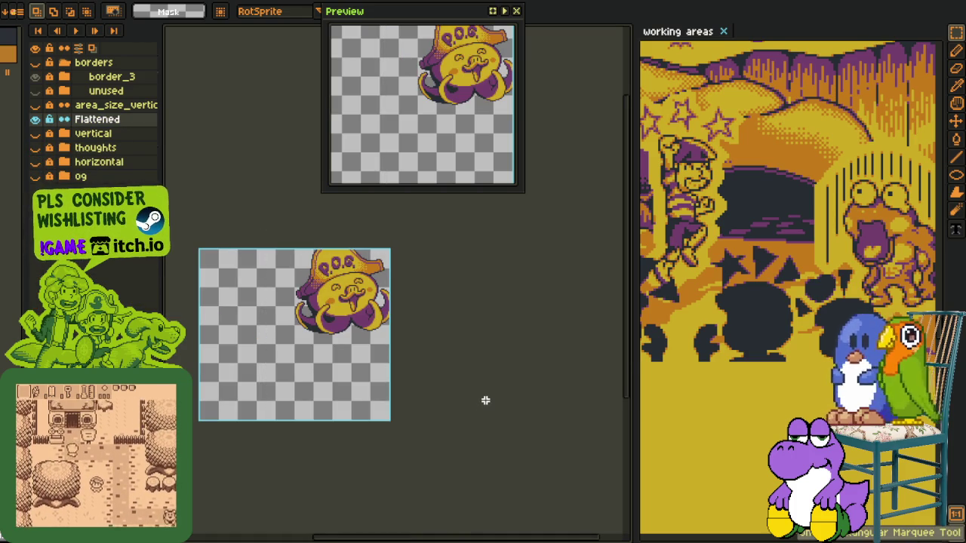
key("ctrl+z")
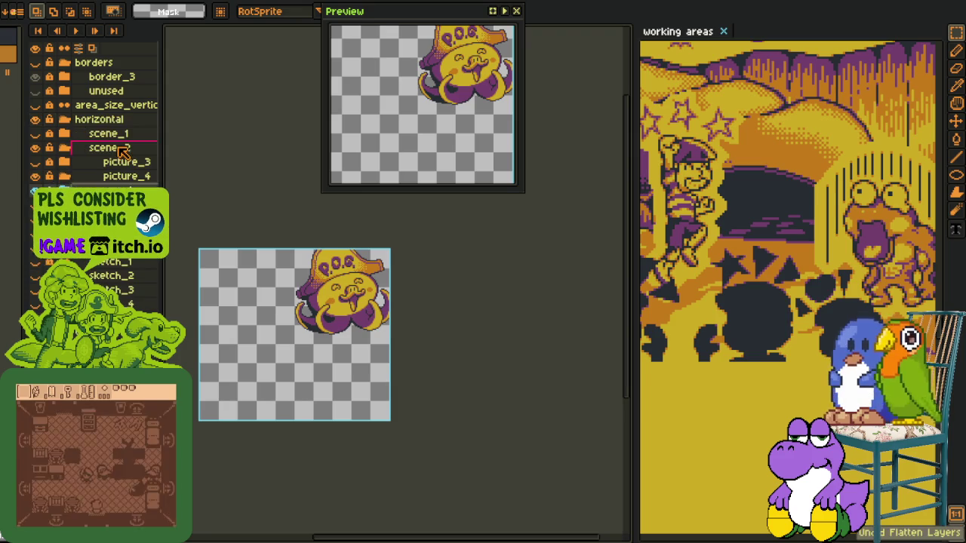
key("ctrl+z")
Add a new layer named 'octopus' and paste the octopus onto it
right_click(98, 190)
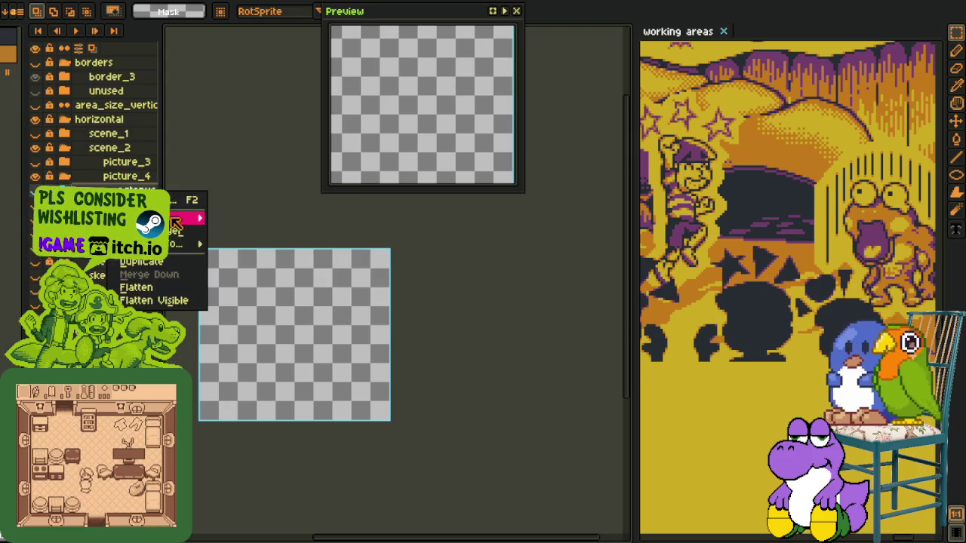
left_click(242, 214)
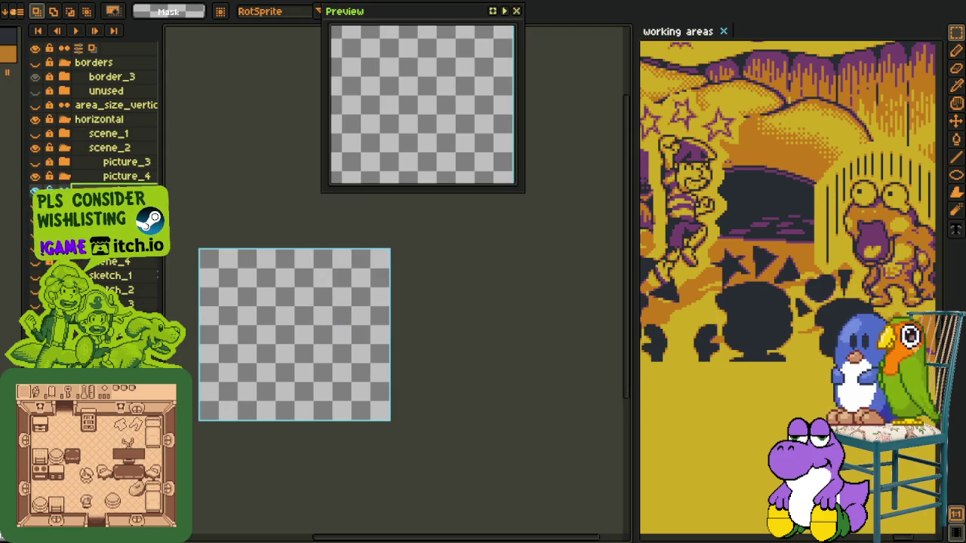
key("shift+p")
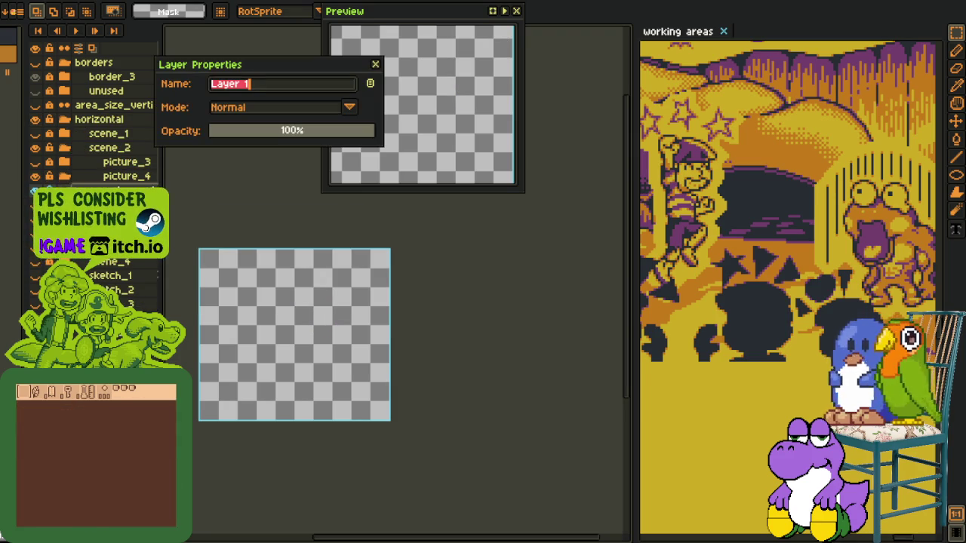
type("ocus")
key("Return")
key("ctrl+v")
key("Return")
key("ctrl+z")
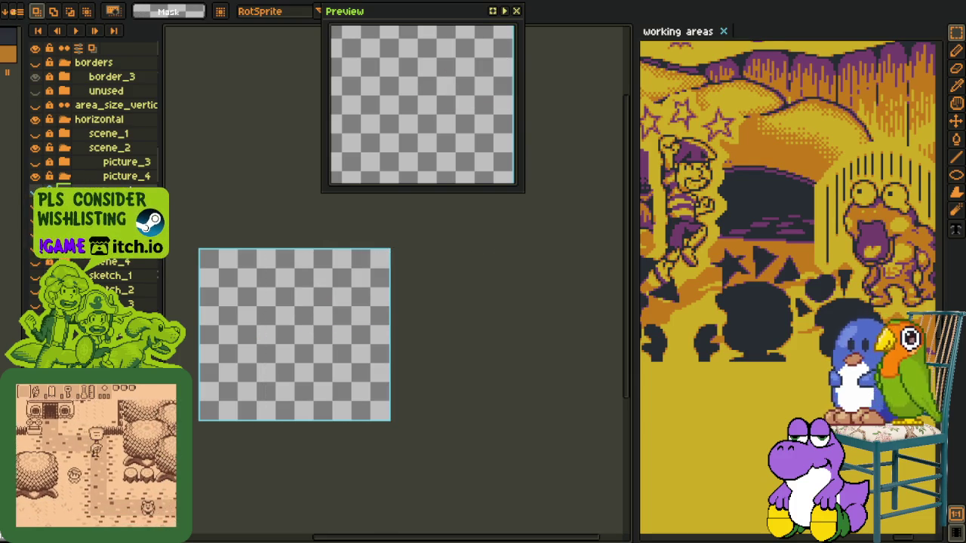
key("ctrl+y")
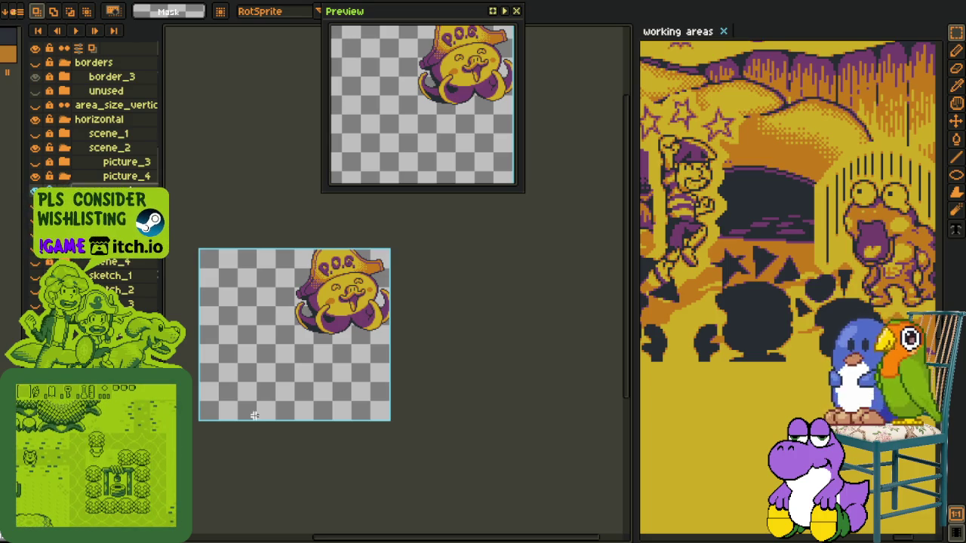
scroll(313, 344, "up", 3)
scroll(353, 264, "up", 3)
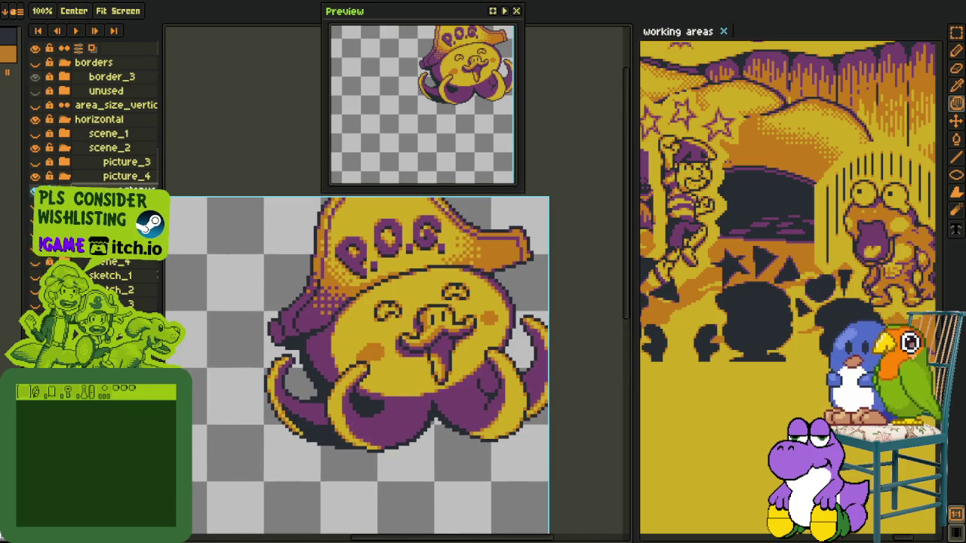
Apply an outside Outline to the octopus three times to thicken it
scroll(273, 244, "down", 1)
key("shift+o")
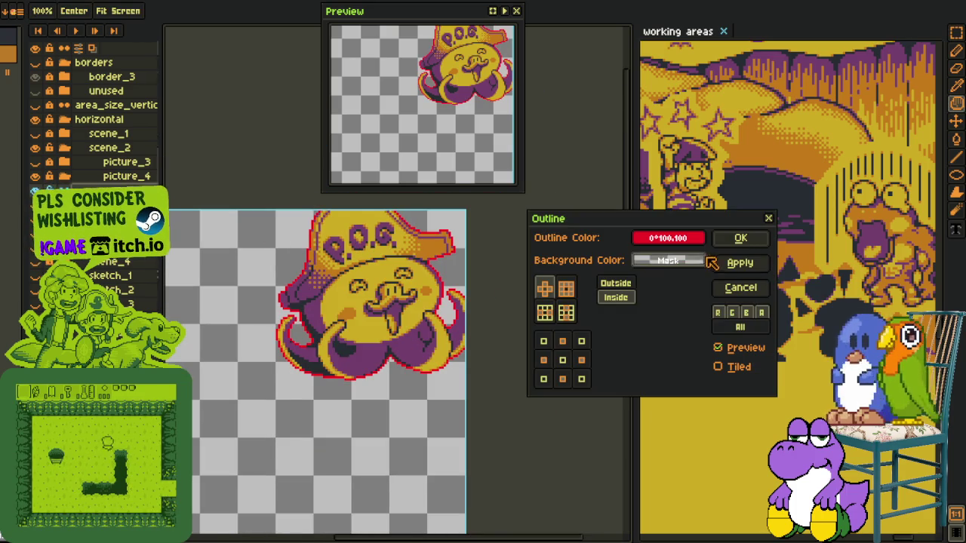
left_click(741, 237)
key("ctrl+z")
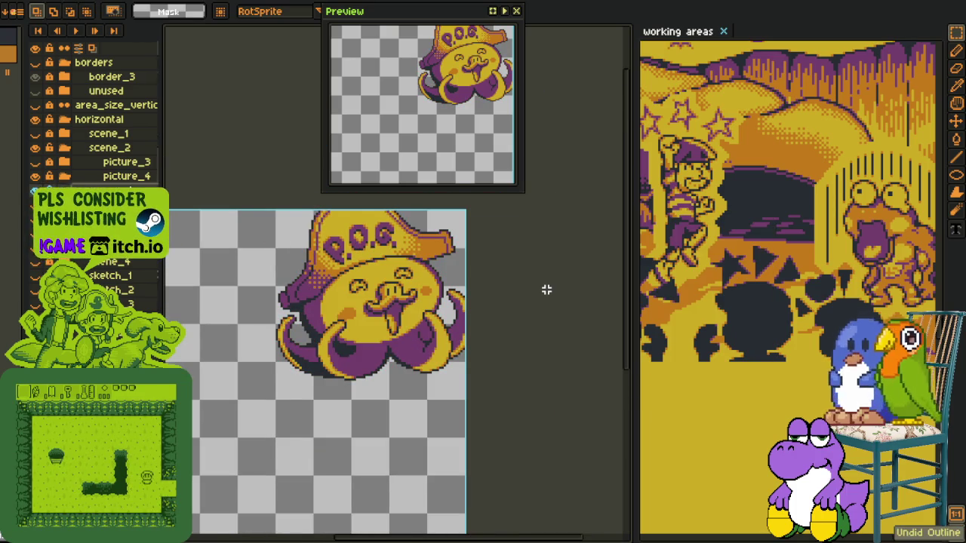
key("shift+o")
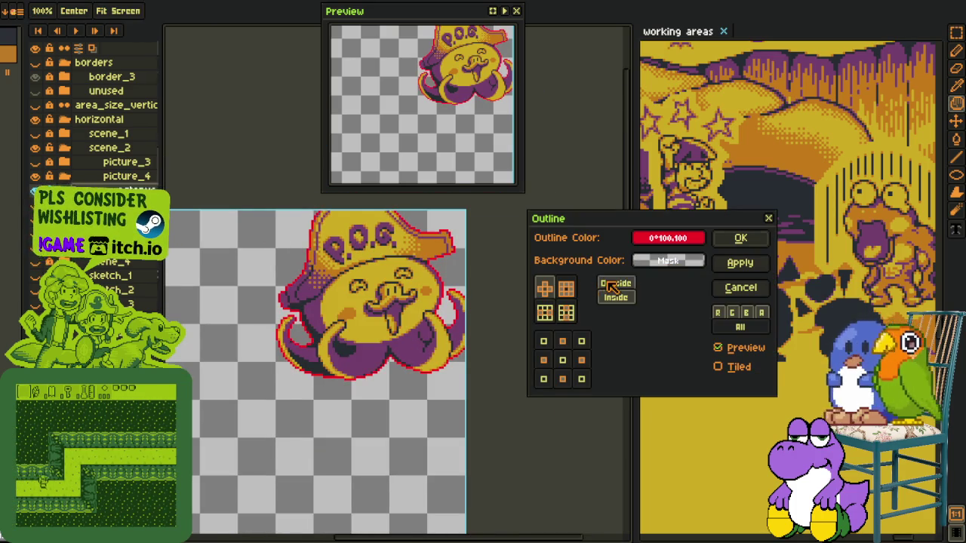
left_click(742, 238)
key("shift+o")
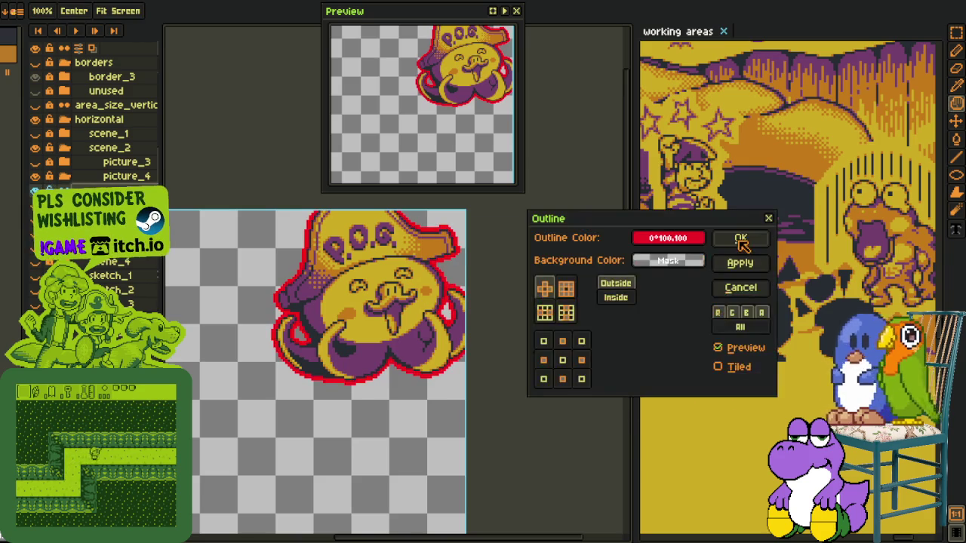
left_click(743, 238)
key("shift+o")
left_click(742, 238)
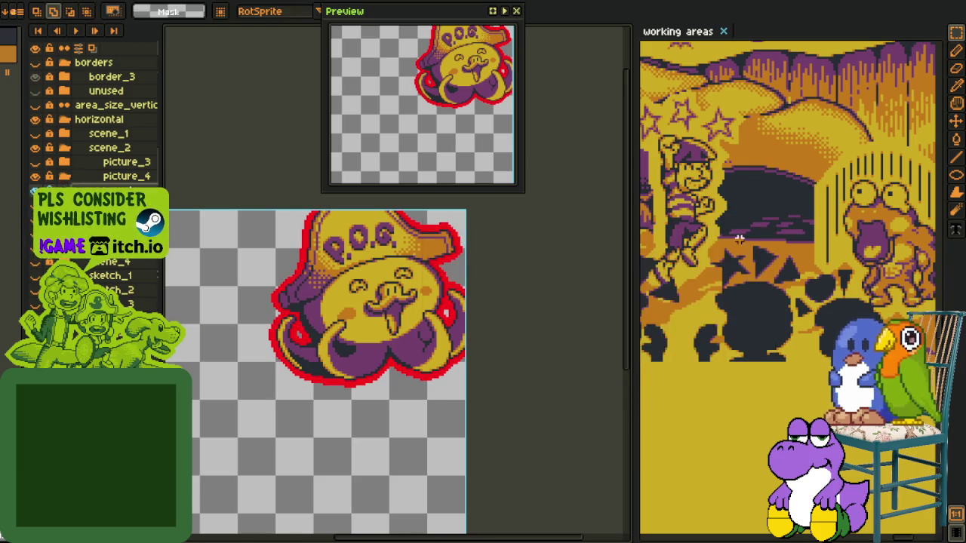
key("shift+o")
left_click(742, 239)
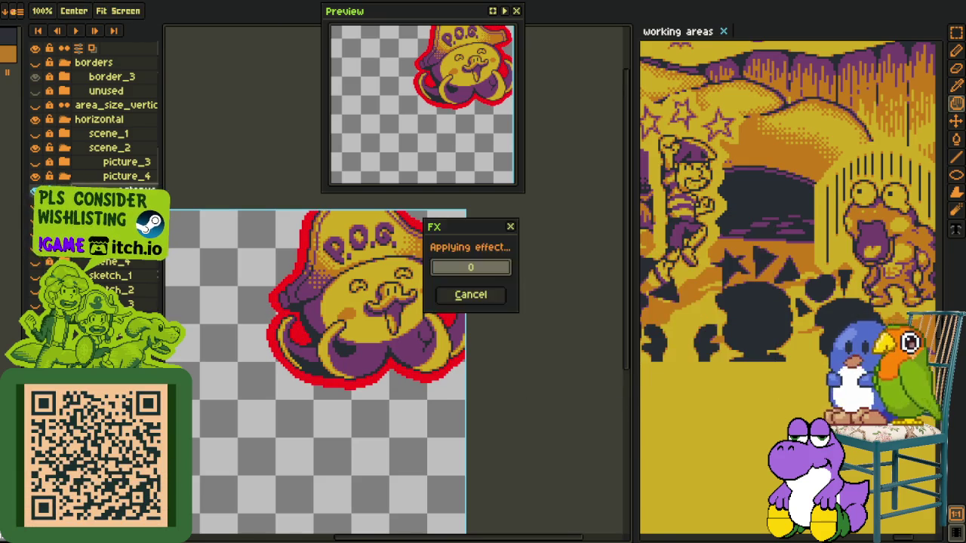
Replace the red outline colour with yellow #d3aa0b
key("i")
scroll(306, 280, "up", 1)
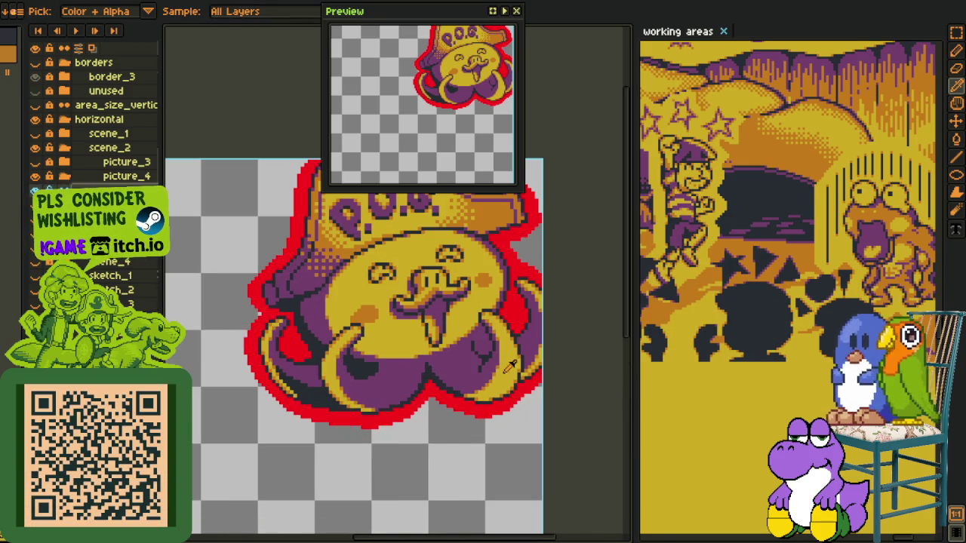
key("shift+r")
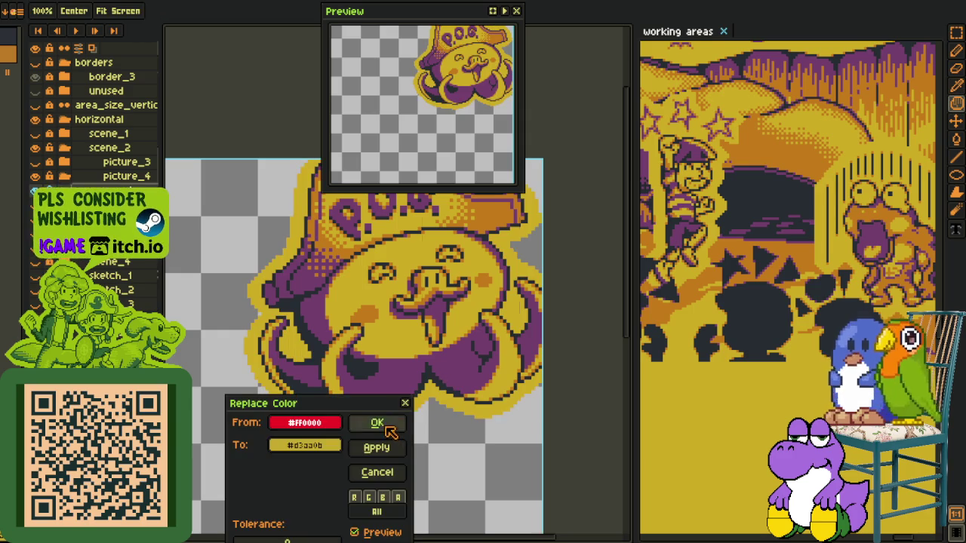
left_click(377, 422)
scroll(345, 418, "up", 2)
scroll(352, 377, "up", 2)
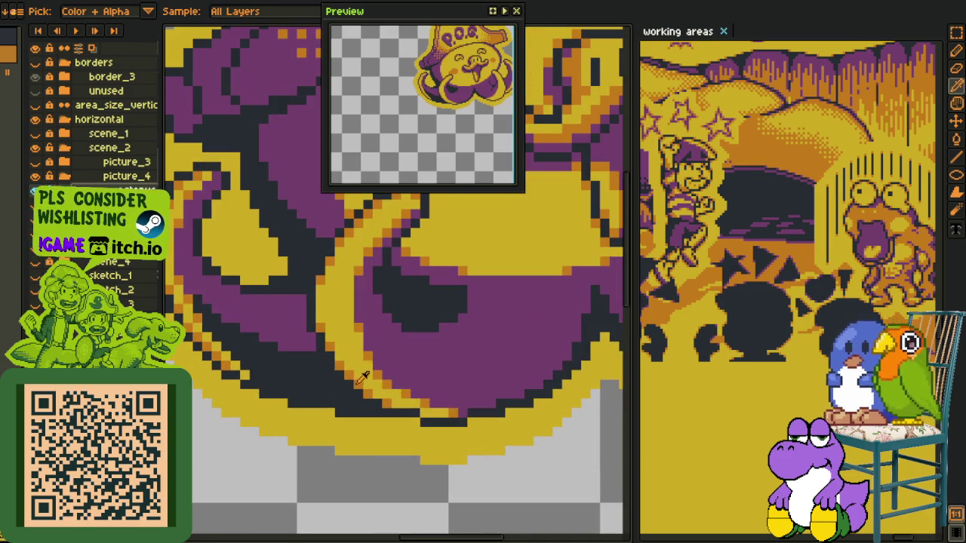
Zoom in on the octopus's lower outline and add an orange pixel on its diagonal edge
scroll(362, 376, "down", 2)
left_click_drag(362, 375, 387, 403)
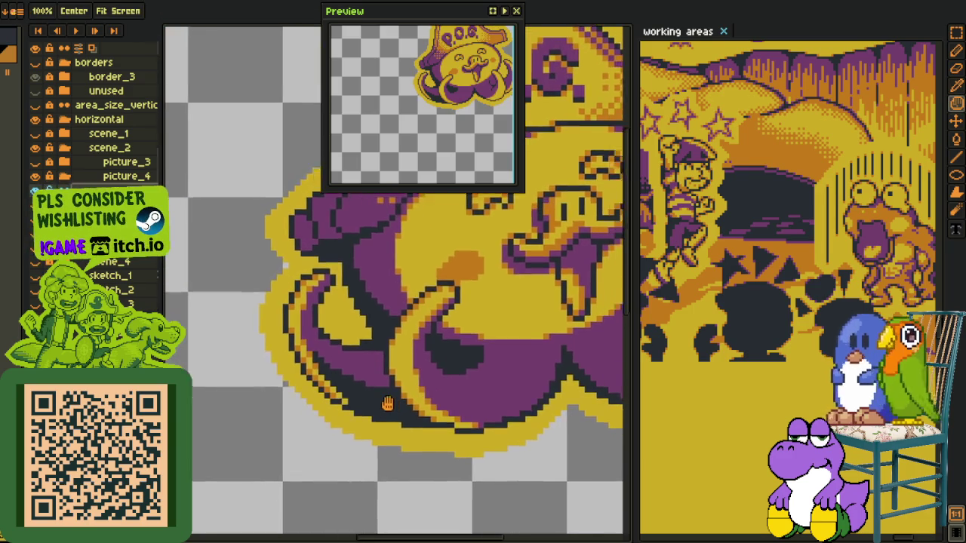
scroll(279, 400, "up", 1)
scroll(266, 388, "up", 1)
scroll(272, 390, "up", 1)
scroll(347, 415, "up", 1)
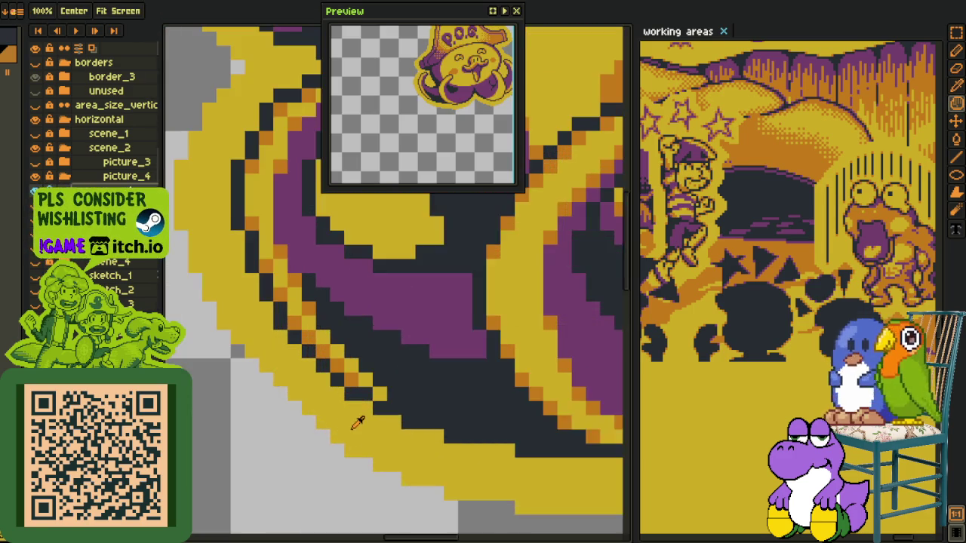
scroll(353, 428, "up", 1)
key("l")
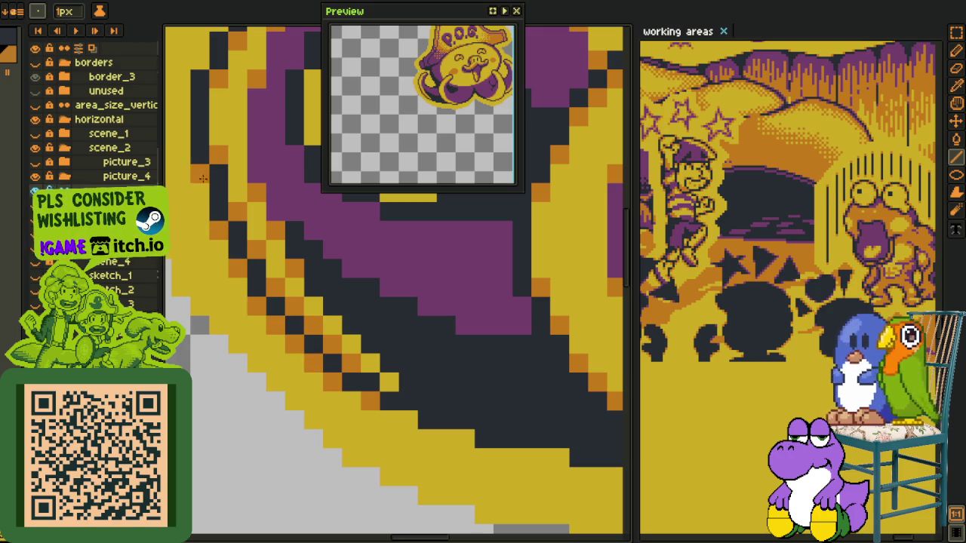
left_click(407, 420)
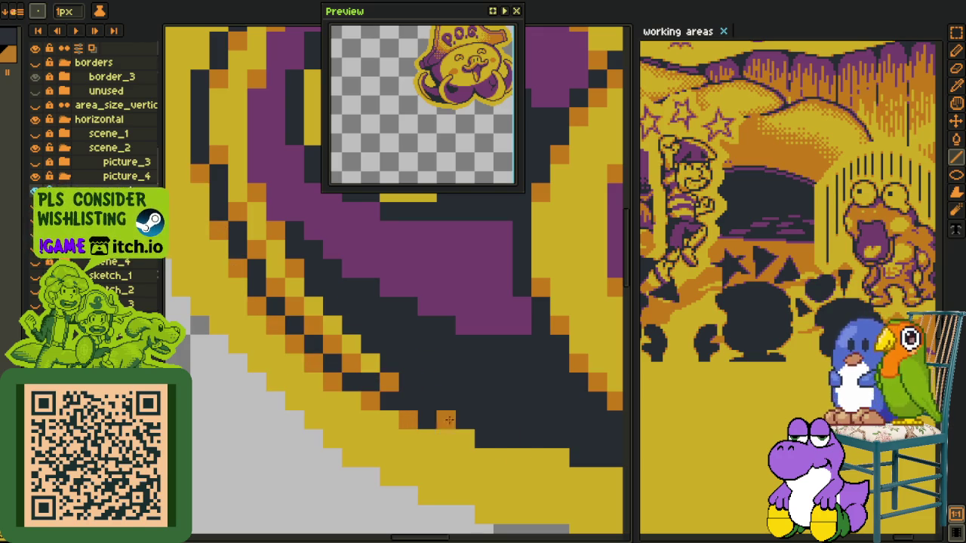
Add orange pixels at five consecutive stair-step corners of the dark outline
key("h")
scroll(551, 453, "down", 5)
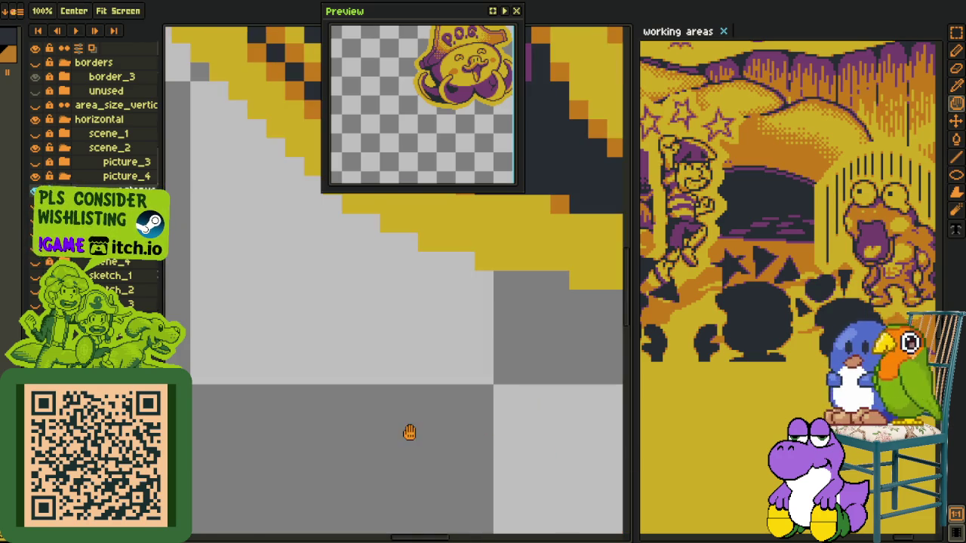
scroll(409, 431, "down", 3)
key("l")
scroll(354, 400, "up", 3)
scroll(348, 403, "up", 2)
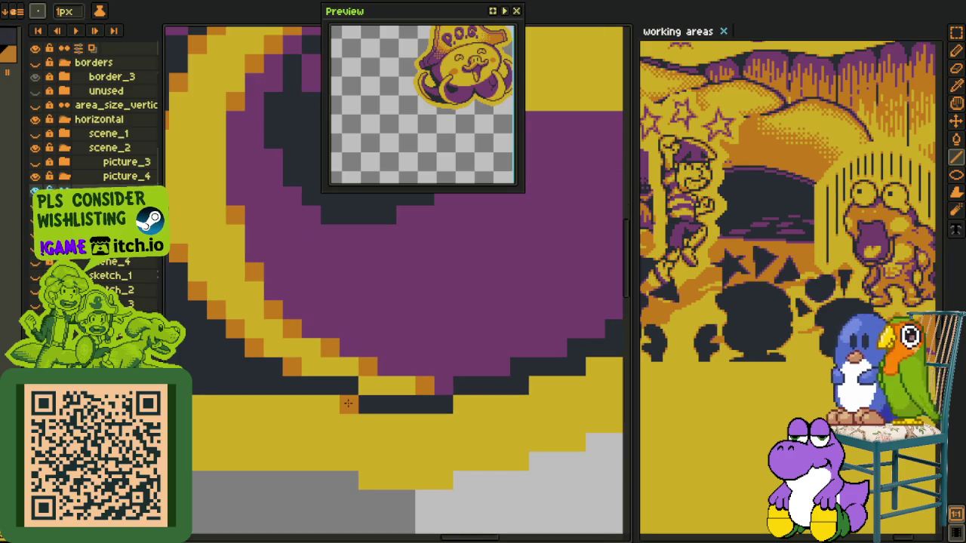
key("h")
left_click_drag(499, 405, 304, 444)
key("l")
left_click(353, 434)
left_click(390, 414)
left_click(408, 395)
left_click(428, 377)
left_click(446, 358)
Turn the yellow tip pixel orange and add one more orange pixel further up the outline
left_click(486, 302)
left_click(522, 340)
key("ctrl+z")
left_click(523, 340)
scroll(466, 381, "down", 1)
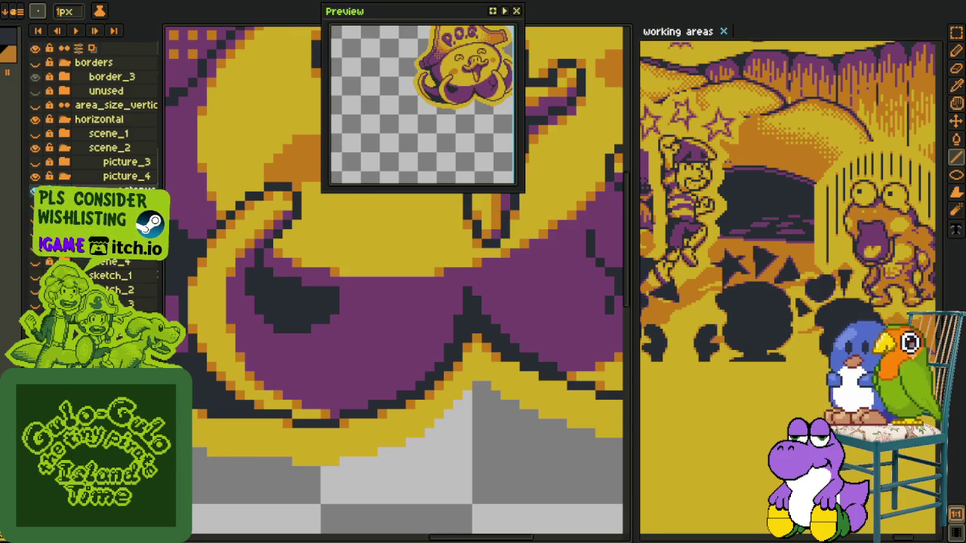
mouse_move(402, 483)
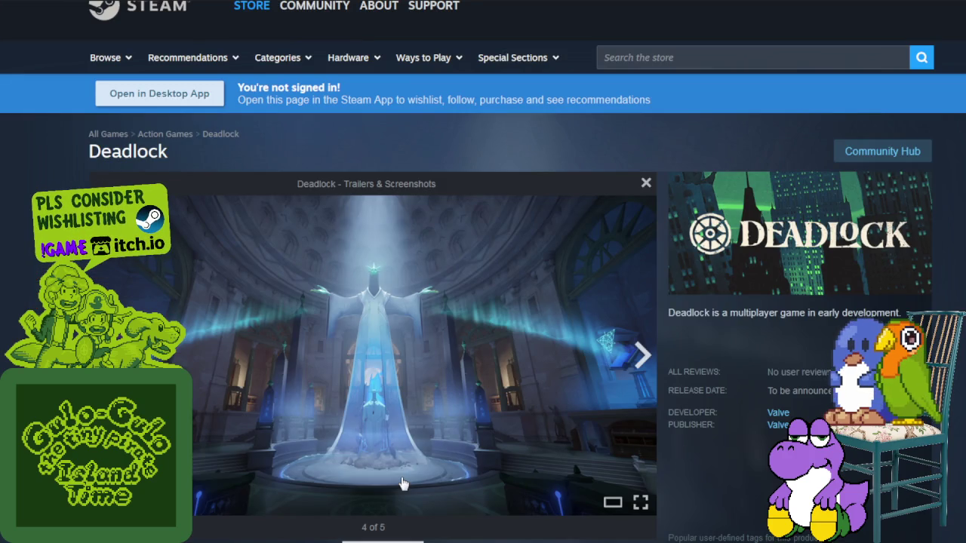
Page through the Deadlock screenshots, wrapping around to the Mina roster image
left_click(645, 360)
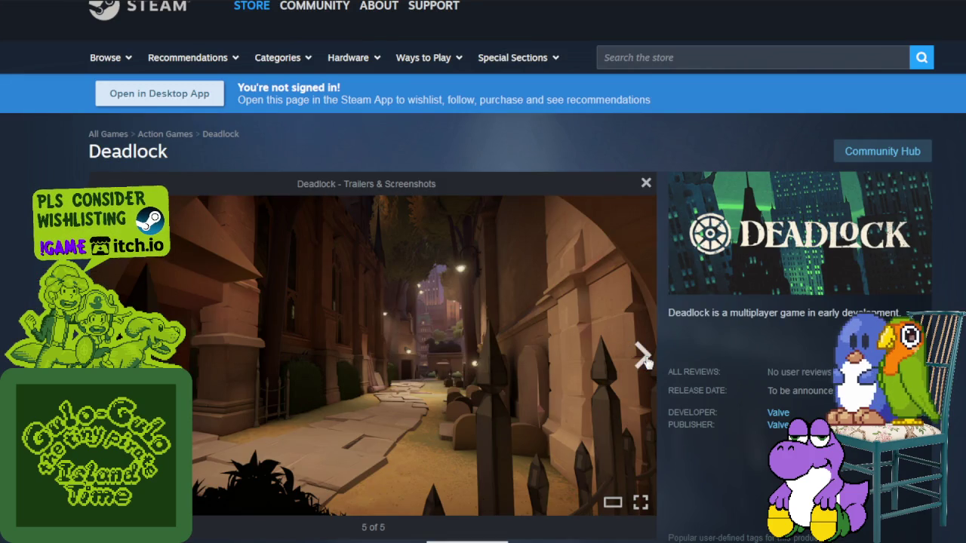
left_click(646, 360)
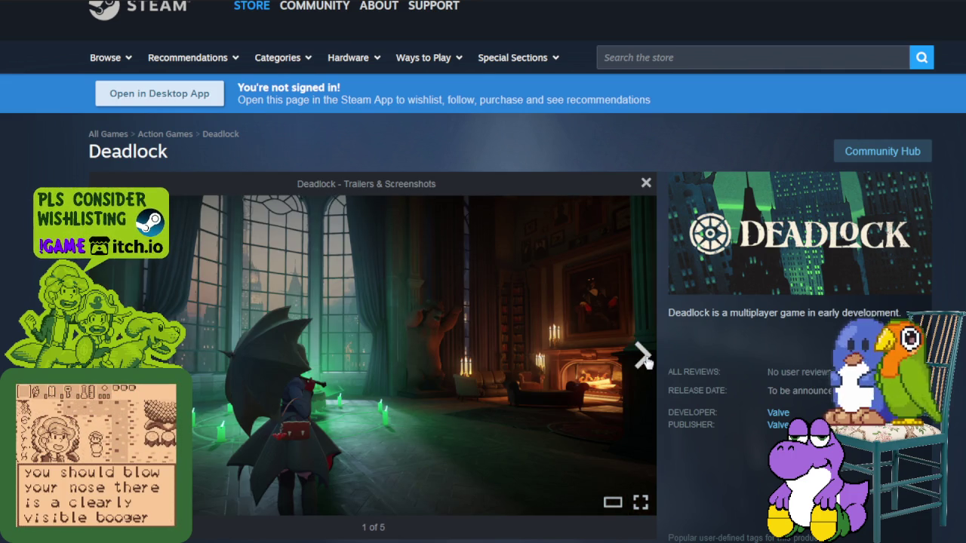
left_click(644, 358)
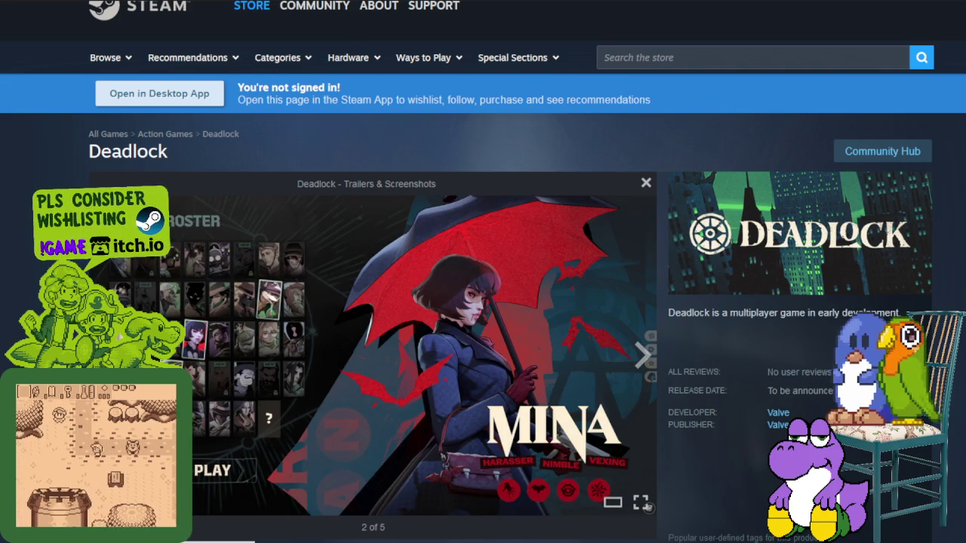
key("Left")
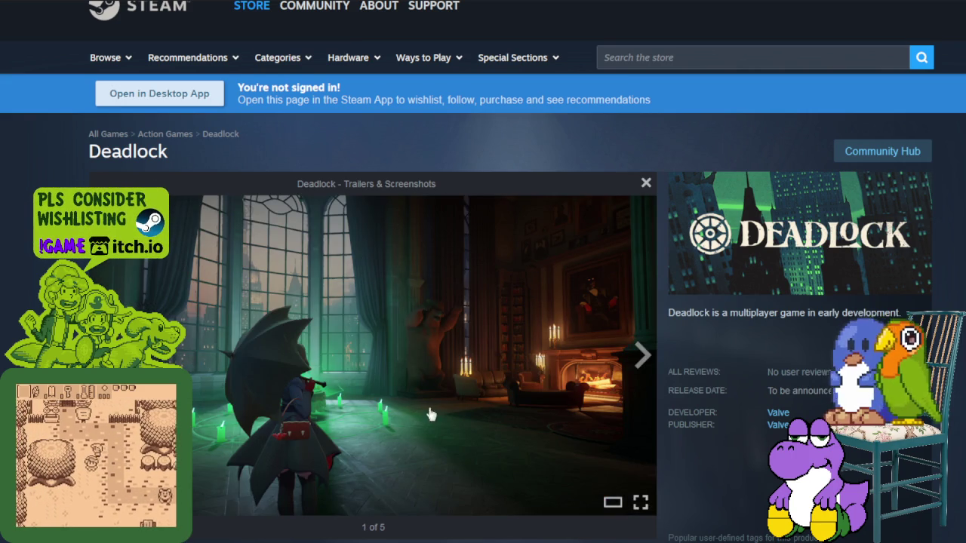
left_click(642, 356)
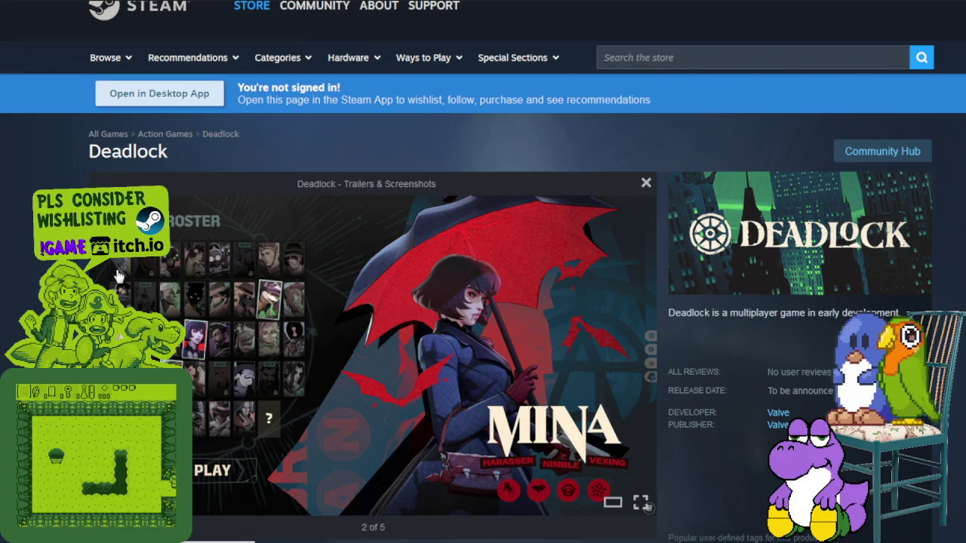
Browse the cathedral, statue hall and alley screenshots, then wrap back to the Mina roster image
left_click(640, 357)
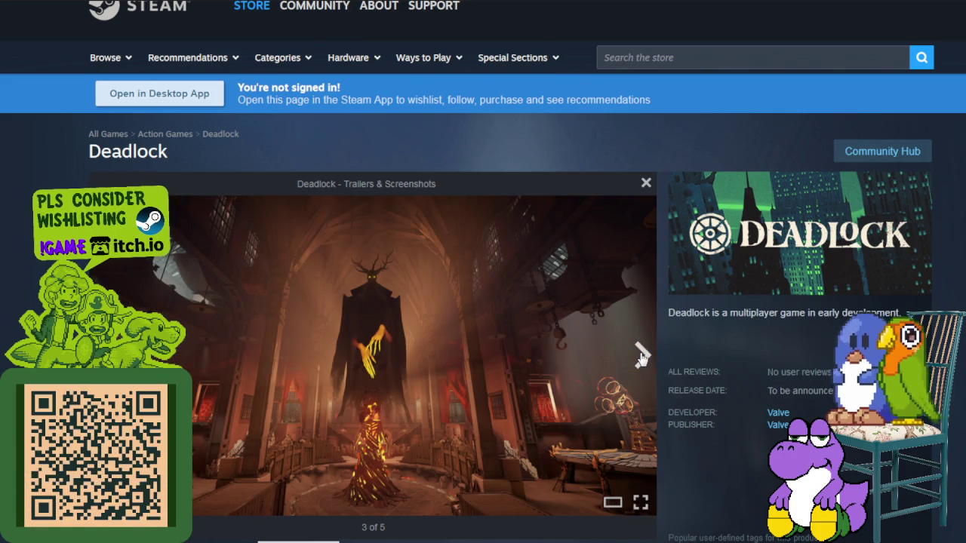
left_click(640, 356)
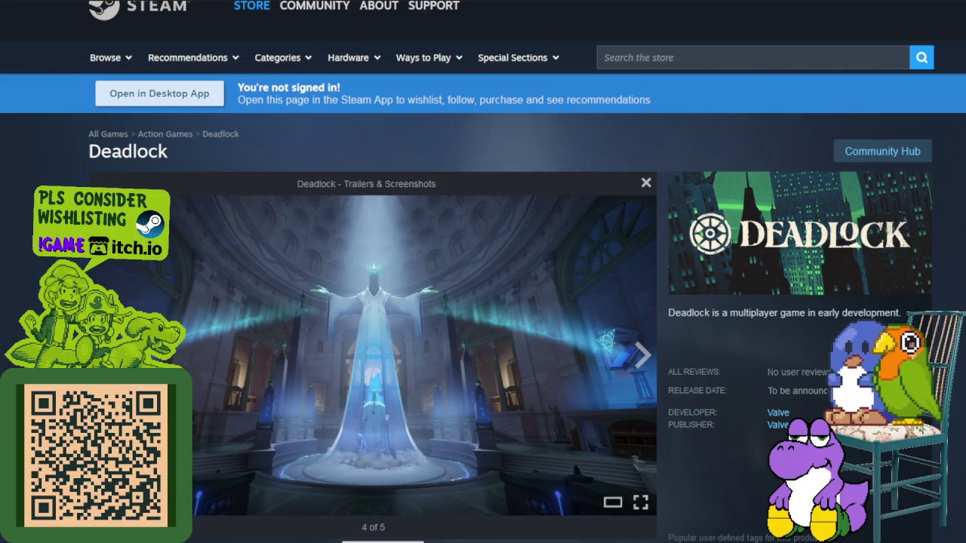
key("Left")
left_click(643, 356)
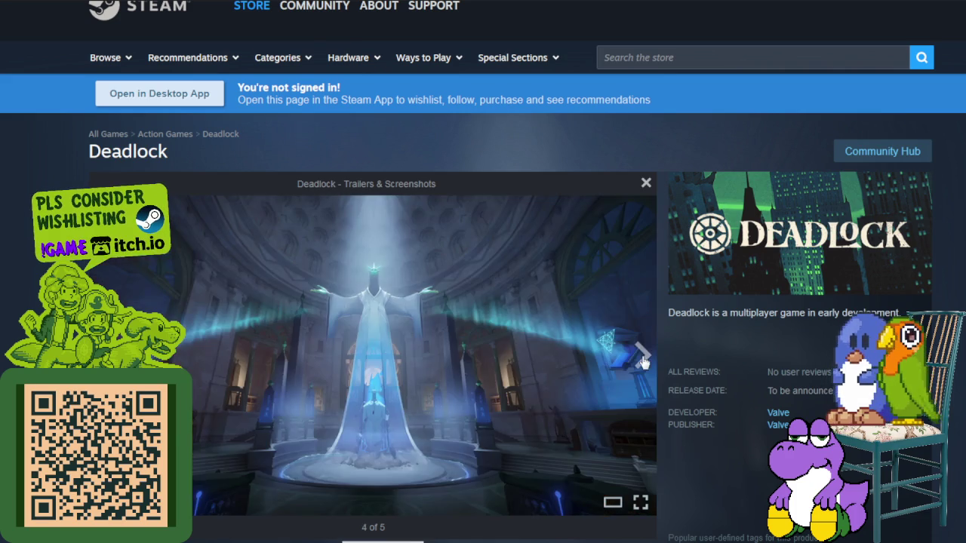
key("Left")
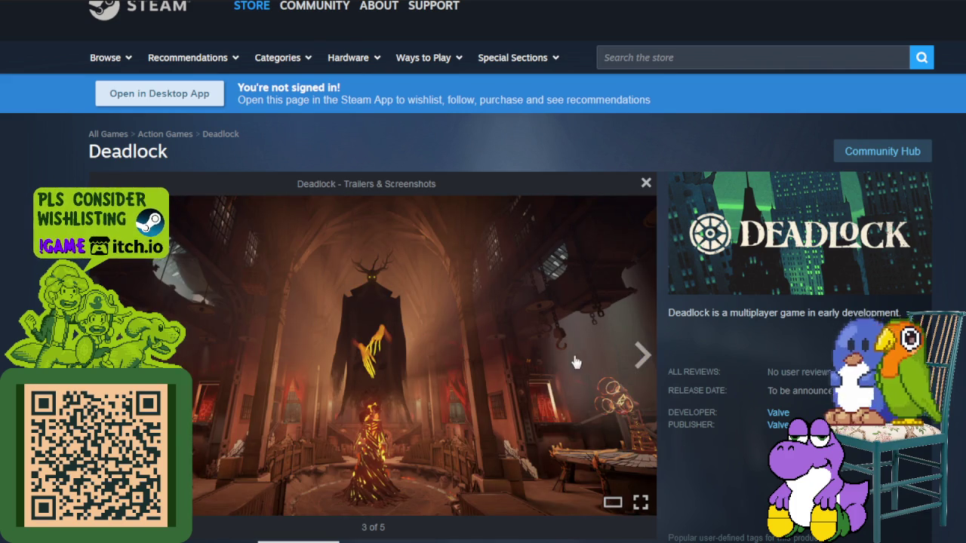
left_click(646, 366)
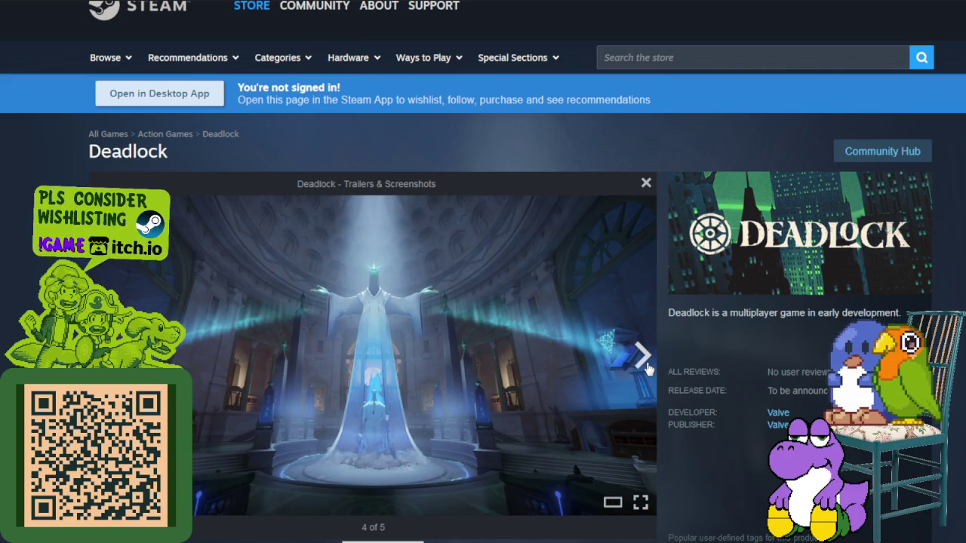
left_click(644, 358)
left_click(646, 367)
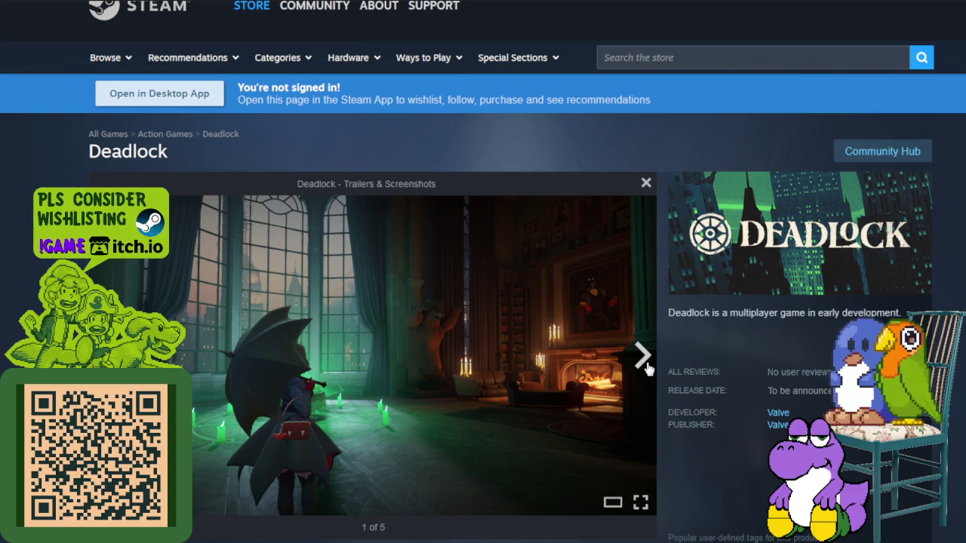
left_click(646, 365)
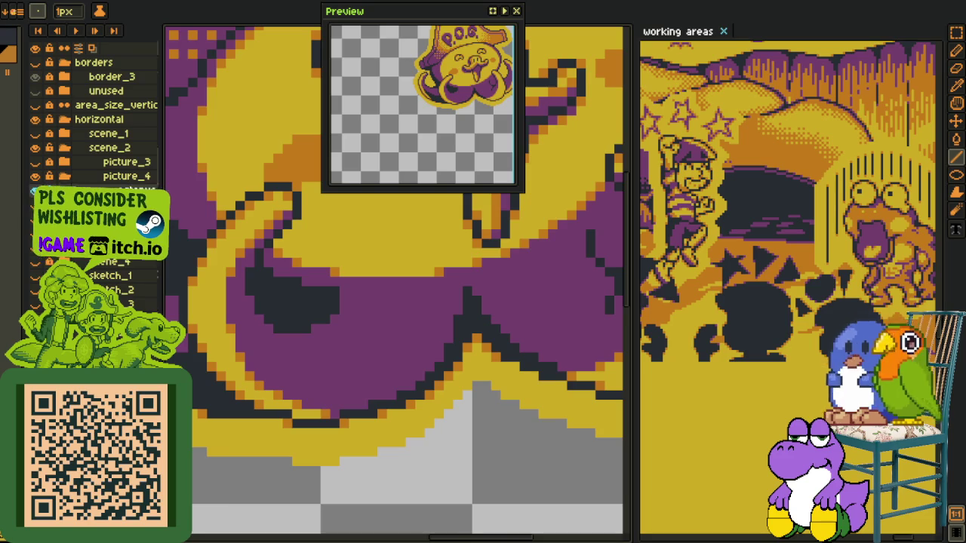
Zoom in and paint orange pixels along the sticker outline's bottom and lower-right edges
scroll(393, 287, "down", 3)
key("z")
left_click(223, 398)
key("b")
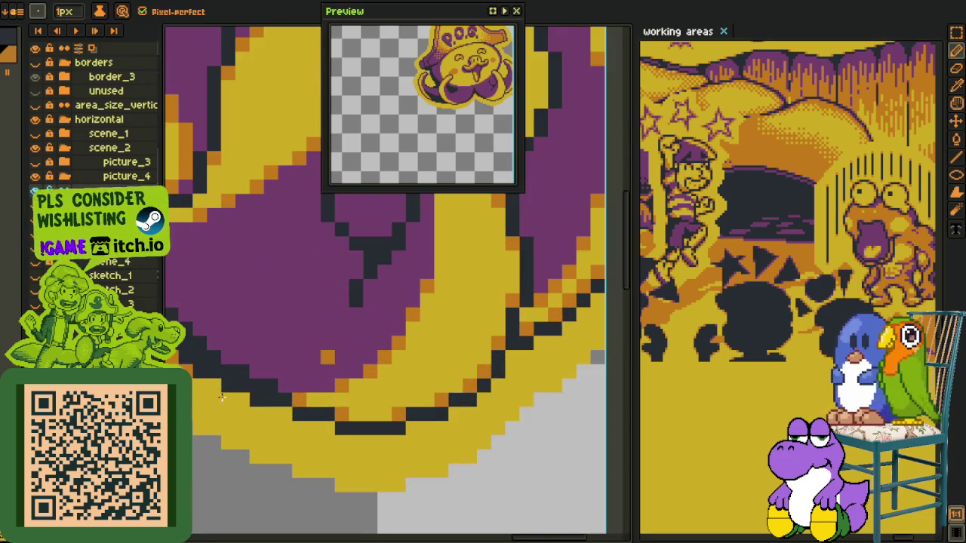
left_click_drag(239, 400, 381, 430)
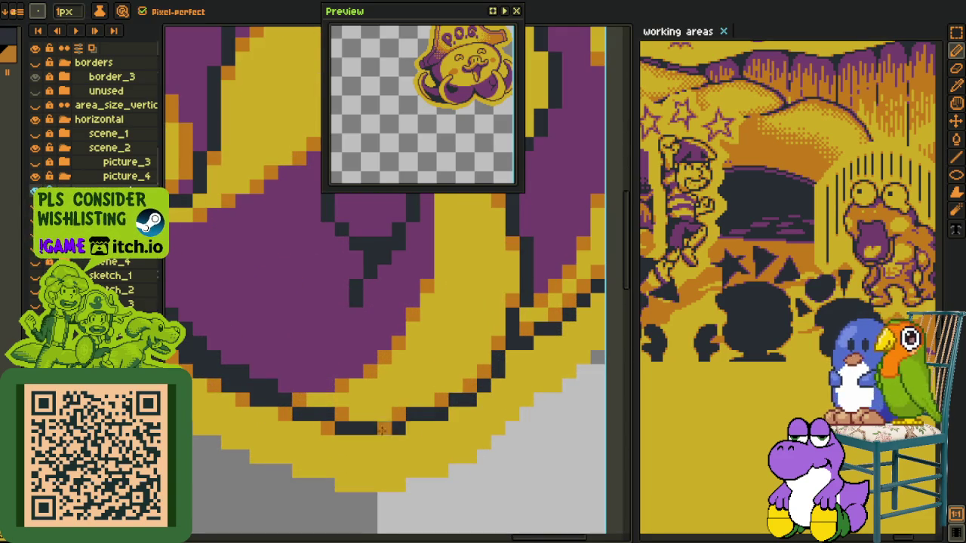
left_click_drag(441, 428, 485, 401)
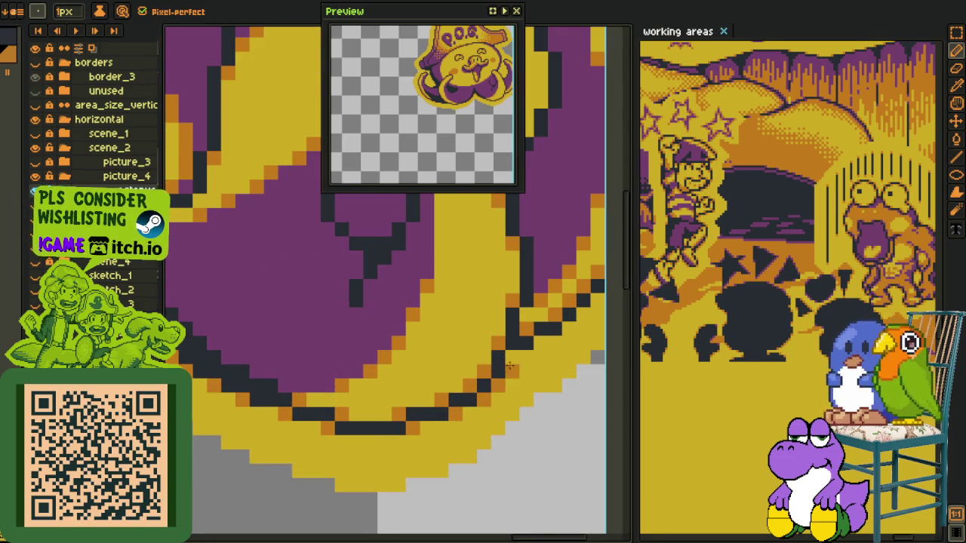
left_click_drag(510, 366, 344, 449)
Darken a small part of the outline, repaint a vertical stretch, and add an orange pixel beside it
key("l")
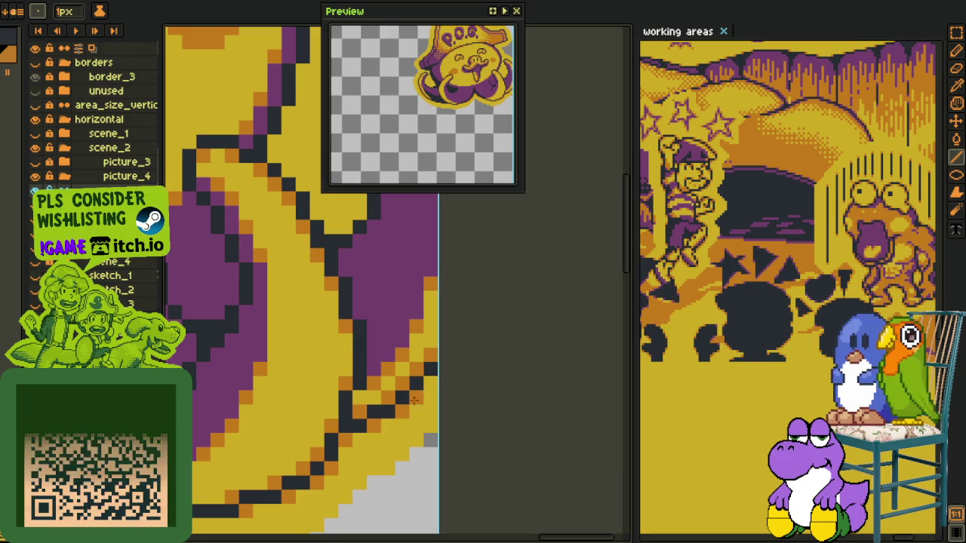
scroll(413, 400, "down", 2)
scroll(387, 430, "up", 2)
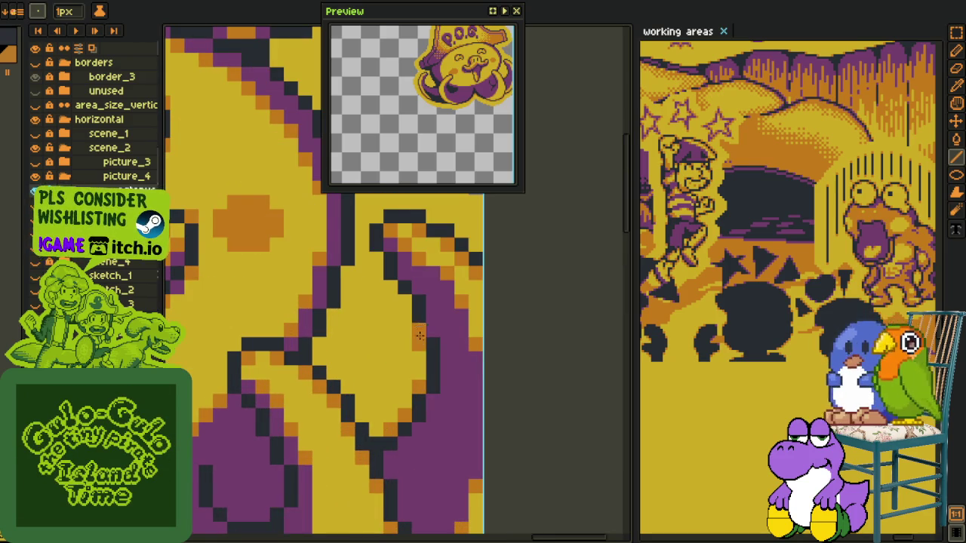
key("n")
left_click_drag(409, 302, 387, 428)
scroll(388, 407, "up", 1)
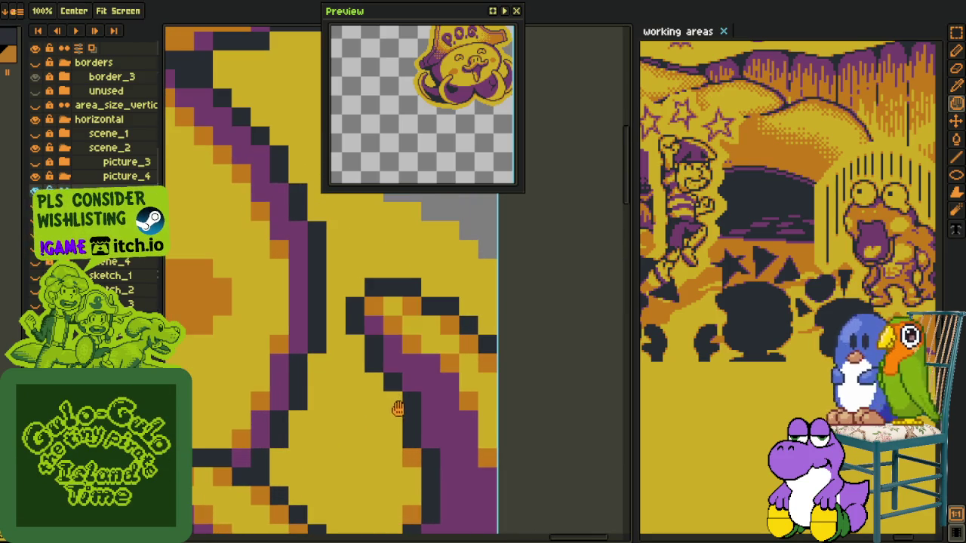
key("b")
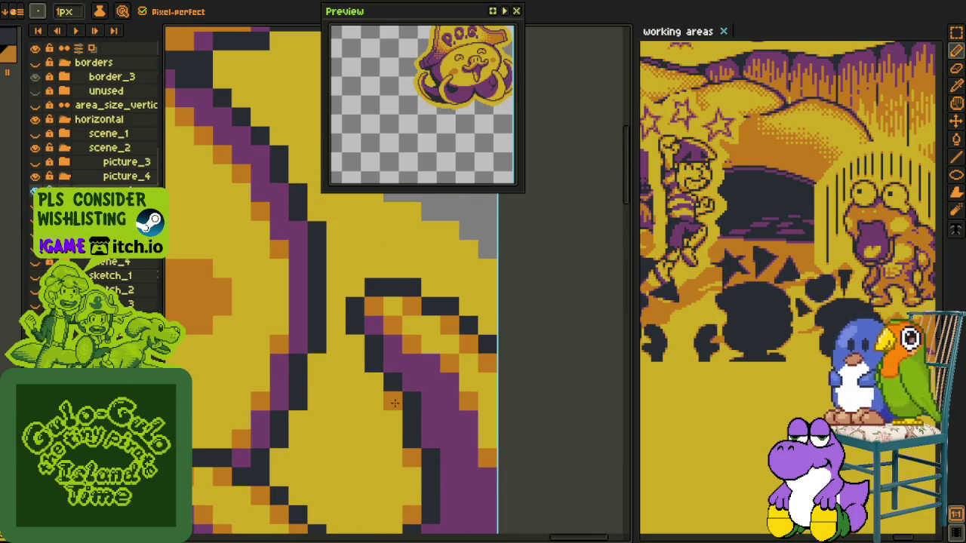
left_click_drag(349, 300, 350, 296)
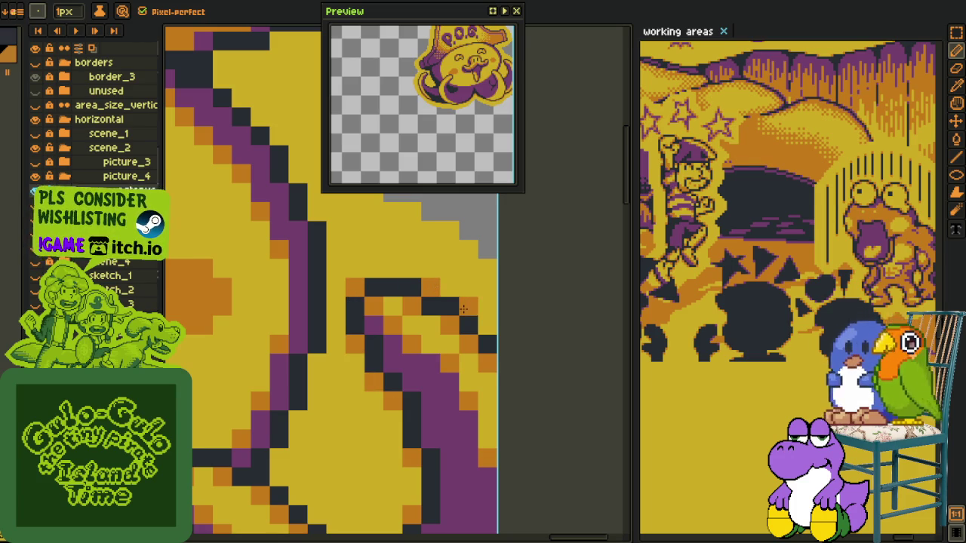
left_click_drag(386, 480, 410, 403)
mouse_move(342, 439)
left_mouse_down()
mouse_move(339, 286)
mouse_move(350, 532)
left_mouse_up()
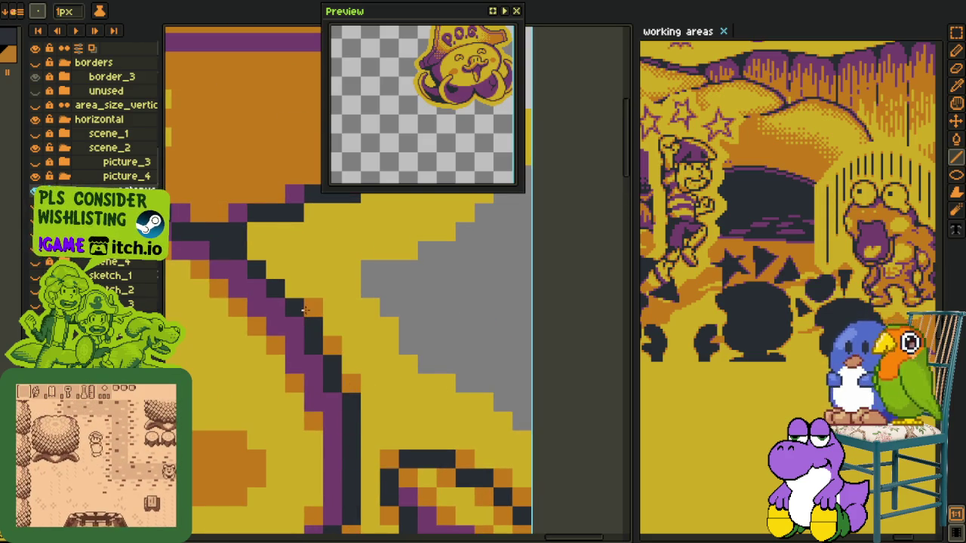
left_click(318, 216)
mouse_move(318, 216)
left_mouse_down()
mouse_move(381, 365)
mouse_move(430, 415)
left_mouse_up()
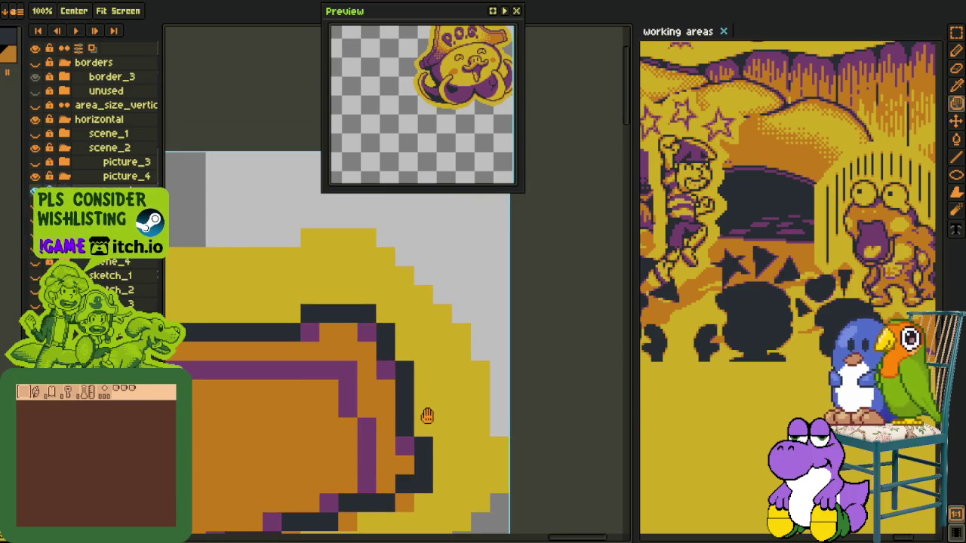
Place orange pixels on two outline corners and turn a stray orange pixel dark
key("b")
left_click(423, 427)
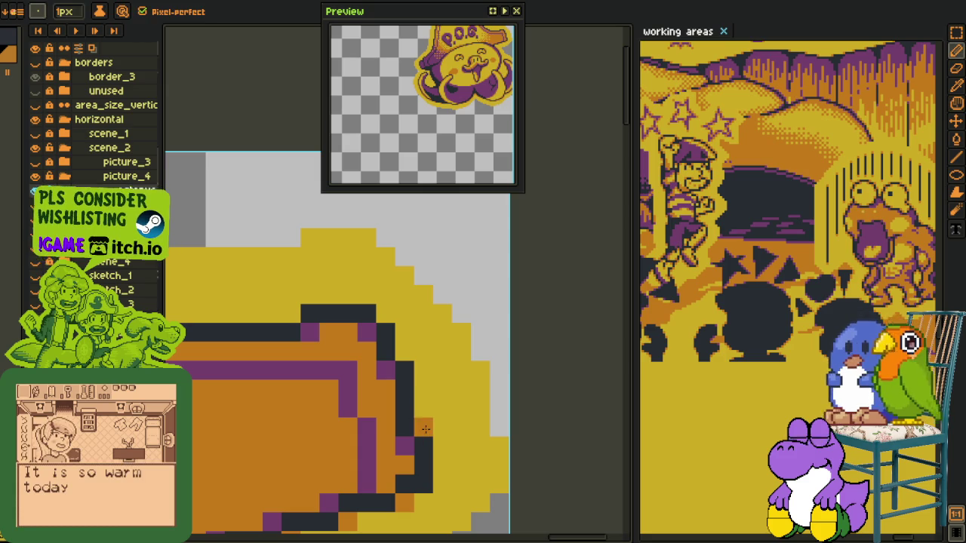
left_click(403, 351)
key("o")
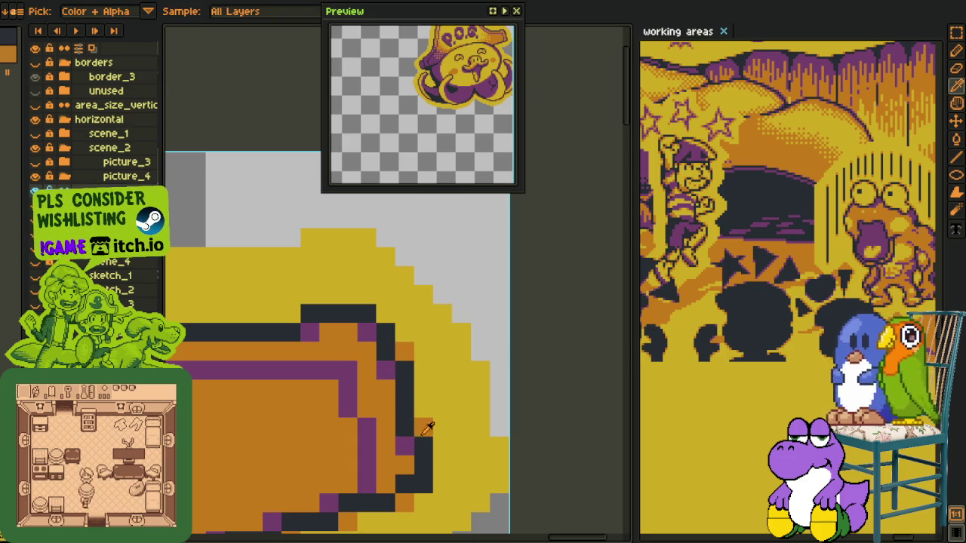
key("b")
left_click(407, 428)
key("i")
key("b")
left_click(417, 428)
Sample orange from the drawing and paint it onto the outline corner and the sticker's edge
key("i")
key("b")
key("i")
key("b")
key("i")
left_click(410, 431)
key("b")
left_click(423, 409)
left_click(384, 333)
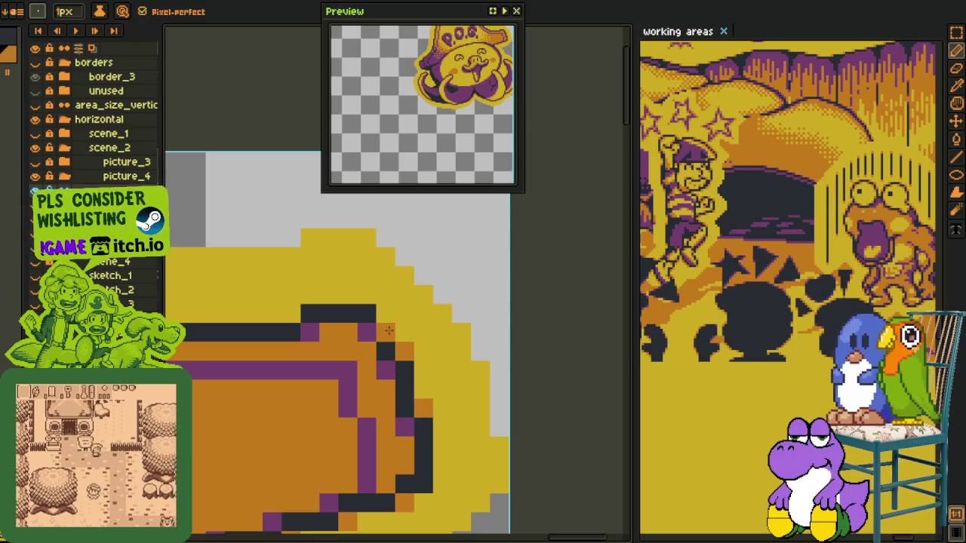
Zoom in on the sticker's top edge and paint a diagonal run of orange pixels
scroll(292, 314, "down", 2)
scroll(240, 356, "down", 3)
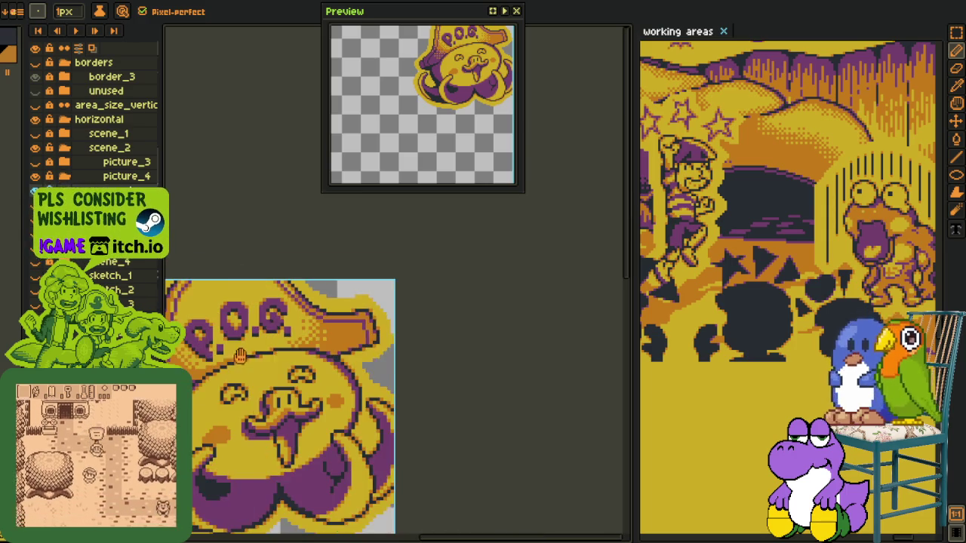
scroll(239, 356, "up", 2)
scroll(340, 340, "up", 2)
scroll(388, 377, "up", 1)
scroll(428, 330, "up", 1)
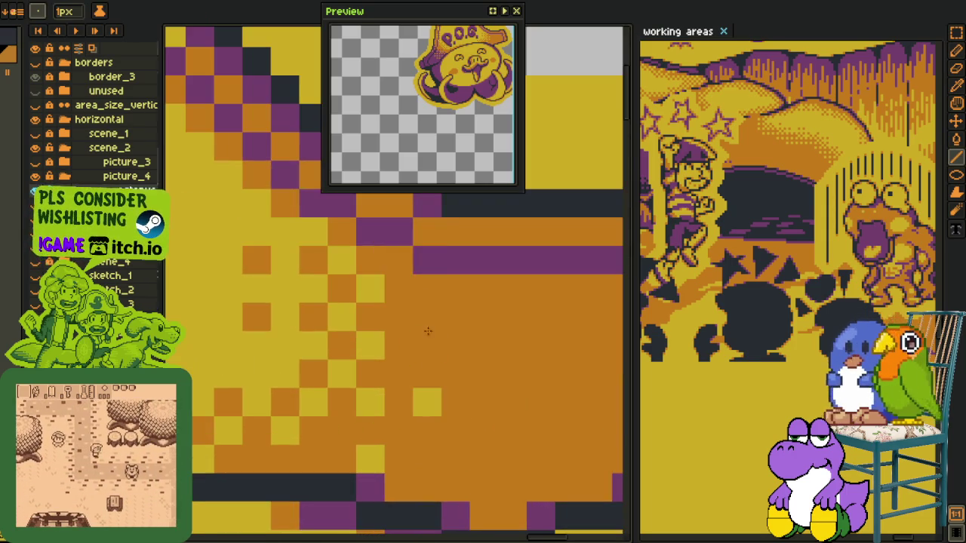
left_click_drag(409, 264, 416, 531)
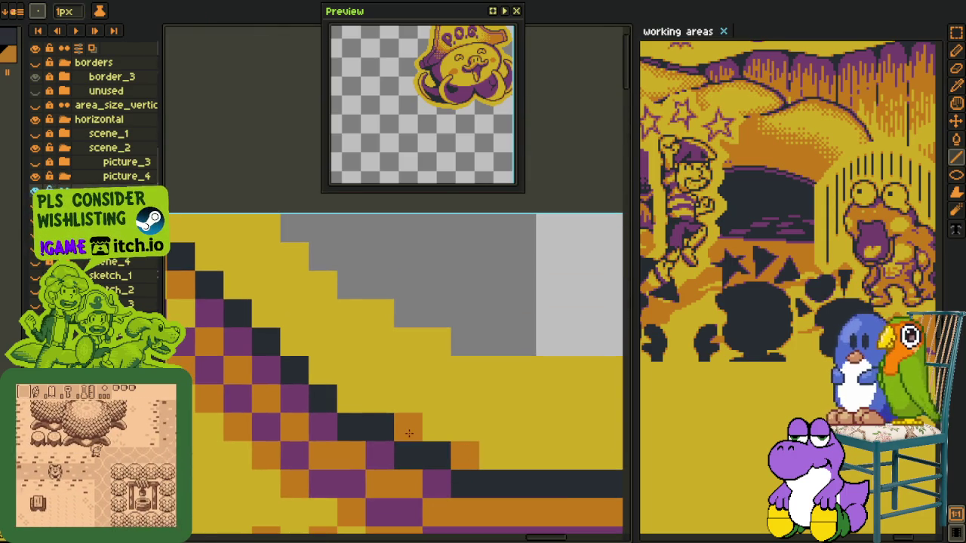
left_click_drag(198, 325, 465, 391)
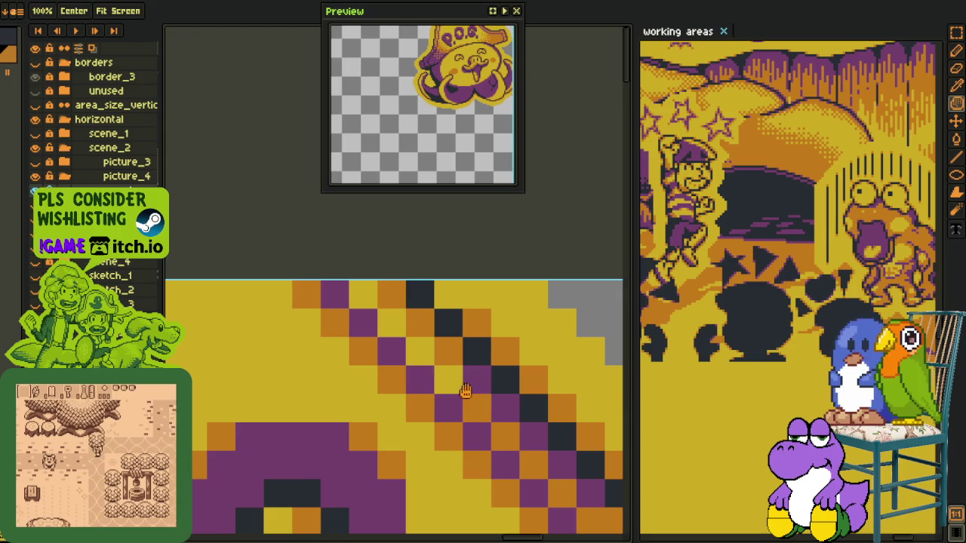
scroll(408, 383, "down", 3)
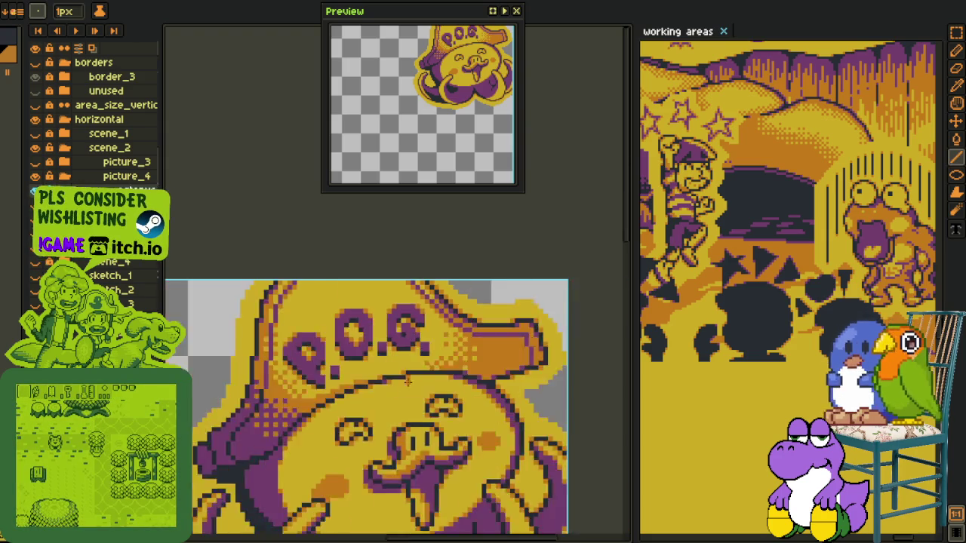
scroll(407, 383, "down", 1)
scroll(378, 339, "up", 2)
scroll(340, 272, "up", 2)
scroll(315, 224, "up", 2)
left_click_drag(316, 223, 279, 283)
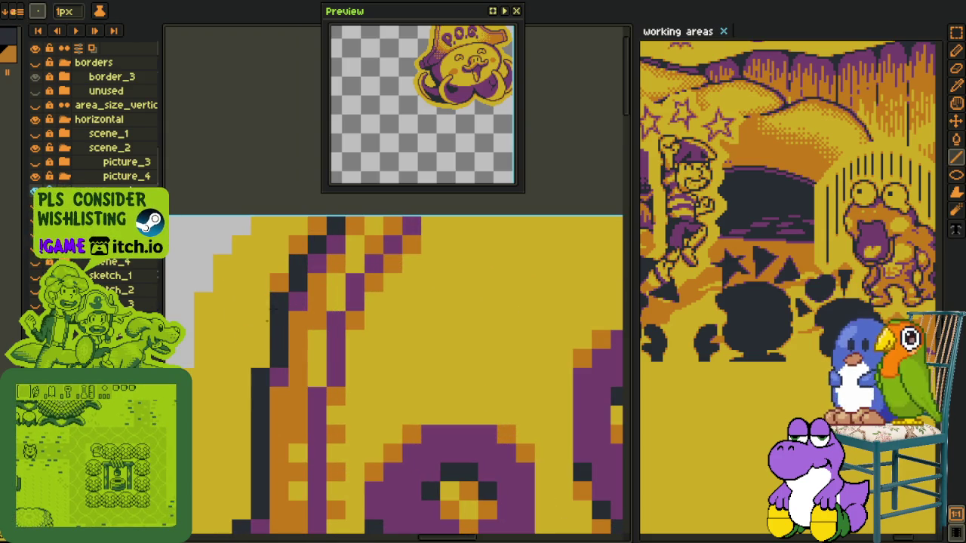
Pan along the sticker's outline and zoom out to review the whole sprite
scroll(268, 344, "down", 1)
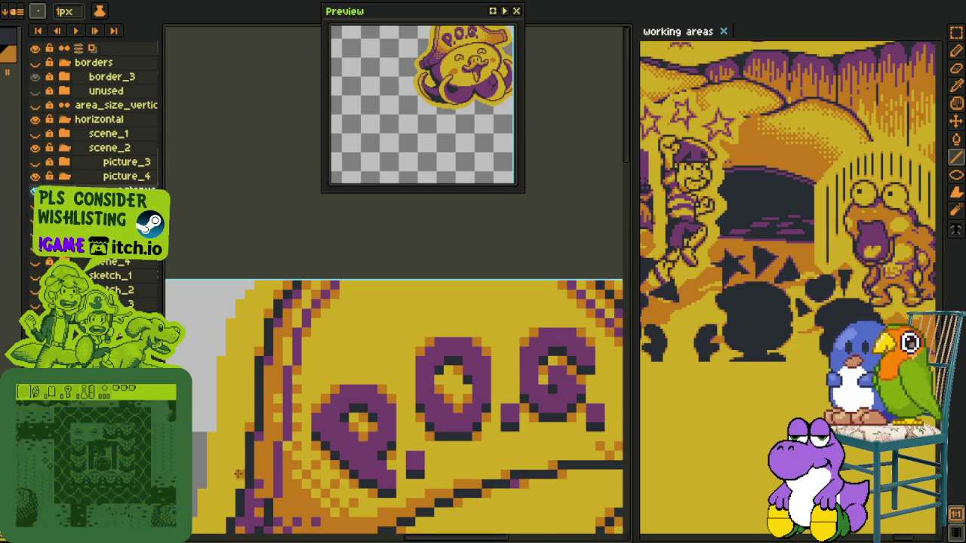
left_click_drag(220, 529, 317, 352)
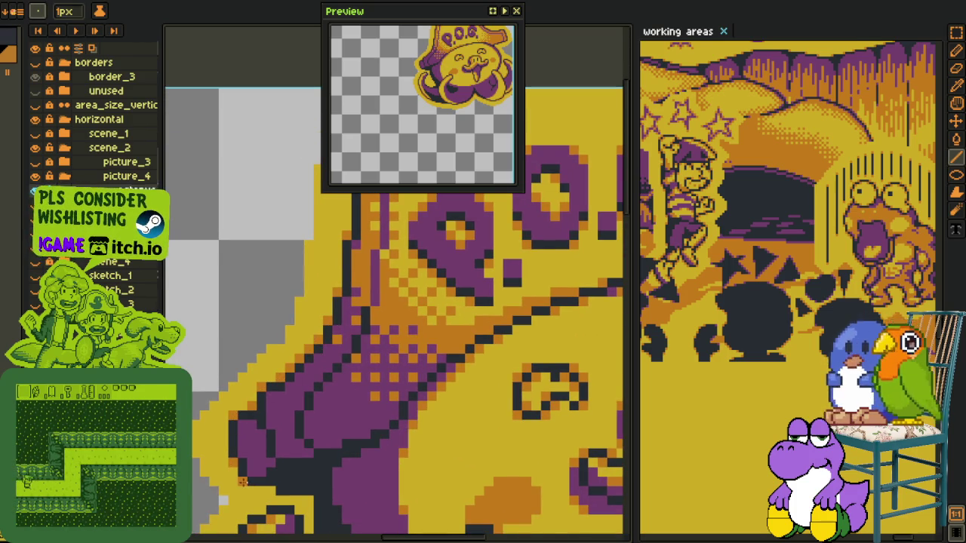
key("alt")
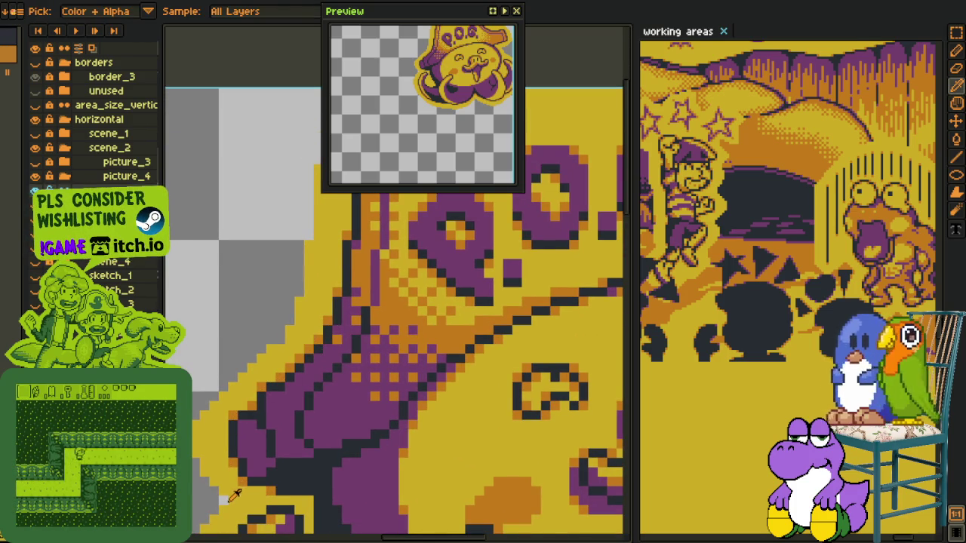
key("alt")
key("space")
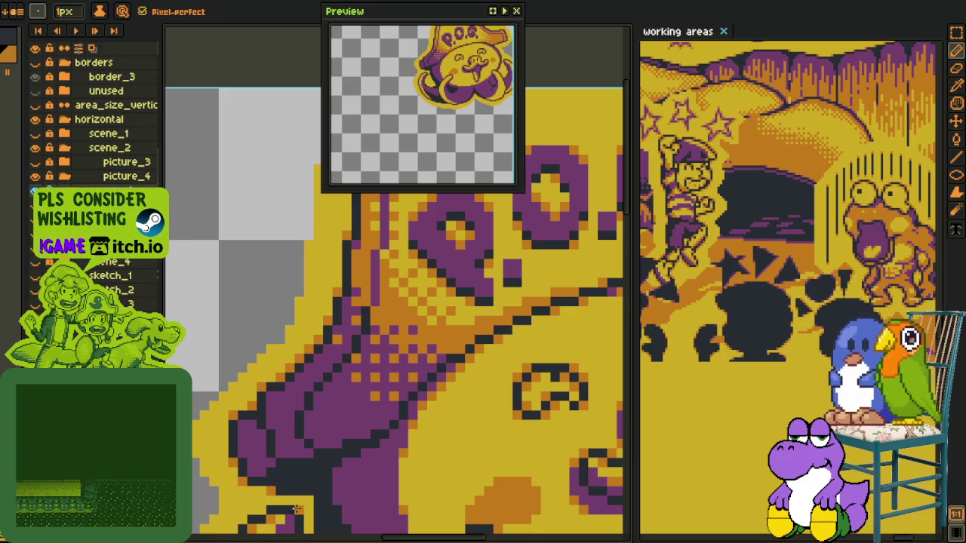
left_click_drag(310, 509, 316, 449)
scroll(317, 449, "up", 1)
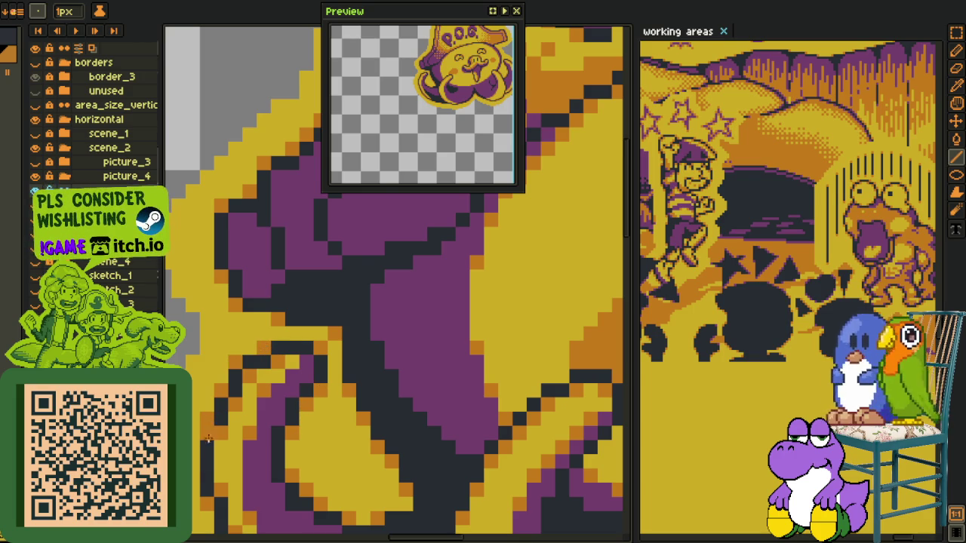
key("m")
scroll(250, 415, "down", 3)
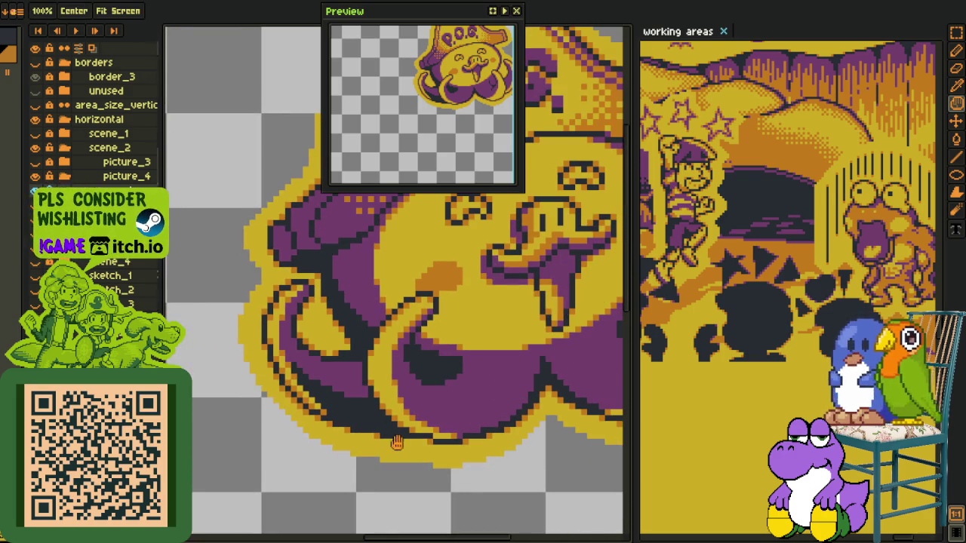
key("i")
scroll(471, 465, "down", 2)
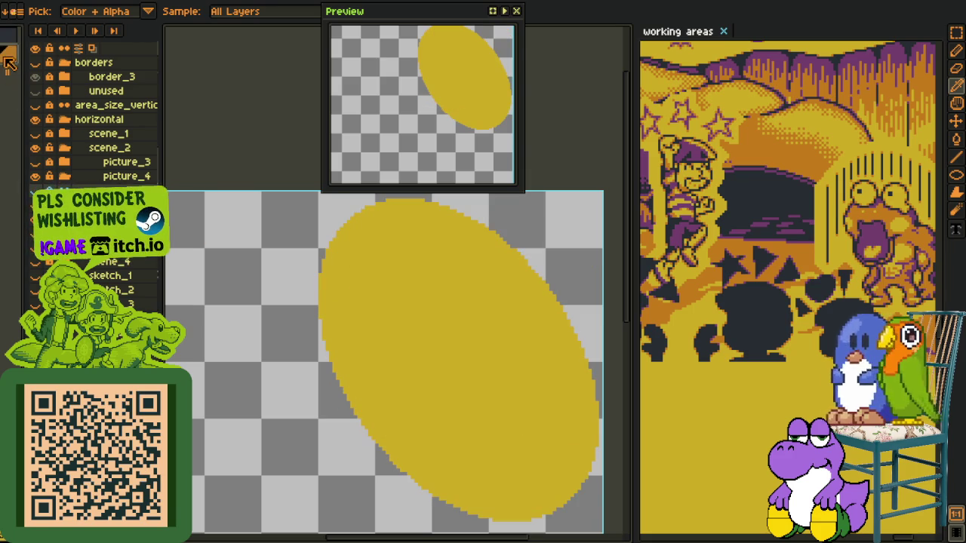
Bucket-fill the yellow ellipse with orange
key("b")
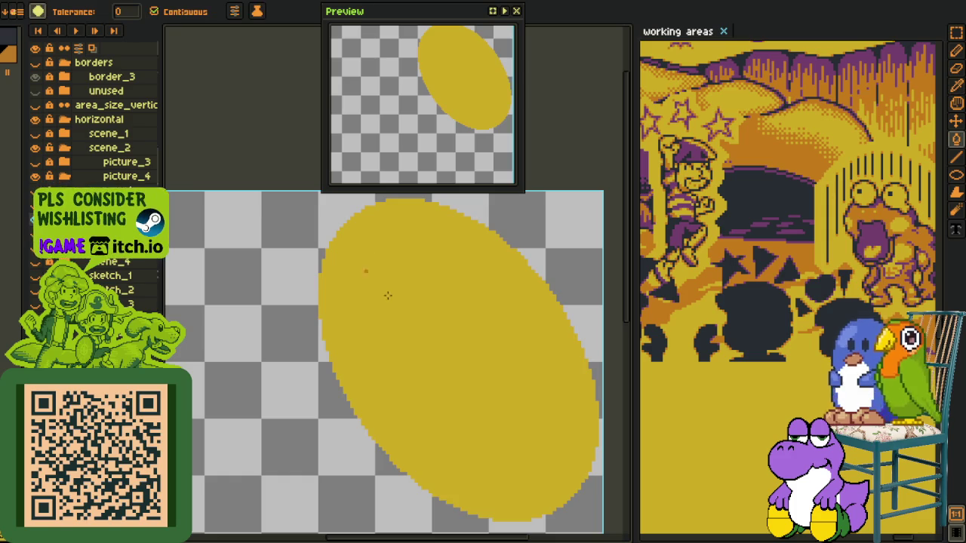
left_click(366, 274)
key("o")
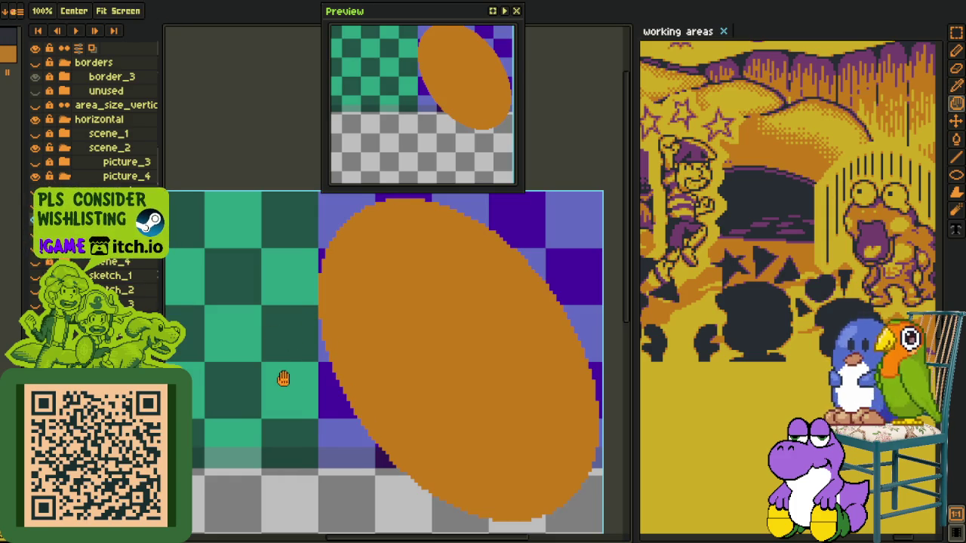
Fill the checker cells above and to the right of the ellipse purple
left_click_drag(280, 380, 231, 398)
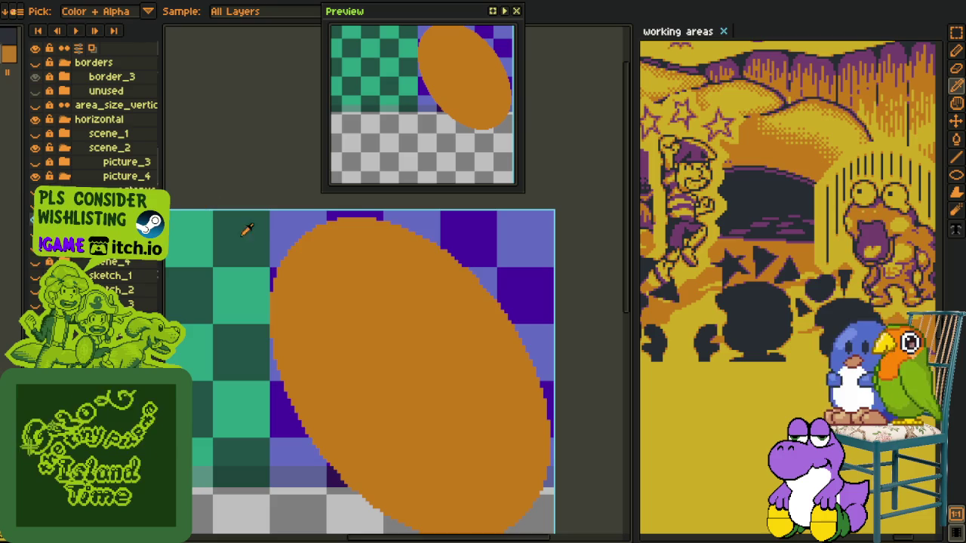
key("b")
scroll(271, 249, "up", 2)
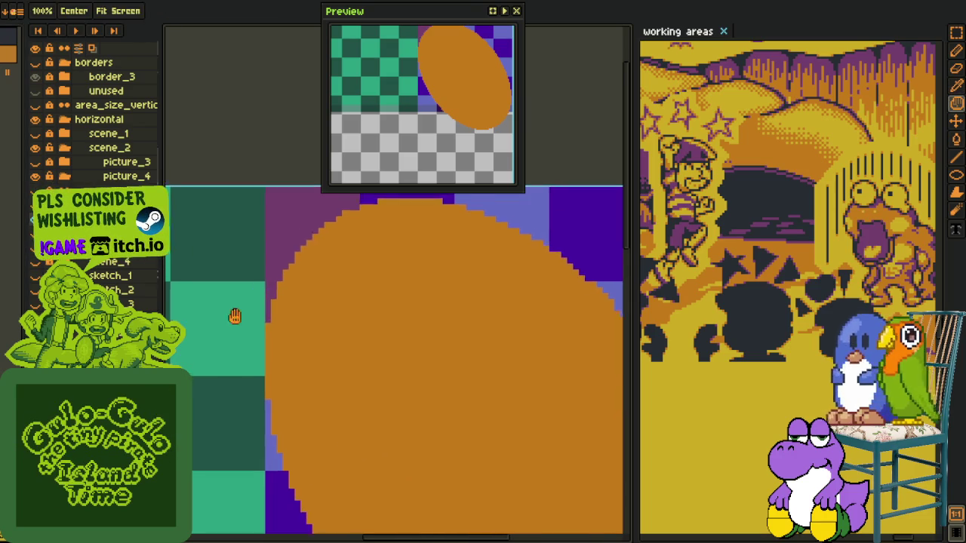
left_click_drag(233, 314, 74, 412)
mouse_move(263, 286)
left_mouse_down()
mouse_move(314, 286)
mouse_move(421, 318)
left_mouse_up()
left_click(518, 358)
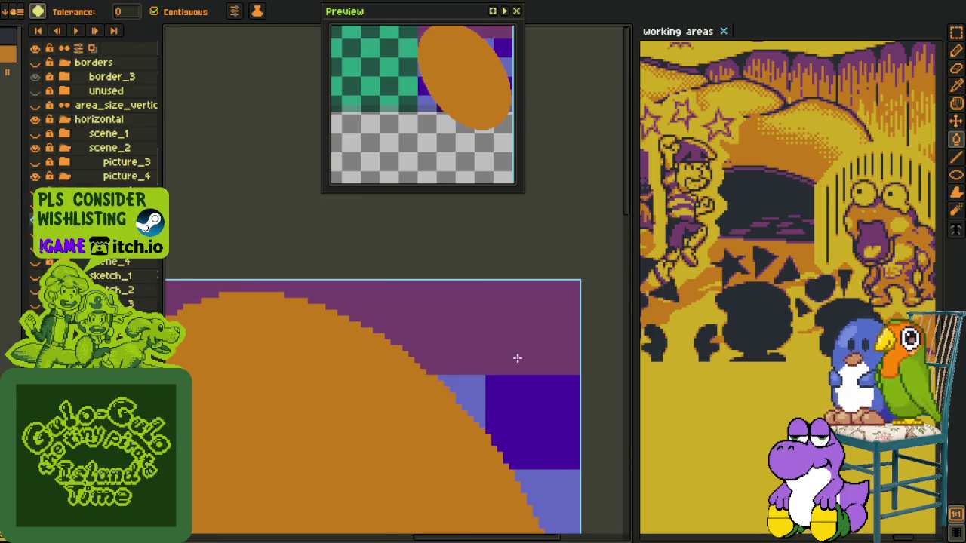
left_click(481, 388)
left_click(528, 423)
left_click(550, 483)
Fill the lavender, indigo and checker cells left of the ellipse purple
key("h")
mouse_move(544, 481)
left_mouse_down()
mouse_move(531, 368)
mouse_move(523, 369)
left_mouse_up()
key("b")
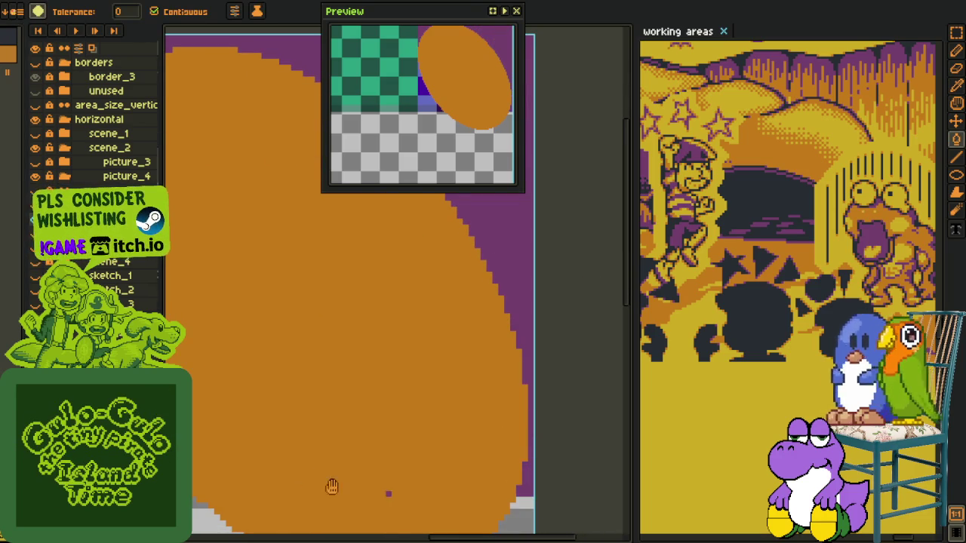
key("h")
left_click_drag(329, 483, 556, 439)
key("b")
left_click(412, 453)
scroll(410, 441, "up", 2)
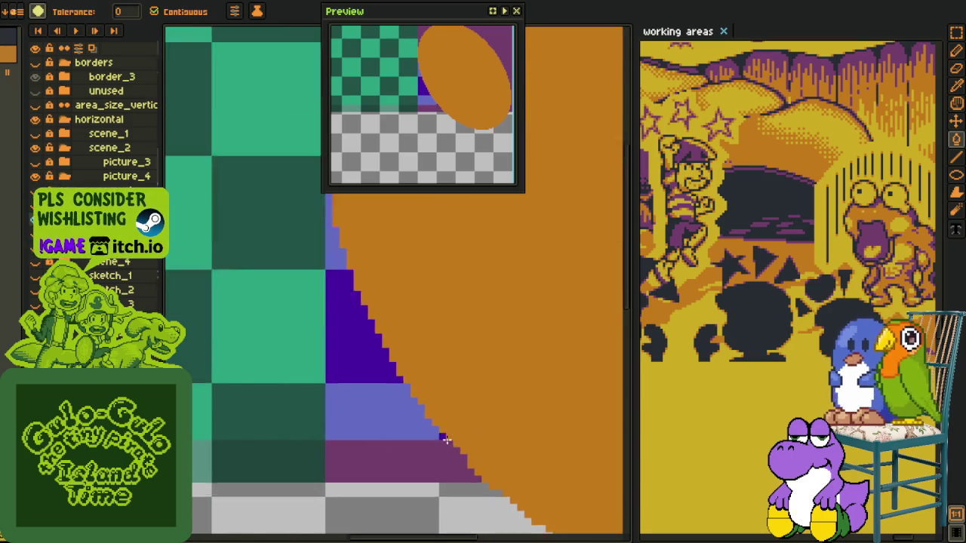
left_click(416, 423)
left_click(330, 349)
key("h")
left_click_drag(309, 283, 325, 505)
key("b")
left_click(313, 410)
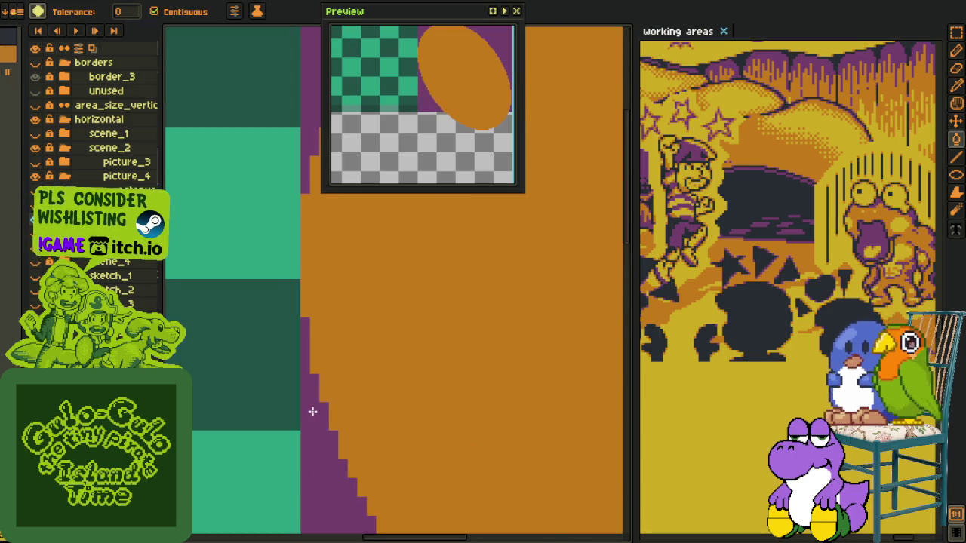
scroll(312, 410, "down", 2)
Refill the purple area around the ellipse, including the left strip, with dark navy
key("h")
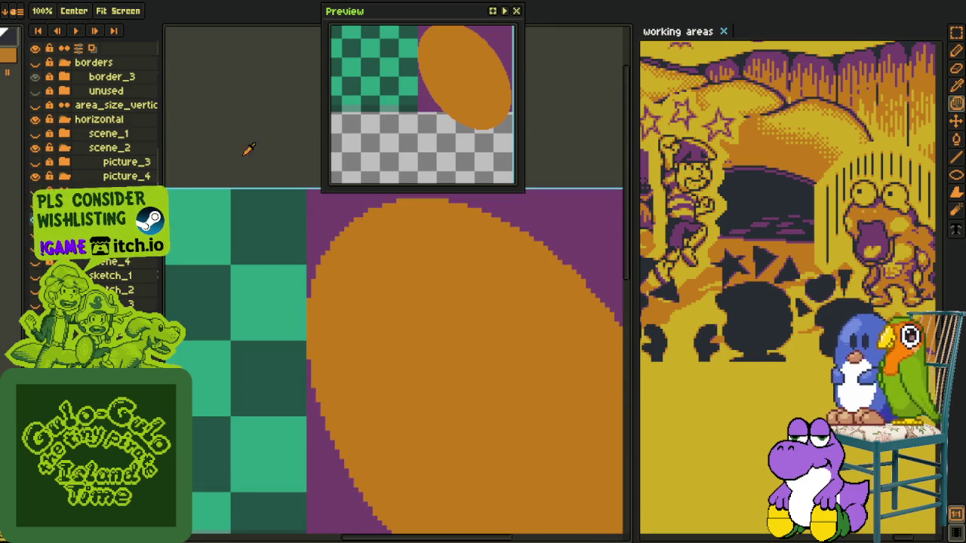
key("b")
left_click(323, 216)
left_click(268, 203)
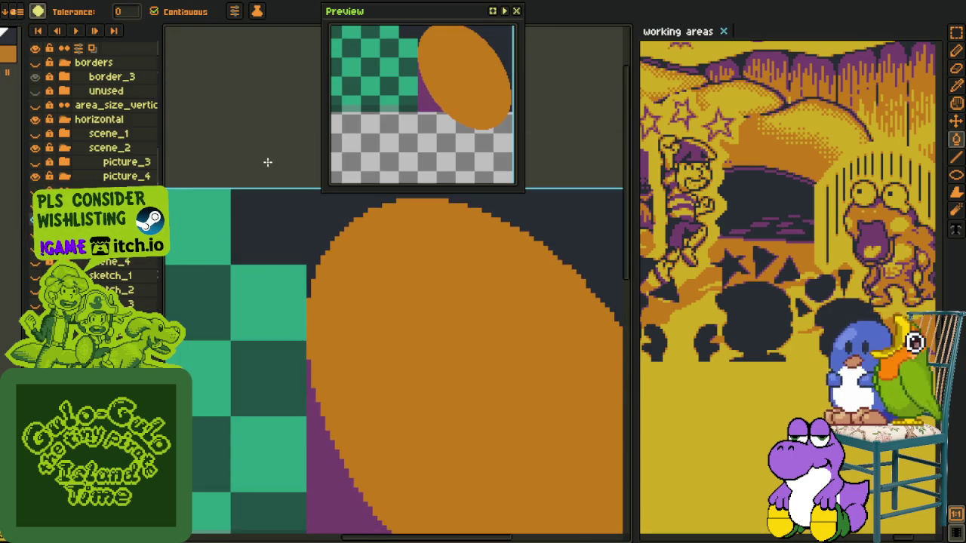
left_click(327, 478)
key("o")
scroll(306, 320, "down", 2)
scroll(306, 320, "up", 1)
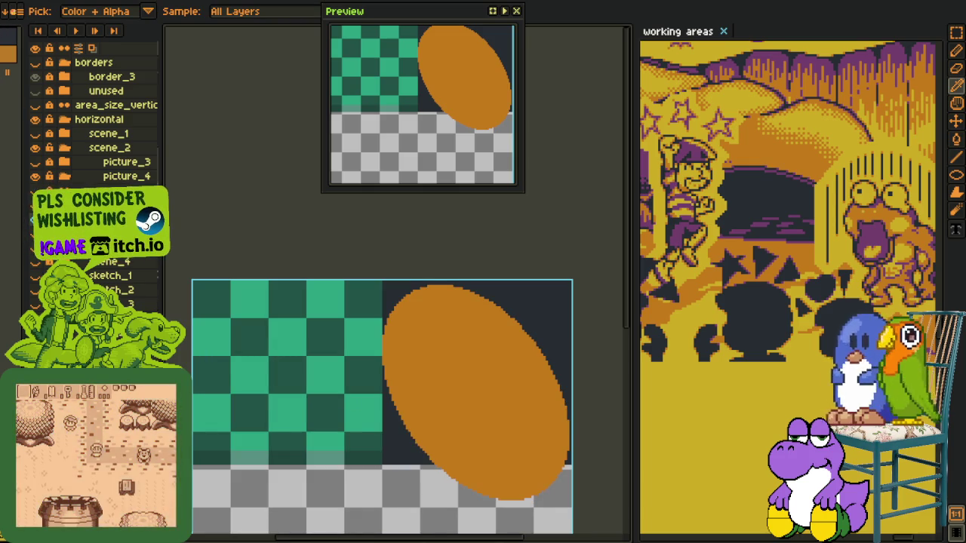
Draw purple pixels up the ellipse's stepped edge, undoing one stray pixel
key("b")
scroll(377, 295, "up", 4)
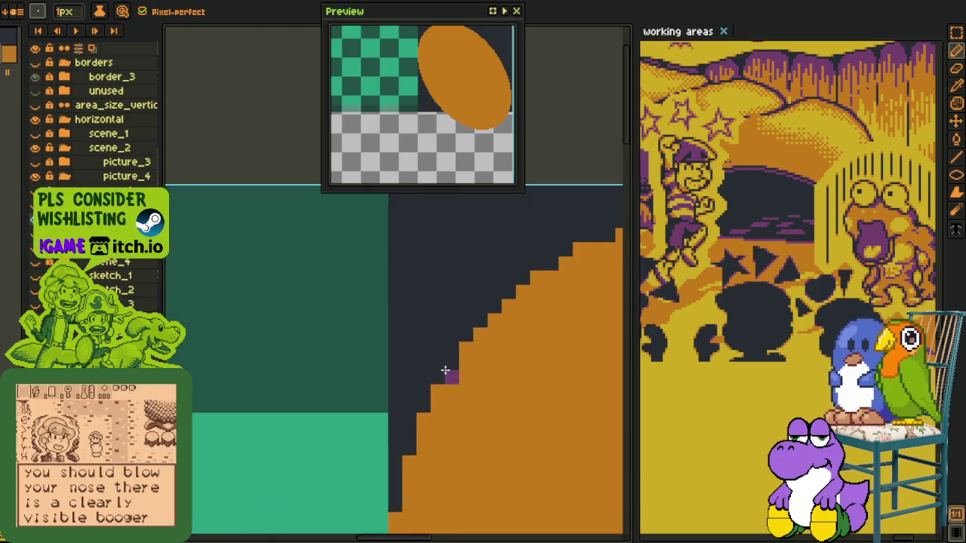
scroll(445, 370, "up", 2)
mouse_move(448, 361)
left_mouse_down()
mouse_move(505, 273)
mouse_move(297, 406)
mouse_move(405, 316)
left_mouse_up()
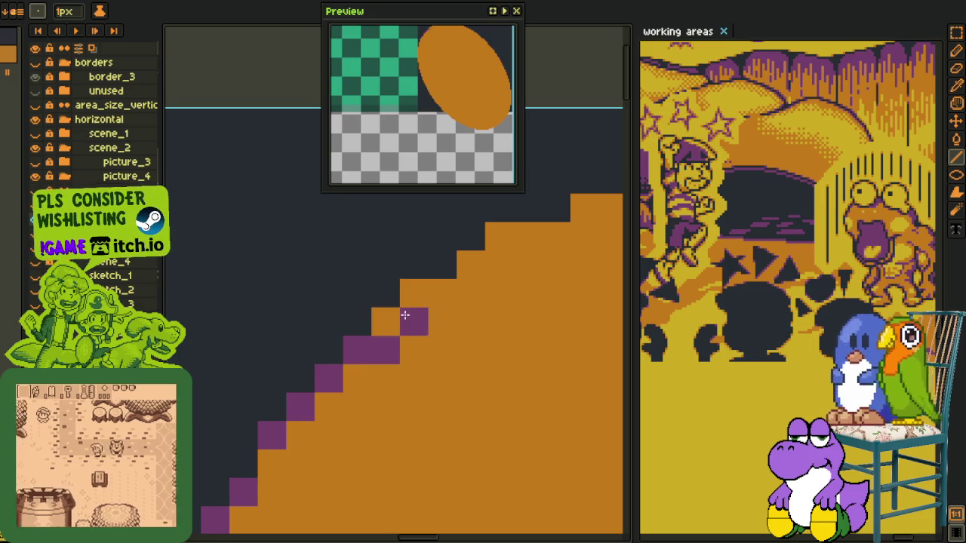
left_click(386, 321)
key("ctrl+z")
key("ctrl+z")
key("ctrl+z")
left_click_drag(385, 324, 509, 234)
Move along the ellipse edge and add two more purple pixels there
scroll(509, 233, "down", 1)
left_click_drag(565, 244, 310, 349)
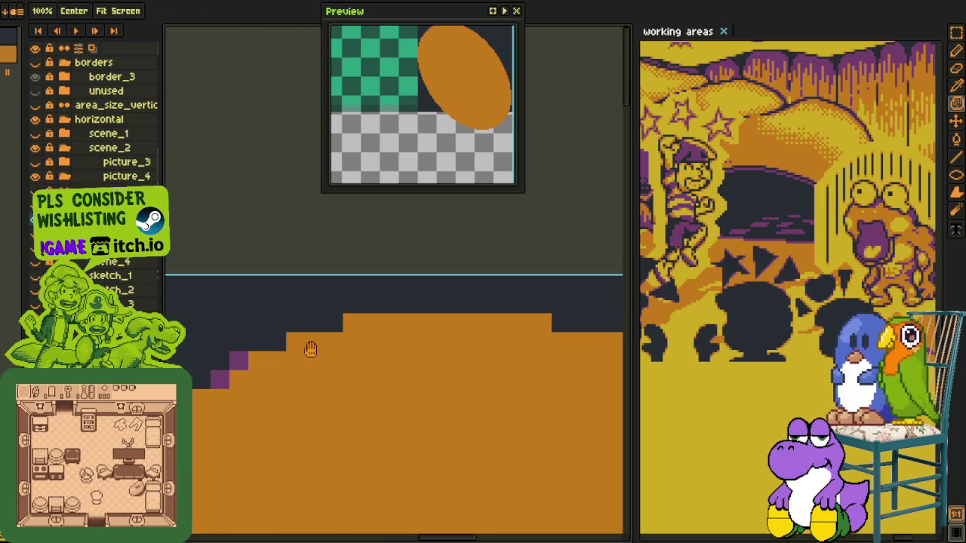
key("b")
left_click(295, 342)
left_click(353, 324)
key("h")
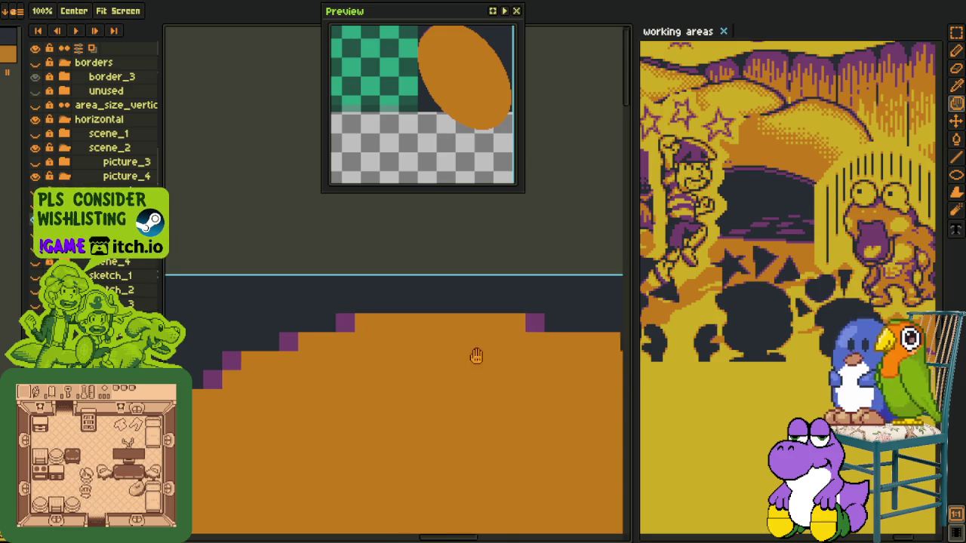
left_click_drag(474, 356, 272, 368)
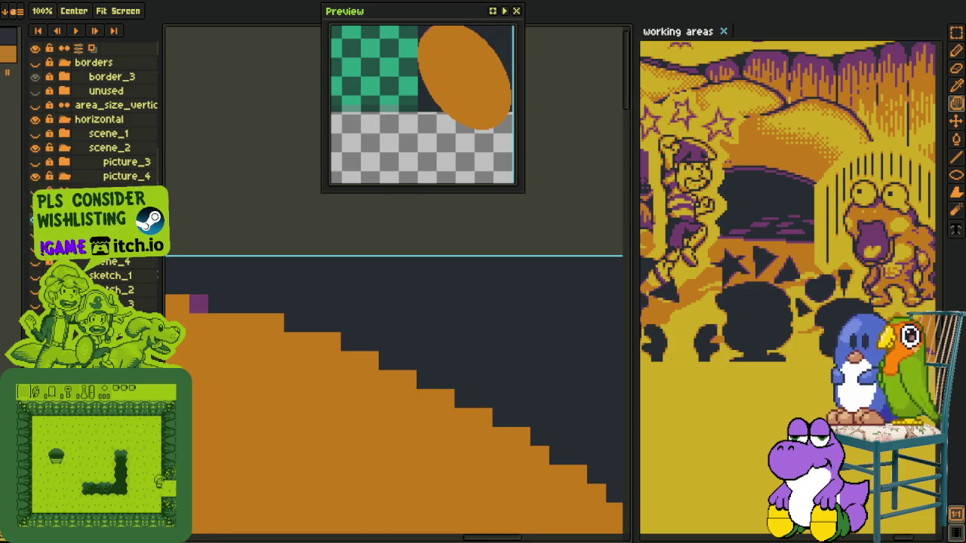
Place purple pixels at four successive staircase corners of the ellipse edge
key("l")
scroll(319, 333, "down", 1)
scroll(303, 295, "down", 1)
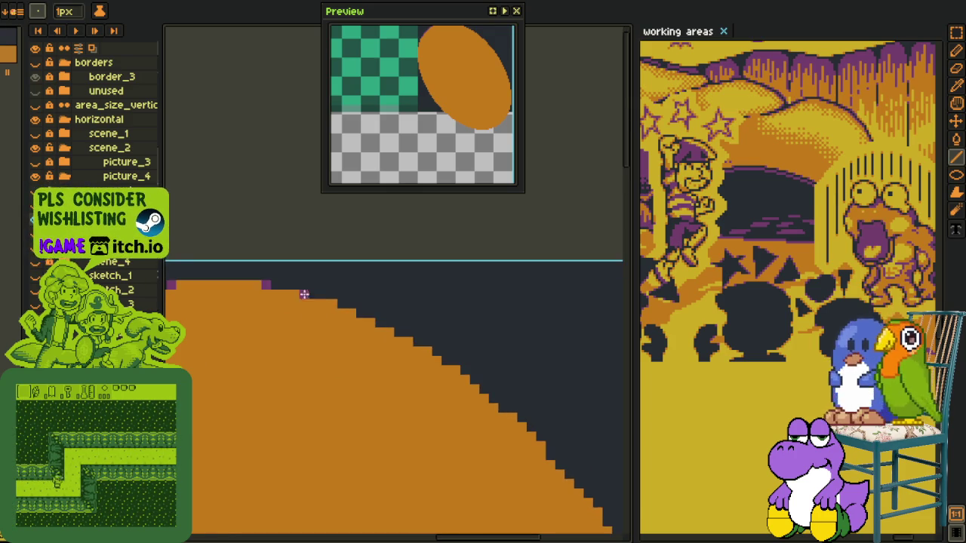
scroll(304, 294, "up", 1)
scroll(351, 324, "up", 1)
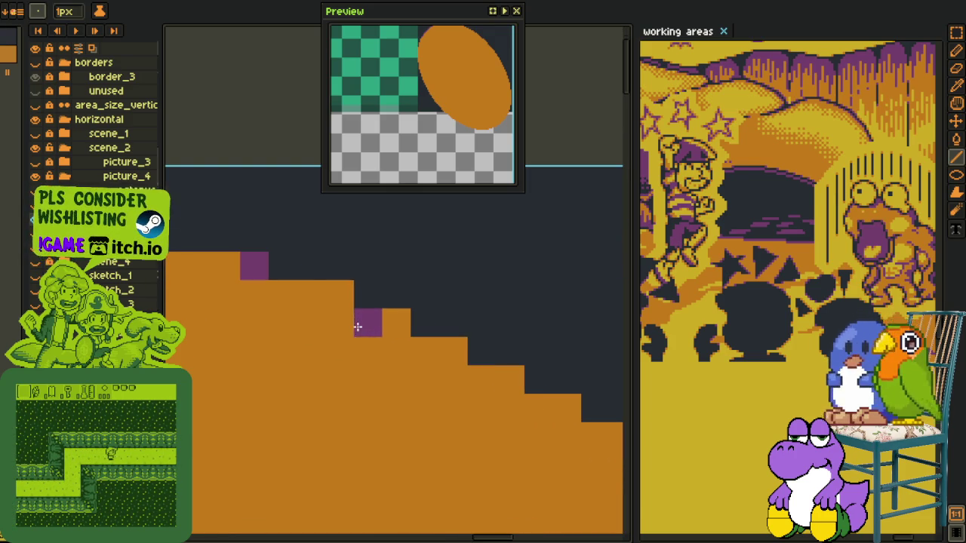
key("b")
left_click(397, 323)
left_click(453, 351)
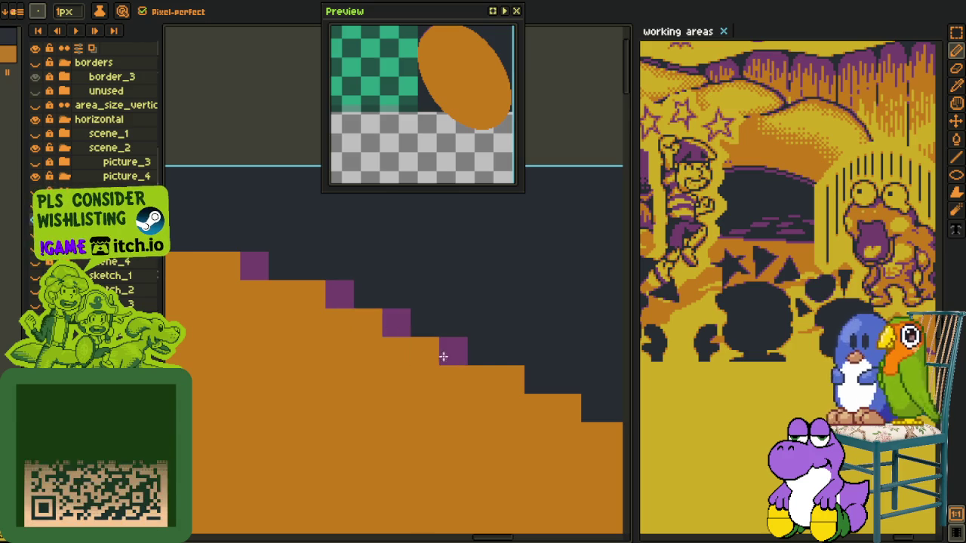
left_click(510, 380)
left_click(568, 408)
Continue along the staircase edge, adding four more purple corner pixels
key("h")
left_click_drag(574, 412, 433, 295)
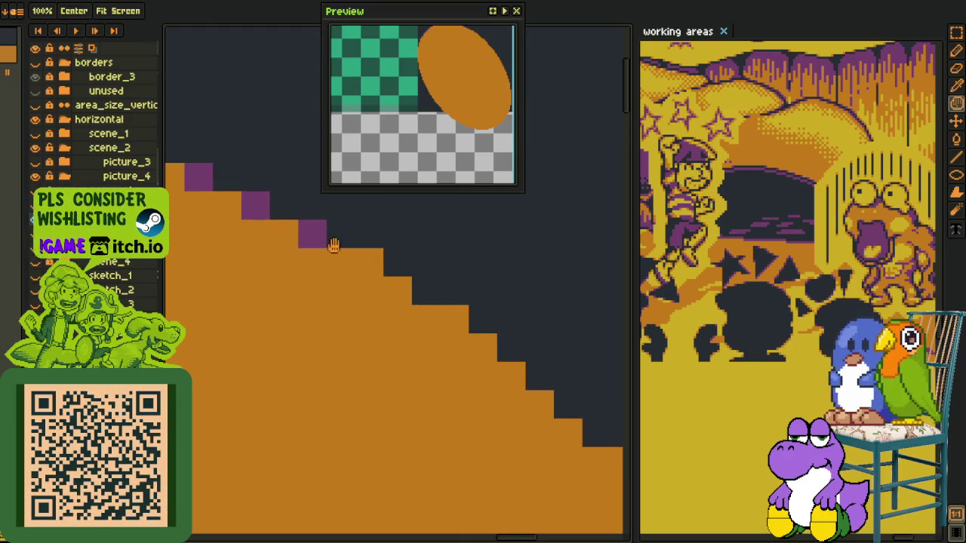
key("b")
left_click(397, 290)
left_click(455, 318)
left_click(483, 348)
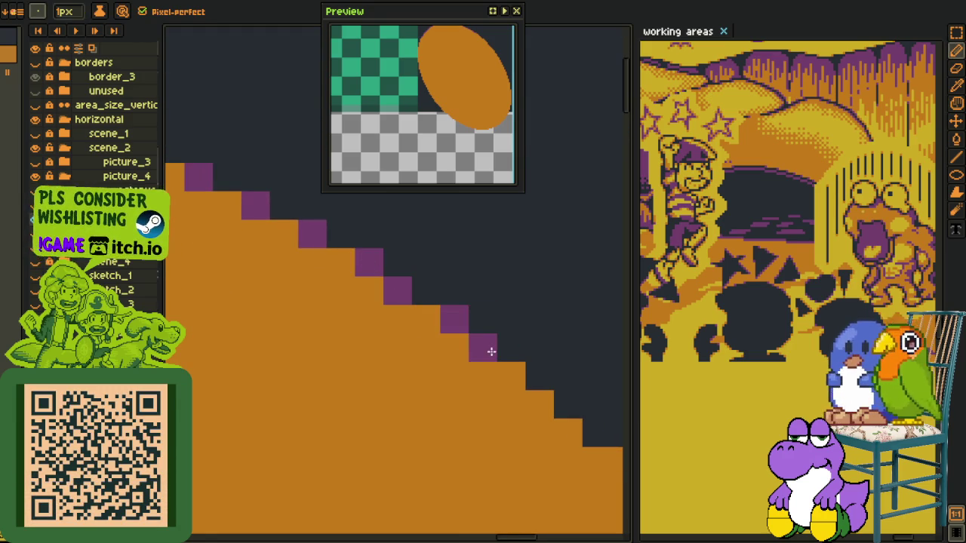
left_click(567, 431, "shift")
Bring the next stretch into view and mark four more staircase corners in purple
scroll(573, 440, "down", 2)
mouse_move(574, 440)
left_mouse_down()
mouse_move(346, 314)
mouse_move(478, 439)
mouse_move(433, 230)
mouse_move(575, 412)
left_mouse_up()
scroll(348, 315, "up", 1)
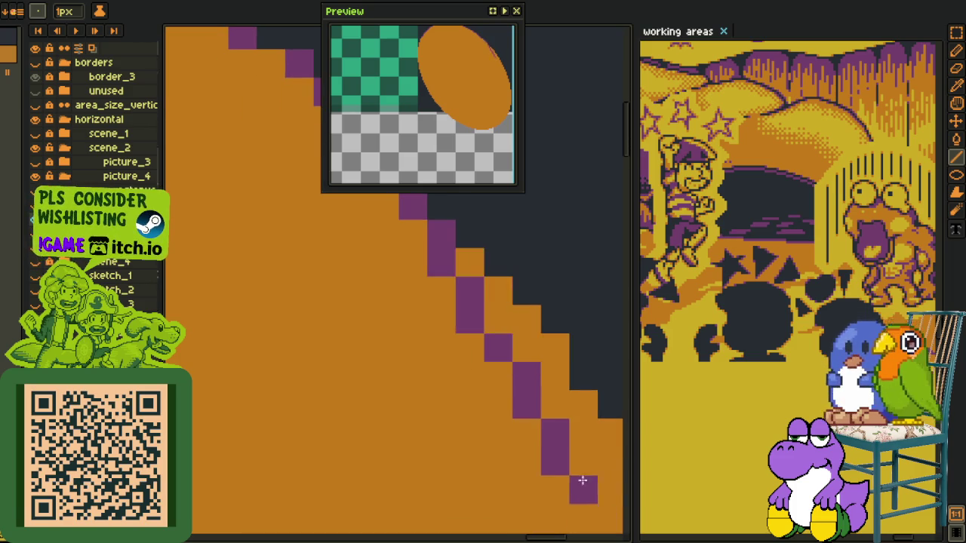
left_click_drag(533, 385, 241, 263)
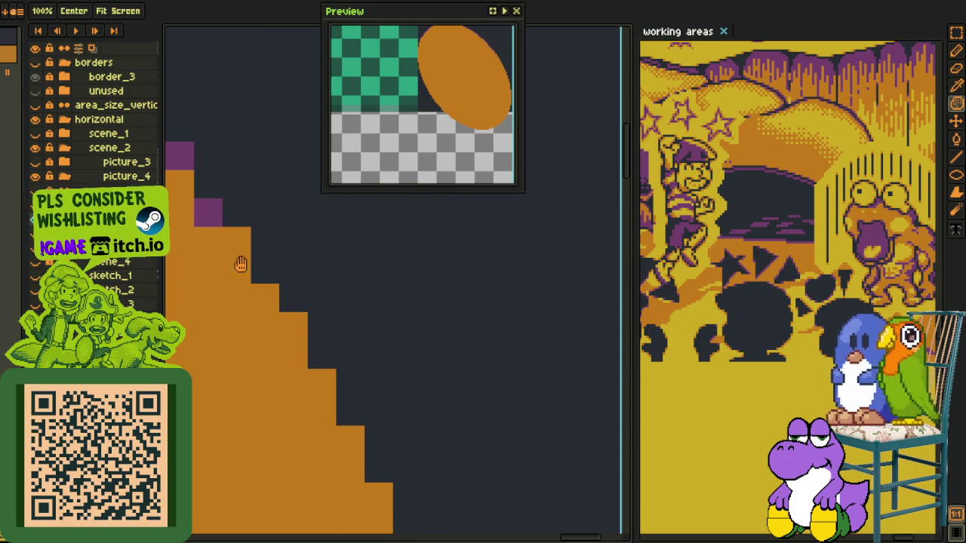
left_click(294, 326)
left_click(323, 384)
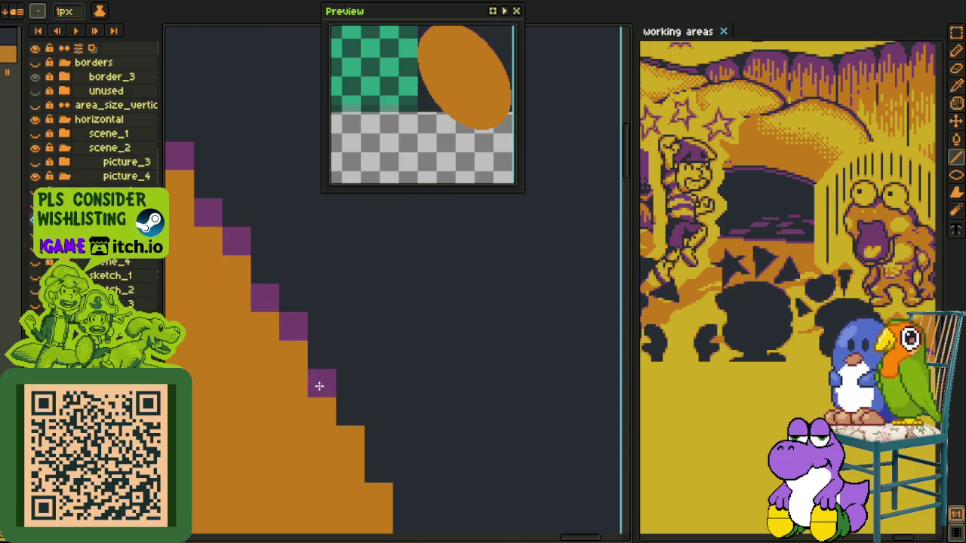
left_click(351, 441)
left_click(379, 496)
Move further down the edge and place five more purple corner pixels
left_click_drag(385, 497, 321, 238)
left_click(343, 295)
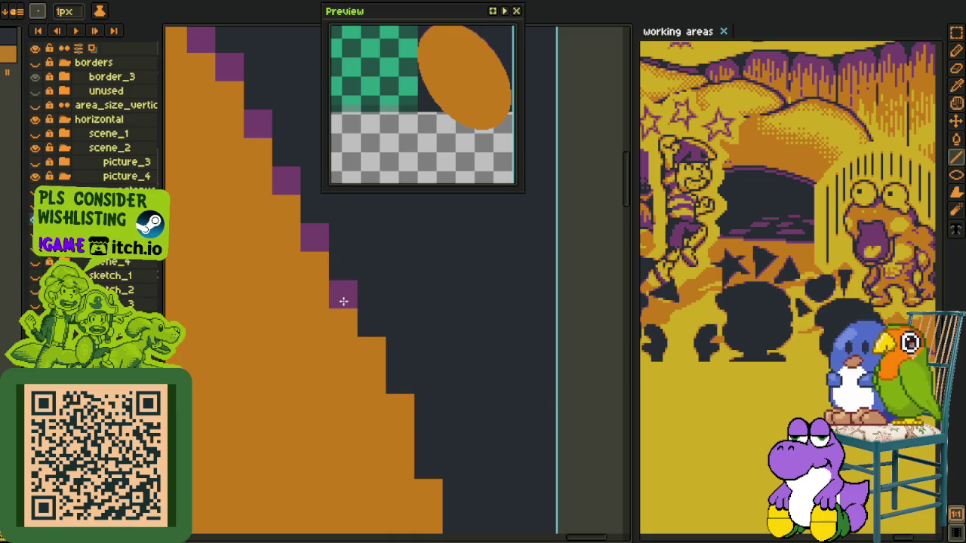
left_click(371, 352)
left_click(399, 409)
left_click(399, 425)
left_click(428, 492)
Add two purple outline pixels on the ellipse's left edge
scroll(423, 486, "down", 2)
scroll(356, 371, "up", 1)
scroll(379, 351, "up", 1)
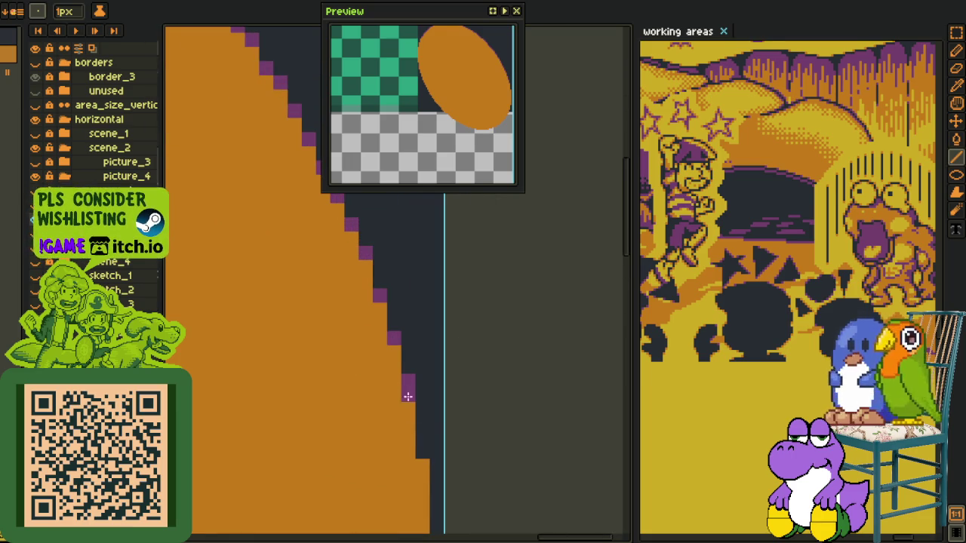
scroll(420, 468, "down", 2)
scroll(354, 302, "up", 1)
scroll(400, 323, "up", 2)
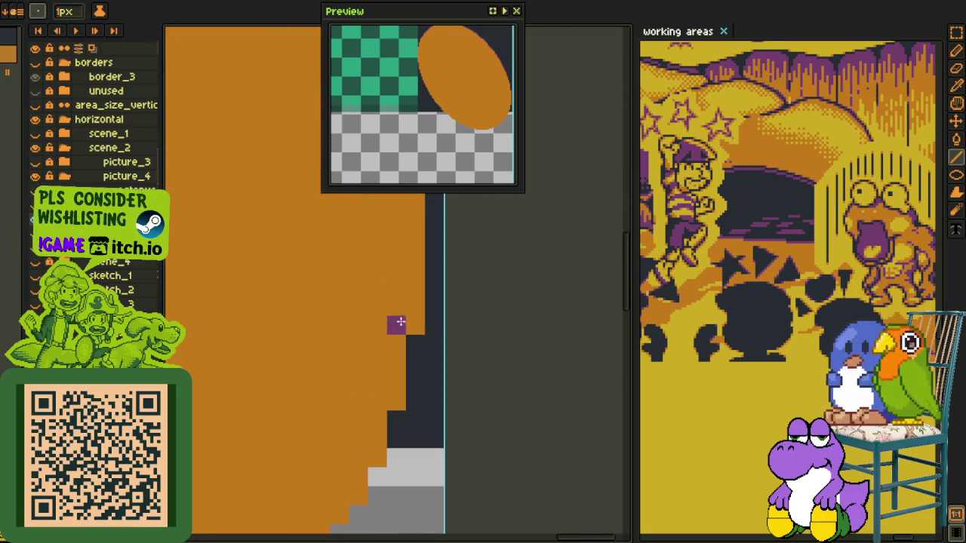
scroll(396, 404, "down", 2)
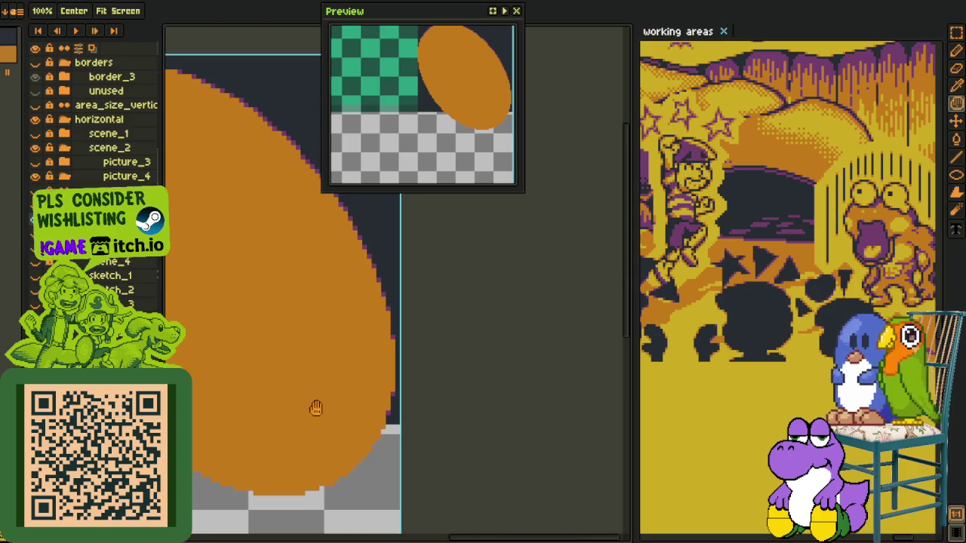
scroll(315, 405, "up", 1)
scroll(382, 395, "up", 1)
left_click_drag(375, 395, 350, 421)
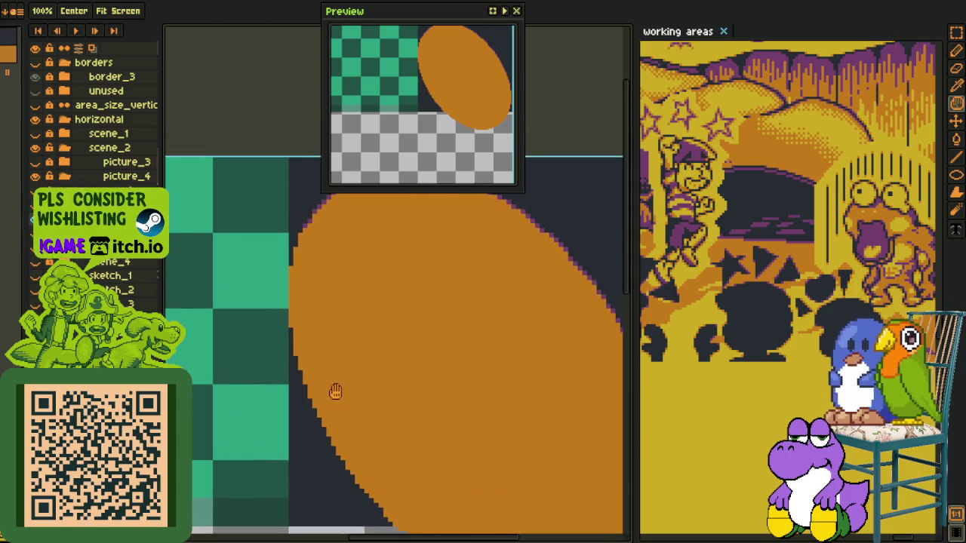
scroll(334, 392, "up", 2)
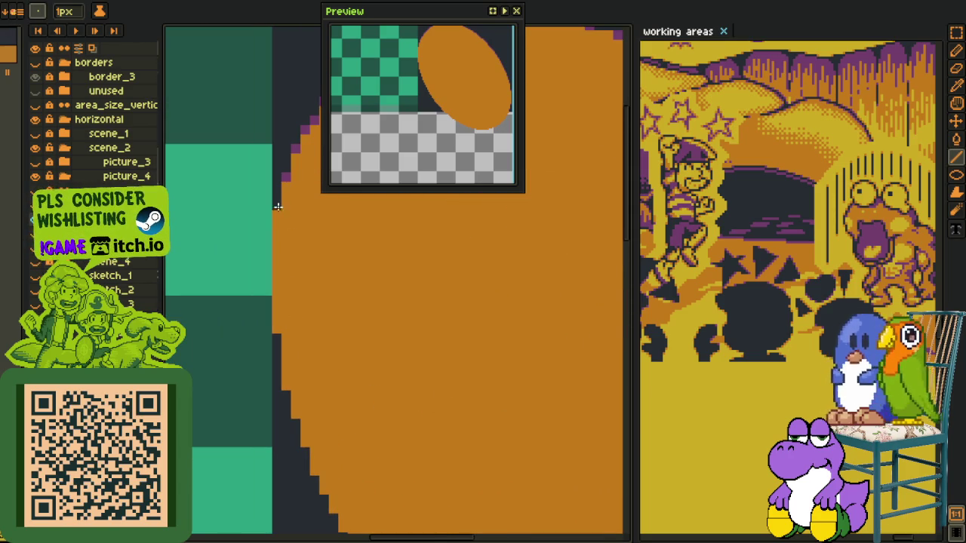
left_click(276, 215)
left_click(276, 329)
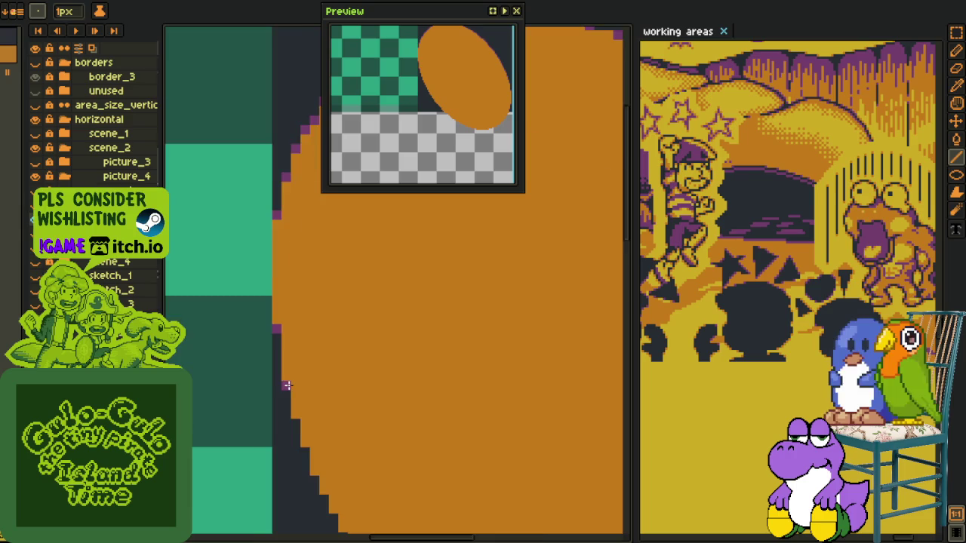
Draw purple diagonal lines along the ellipse's lower-left stepped edge
scroll(309, 407, "down", 2)
scroll(243, 287, "up", 1)
scroll(239, 336, "up", 1)
scroll(299, 378, "up", 2)
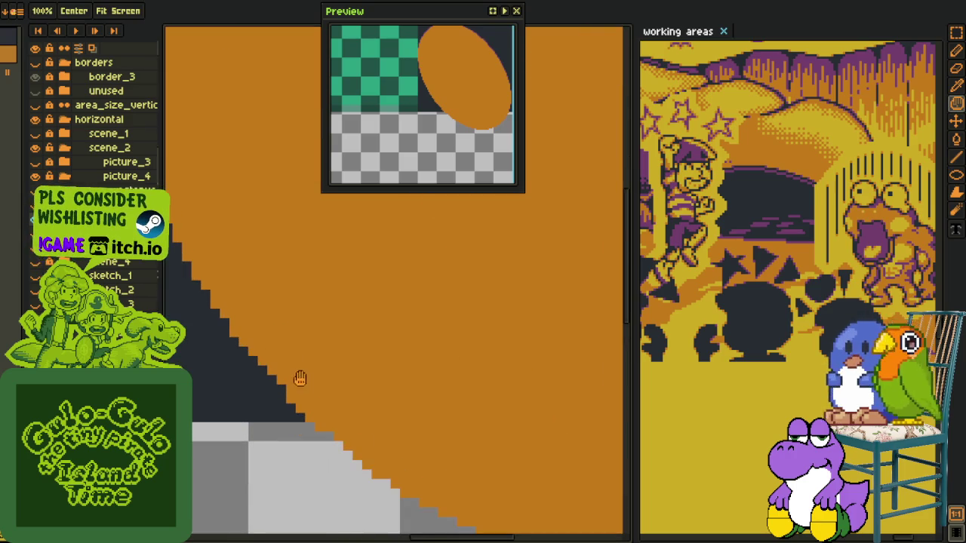
scroll(300, 378, "up", 1)
left_click_drag(270, 406, 308, 443)
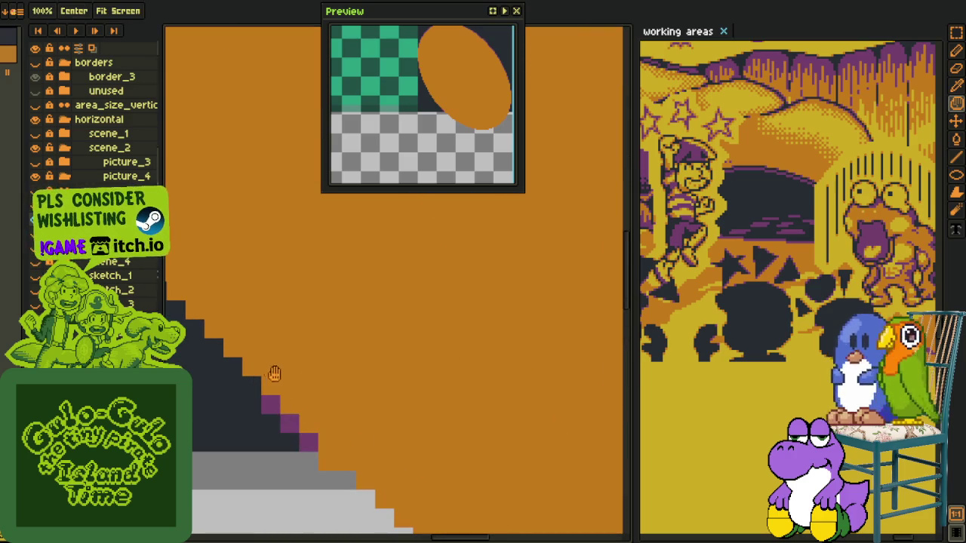
left_click_drag(274, 374, 355, 456)
key("l")
left_click_drag(352, 459, 231, 357)
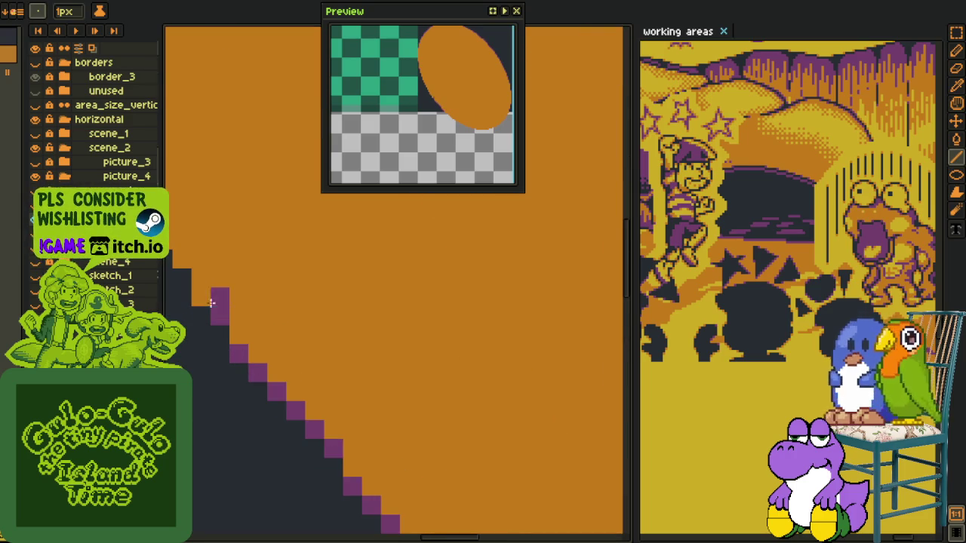
left_click_drag(213, 302, 302, 391)
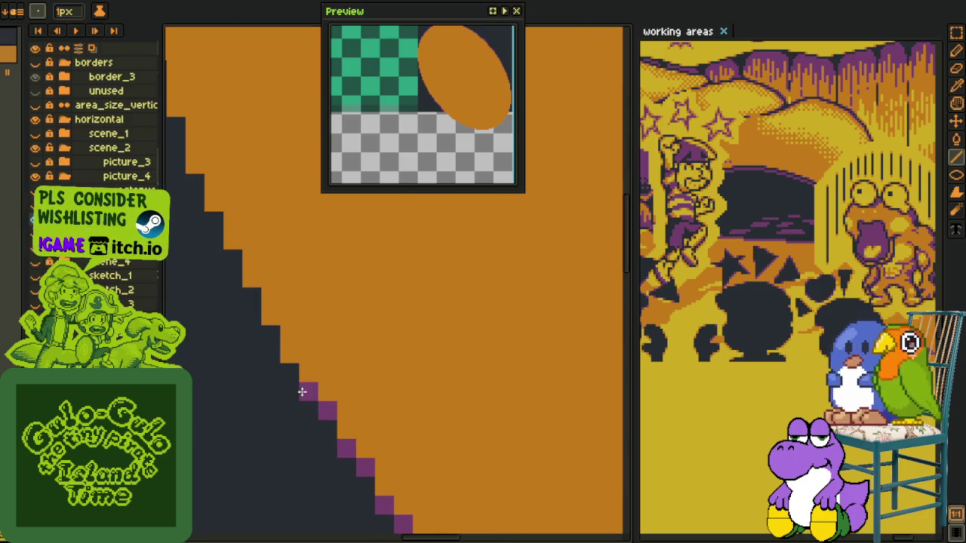
left_click_drag(289, 352, 265, 316)
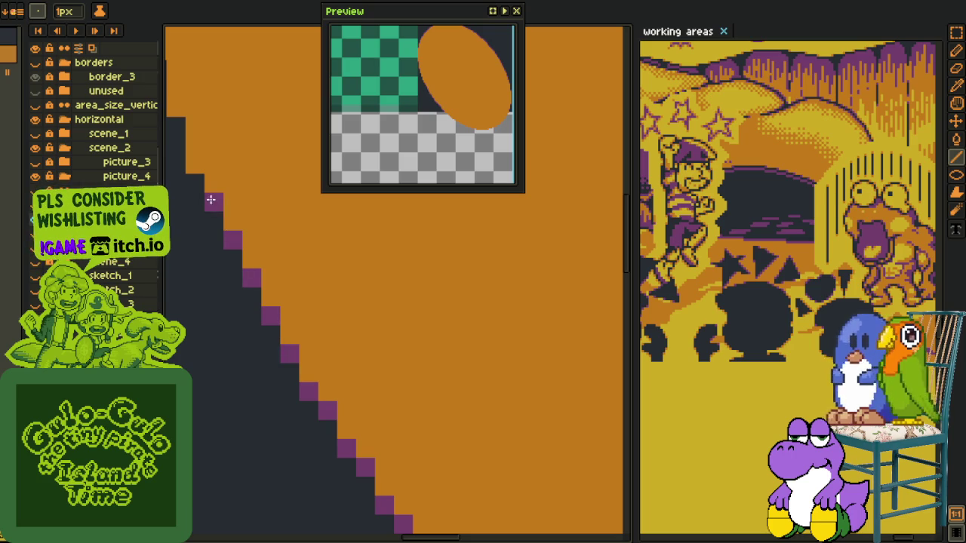
mouse_move(212, 200)
left_mouse_down()
mouse_move(196, 166)
mouse_move(298, 282)
left_mouse_up()
Cycle through the P, O and R tool shortcuts while adjusting the zoom
key("p")
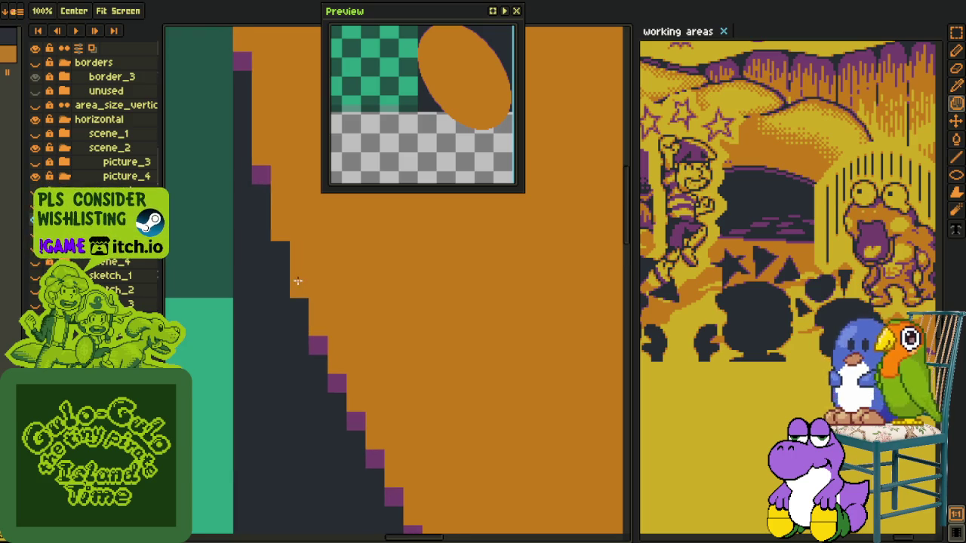
scroll(278, 249, "down", 3)
key("o")
key("r")
scroll(342, 423, "up", 1)
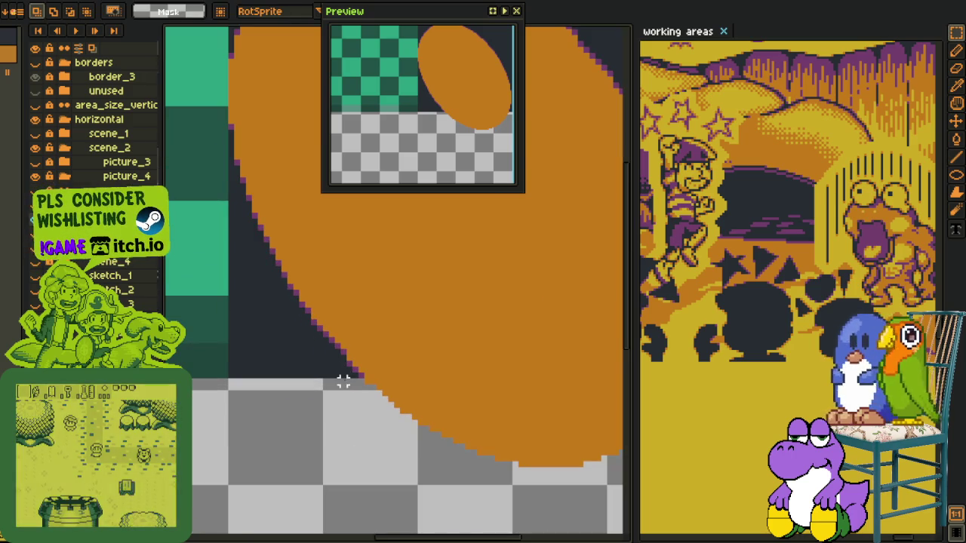
Restore the P.O.G. octopus artwork and make the picture_3 layer visible
scroll(343, 383, "up", 1)
scroll(509, 461, "down", 2)
scroll(341, 345, "up", 1)
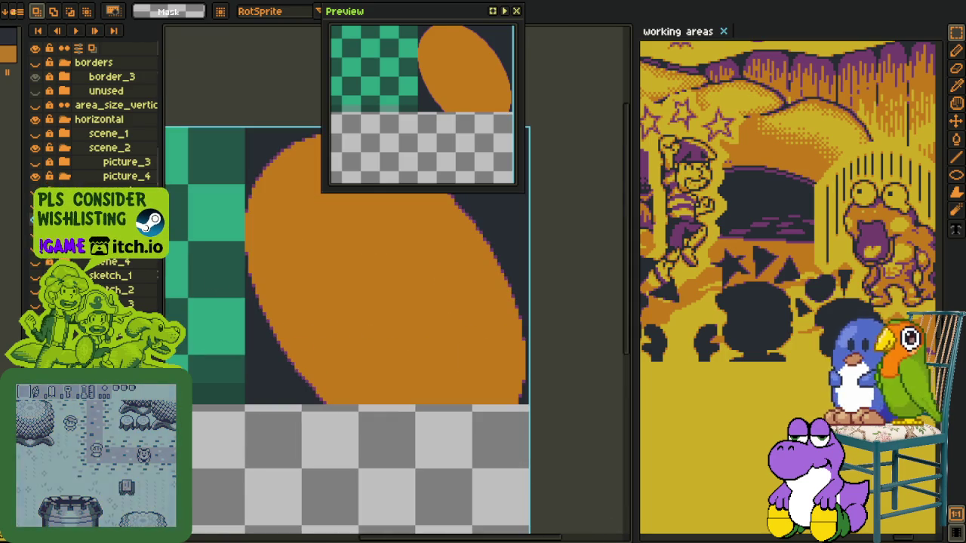
key("ctrl+z")
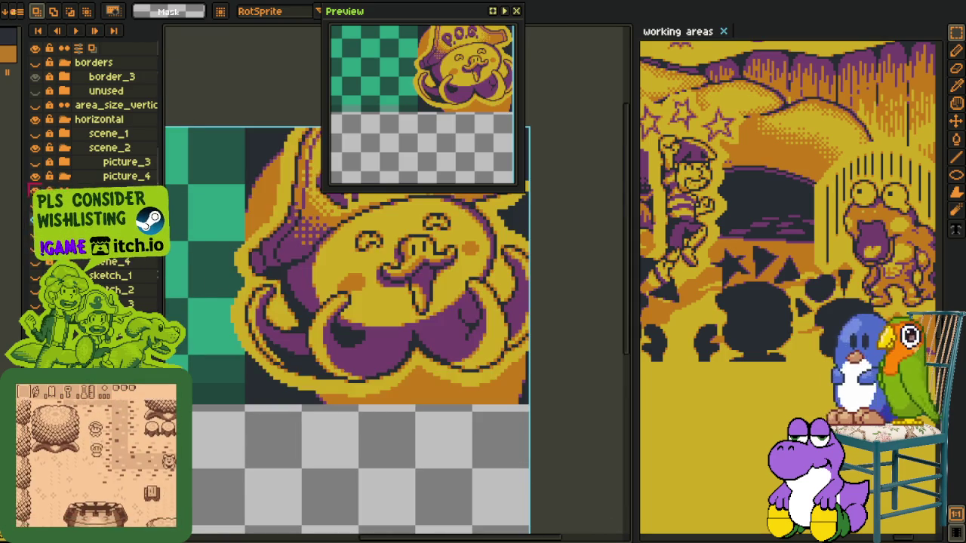
left_click_drag(235, 234, 240, 356)
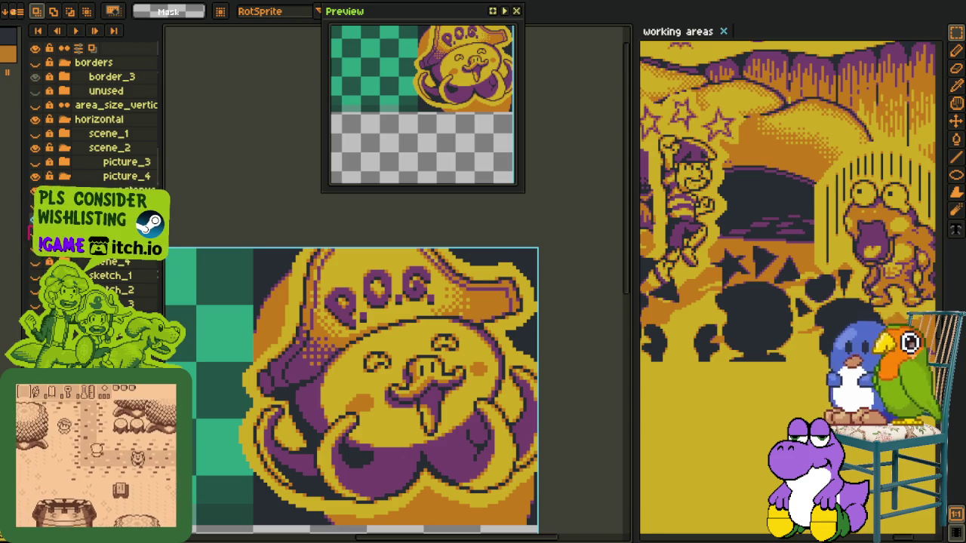
left_click(35, 161)
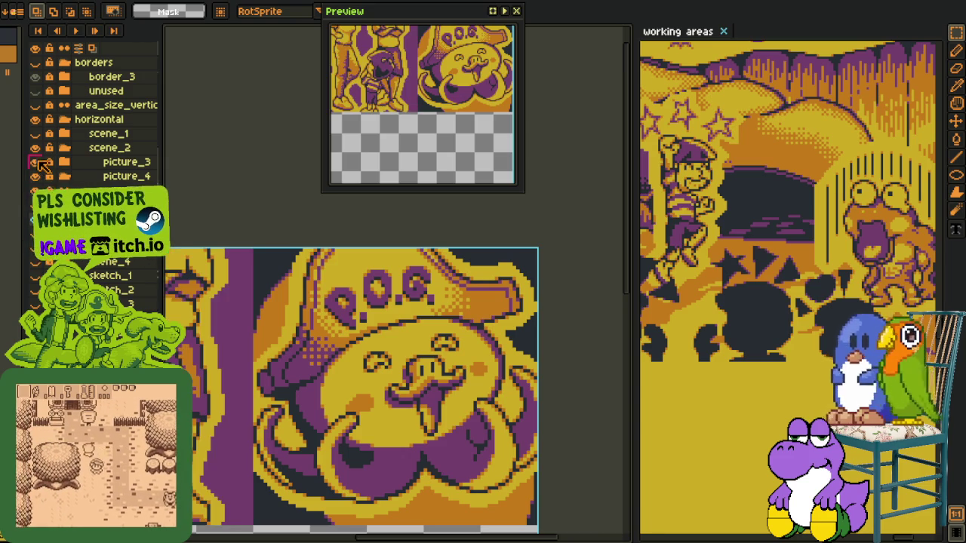
left_click_drag(142, 336, 172, 260)
Duplicate a layer, open its properties, then close them and undo the duplication
right_click(123, 260)
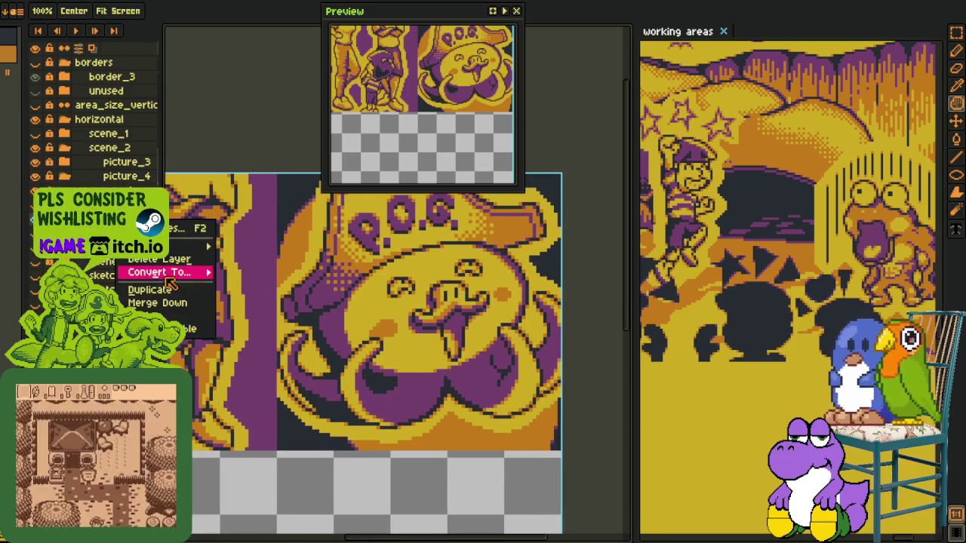
left_click(161, 287)
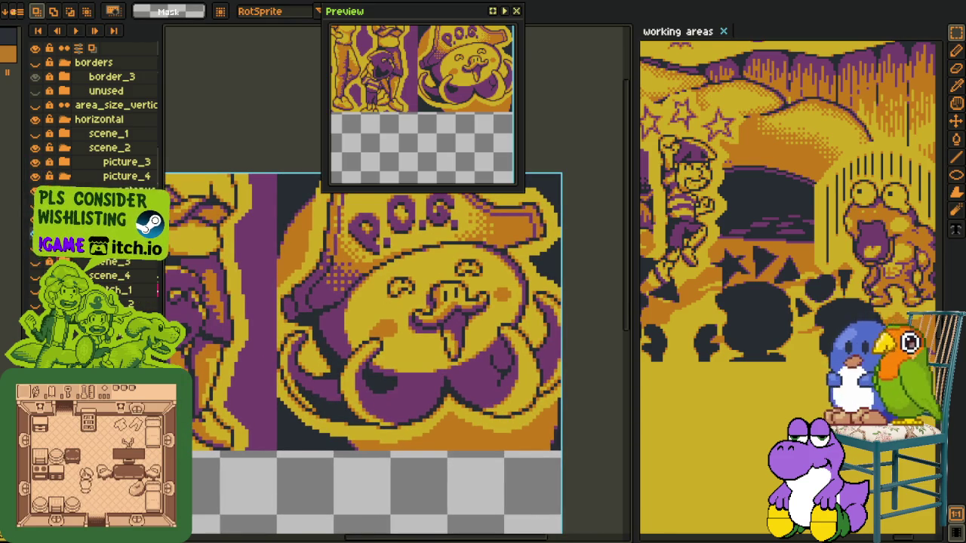
key("shift+p")
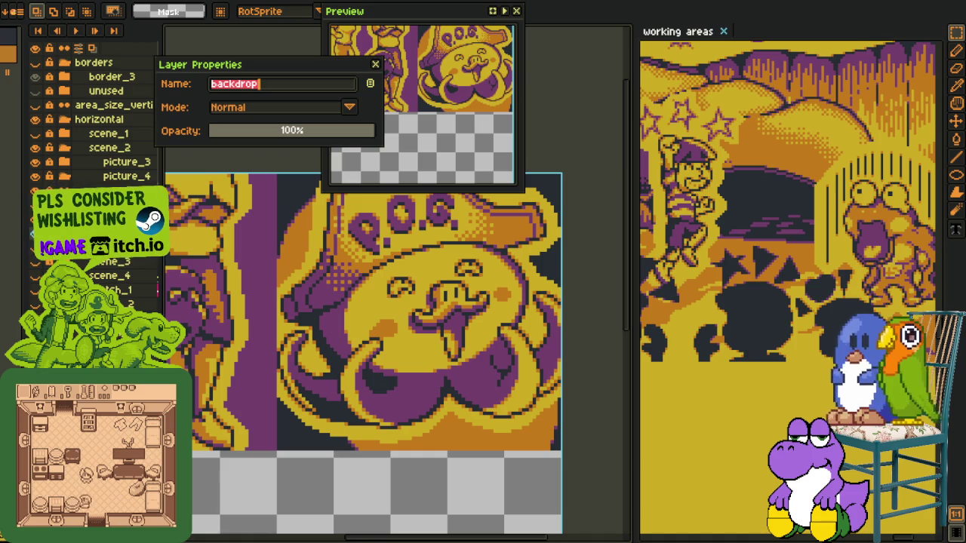
left_click(378, 65)
key("ctrl+z")
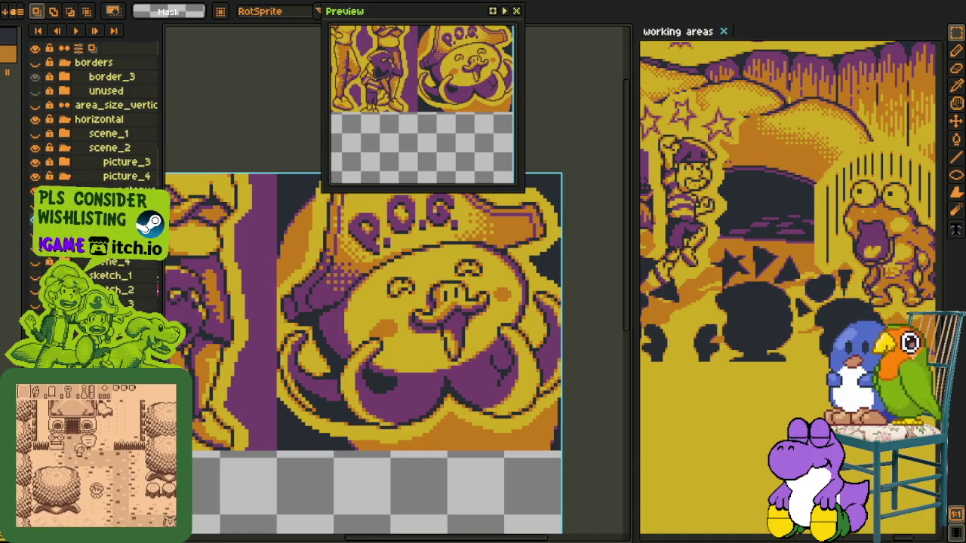
Duplicate the octopus layer and name the copy octopus_rendered
right_click(170, 194)
left_click(185, 207)
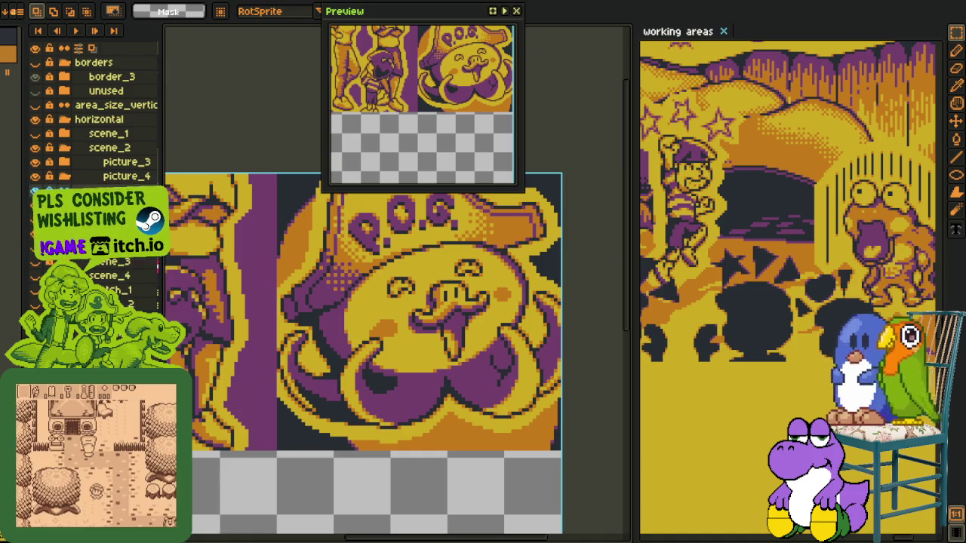
key("shift+p")
type("octopus_")
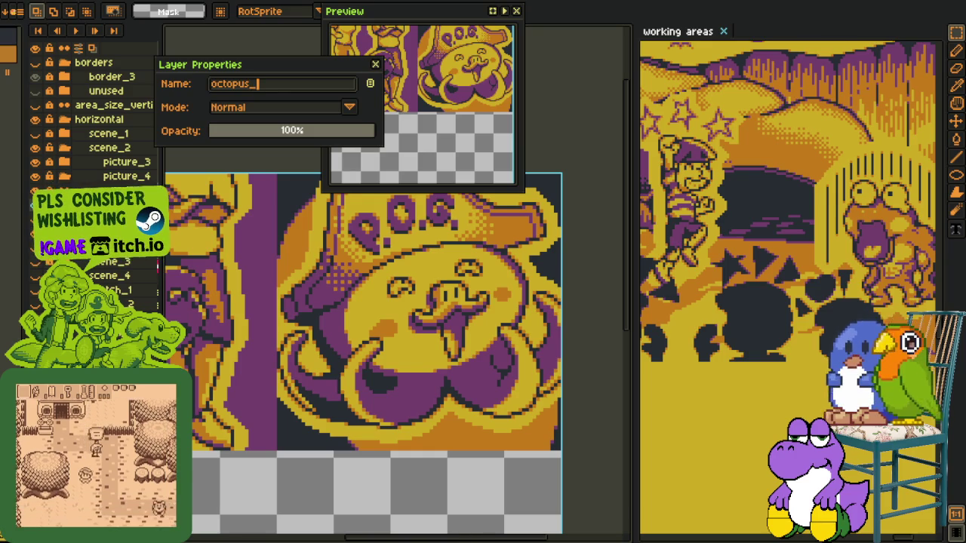
type("rendered")
key("Return")
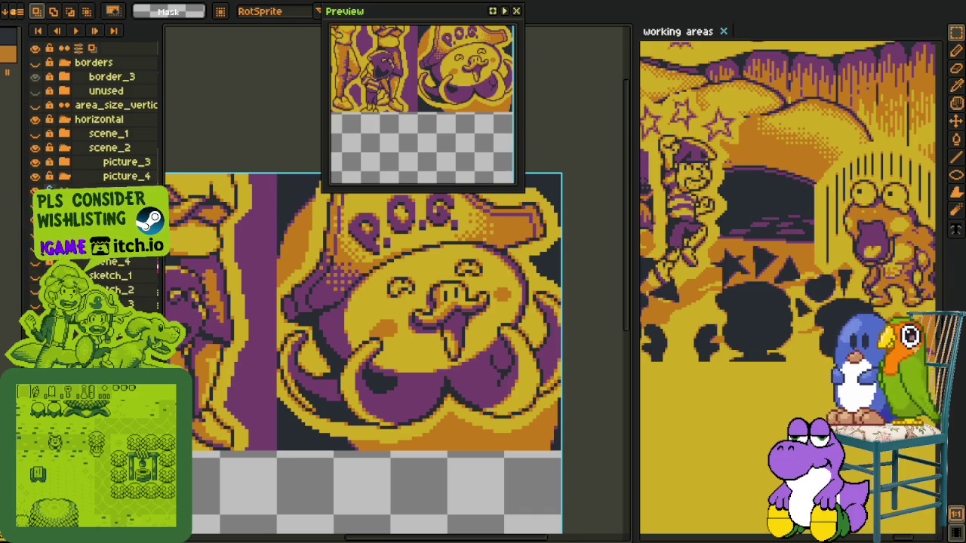
Rename the other octopus layer to octopus_old
key("shift+p")
key("End")
key("BackSpace")
key("BackSpace")
key("BackSpace")
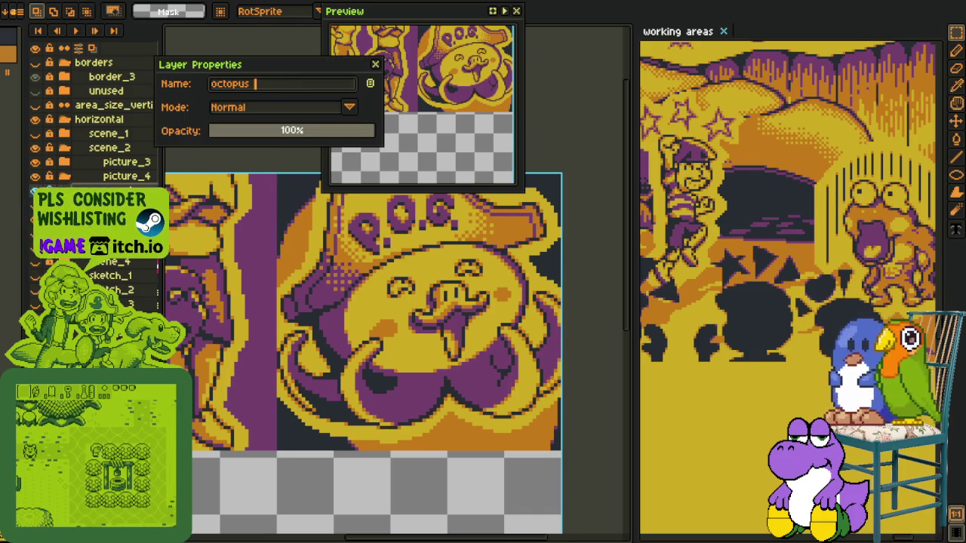
type("s_old")
key("Return")
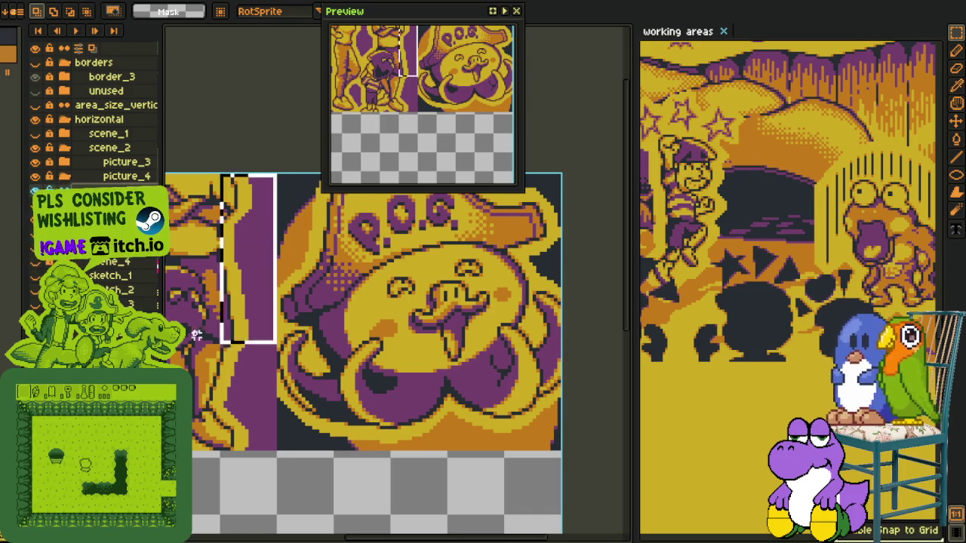
Hide and re-show the picture_3 layer to compare it with the sketches
scroll(194, 334, "left", 5)
scroll(413, 370, "down", 1)
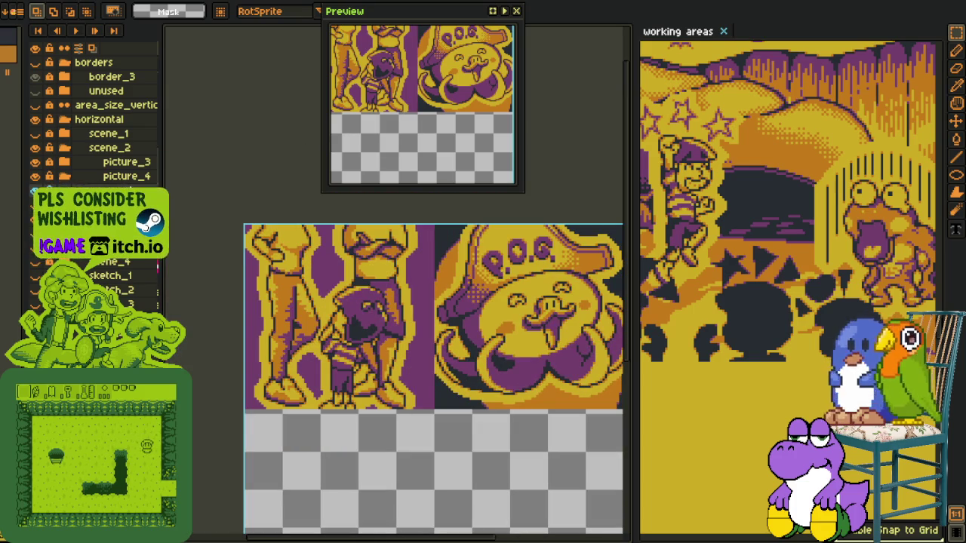
left_click(35, 161)
scroll(340, 438, "up", 2)
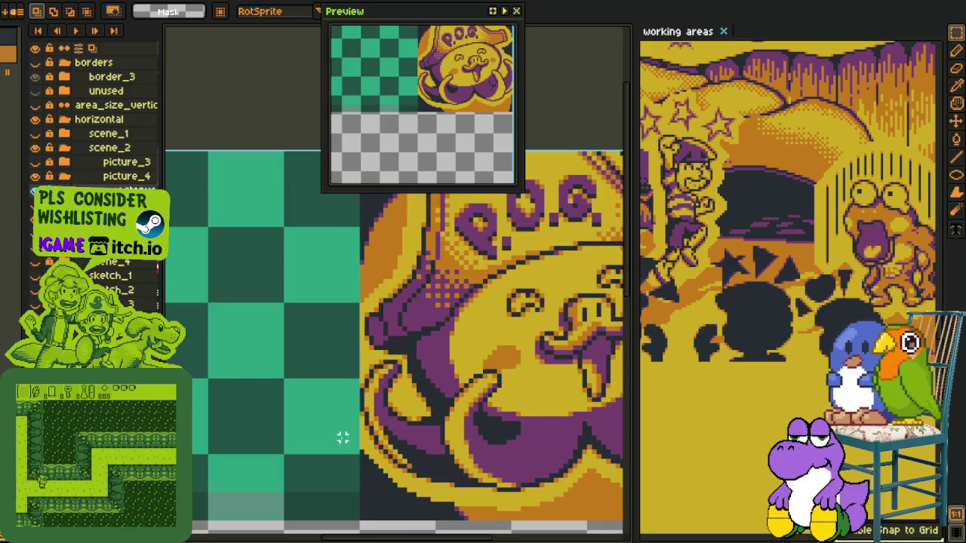
scroll(340, 438, "down", 2)
left_click(36, 162)
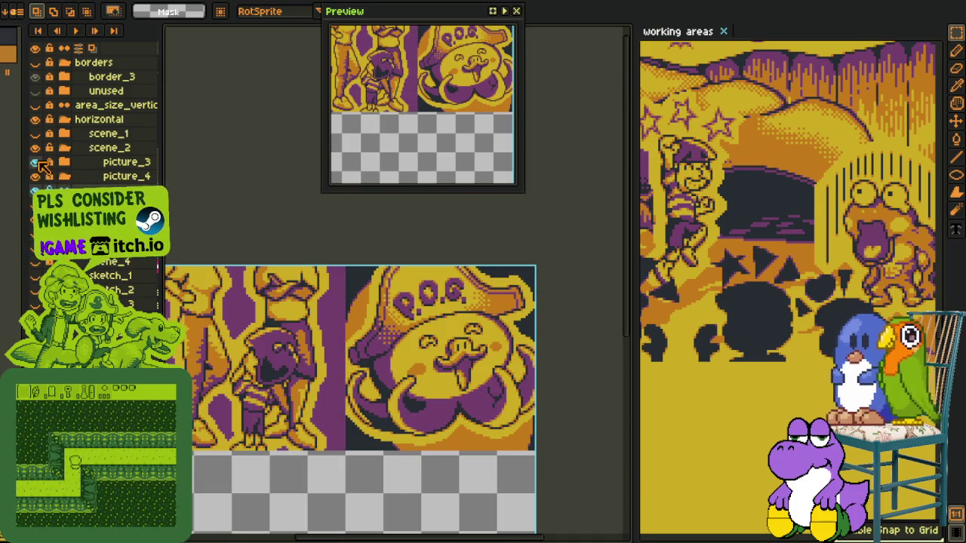
scroll(389, 351, "right", 3)
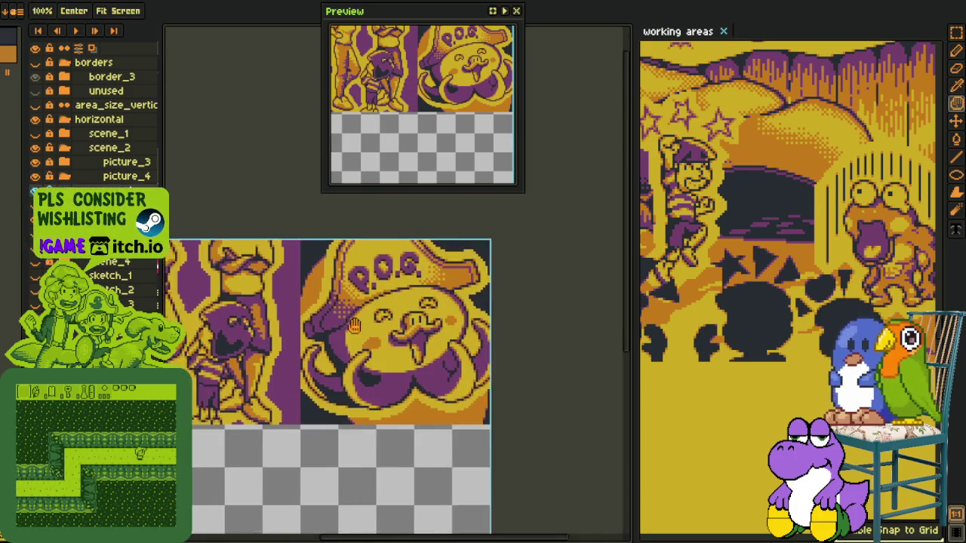
scroll(378, 336, "down", 2)
scroll(361, 318, "down", 1)
scroll(369, 314, "up", 1)
scroll(381, 320, "up", 1)
scroll(386, 324, "up", 1)
scroll(389, 332, "left", 1)
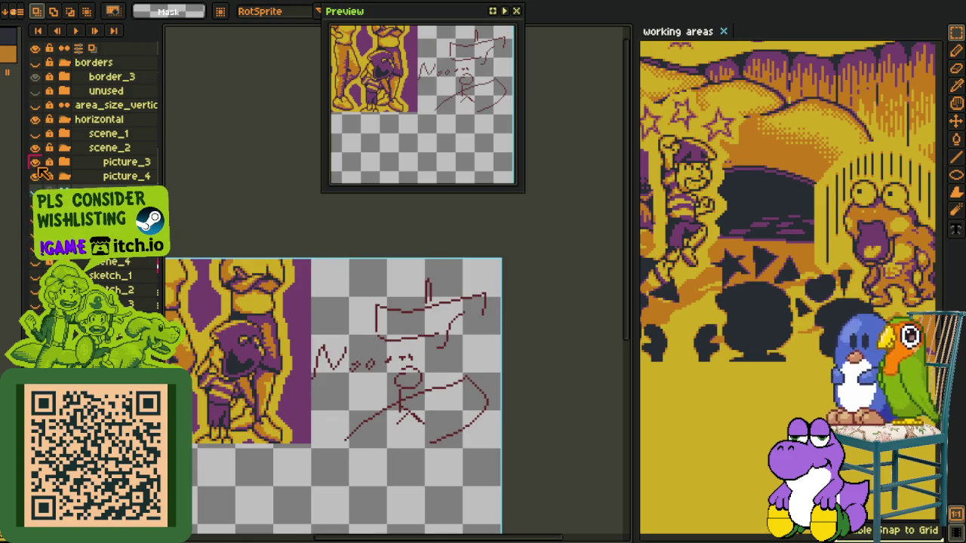
Pan across the red sketch to the Evil Pirate notes, closing the preview window
key("z")
scroll(277, 370, "up", 1)
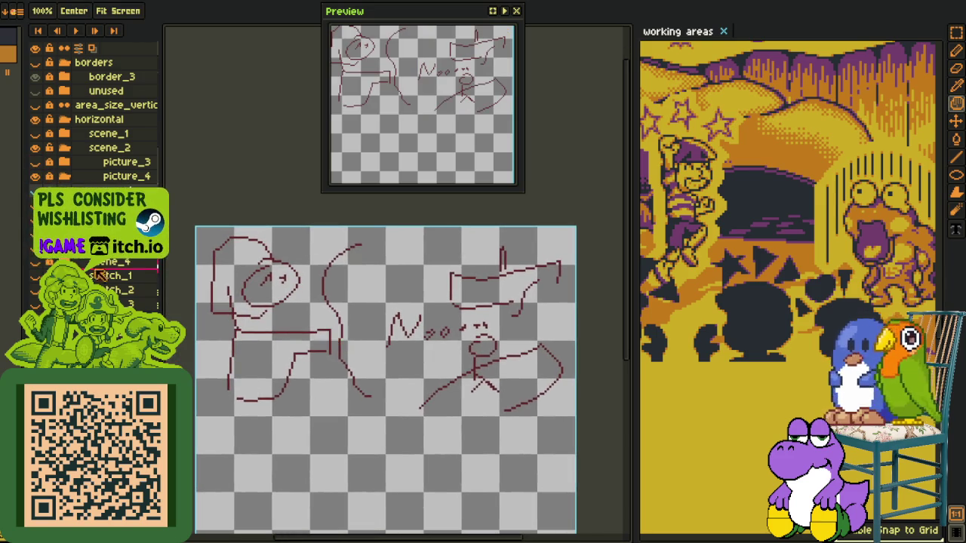
left_click_drag(302, 378, 370, 377)
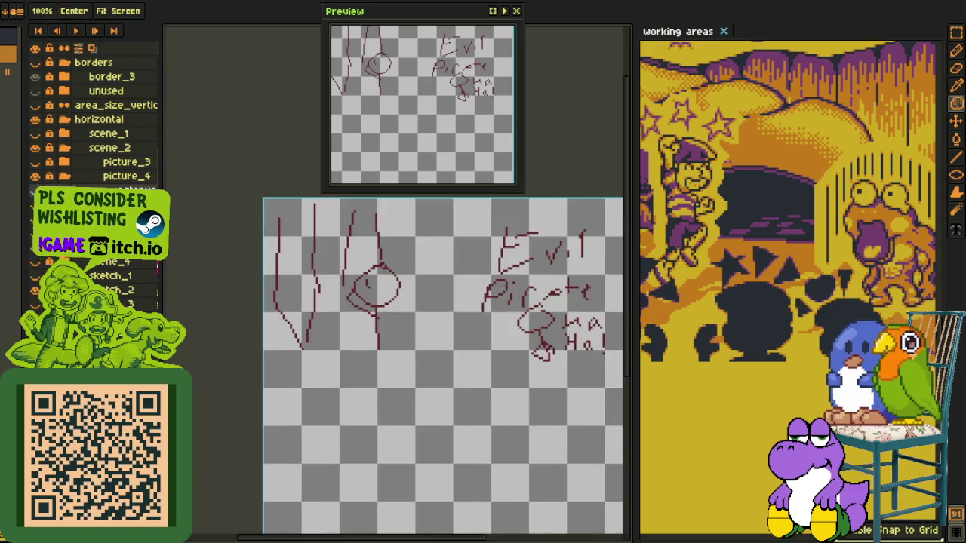
scroll(339, 309, "up", 2)
left_click_drag(407, 345, 455, 344)
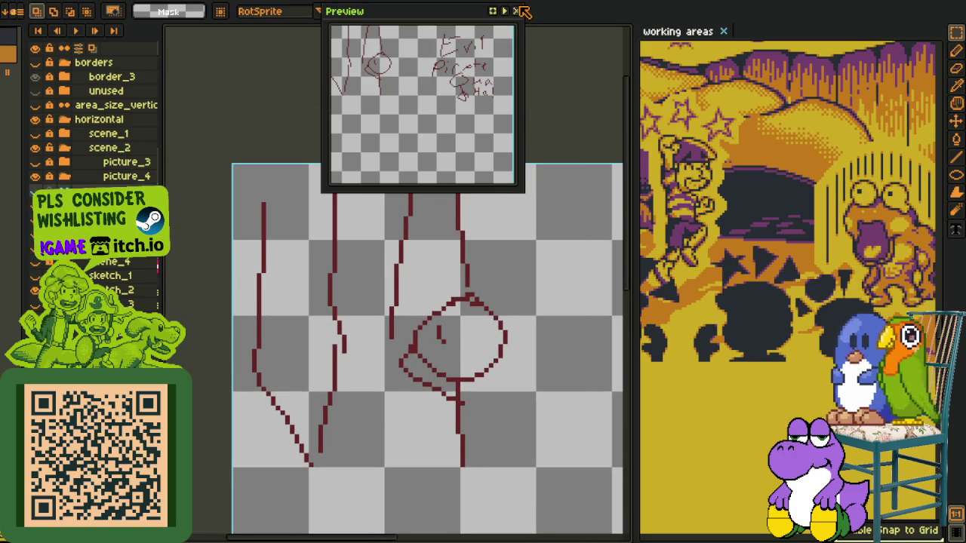
left_click(516, 10)
left_click_drag(467, 306, 475, 241)
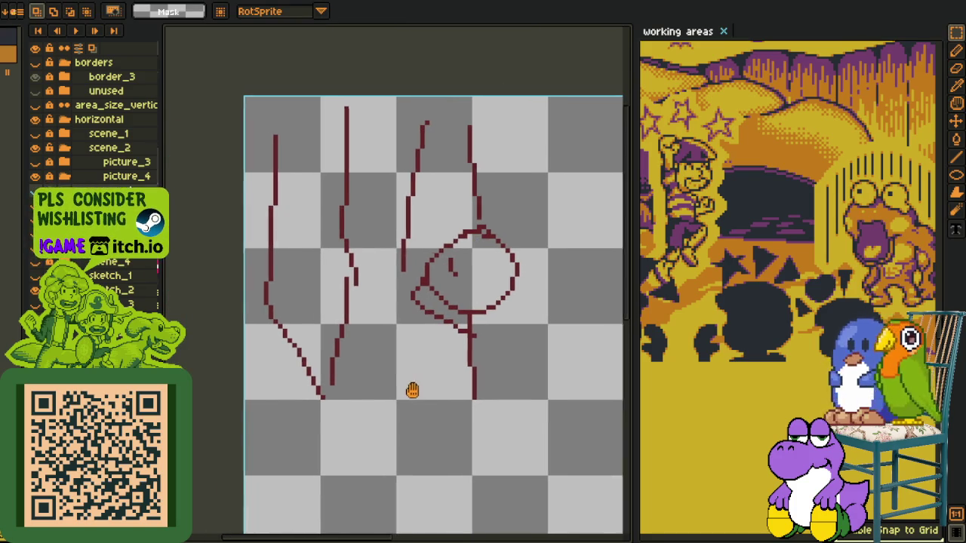
left_click_drag(409, 390, 384, 366)
left_click_drag(566, 425, 313, 355)
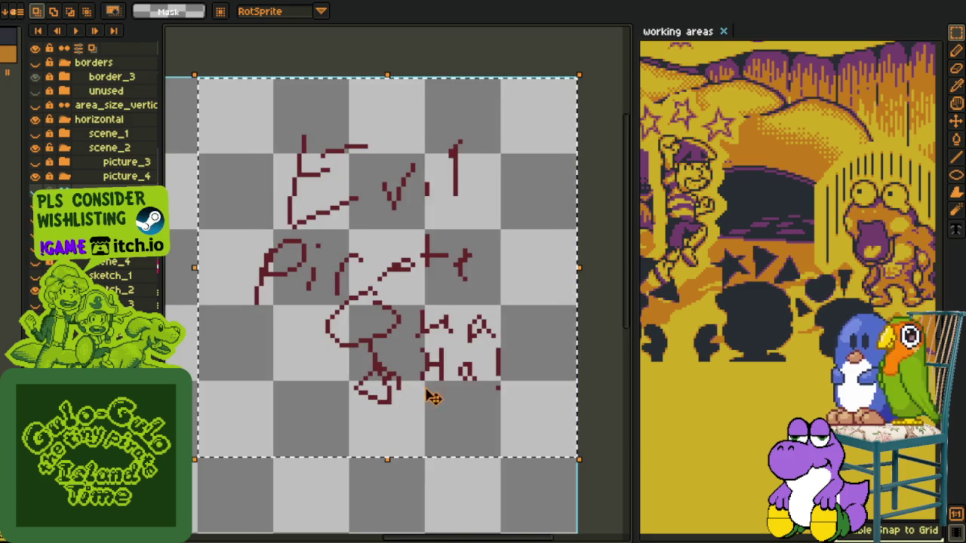
left_click_drag(431, 395, 455, 377)
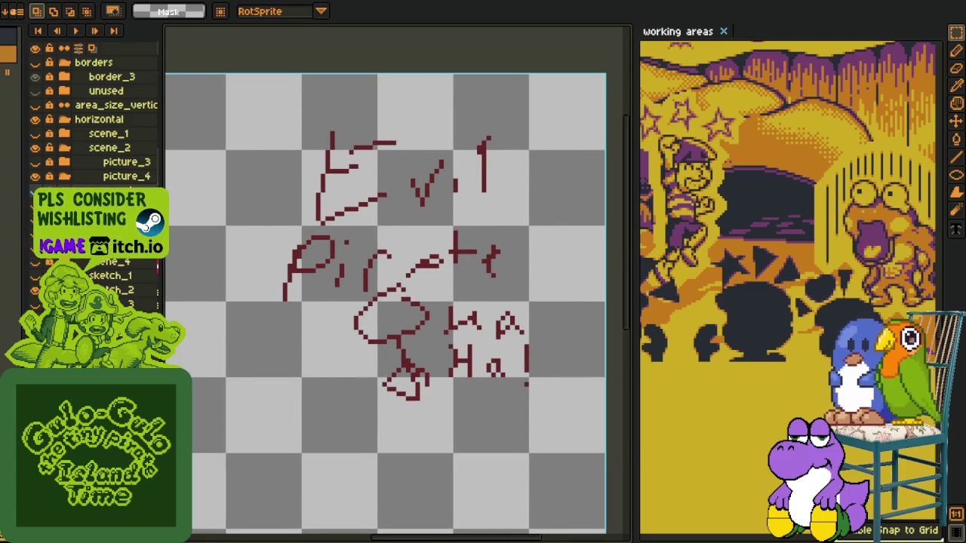
Show the dark-grey pirate sketch layer and hide the red Evil Pirate notes layer
left_click(35, 276)
left_click(35, 290)
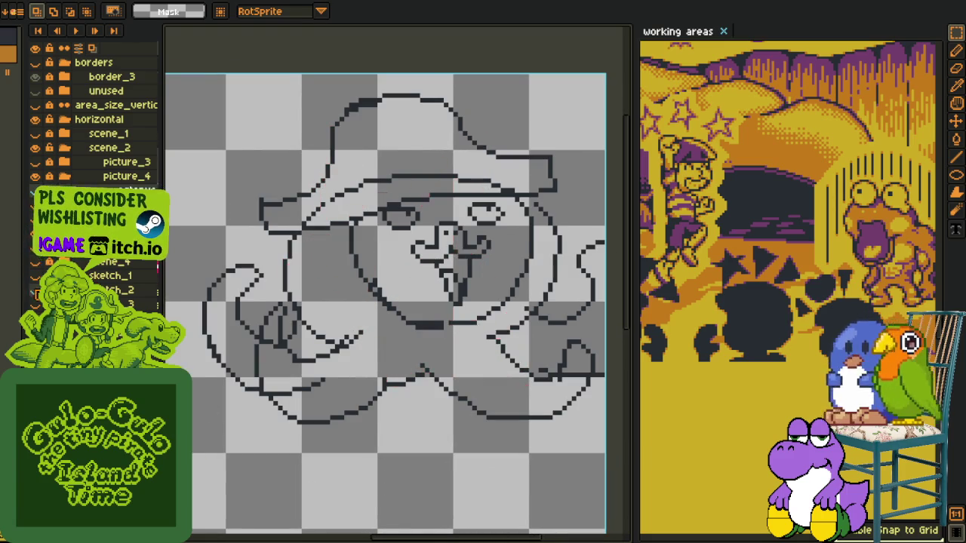
scroll(248, 199, "down", 2)
scroll(249, 199, "up", 1)
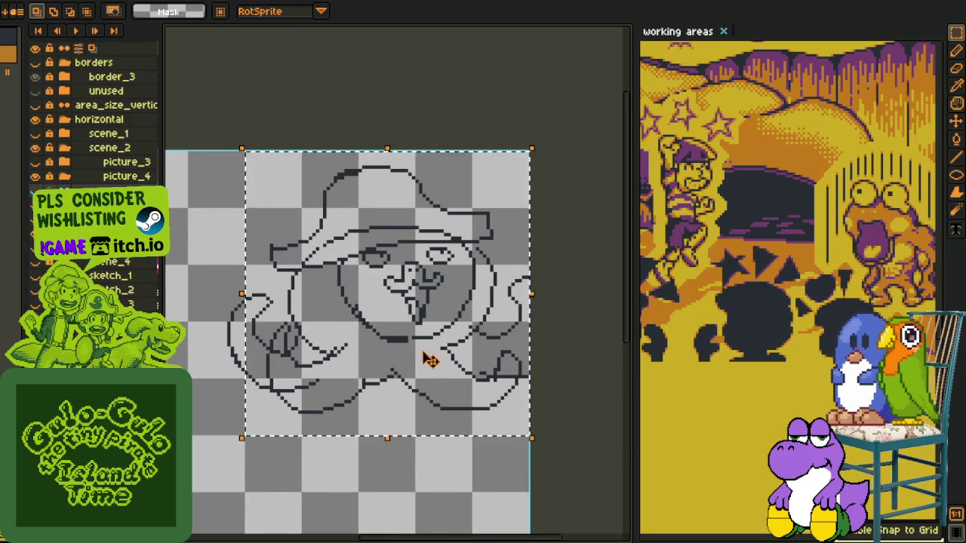
left_click_drag(431, 362, 458, 328)
scroll(431, 362, "up", 1)
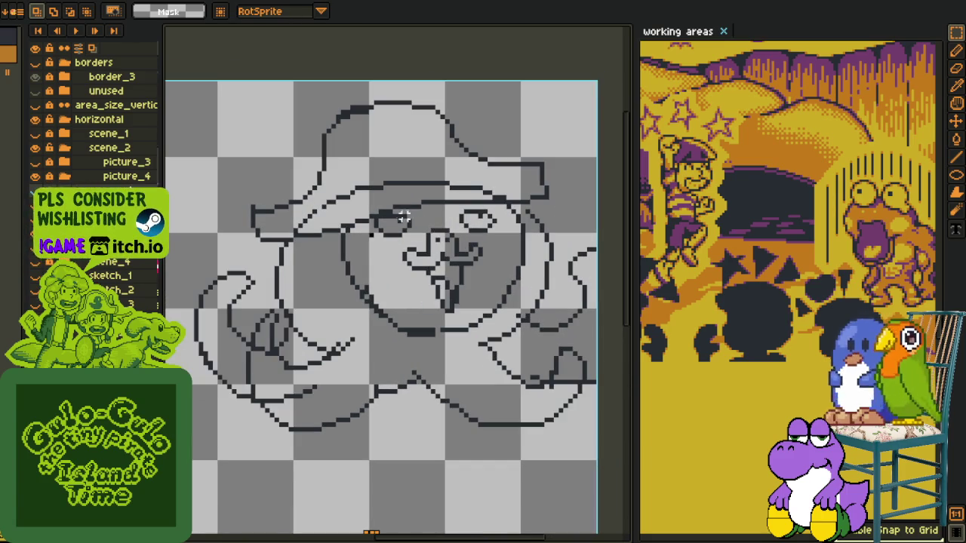
scroll(370, 390, "down", 2)
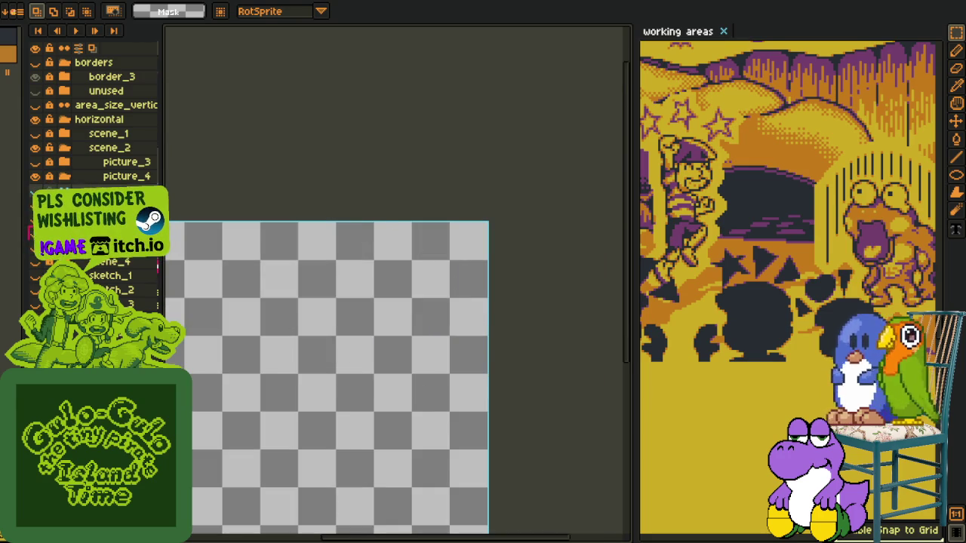
scroll(311, 342, "up", 1)
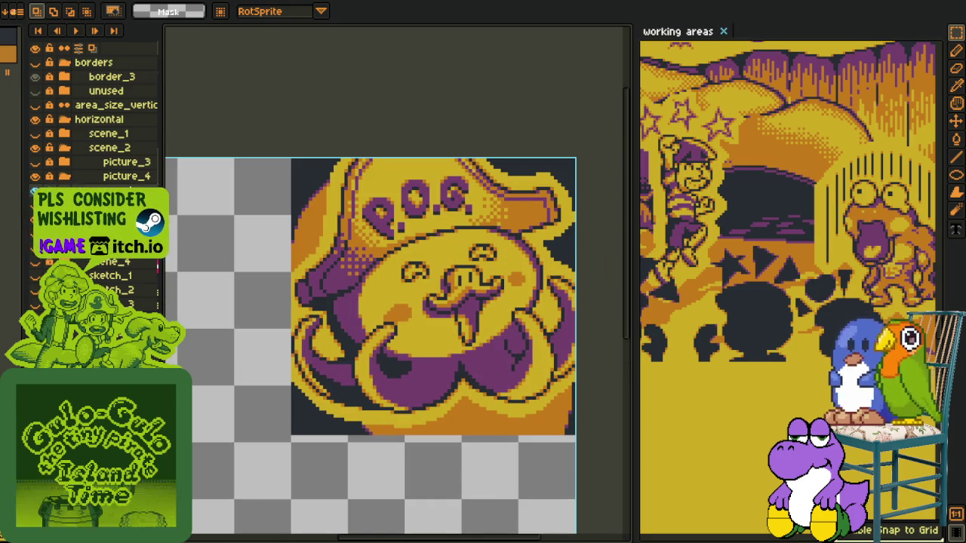
Turn the picture_3 painting and the border_3 layer group back on
left_click(36, 162)
scroll(370, 344, "down", 1)
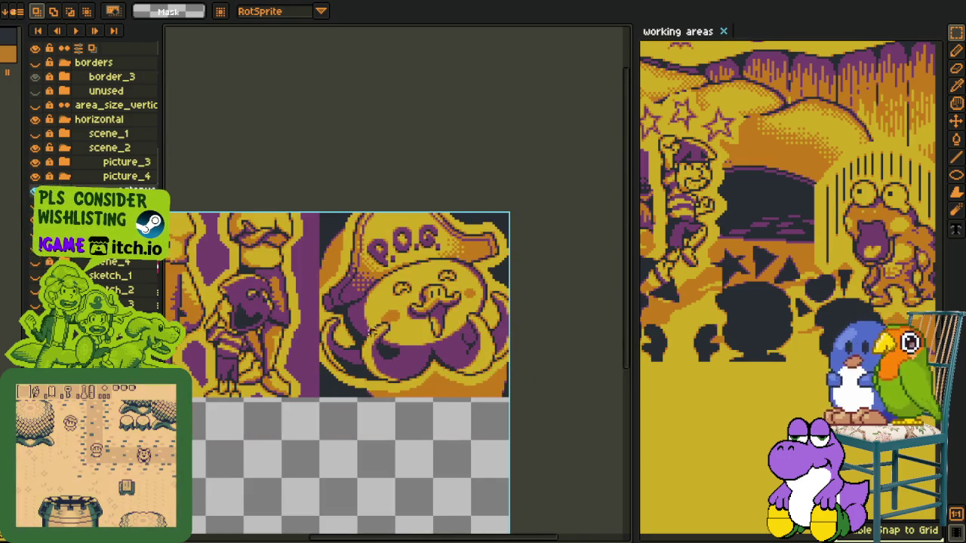
scroll(386, 354, "down", 1)
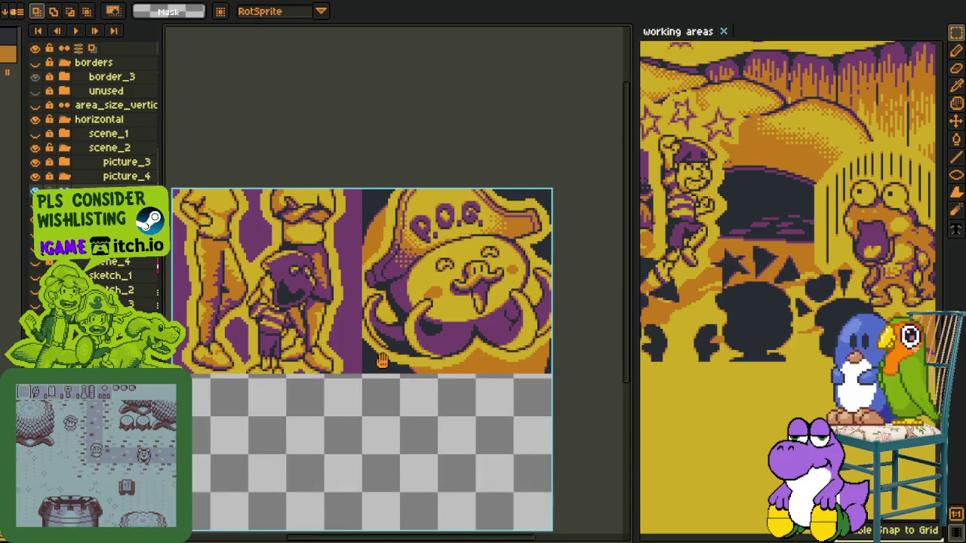
left_click(35, 76)
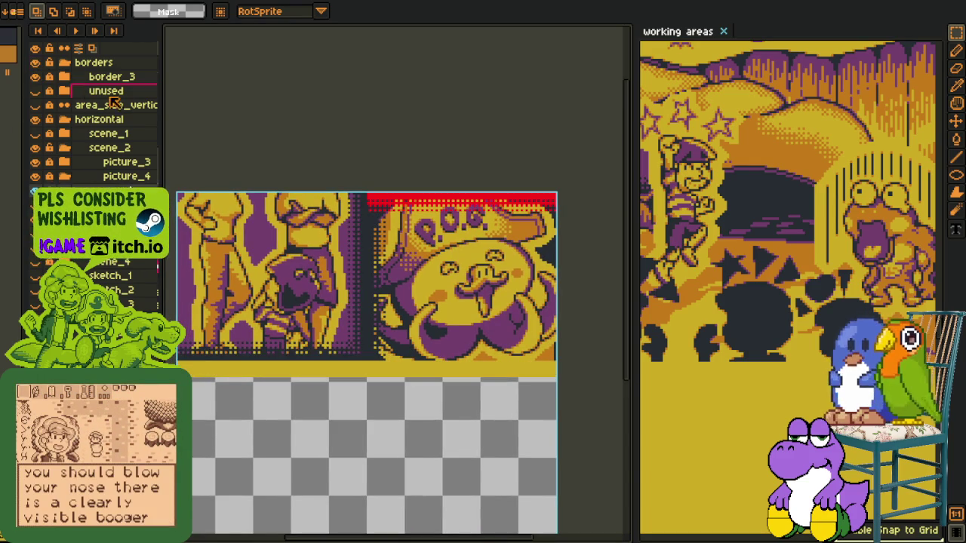
Expand border_3 and hide its red-strip border_3_ sublayer and the yellow filler layer
left_click(64, 76)
left_click(35, 91)
left_click(36, 91)
left_click(36, 105)
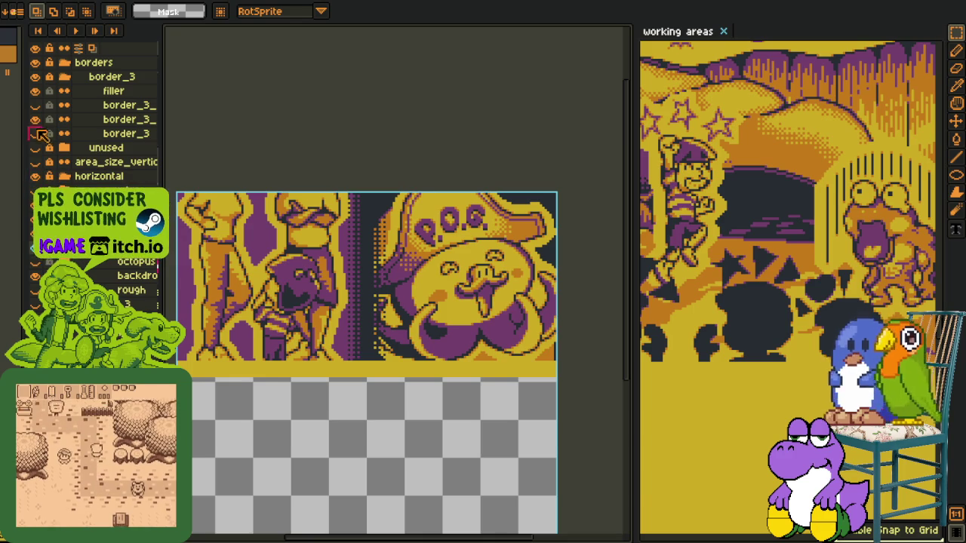
left_click(36, 90)
left_click_drag(303, 300, 320, 297)
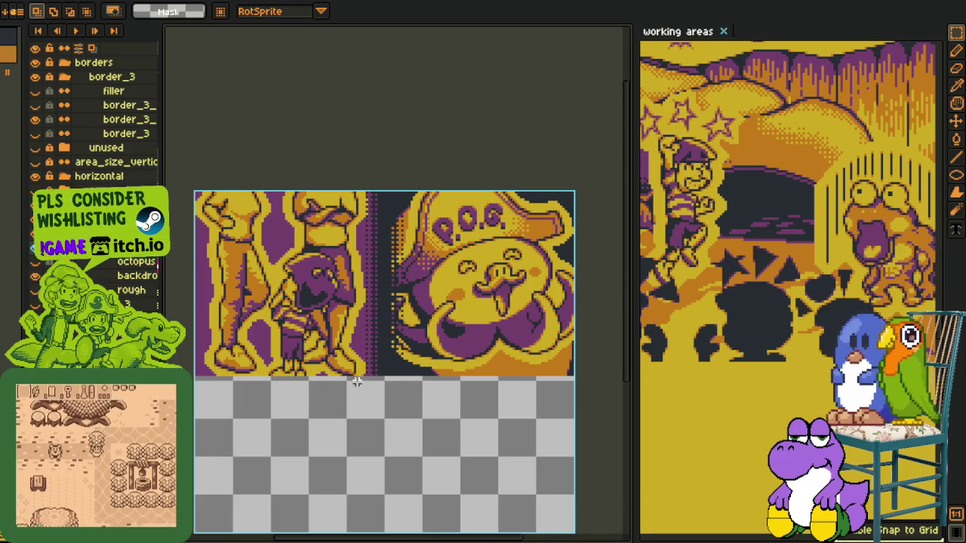
scroll(352, 378, "up", 1)
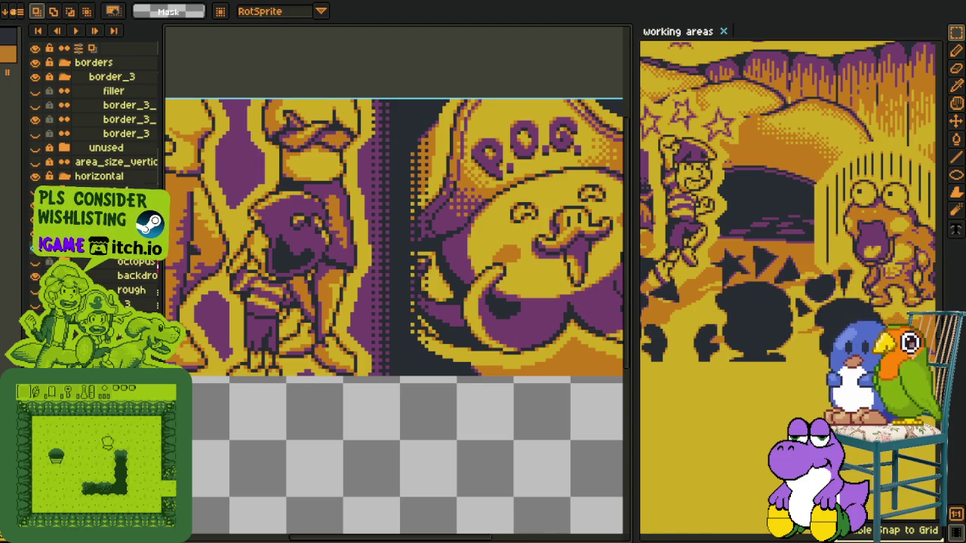
scroll(349, 410, "down", 1)
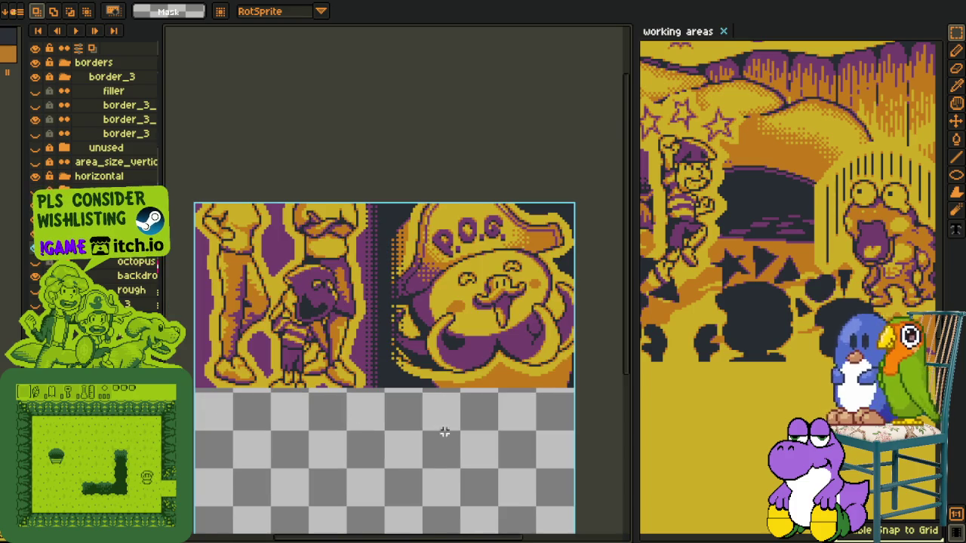
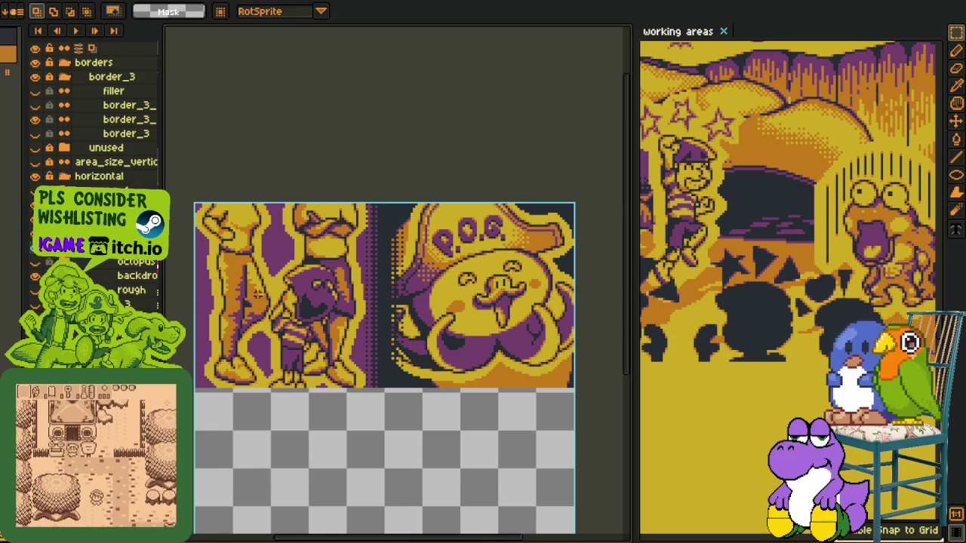
Collapse the border_3 and borders folders and hide the borders layer group
scroll(256, 294, "up", 1)
left_click(64, 76)
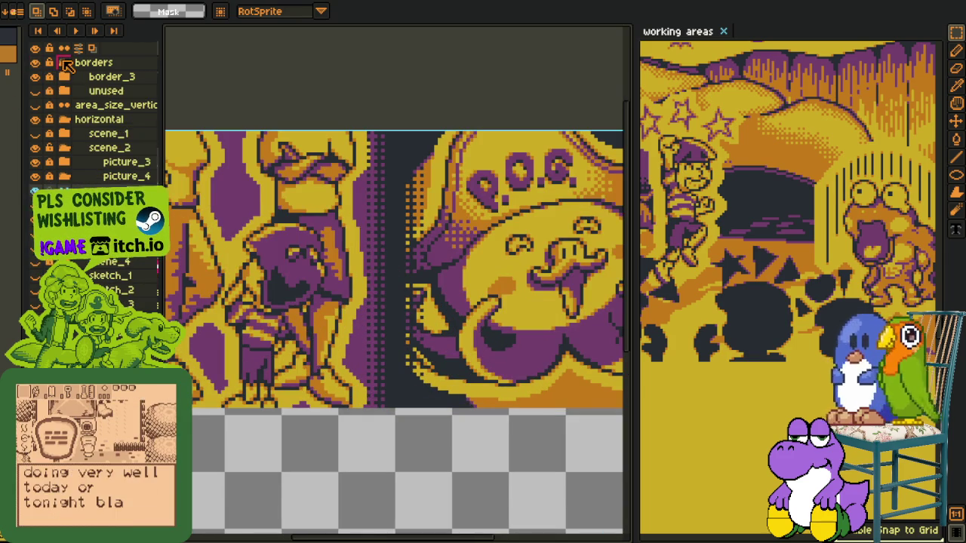
left_click(64, 63)
left_click(65, 65)
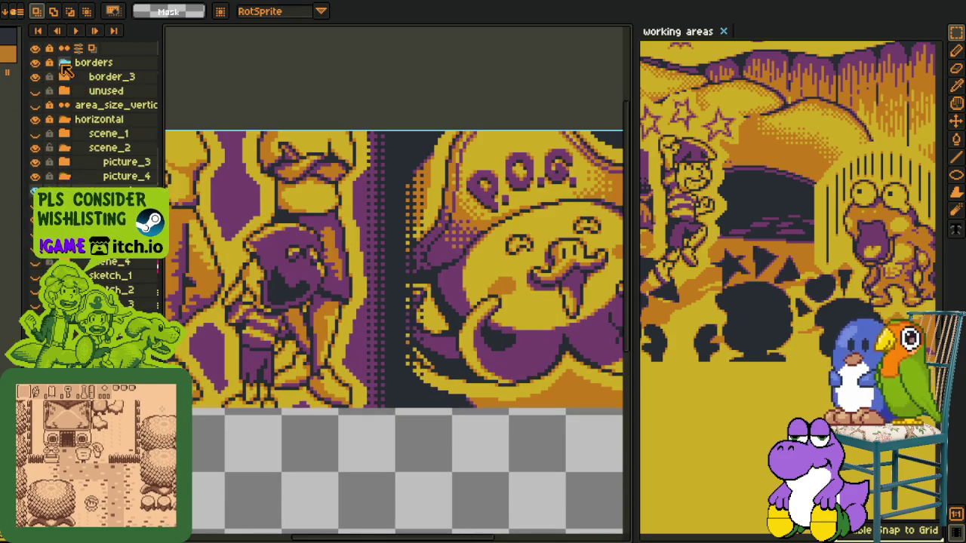
left_click(65, 65)
left_click(35, 63)
left_click(36, 63)
left_click(35, 62)
left_click(64, 147)
Zoom the canvas and turn on the green dialogue box layer
scroll(302, 134, "down", 1)
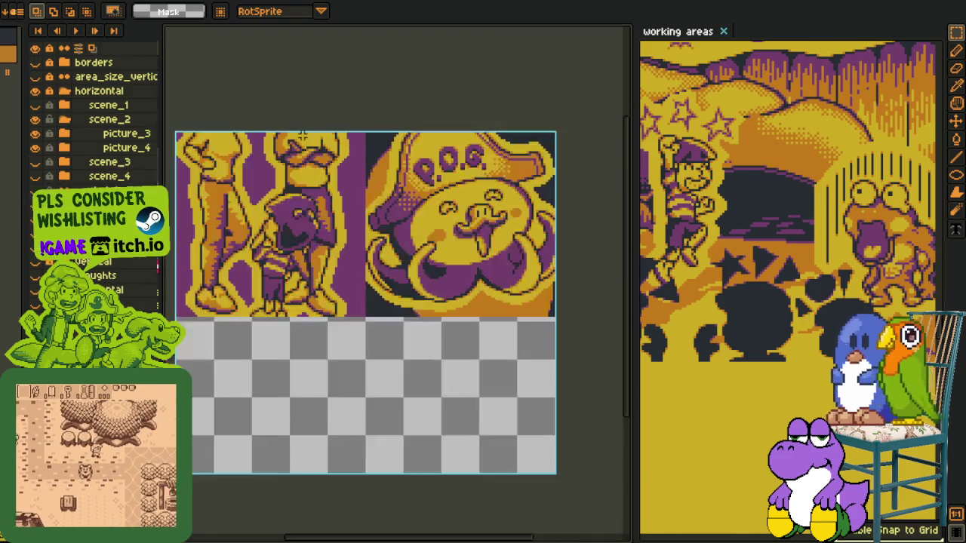
scroll(303, 134, "down", 1)
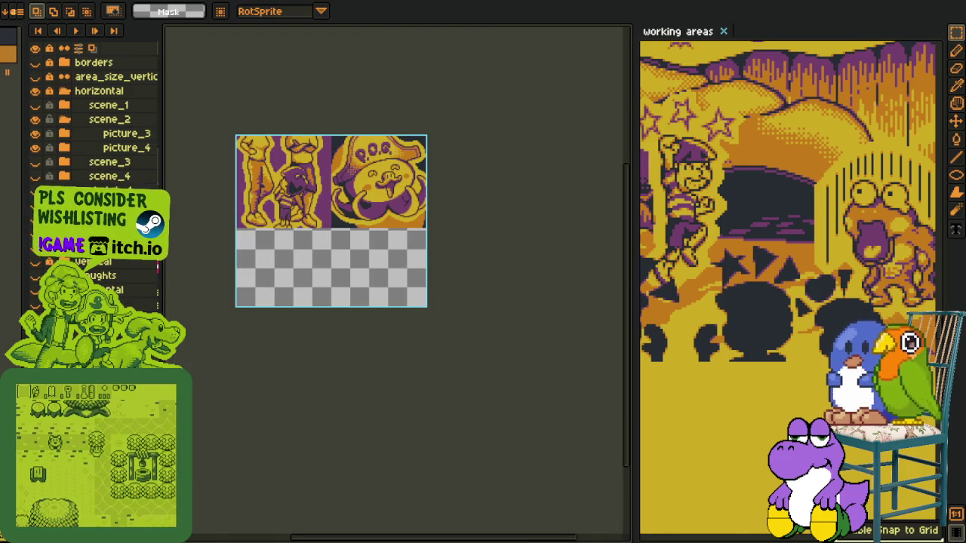
scroll(304, 226, "up", 1)
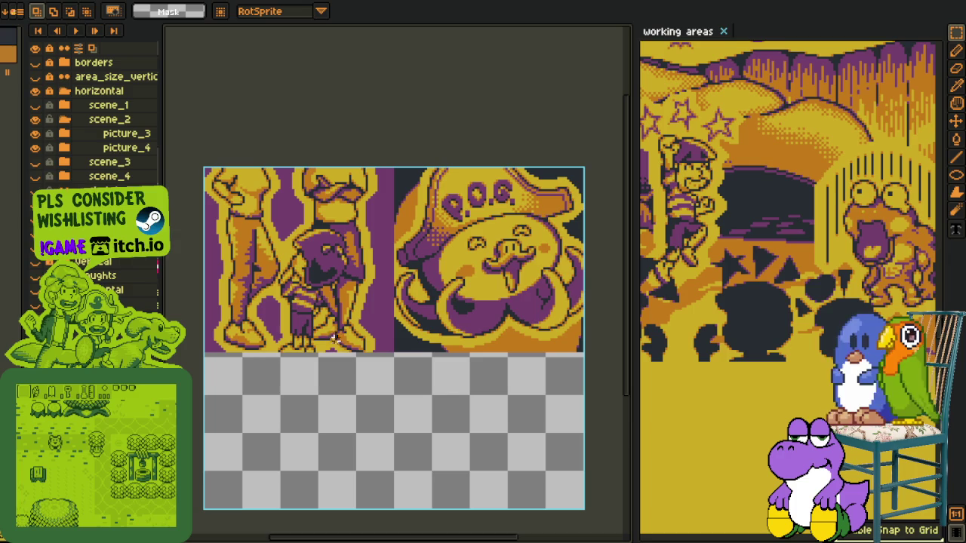
left_click(35, 304)
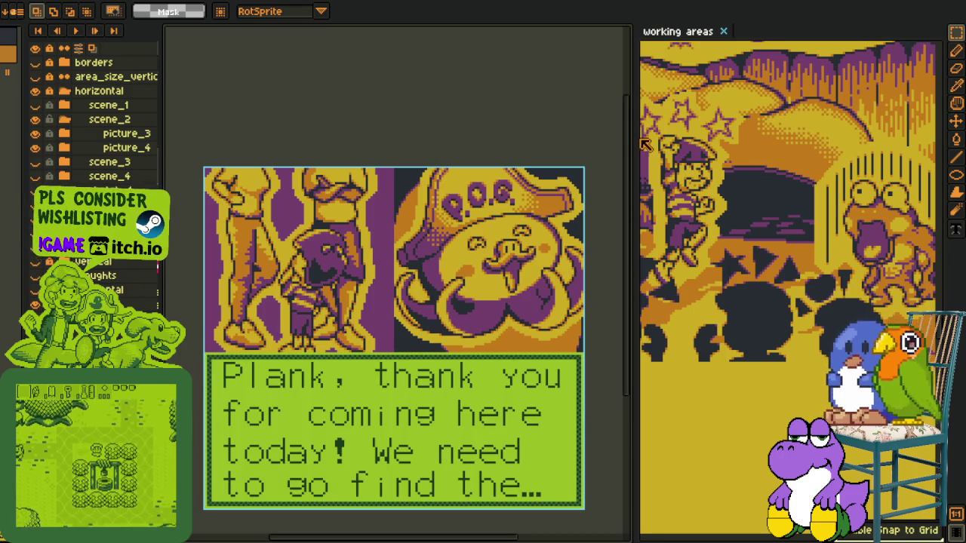
Widen the working-areas view beside the cutscene canvas
left_click_drag(643, 143, 394, 155)
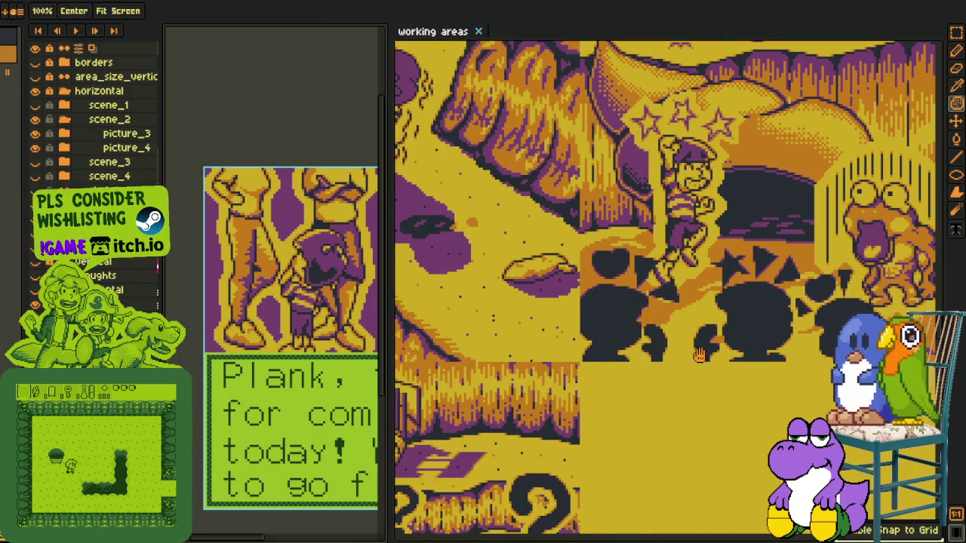
scroll(565, 263, "down", 2)
scroll(566, 263, "down", 3)
scroll(565, 263, "down", 1)
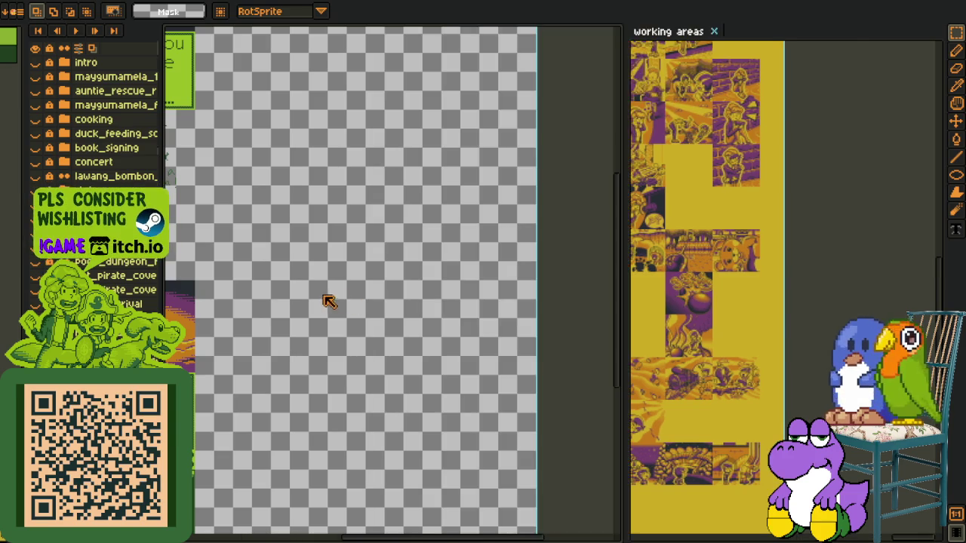
Widen the main canvas and pan to the stacked dialogue panels
left_click_drag(386, 285, 770, 285)
left_click_drag(569, 280, 595, 196)
scroll(453, 264, "up", 1)
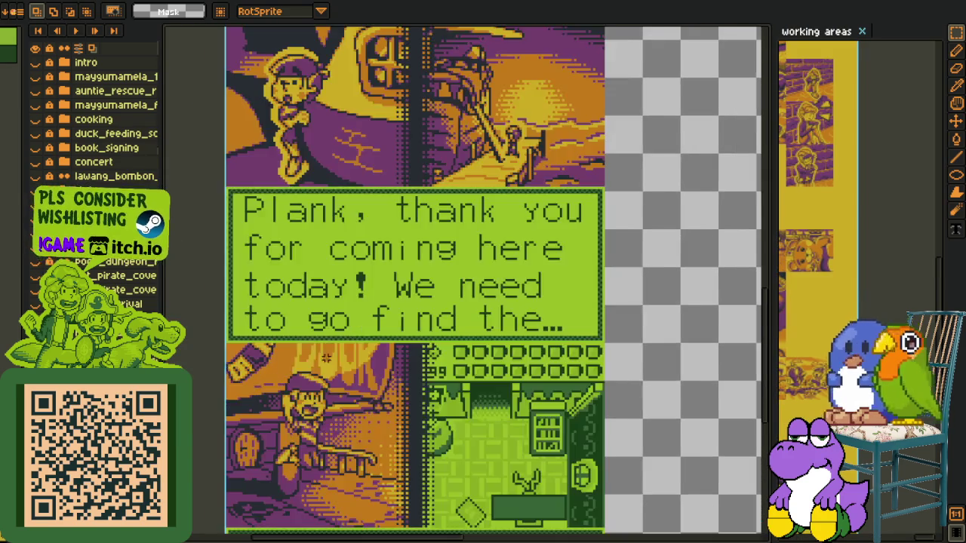
scroll(453, 264, "down", 1)
mouse_move(375, 231)
left_mouse_down()
mouse_move(376, 420)
mouse_move(383, 218)
left_mouse_up()
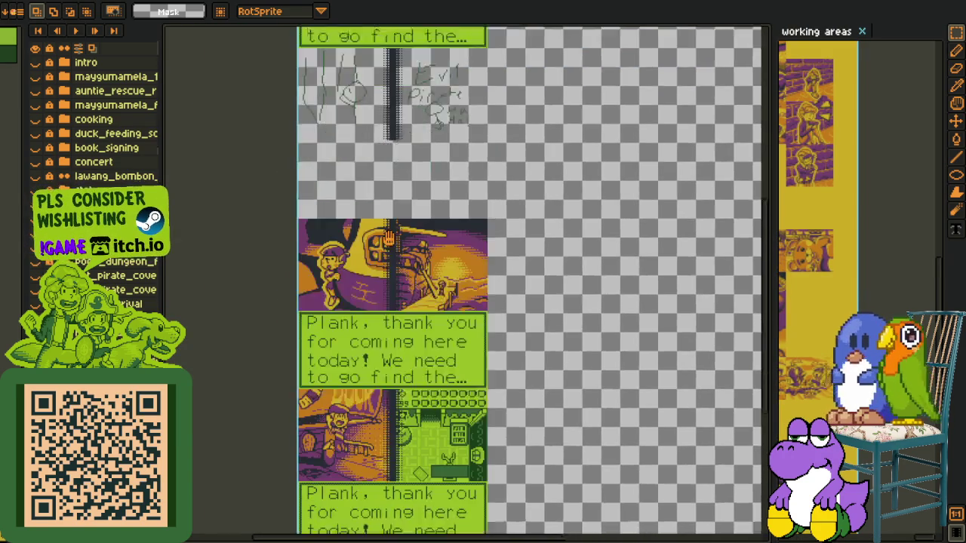
Return to the single-panel document, then re-widen the working-areas view and make it active
key("ctrl+Tab")
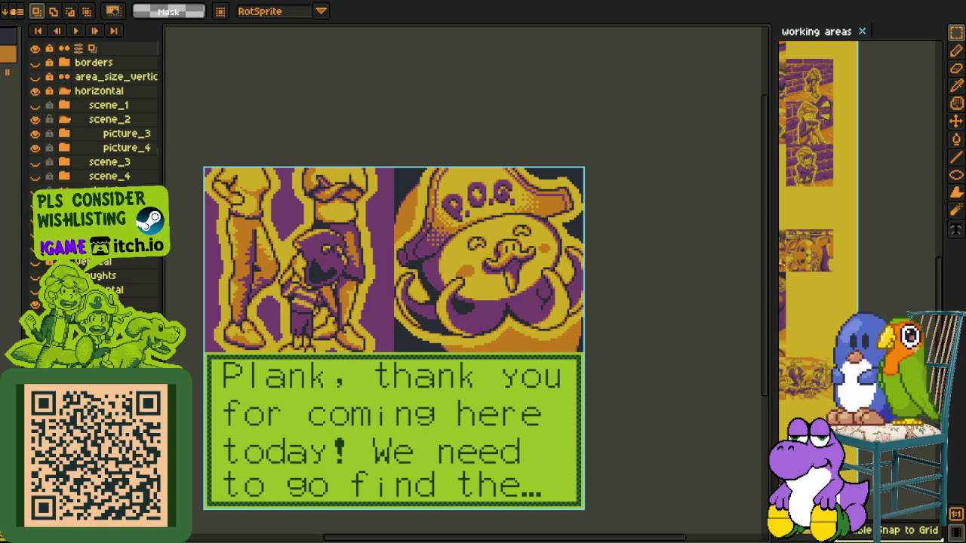
left_click_drag(771, 286, 495, 280)
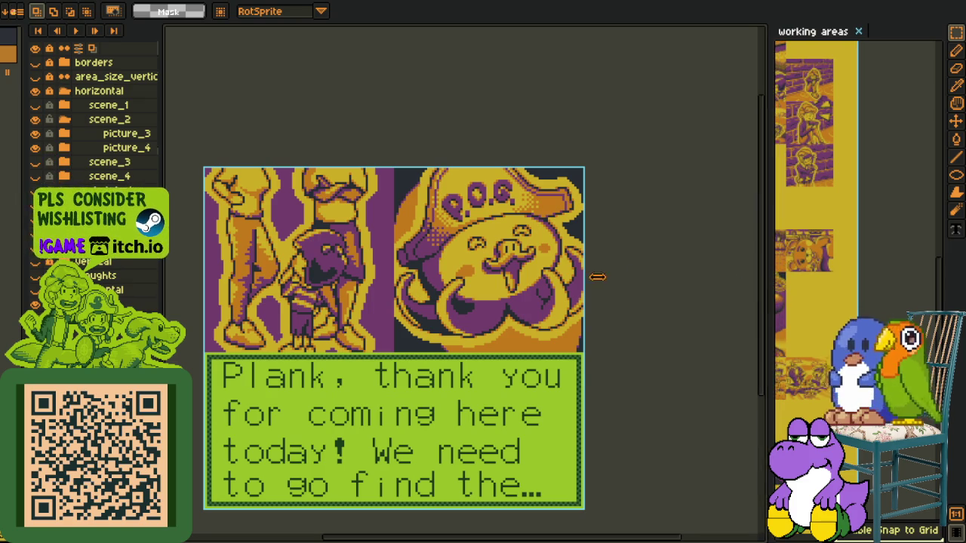
left_click(544, 287)
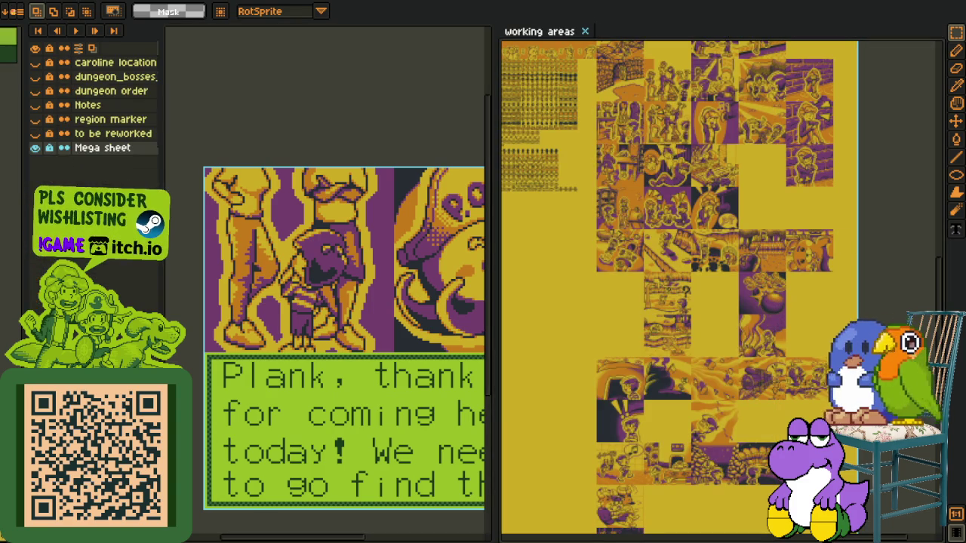
Export the working-areas sheet as 'working areas Progress so far 36_3.png', accepting the no-layers warning
left_click(14, 11)
mouse_move(30, 91)
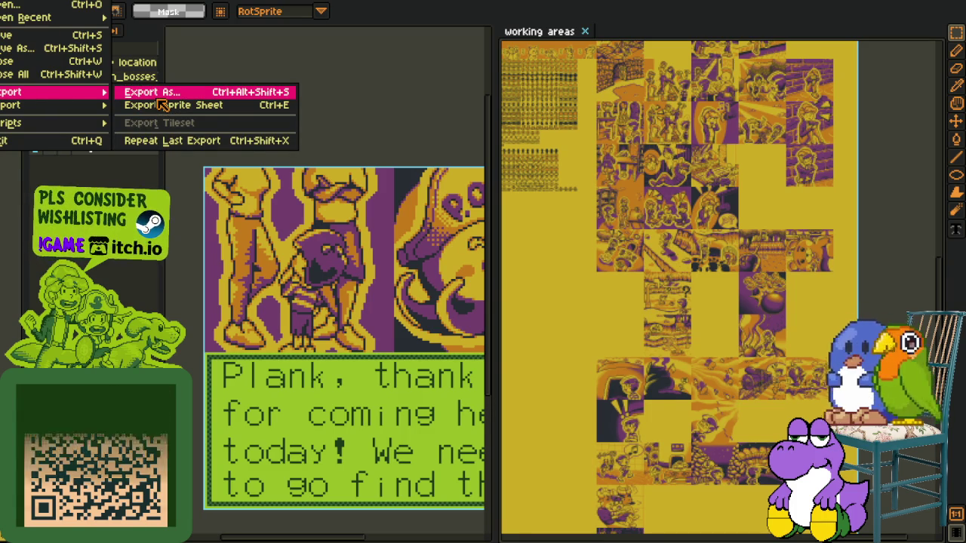
left_click(159, 99)
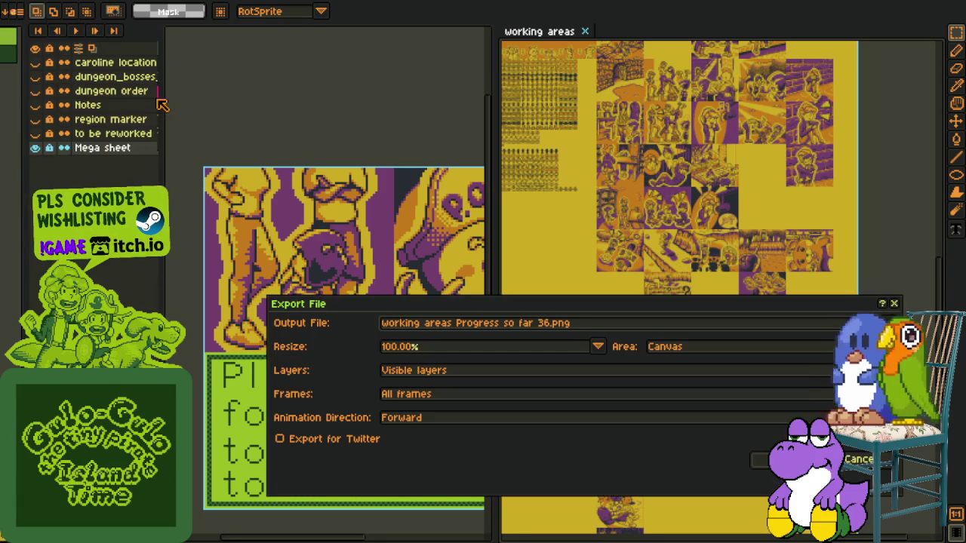
left_click(552, 323)
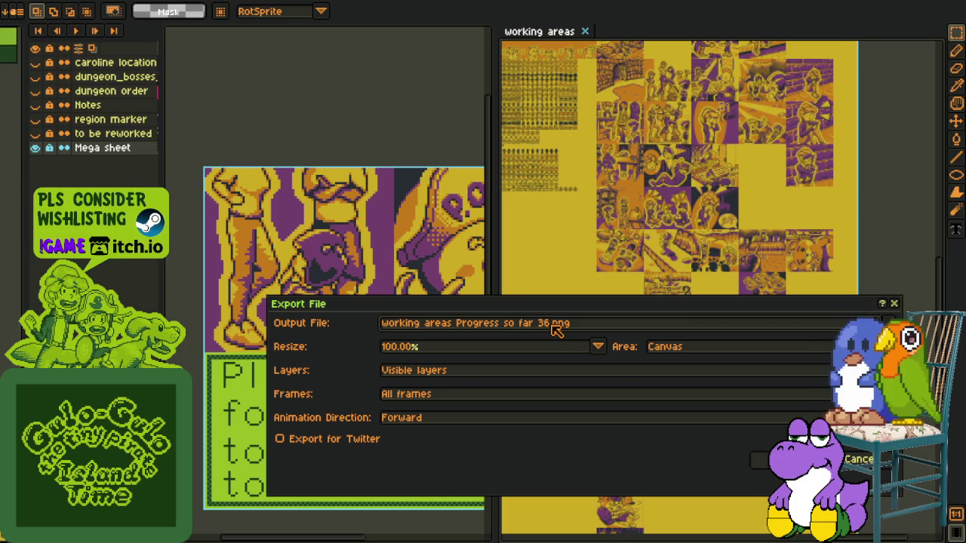
key("Return")
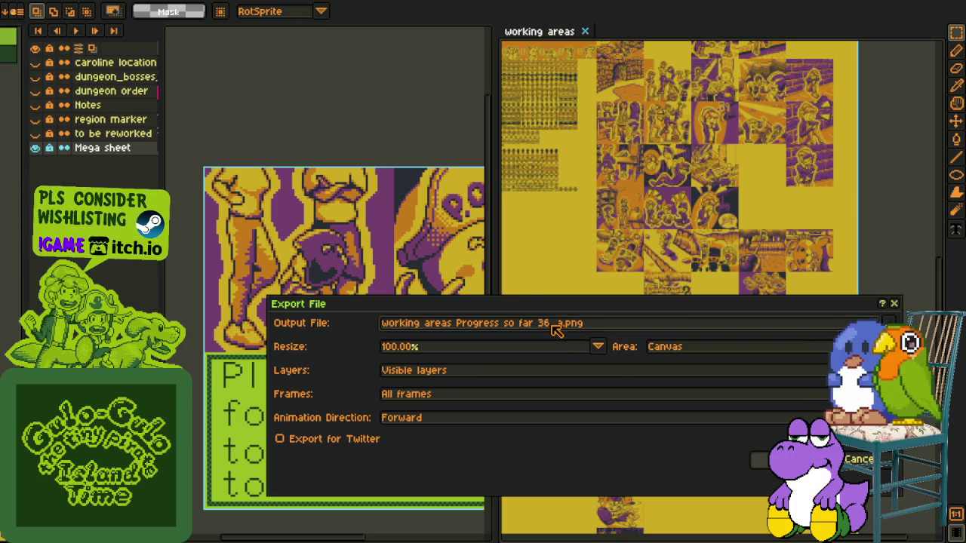
left_click(435, 332)
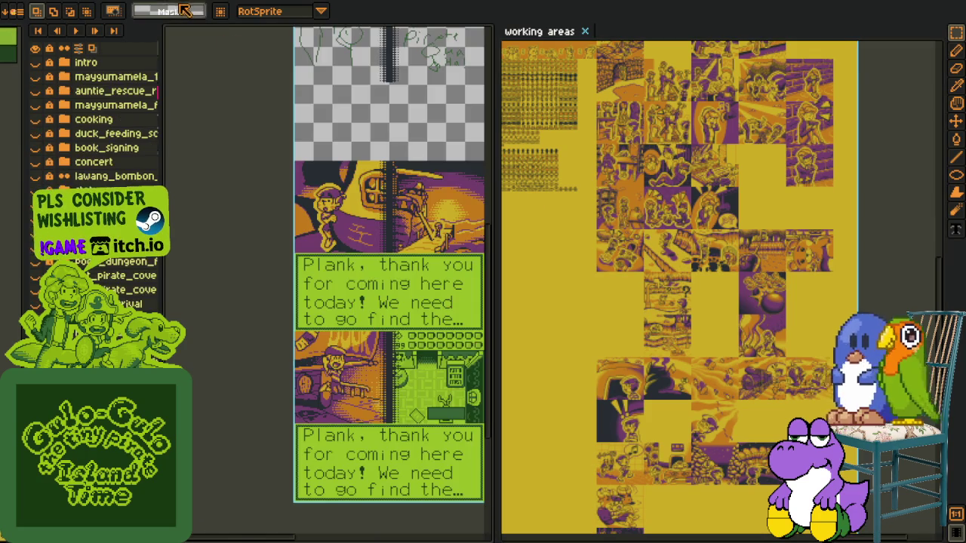
Dock G - Cutscene 2 in the right-hand view and pan both canvases to their panels
mouse_move(400, 16)
left_mouse_down()
mouse_move(528, 41)
mouse_move(622, 153)
left_mouse_up()
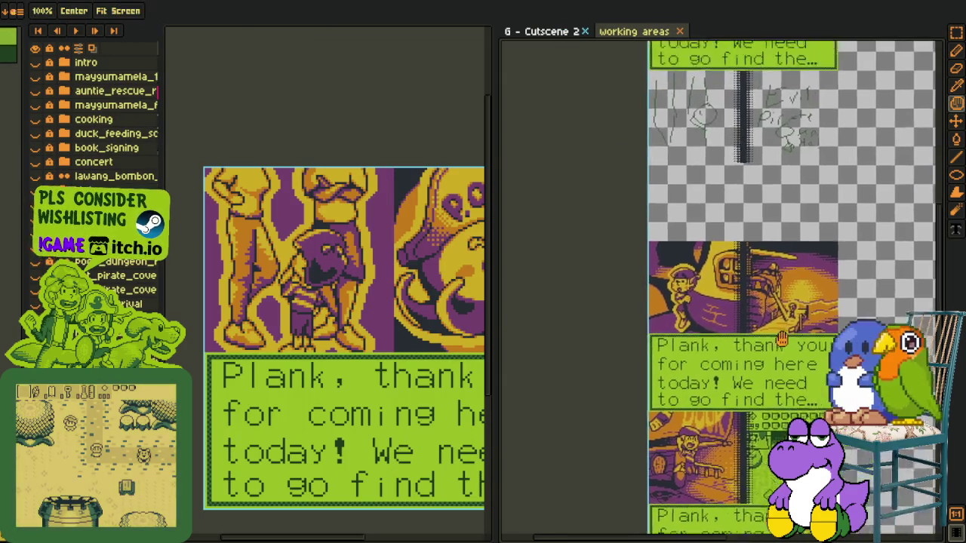
left_click_drag(825, 263, 765, 406)
scroll(360, 242, "down", 1)
scroll(360, 242, "up", 1)
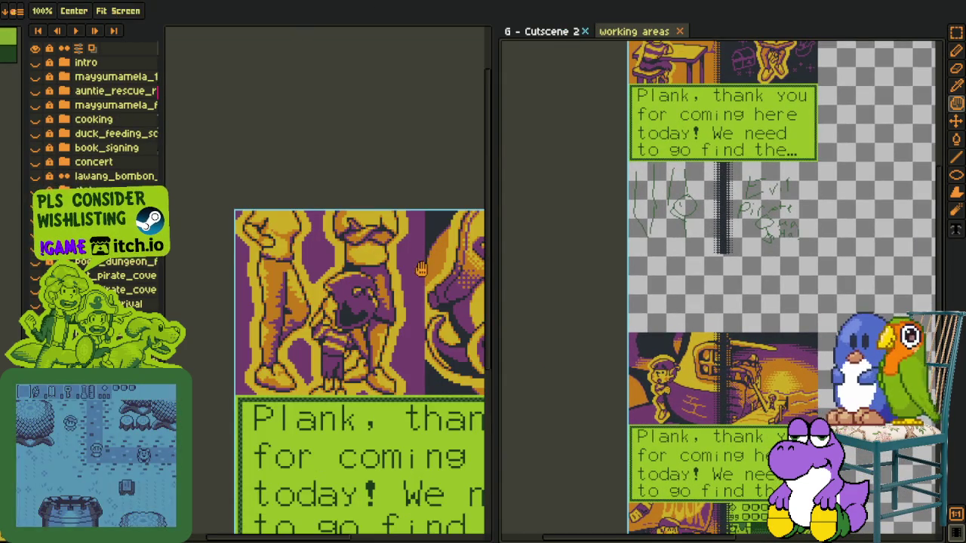
left_click_drag(361, 242, 217, 178)
left_click(10, 10)
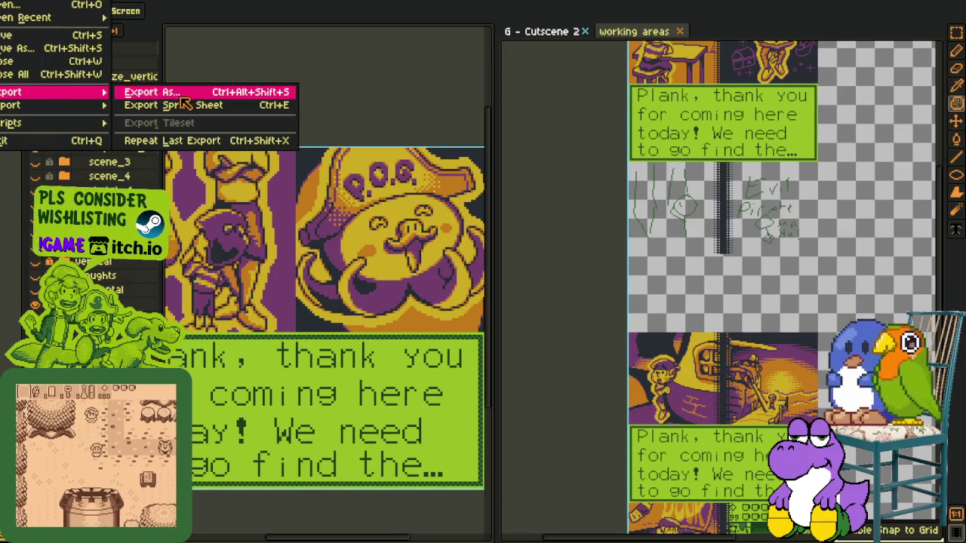
Generate a flattened one-layer sprite of the POG scene and its green dialogue box via Export Sprite Sheet
left_click(181, 105)
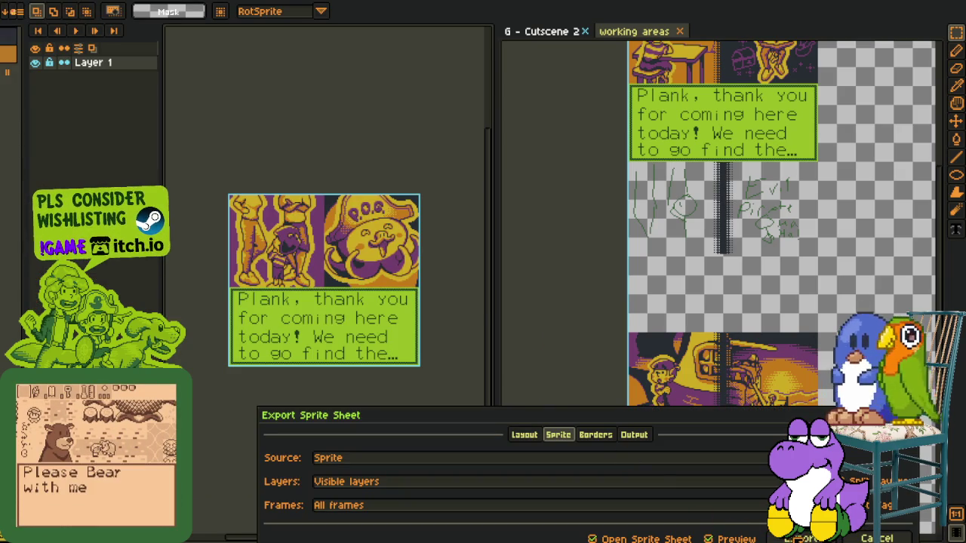
left_click(801, 539)
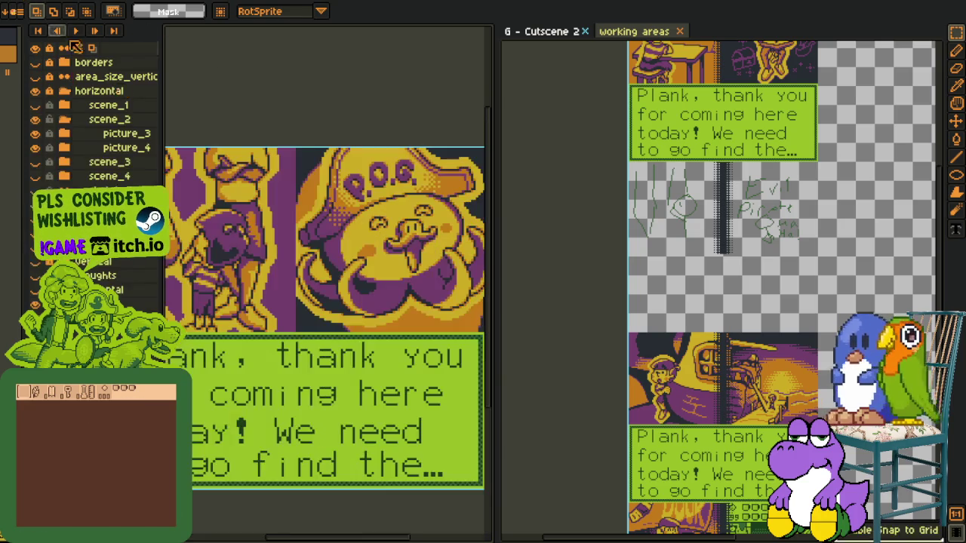
scroll(375, 109, "down", 2)
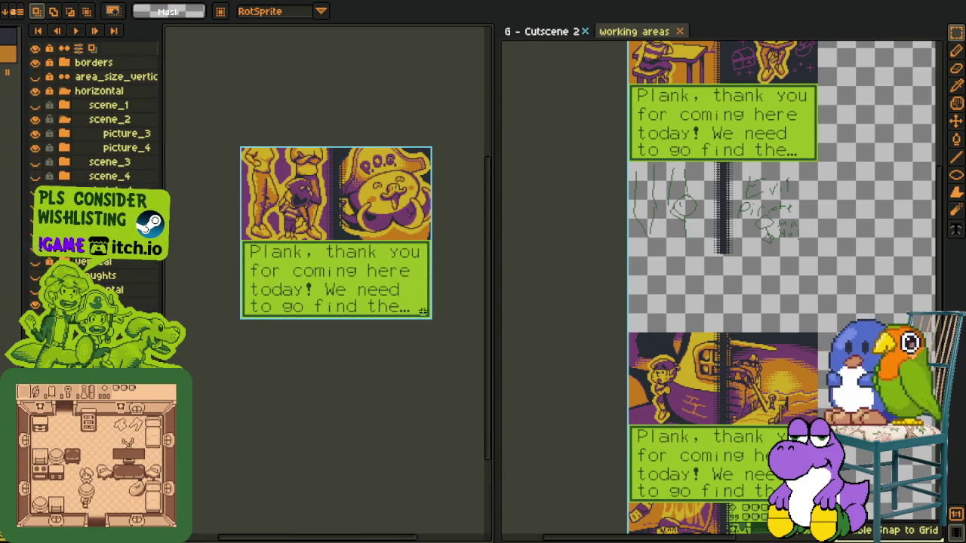
left_click(12, 11)
mouse_move(30, 92)
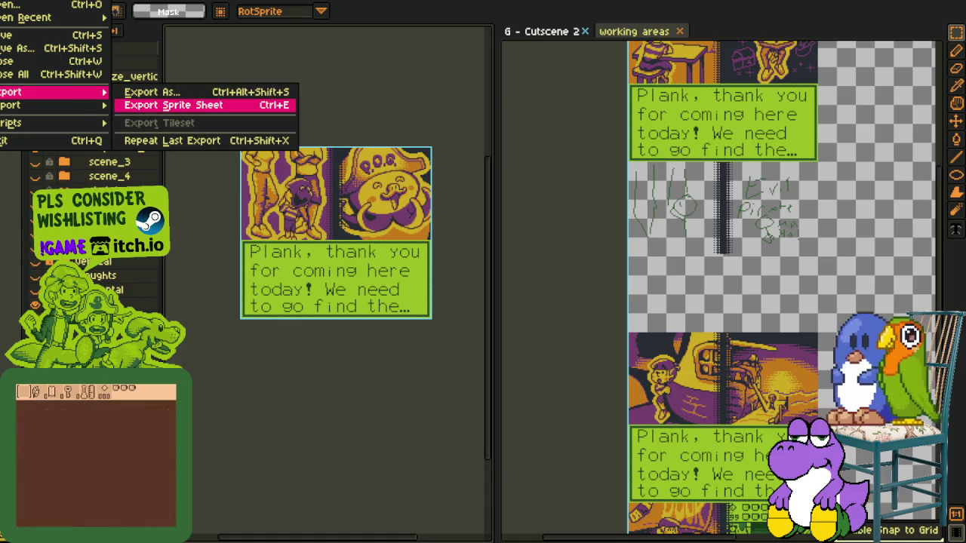
left_click(212, 103)
key("Return")
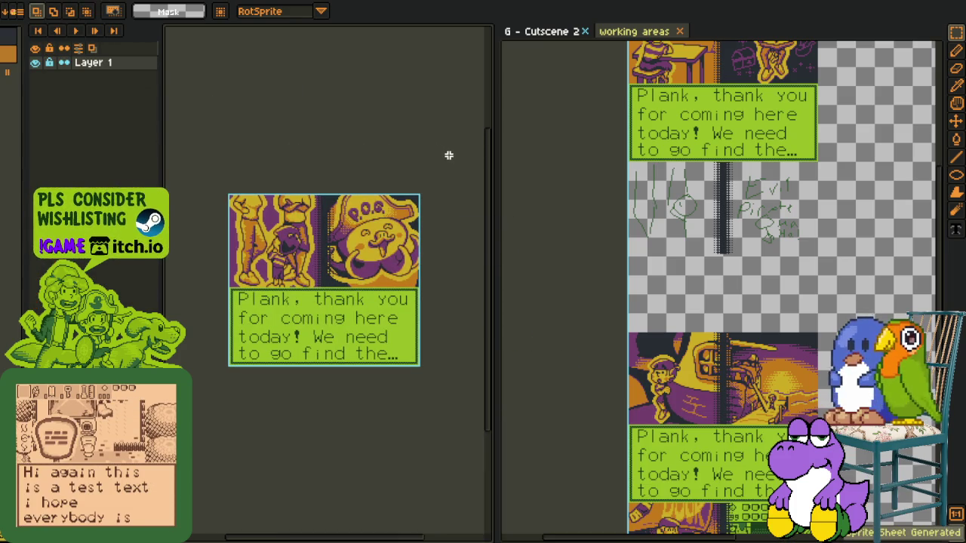
scroll(393, 151, "left", 2)
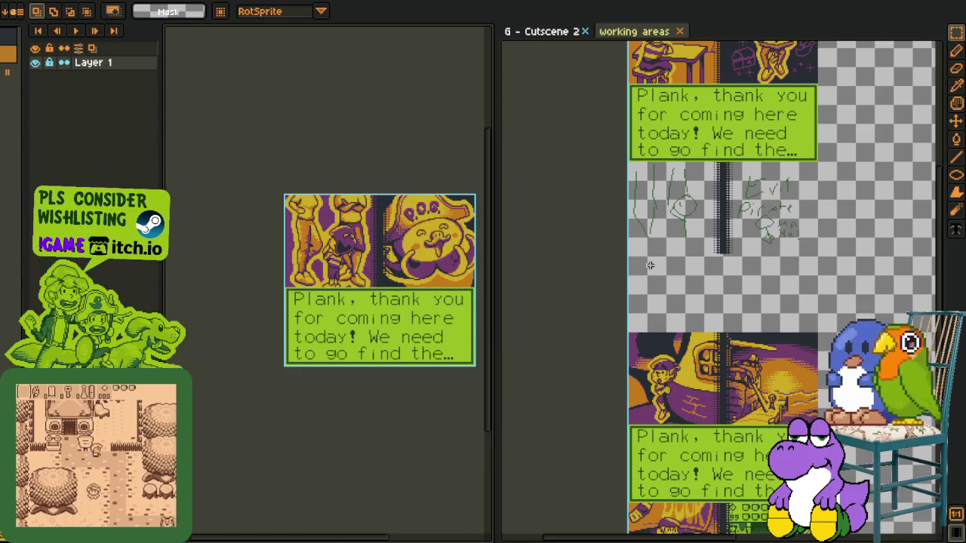
scroll(632, 232, "up", 2)
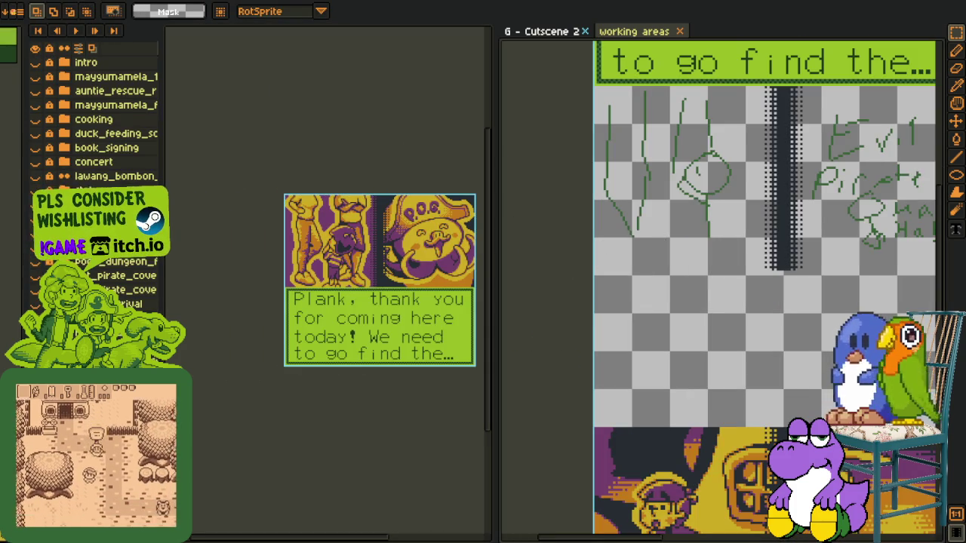
right_click(194, 453)
Paste the POG panel into the second slot of the Cutscene 2 strip and commit it
key("Escape")
mouse_move(711, 264)
left_mouse_down()
mouse_move(702, 280)
mouse_move(625, 297)
left_mouse_up()
key("m")
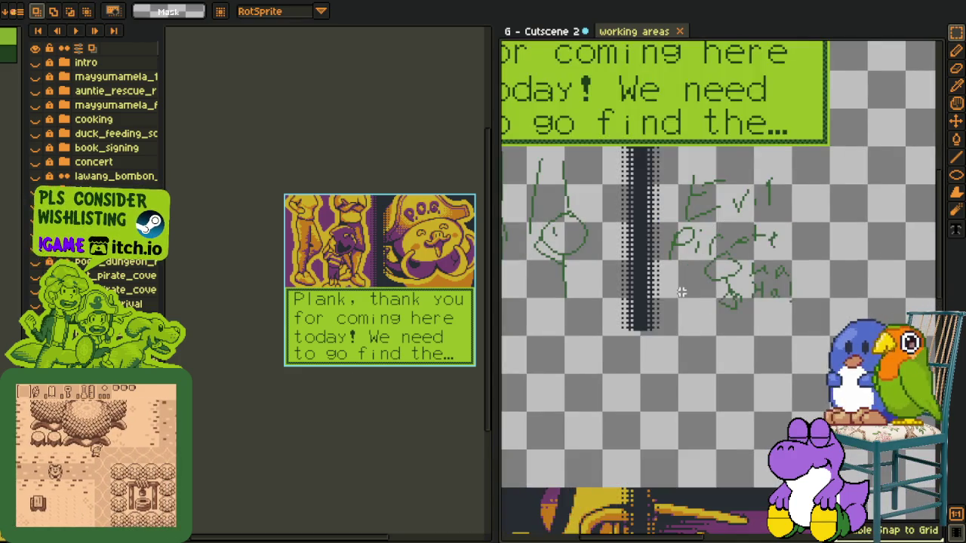
scroll(680, 301, "down", 2)
key("ctrl+v")
left_click_drag(638, 168, 637, 338)
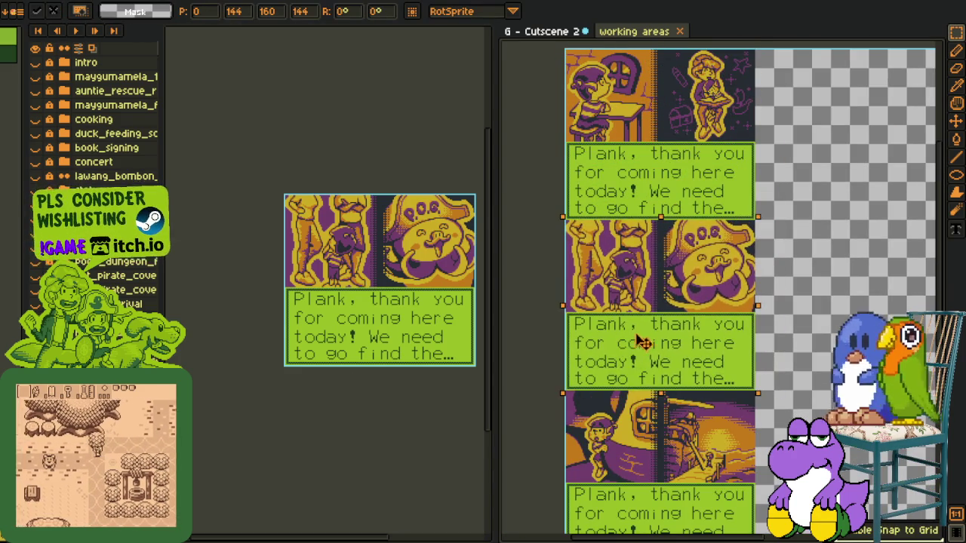
left_click(814, 270)
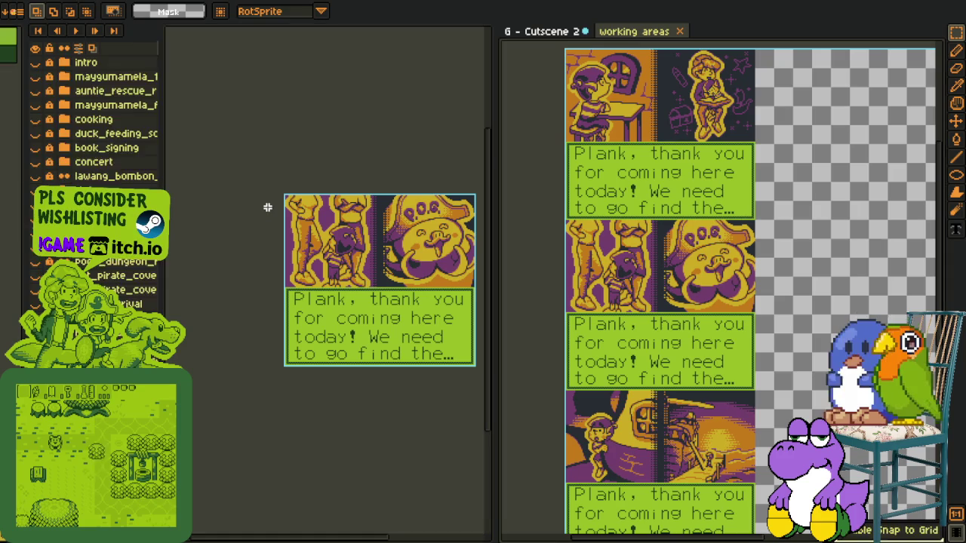
Save Cutscene 2, discard the generated POG sprite, and show the scene_1 layer group
key("ctrl+s")
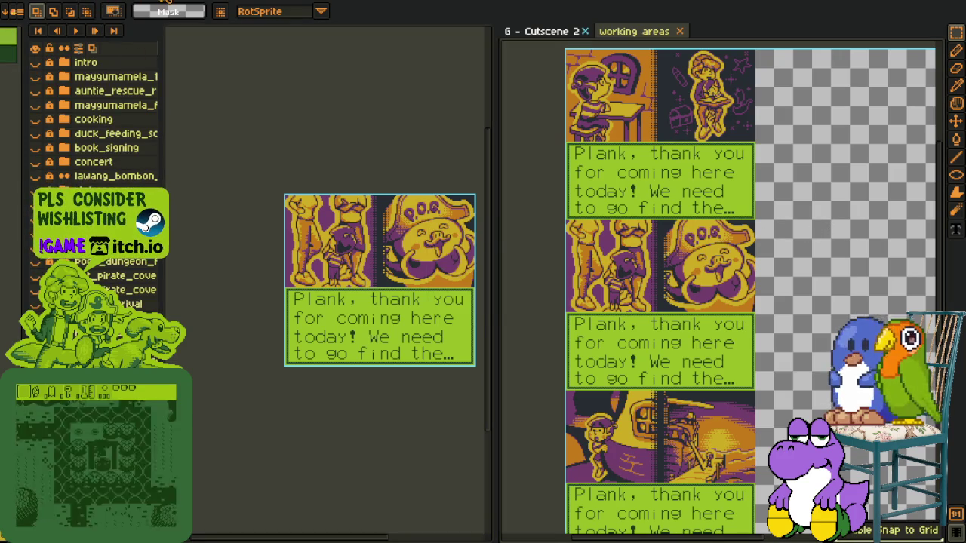
key("ctrl+w")
left_click(477, 293)
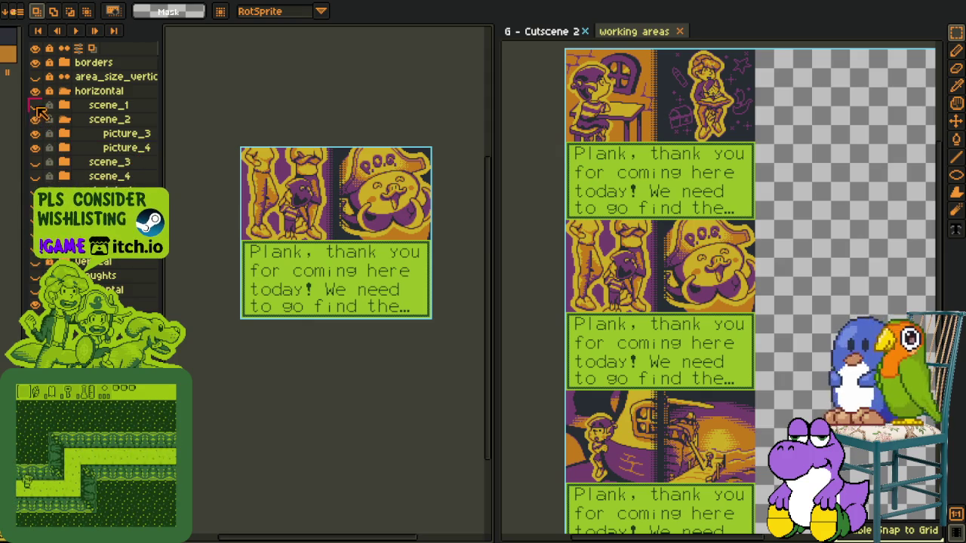
left_click(35, 105)
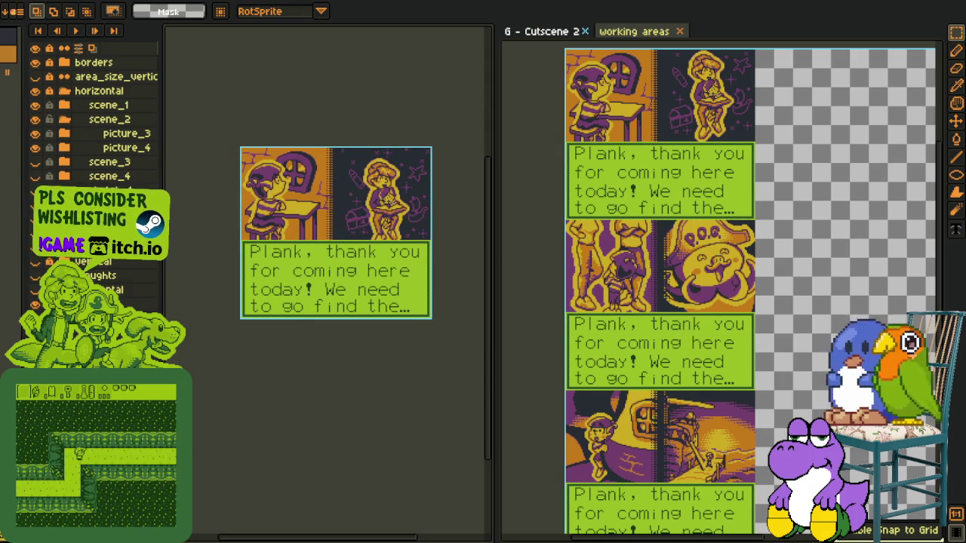
key("alt+f")
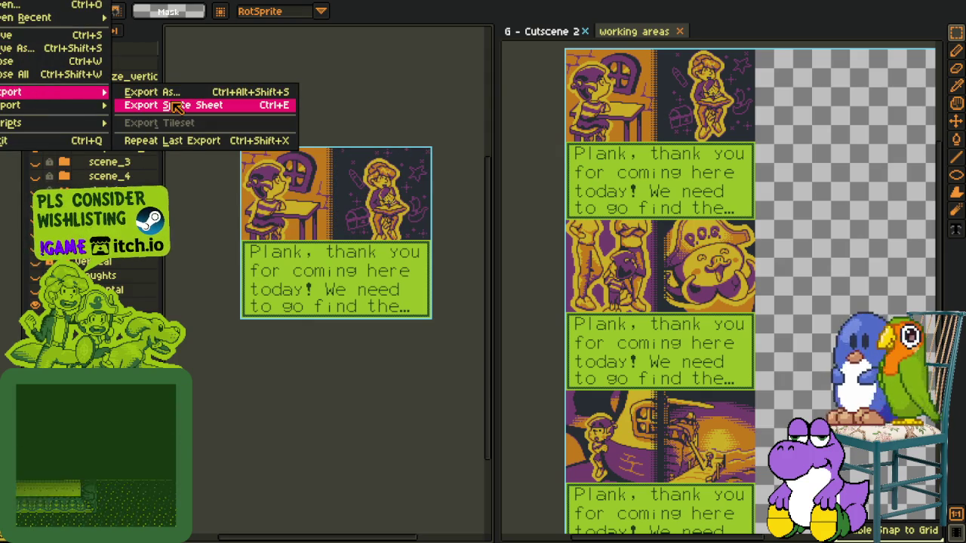
Export the scene_1 panel as a flattened sprite sheet and copy it
left_click(171, 104)
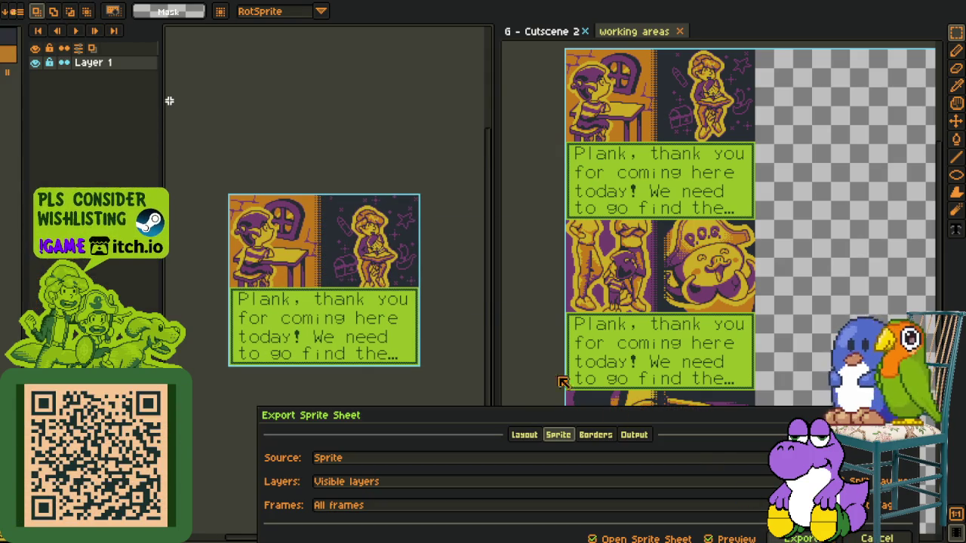
key("Escape")
left_click_drag(416, 214, 468, 216)
left_click(310, 453)
Paste the scene_1 panel into the top slot of Cutscene 2 and commit it
left_click(688, 161)
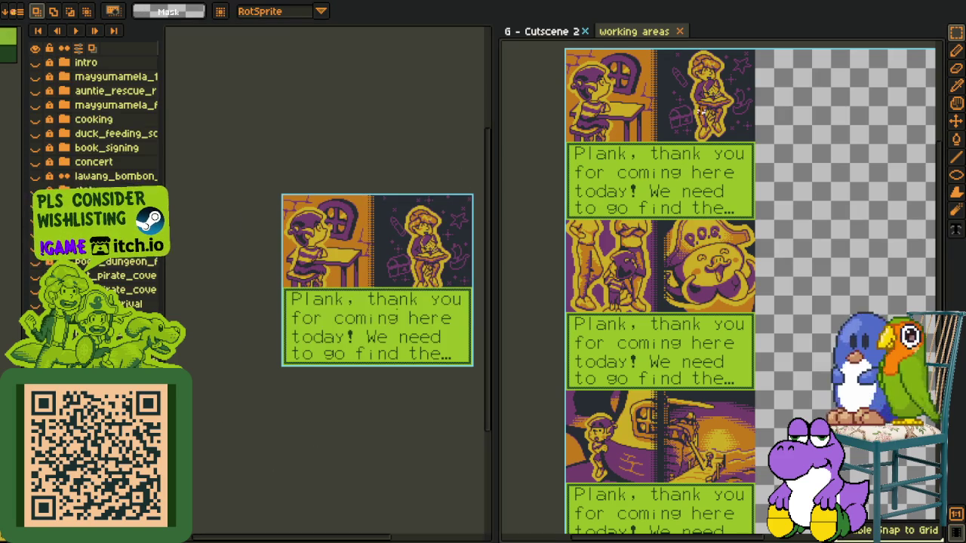
key("ctrl+v")
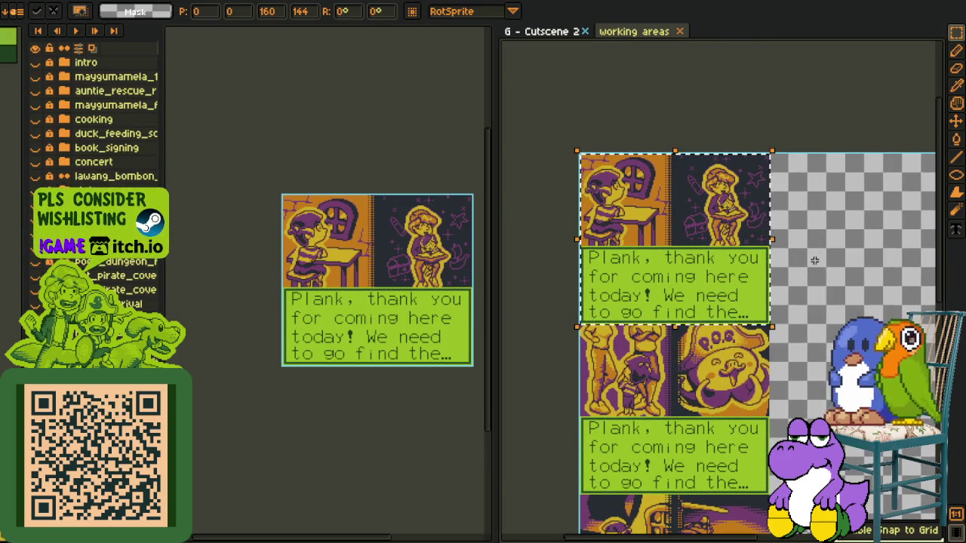
key("Return")
scroll(775, 252, "up", 2)
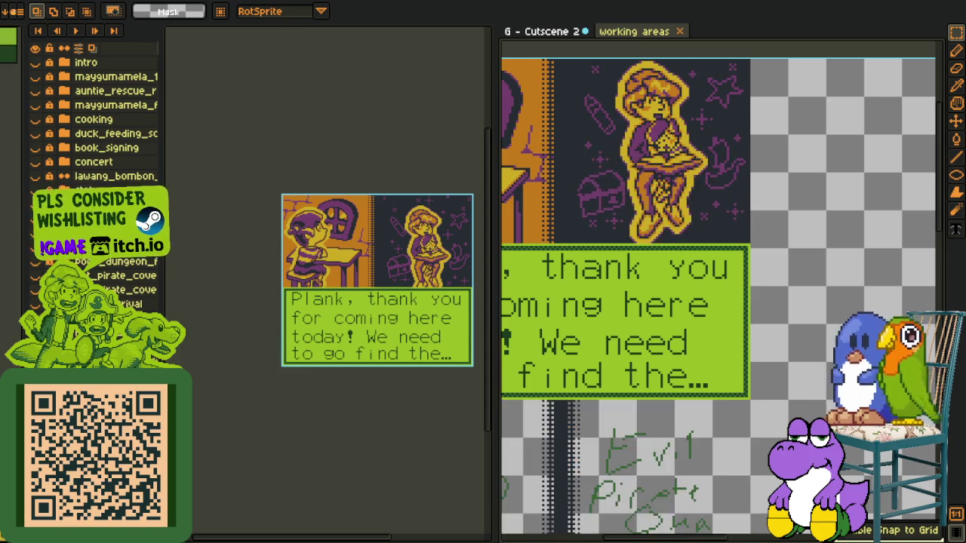
scroll(665, 289, "down", 3)
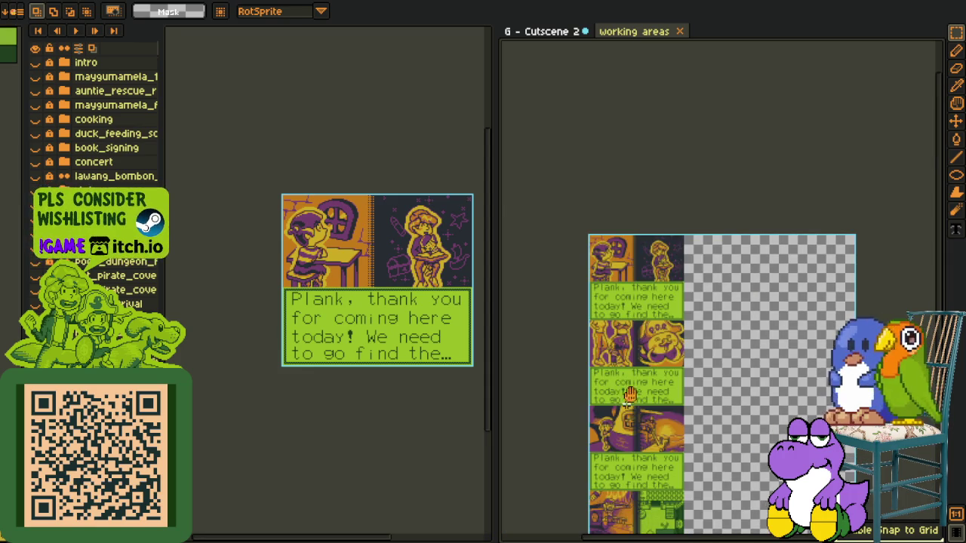
left_click_drag(630, 394, 660, 245)
Close the generated scene_1 sprite without saving
left_click(355, 114)
scroll(312, 313, "up", 2)
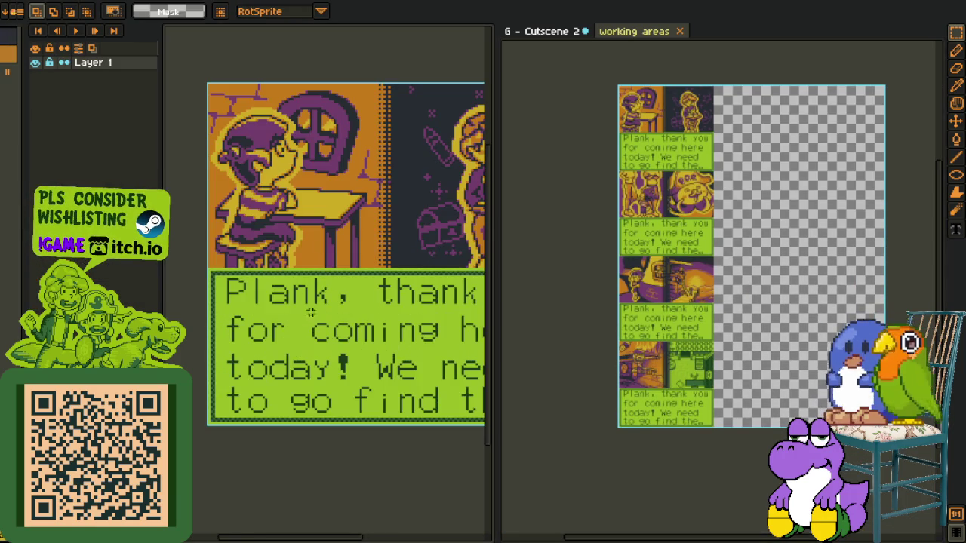
key("ctrl+w")
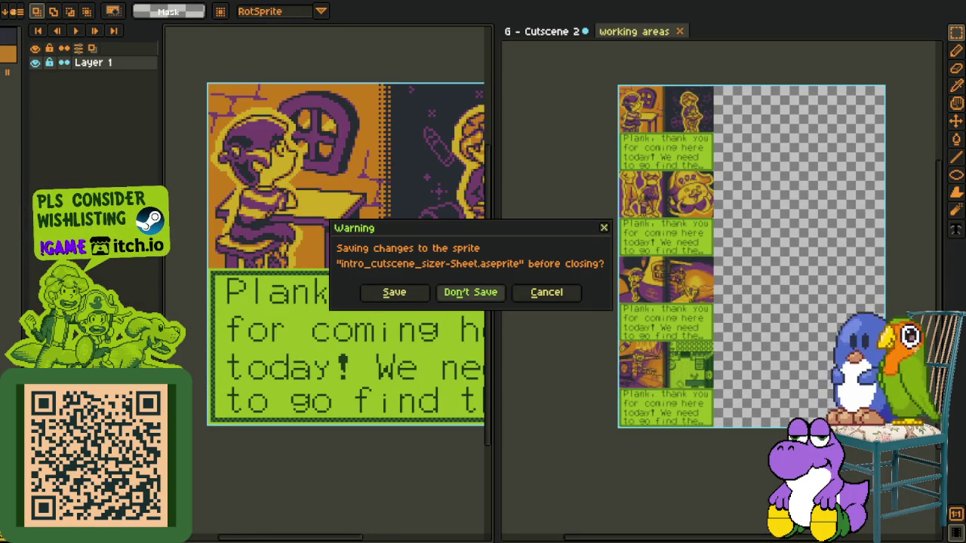
left_click(470, 292)
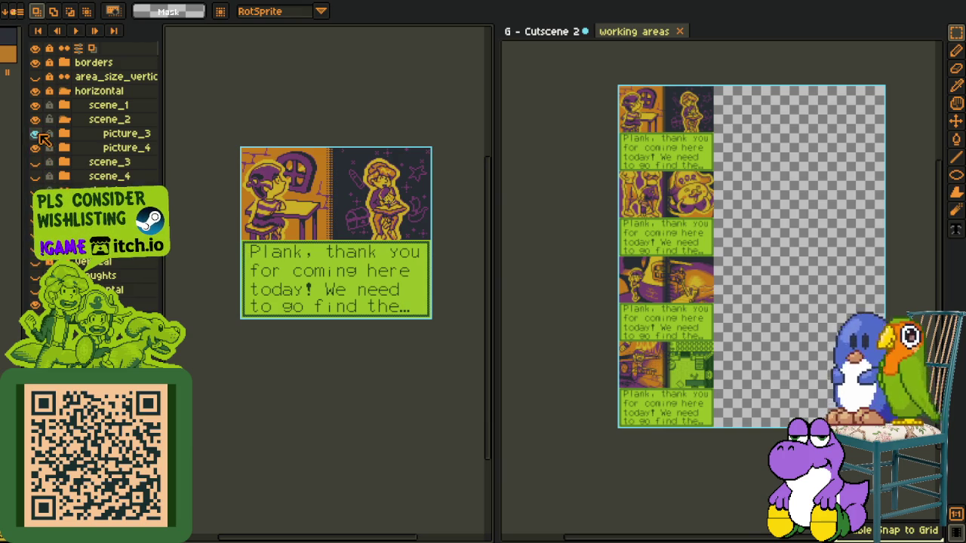
Hide scene_1 and scene_2 and export the next Plank scene as a flattened sprite sheet
left_click(64, 119)
left_click_drag(43, 111, 40, 150)
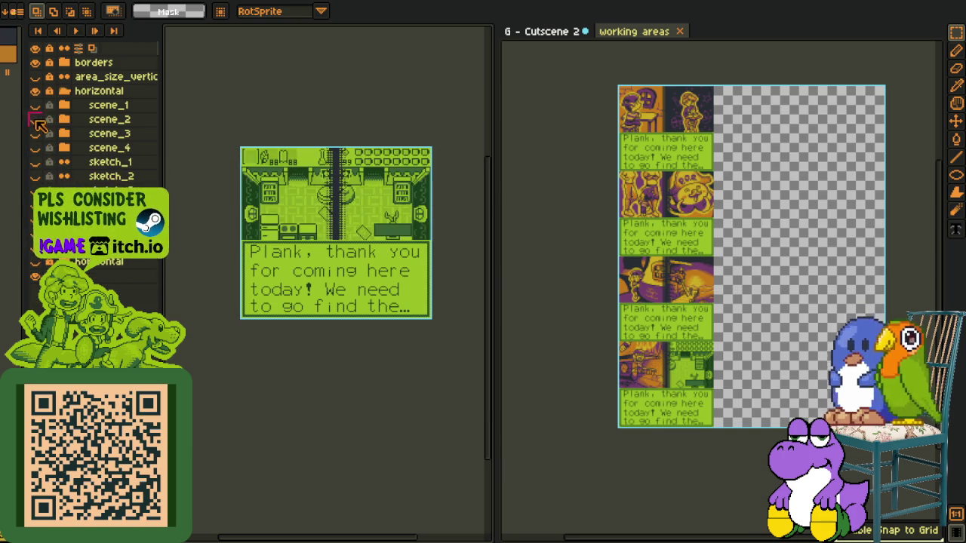
key("alt+f")
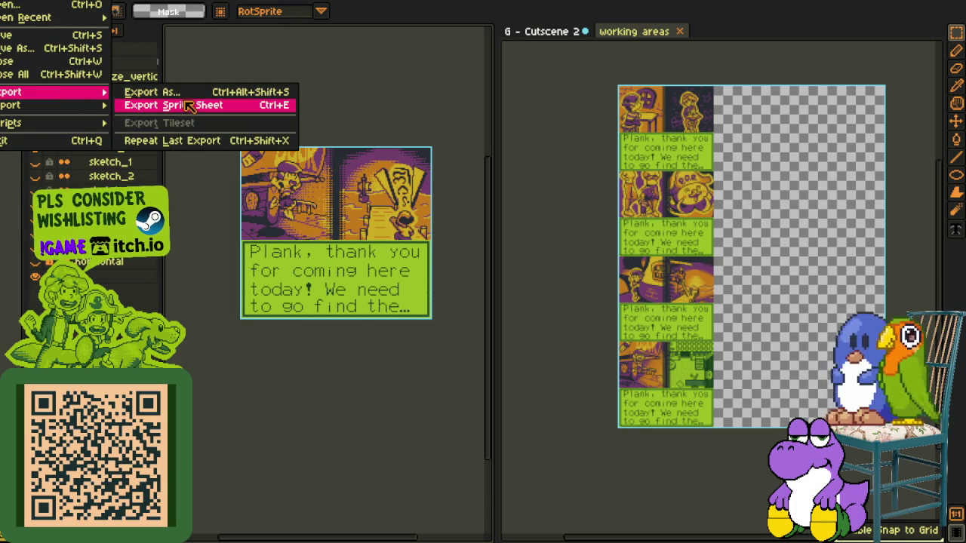
left_click(184, 105)
key("Return")
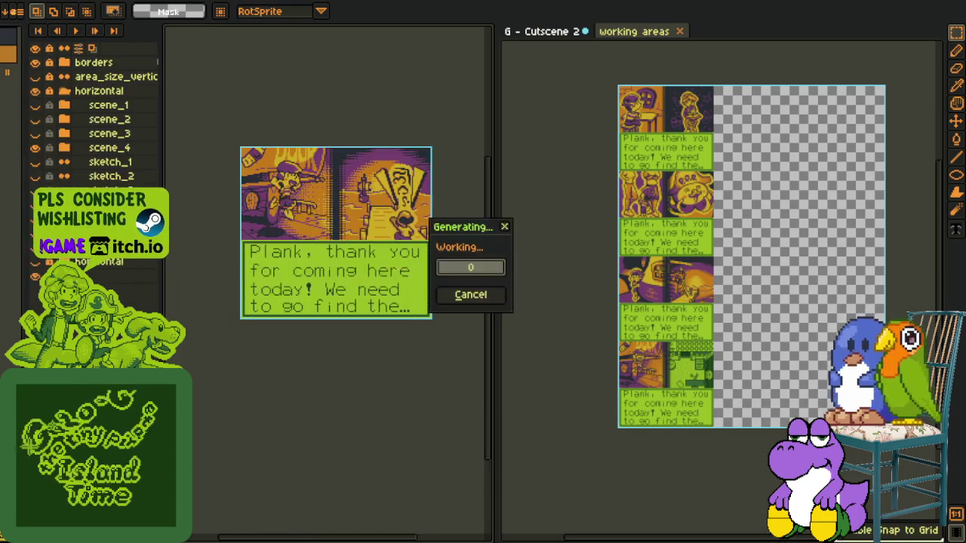
left_click(319, 468)
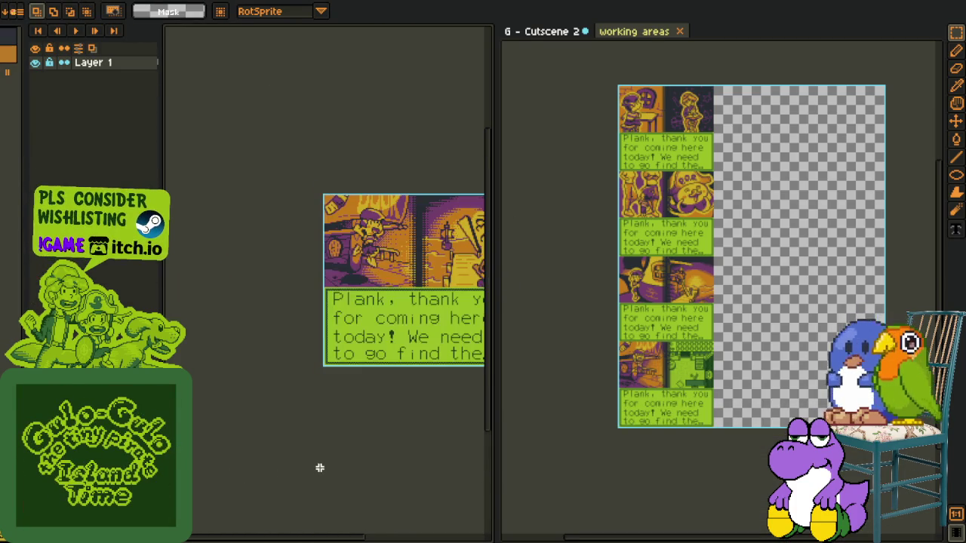
Paste the new panel into Cutscene 2 below the deck panel and commit it
scroll(745, 362, "up", 3)
scroll(802, 285, "down", 1)
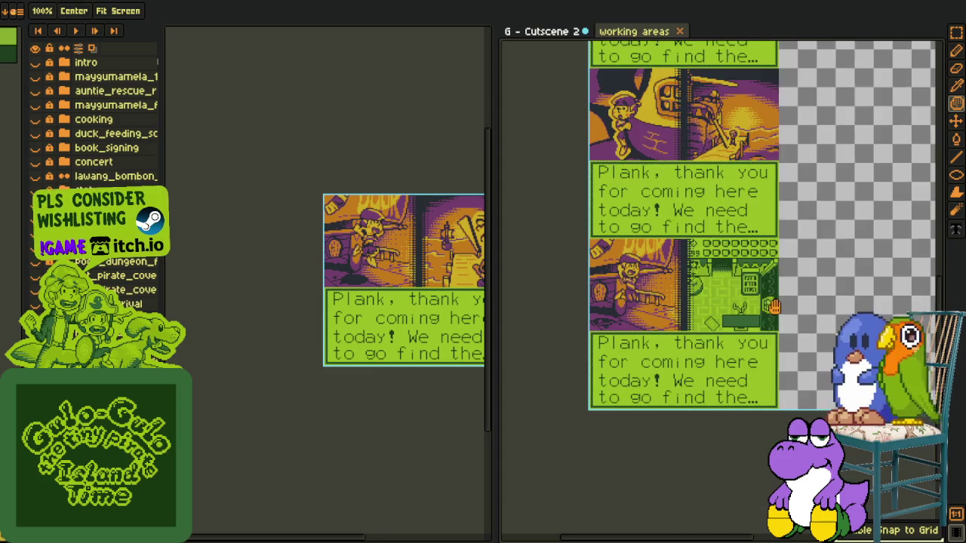
scroll(686, 353, "up", 2)
key("ctrl+v")
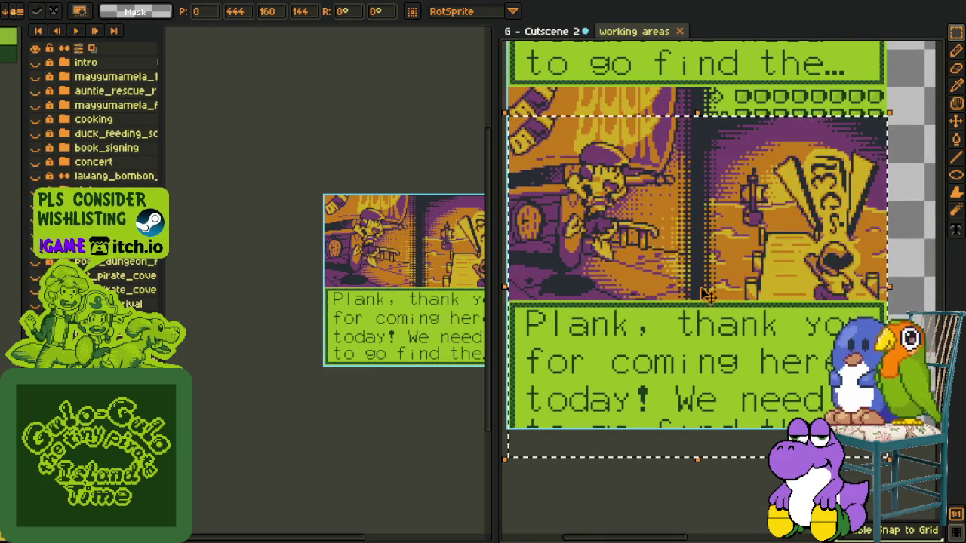
left_click_drag(702, 321, 696, 280)
key("Return")
scroll(684, 449, "down", 1)
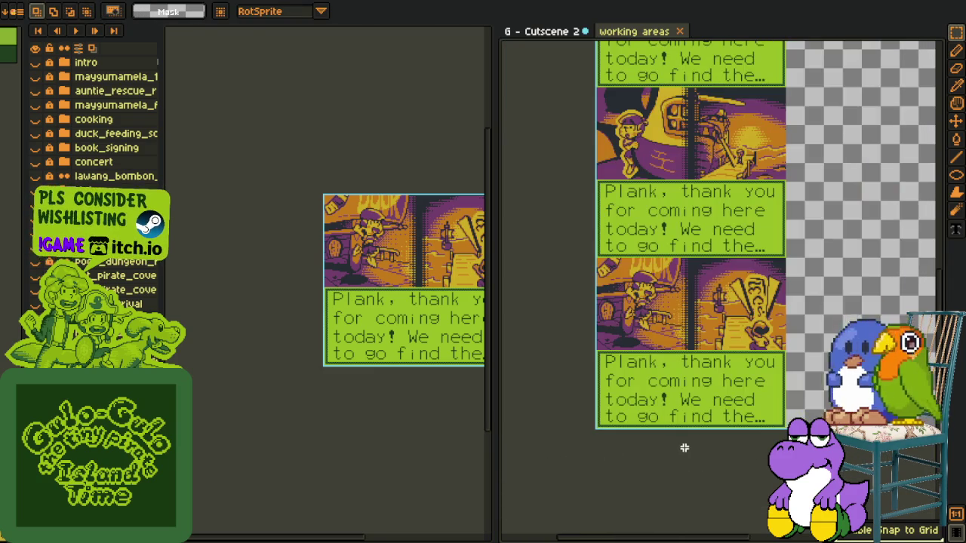
left_click_drag(666, 358, 650, 463)
key("r")
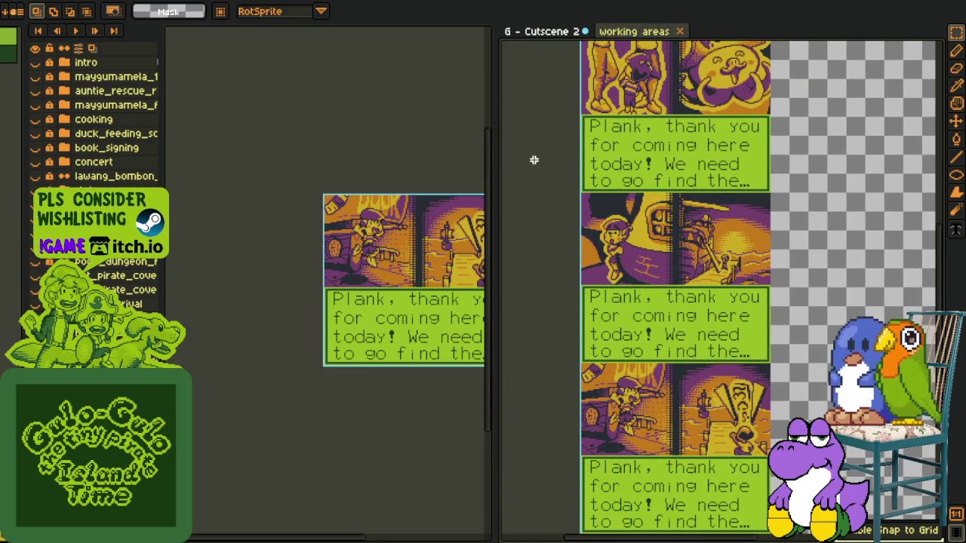
Close the temporary left sprite with Don't Save and return to Cutscene 2
left_click(377, 155)
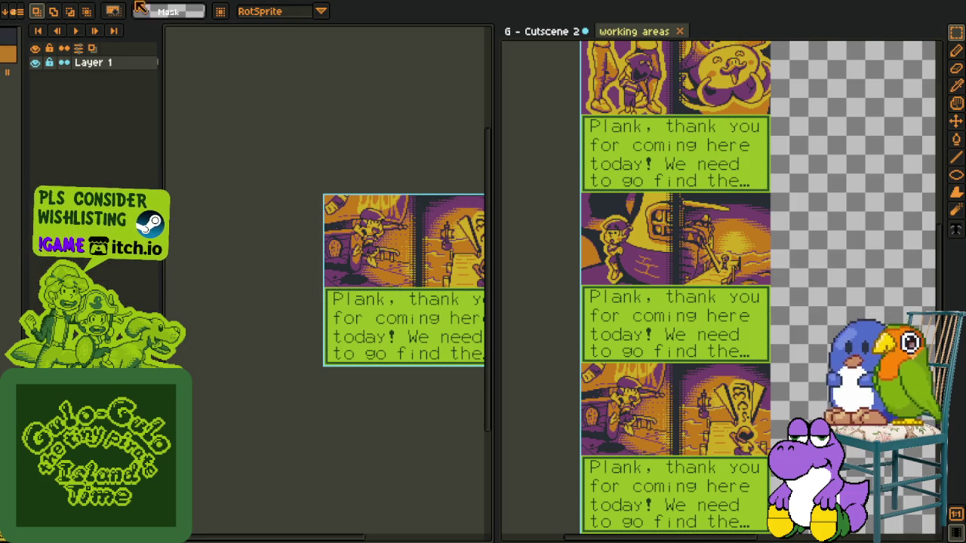
key("ctrl+w")
left_click(469, 294)
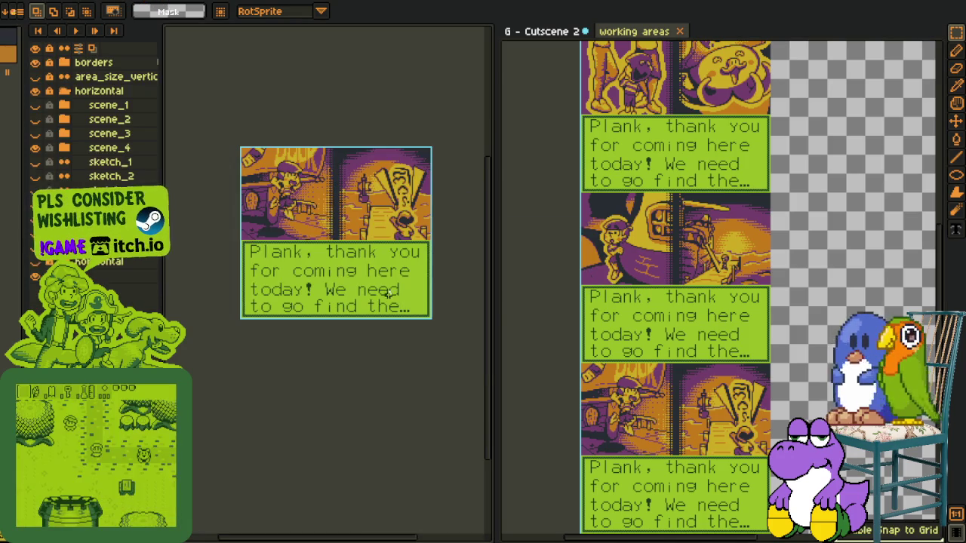
left_click(523, 279)
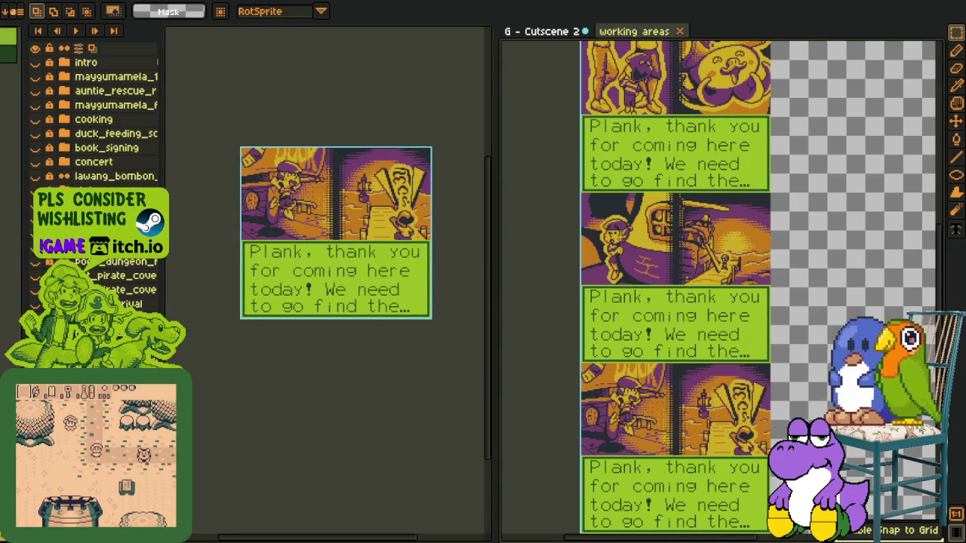
key("Right")
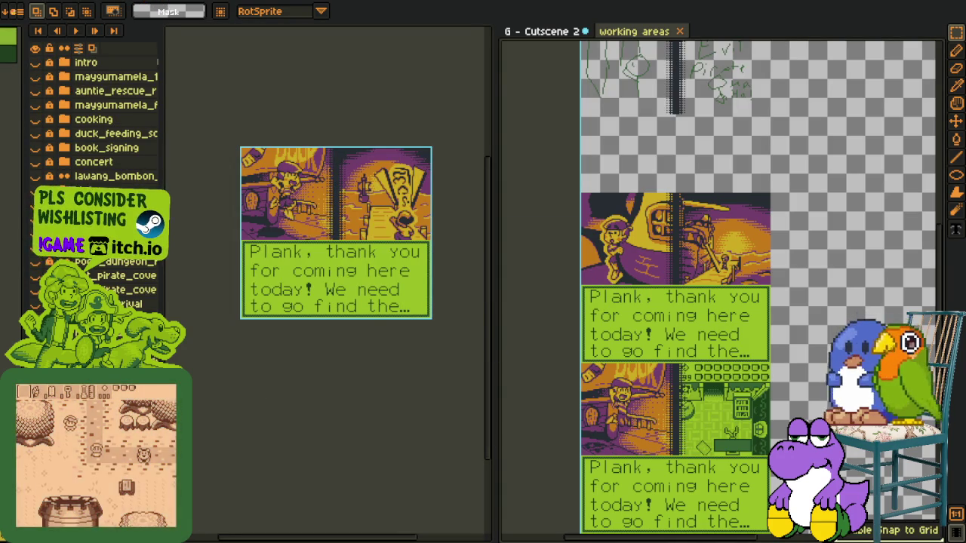
Step through the cutscene frames and widen the Cutscene 2 editing area
key("Right")
key("Right")
scroll(564, 313, "up", 3)
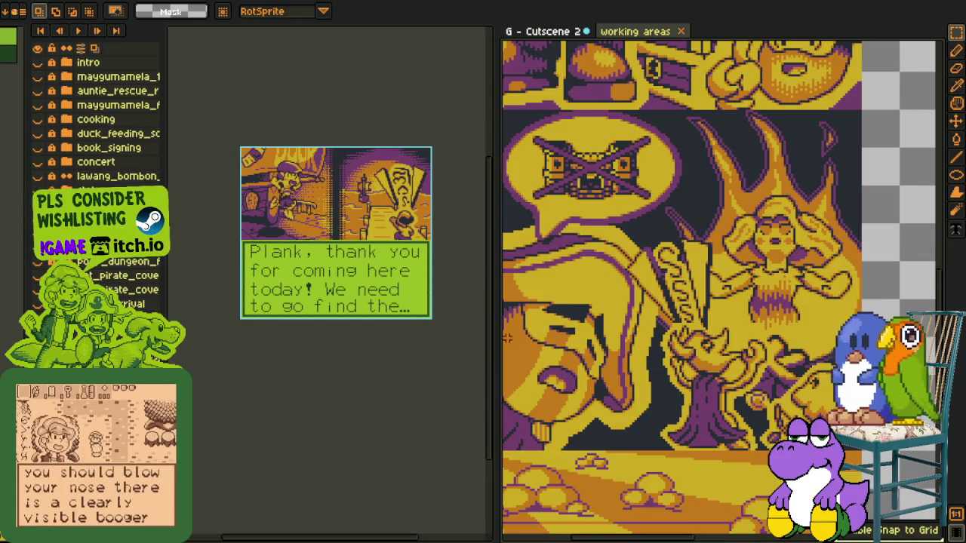
left_click_drag(498, 338, 326, 338)
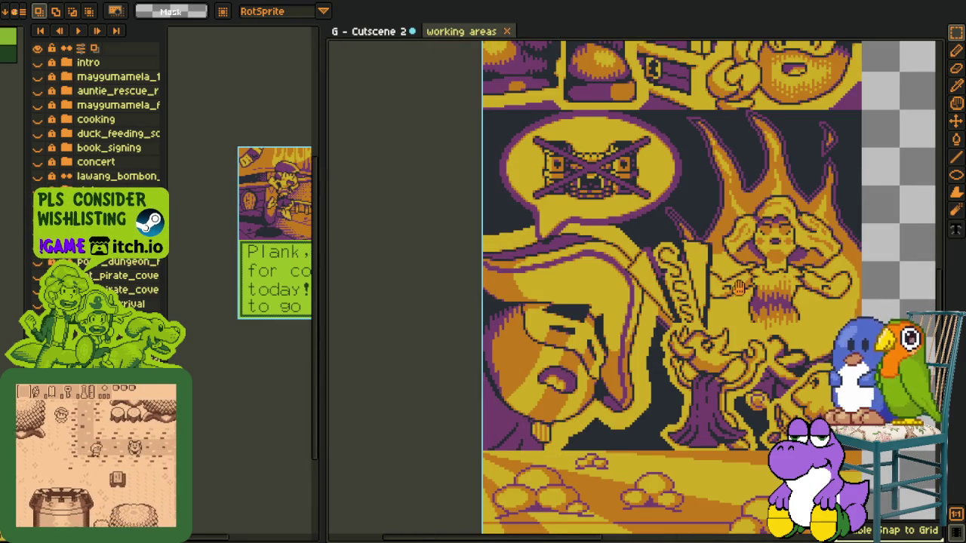
key("Return")
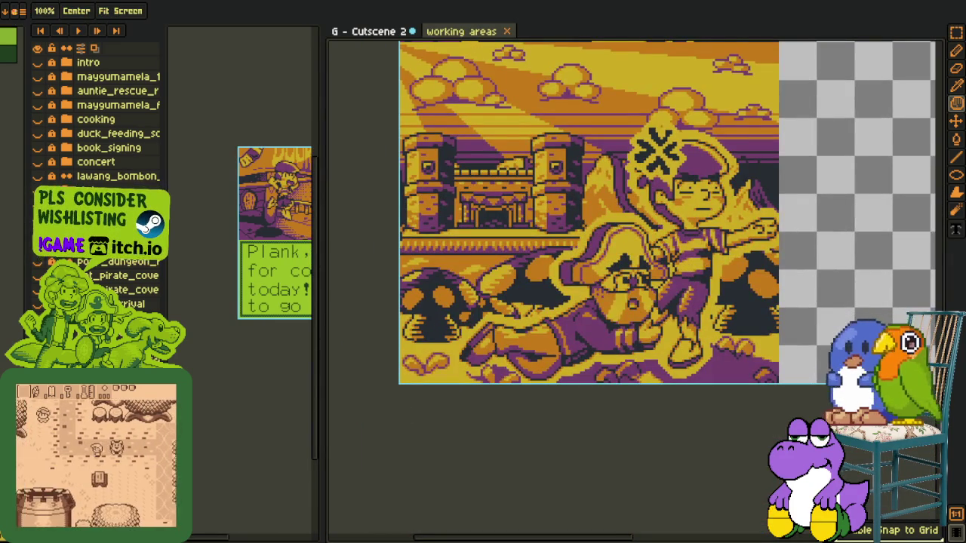
key("m")
scroll(600, 193, "down", 2)
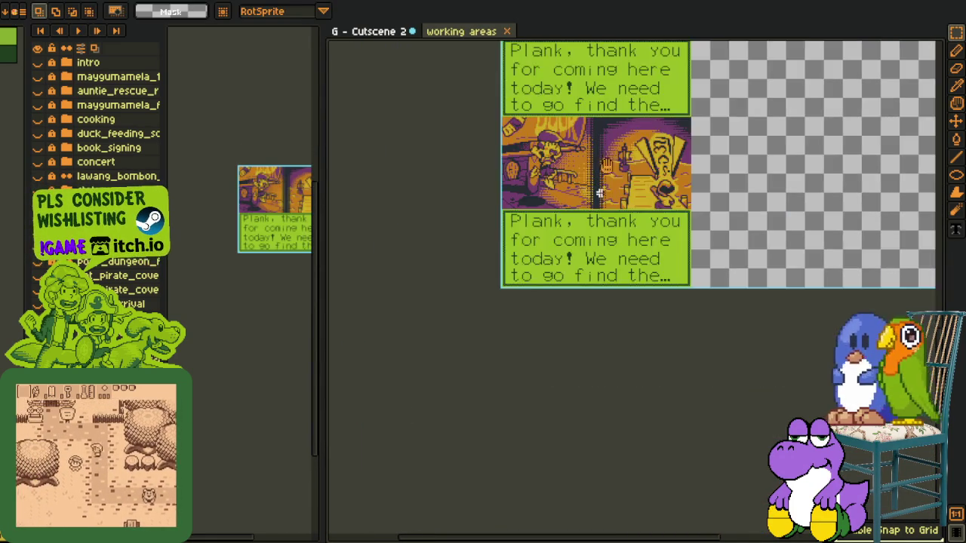
Pan along the strip to inspect the four stacked panels and dialogue boxes
key("h")
scroll(485, 223, "up", 3)
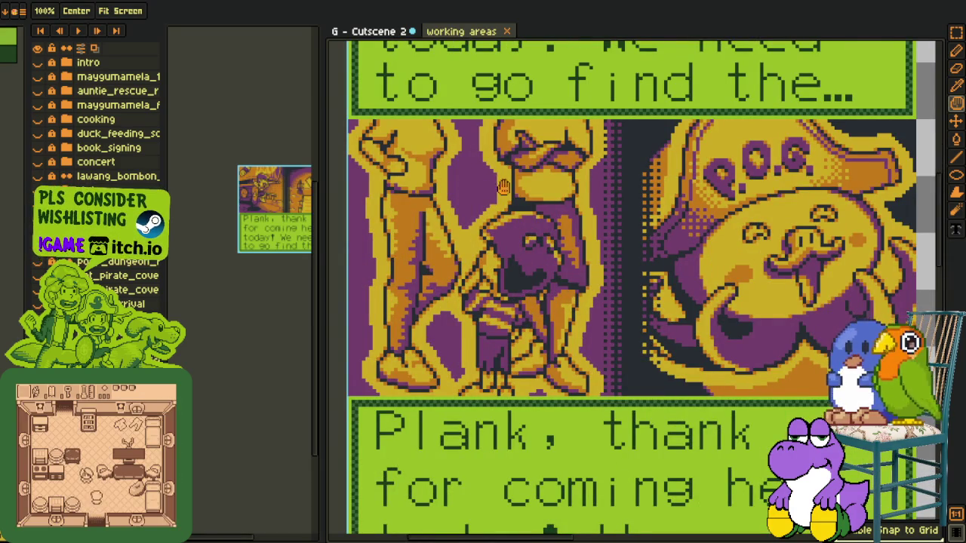
scroll(523, 178, "down", 1)
key("m")
scroll(649, 265, "up", 2)
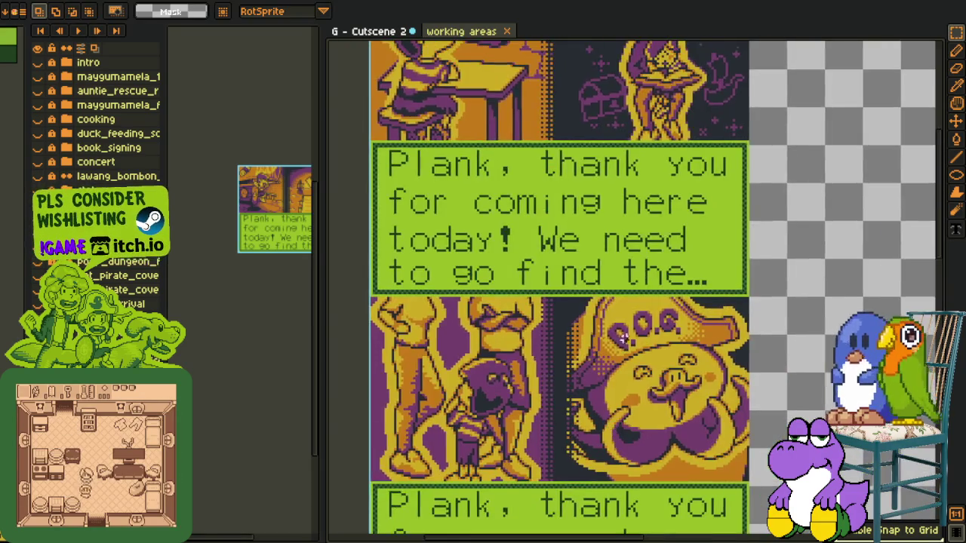
scroll(640, 215, "down", 1)
scroll(713, 251, "down", 1)
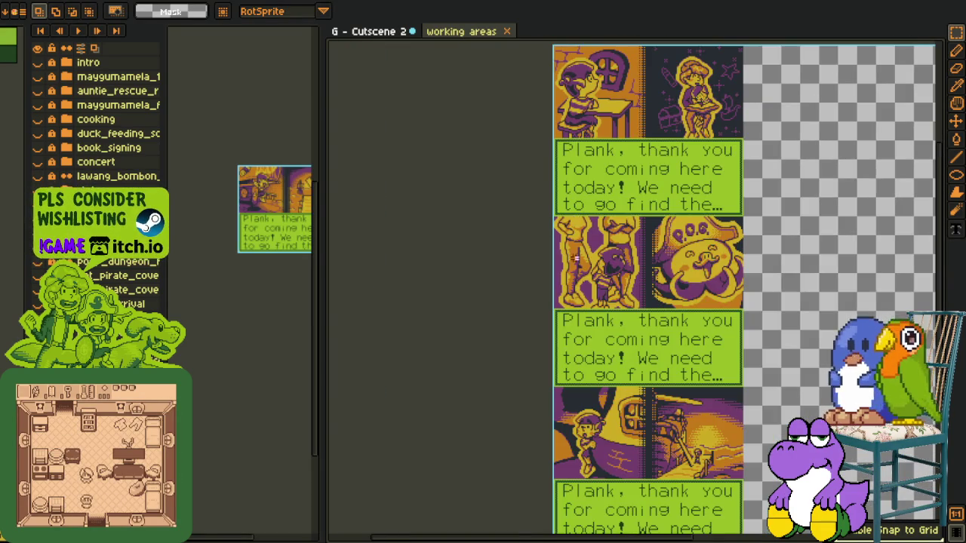
scroll(576, 258, "up", 1)
scroll(497, 248, "right", 2)
scroll(830, 245, "down", 1)
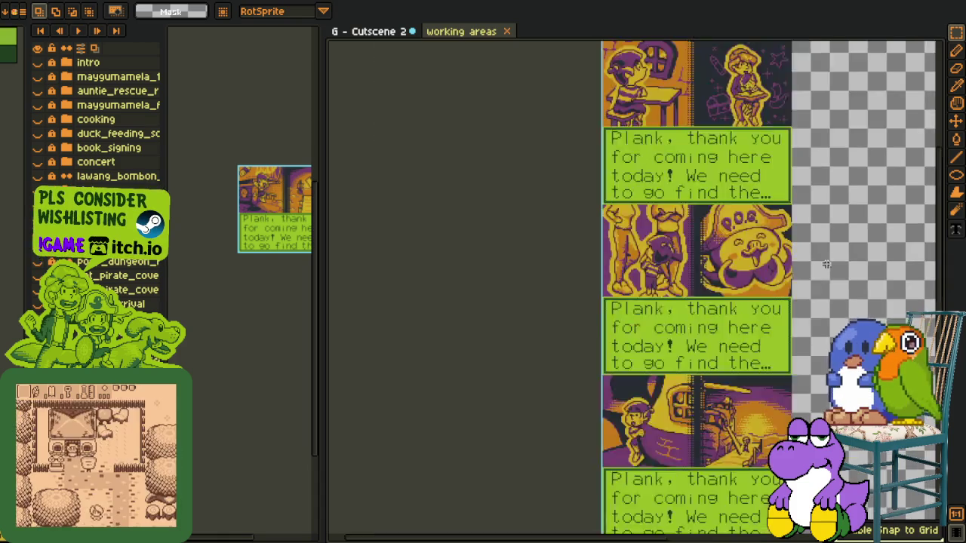
scroll(822, 307, "down", 1)
scroll(811, 272, "down", 1)
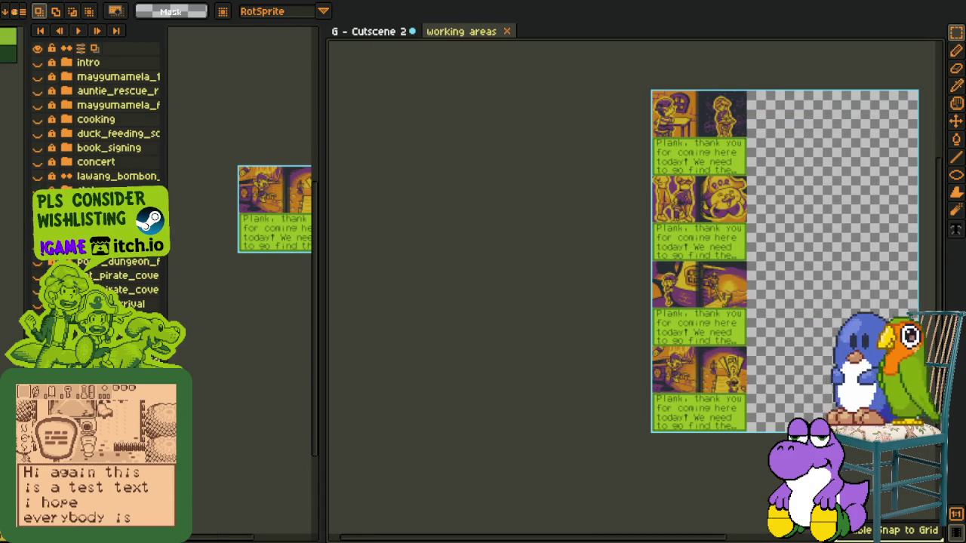
right_click(105, 432)
scroll(808, 347, "up", 1)
Save Cutscene 2 and use Replace Color to turn the ship panel's green dialogue box yellow
key("ctrl+s")
key("i")
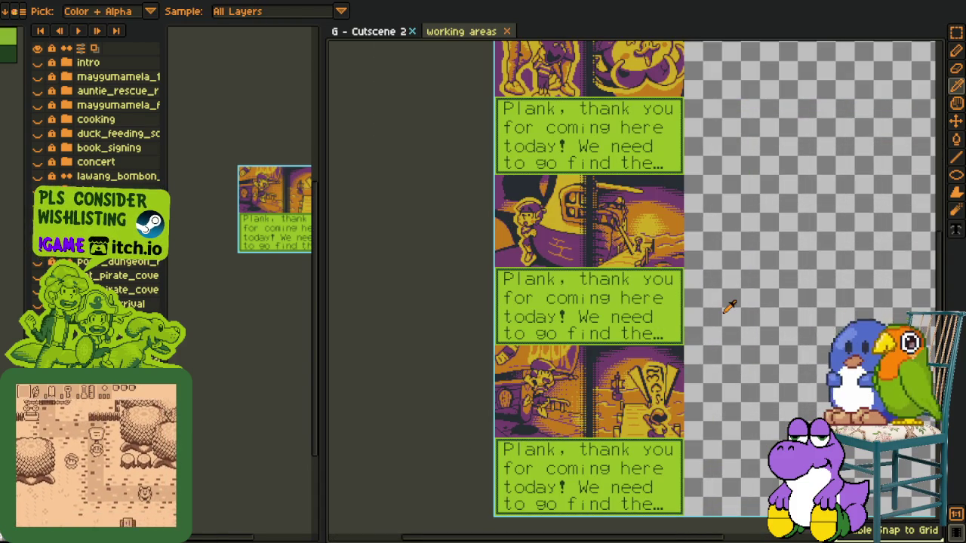
scroll(570, 221, "up", 1)
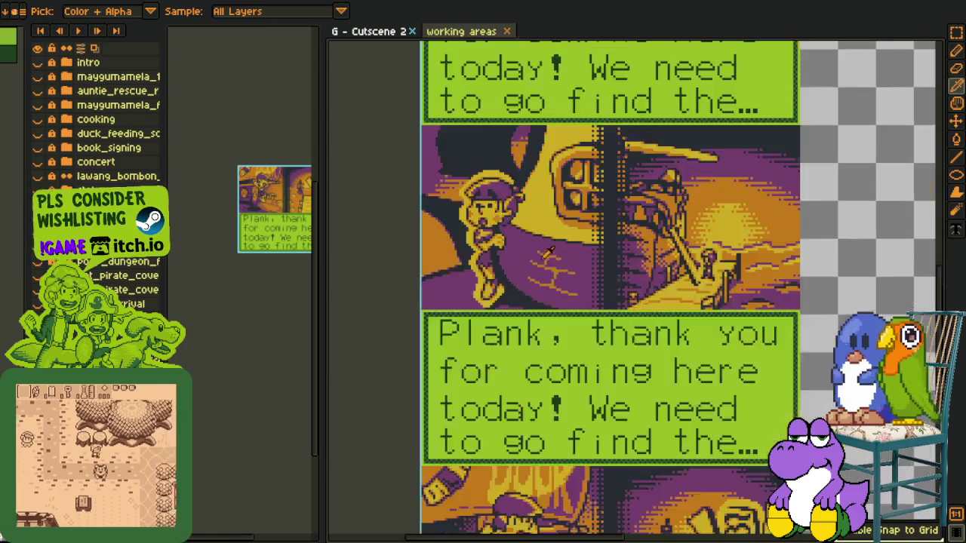
scroll(548, 215, "up", 1)
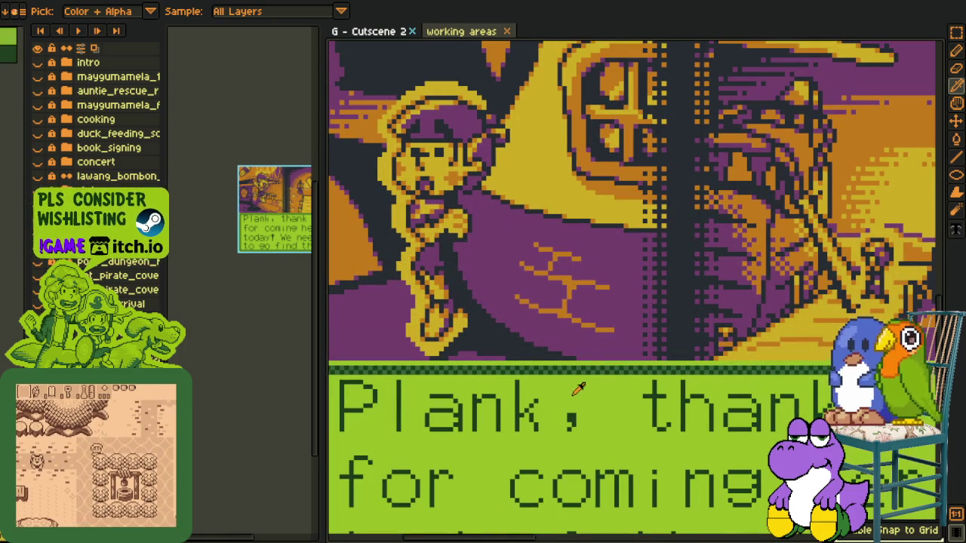
key("shift+r")
left_click(379, 421)
scroll(498, 344, "up", 1)
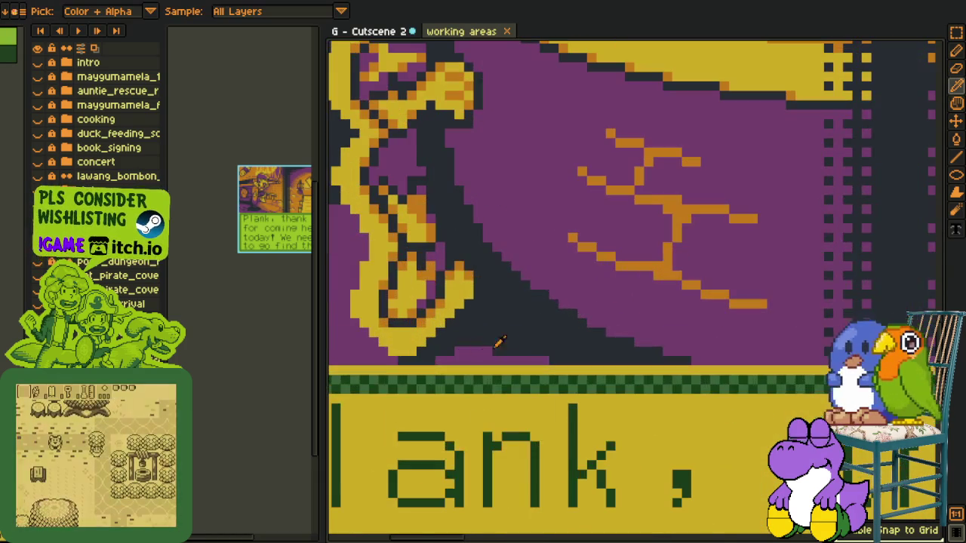